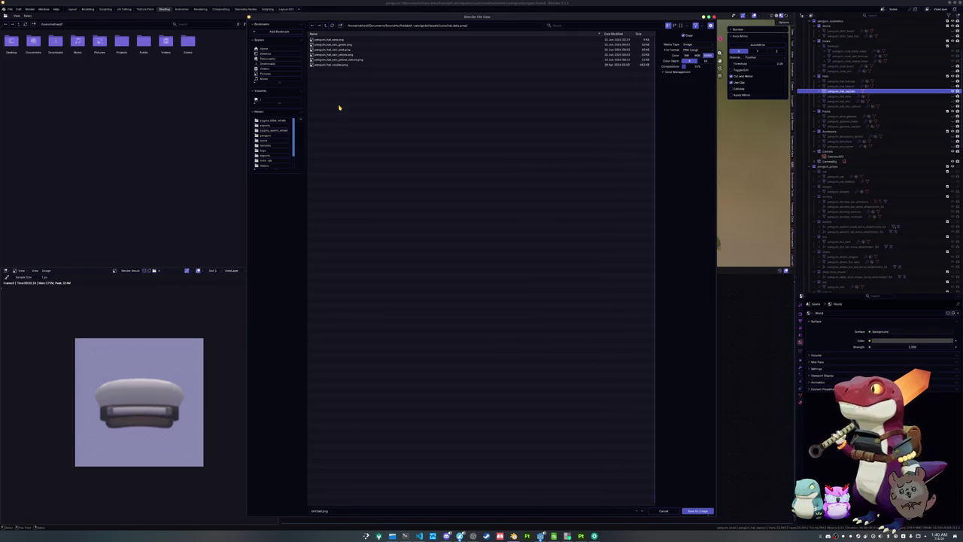
Step: Name the rendered hat image penguin_hat_captain.png and save it to disk
{"action": "left_click", "coordinate": [345, 510]}
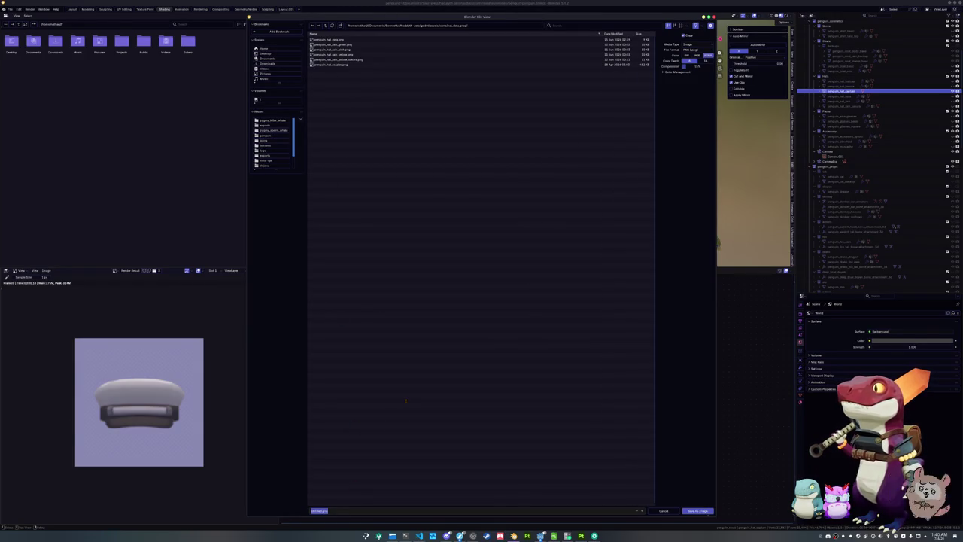
{"action": "type", "text": "penguin_hat_captai"}
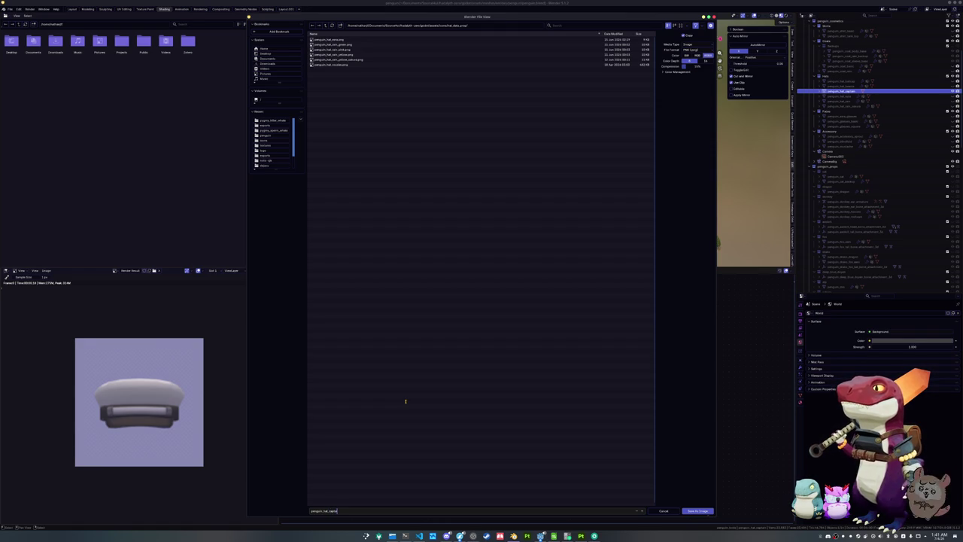
{"action": "type", "text": "n"}
{"action": "key", "text": "Return"}
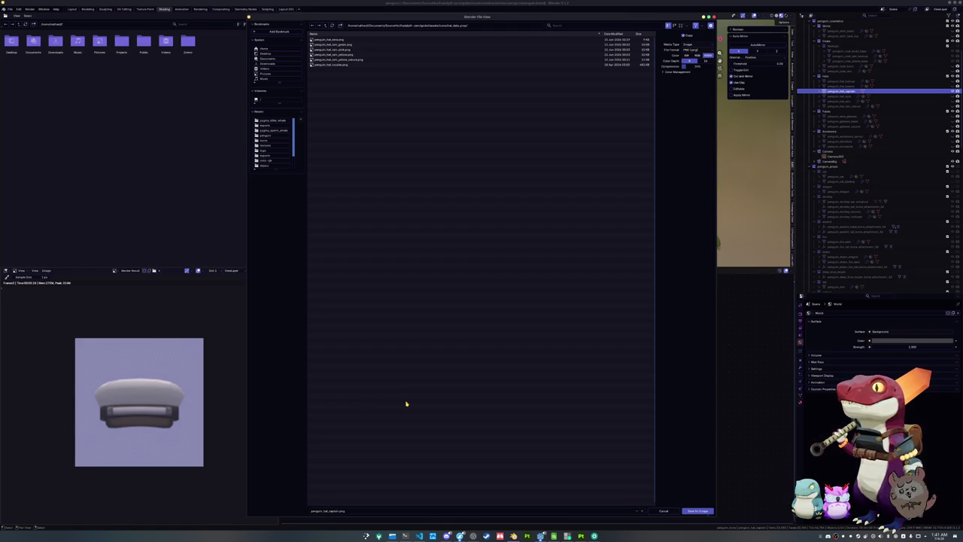
{"action": "key", "text": "Return"}
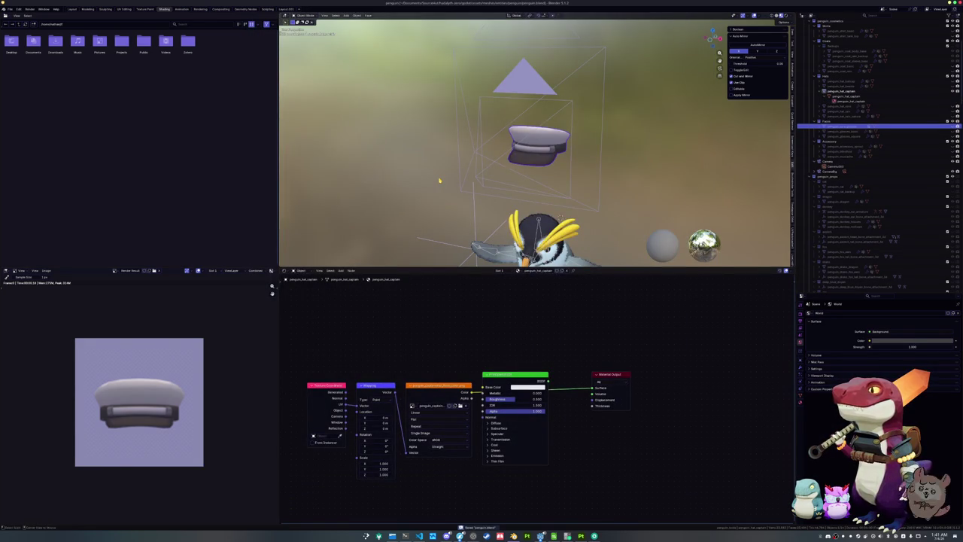
Step: Clear the hat's location so it sits on the penguin's head, then select the armature
{"action": "key", "text": "alt+g"}
{"action": "scroll", "coordinate": [451, 203], "scroll_direction": "down", "scroll_amount": 4}
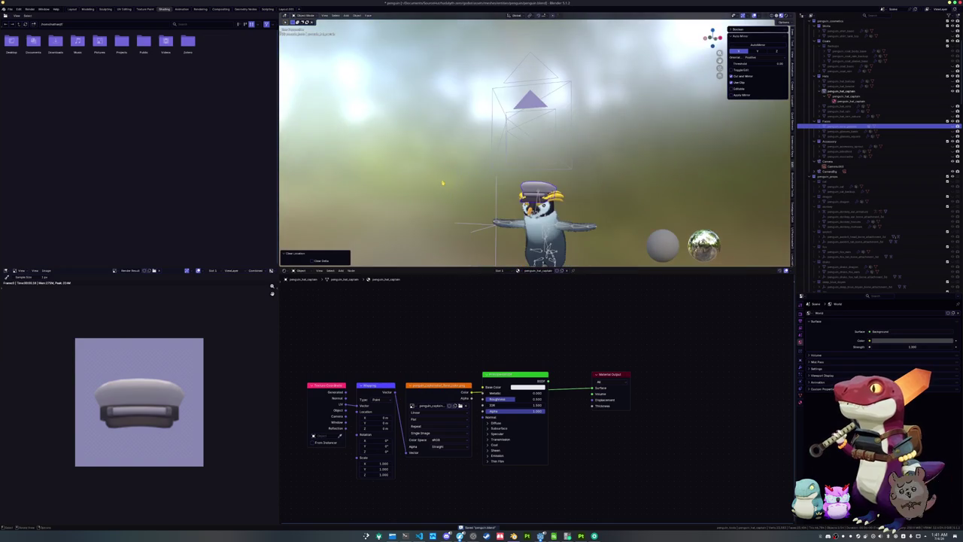
{"action": "left_click", "coordinate": [486, 224]}
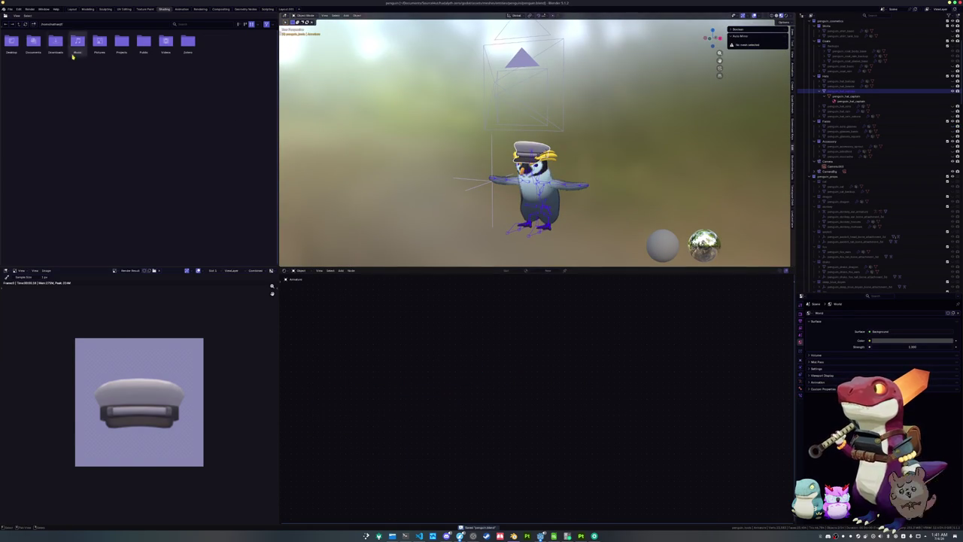
Step: Start a glTF 2.0 export from the File menu
{"action": "left_click", "coordinate": [10, 8]}
{"action": "mouse_move", "coordinate": [38, 90]}
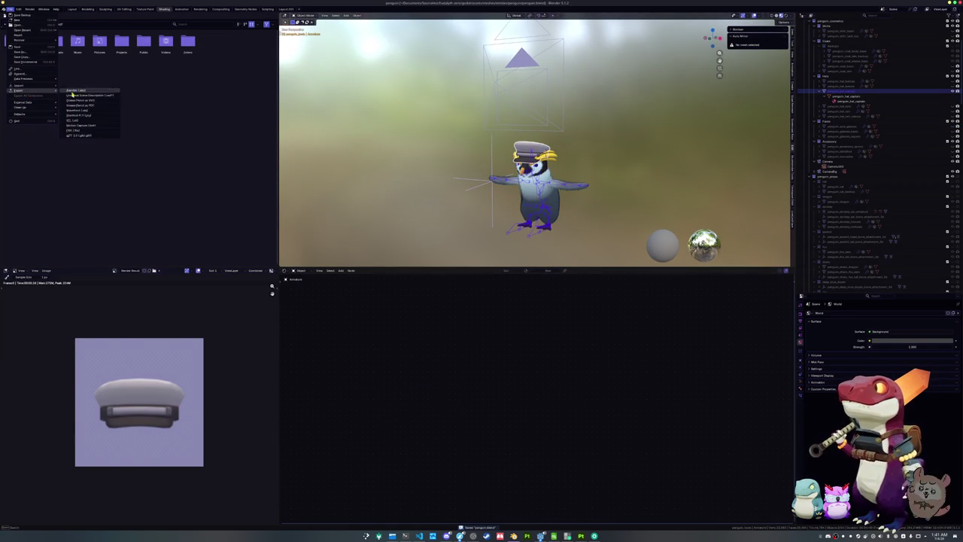
{"action": "left_click", "coordinate": [88, 134]}
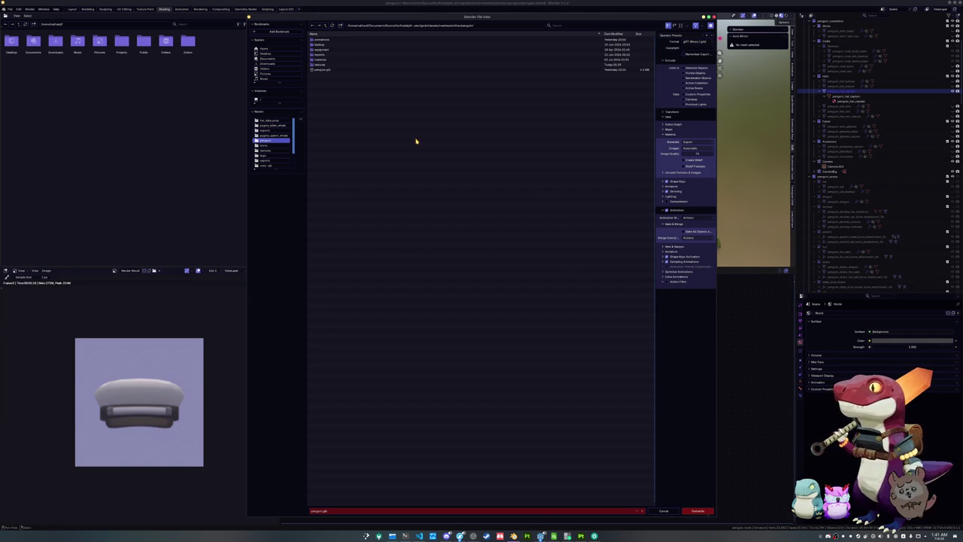
{"action": "key", "text": "Up"}
{"action": "key", "text": "Up"}
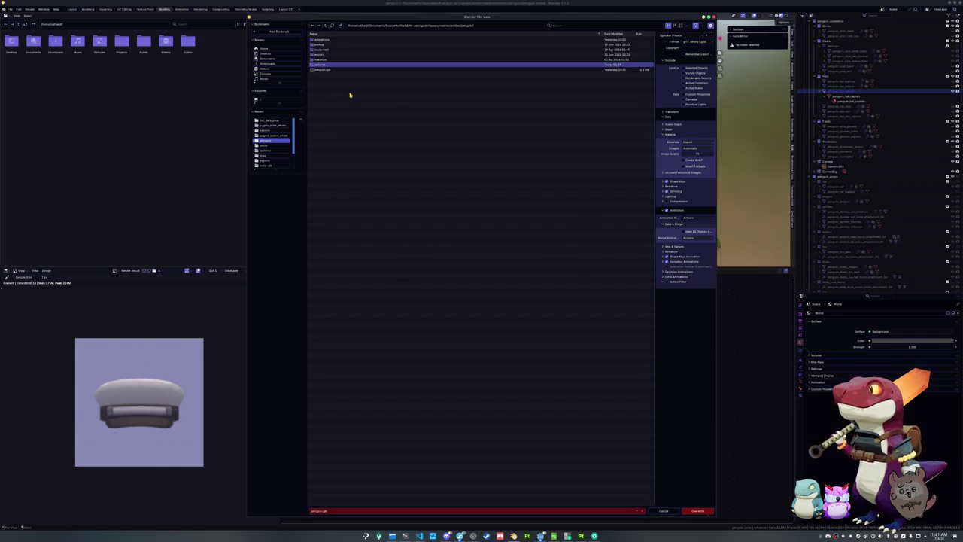
{"action": "left_click", "coordinate": [686, 25]}
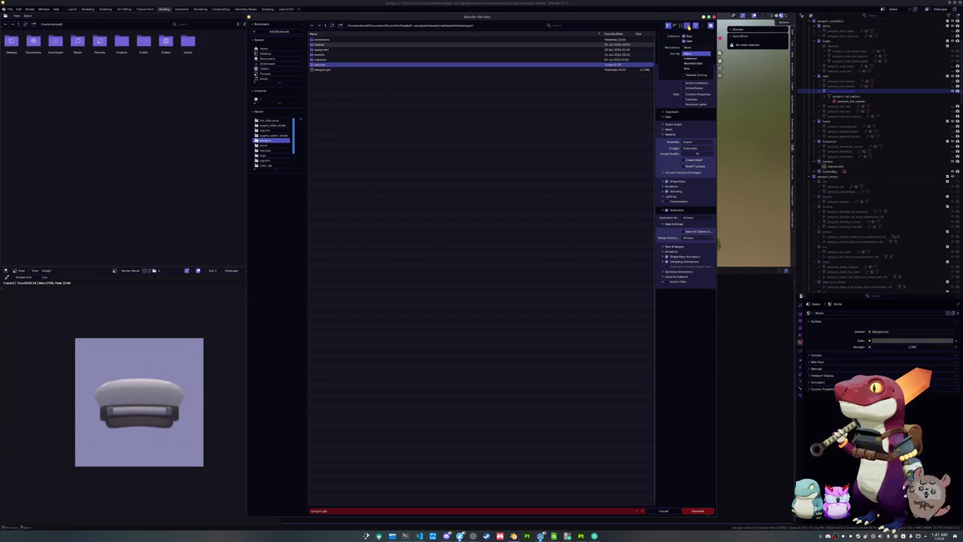
{"action": "left_click", "coordinate": [340, 60]}
{"action": "left_click", "coordinate": [339, 66]}
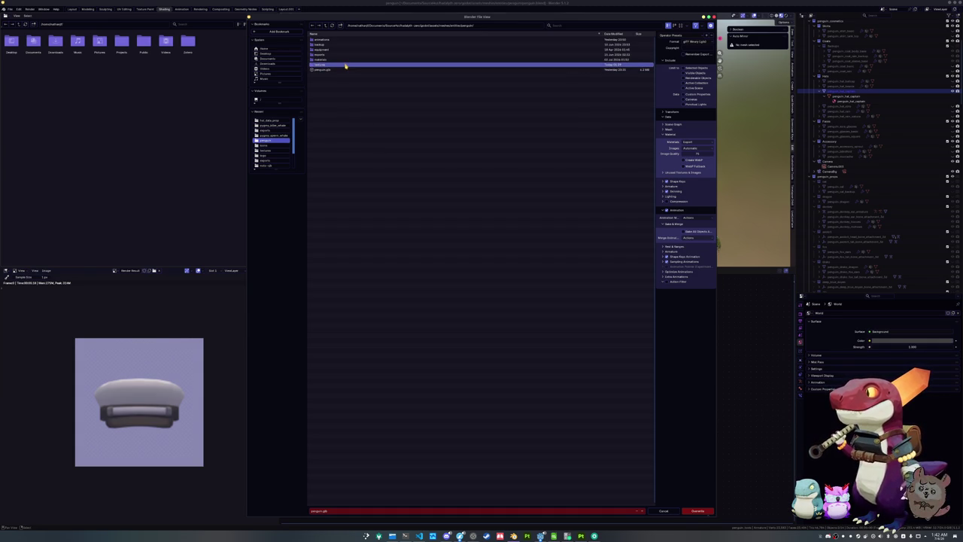
Step: Navigate the export browser from exports into the cosmetics > hats folder
{"action": "left_click", "coordinate": [344, 60]}
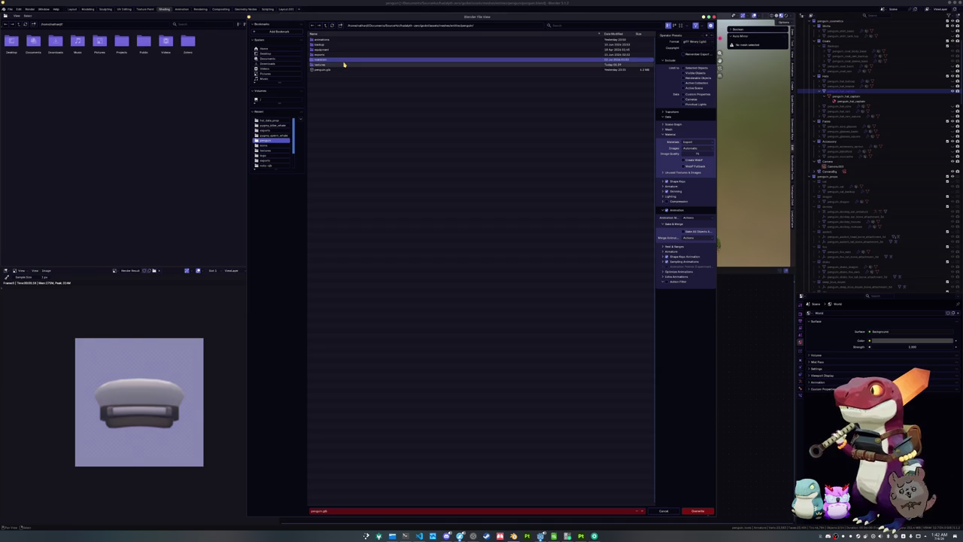
{"action": "left_click", "coordinate": [343, 55]}
{"action": "double_click", "coordinate": [344, 54]}
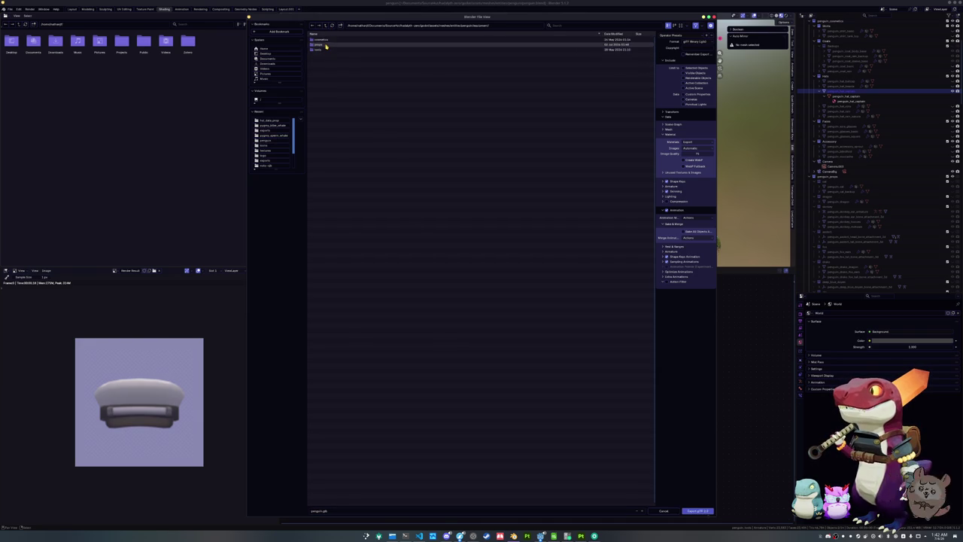
{"action": "double_click", "coordinate": [326, 48]}
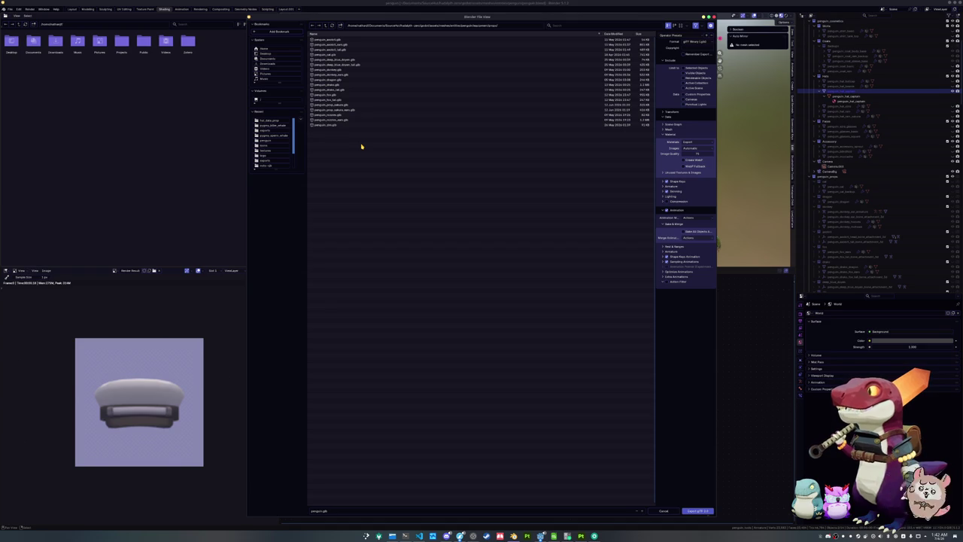
{"action": "left_click", "coordinate": [325, 26]}
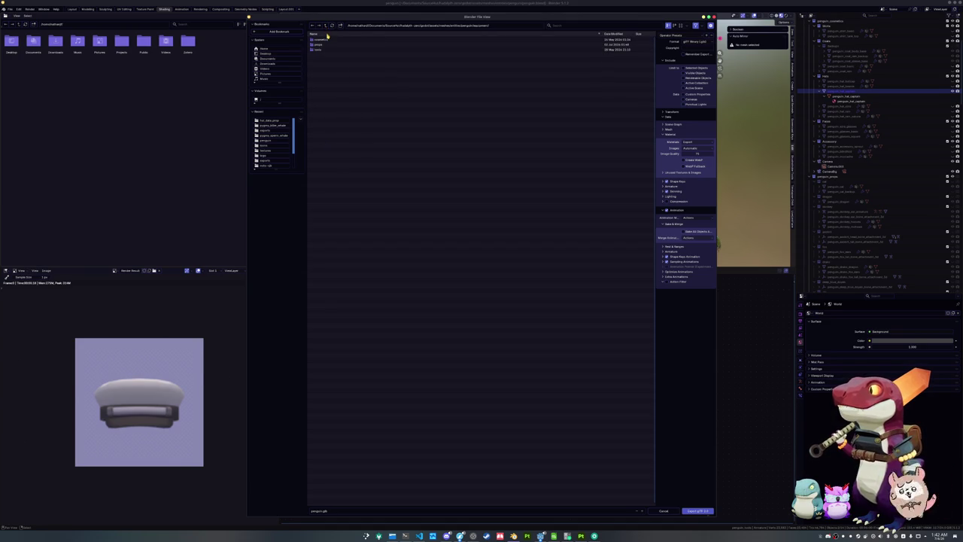
{"action": "double_click", "coordinate": [327, 38]}
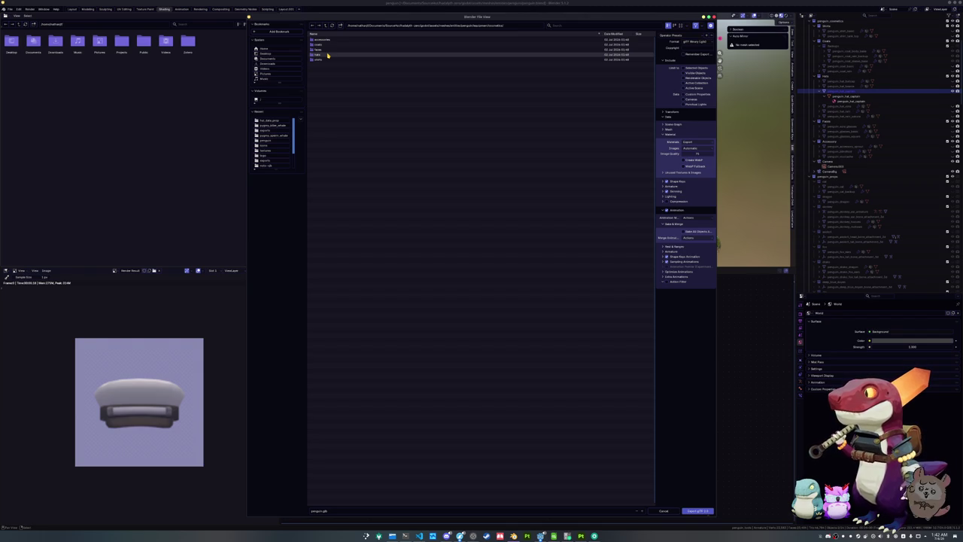
{"action": "double_click", "coordinate": [327, 54]}
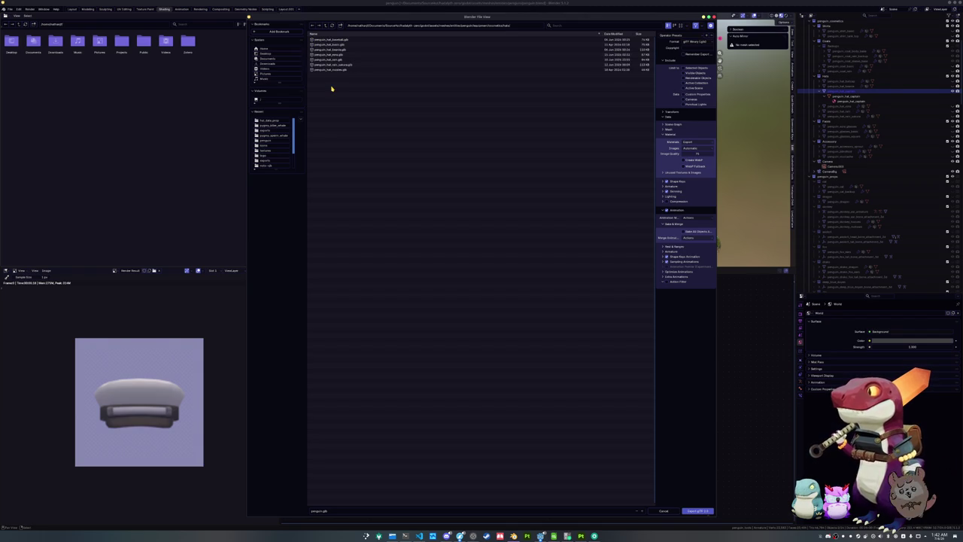
Step: Set the export file name to penguin_hat_captain.glb
{"action": "left_click", "coordinate": [345, 513]}
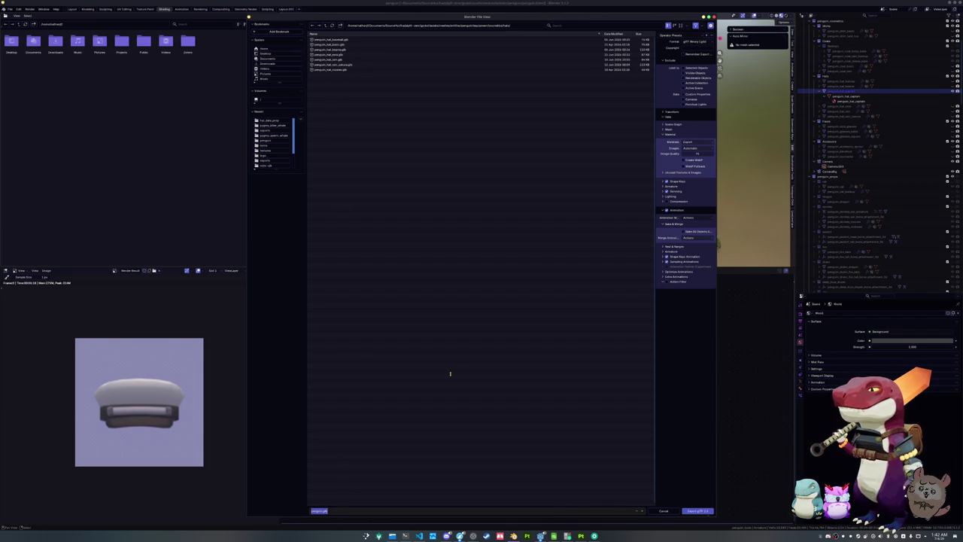
{"action": "type", "text": "penguin_ha"}
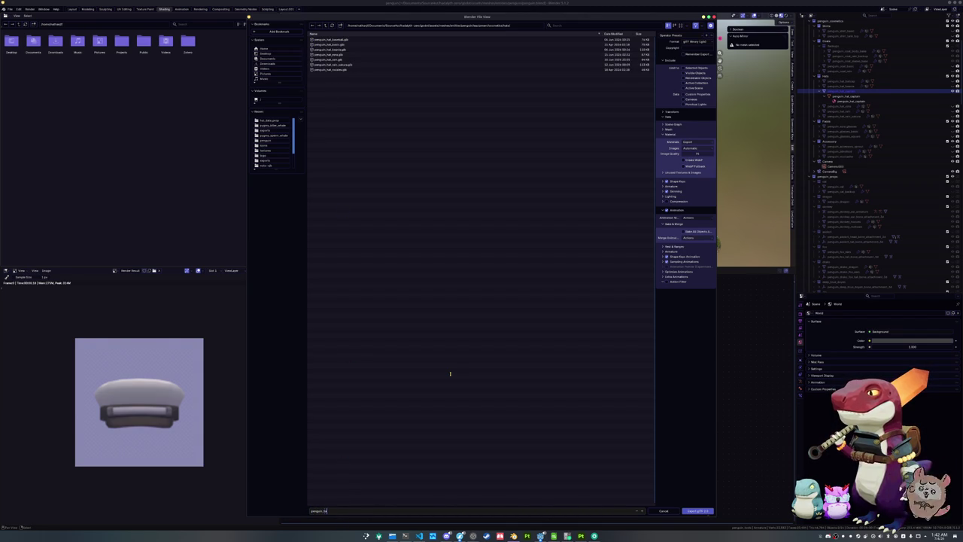
{"action": "type", "text": "t_captain"}
{"action": "key", "text": "Return"}
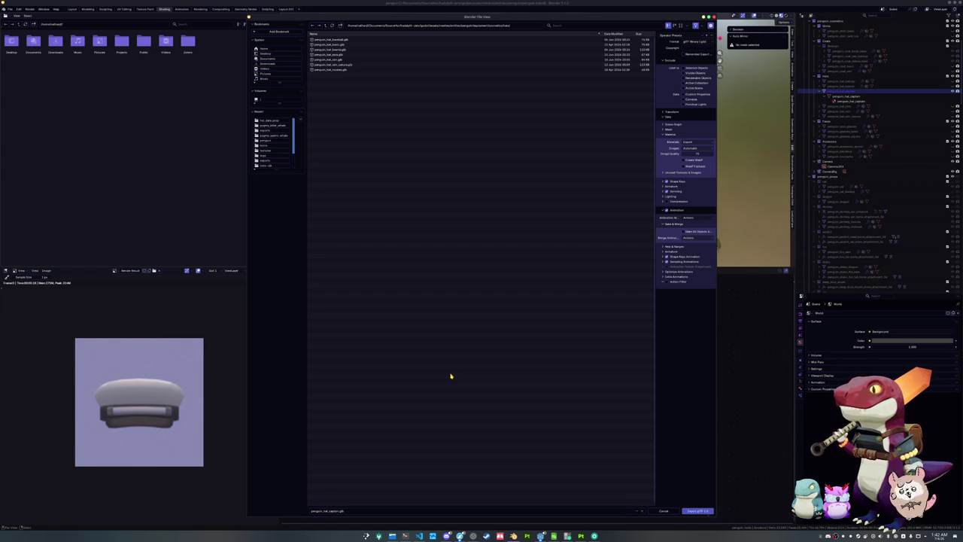
Step: Limit the glTF export to selected objects and leave images out
{"action": "left_click", "coordinate": [684, 68]}
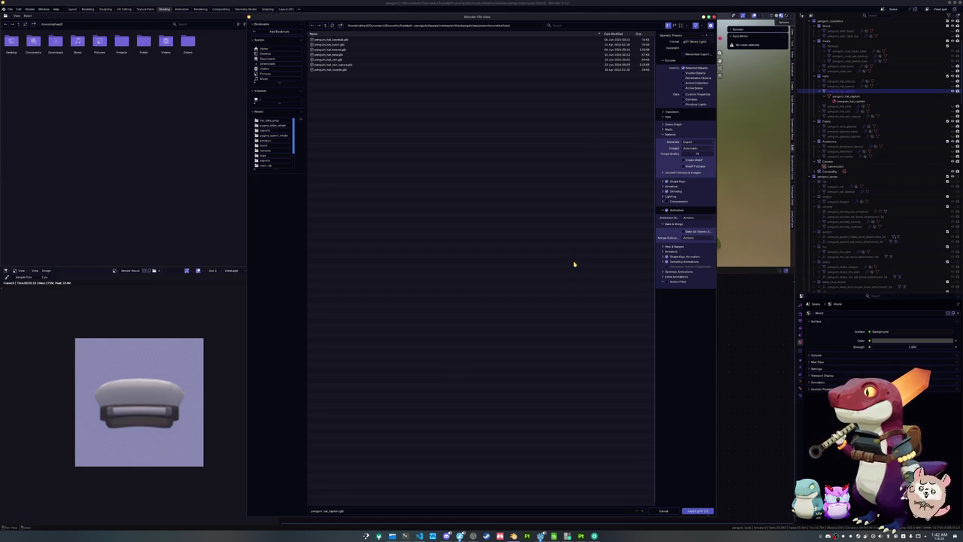
{"action": "left_click", "coordinate": [666, 281]}
{"action": "left_click", "coordinate": [687, 148]}
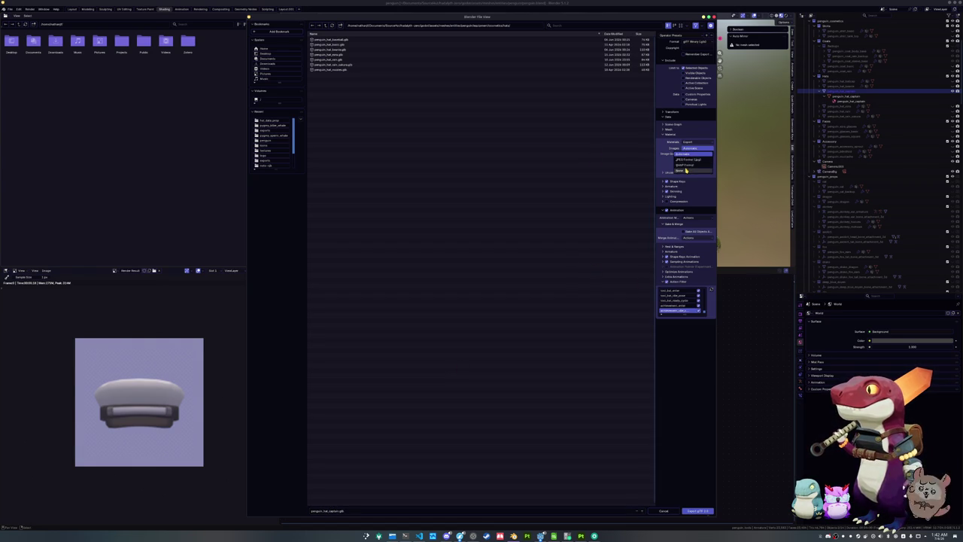
{"action": "left_click", "coordinate": [686, 168]}
Step: Filter the action list to exclude most of the penguin's animation actions from the export
{"action": "mouse_move", "coordinate": [685, 308]}
{"action": "left_mouse_down"}
{"action": "mouse_move", "coordinate": [670, 457]}
{"action": "mouse_move", "coordinate": [662, 464]}
{"action": "left_mouse_up"}
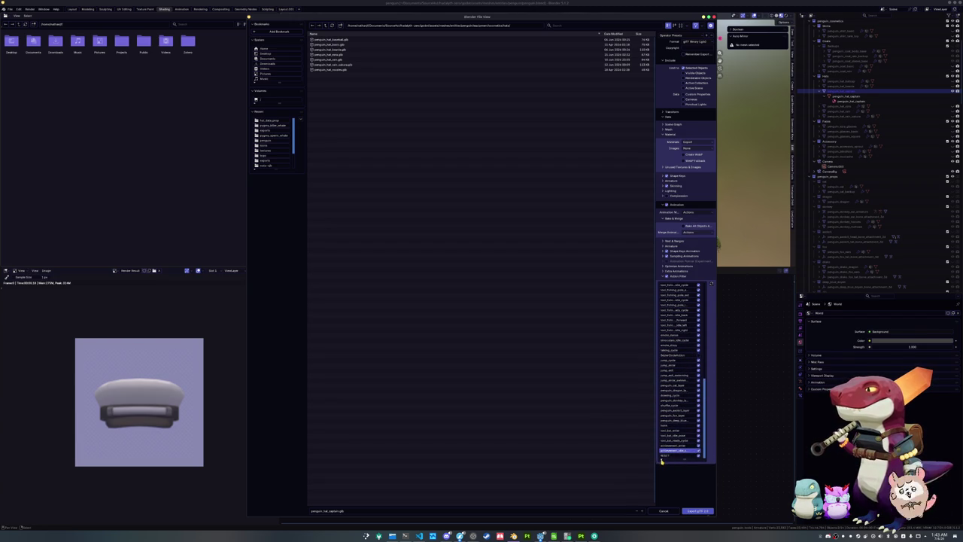
{"action": "left_click", "coordinate": [661, 461]}
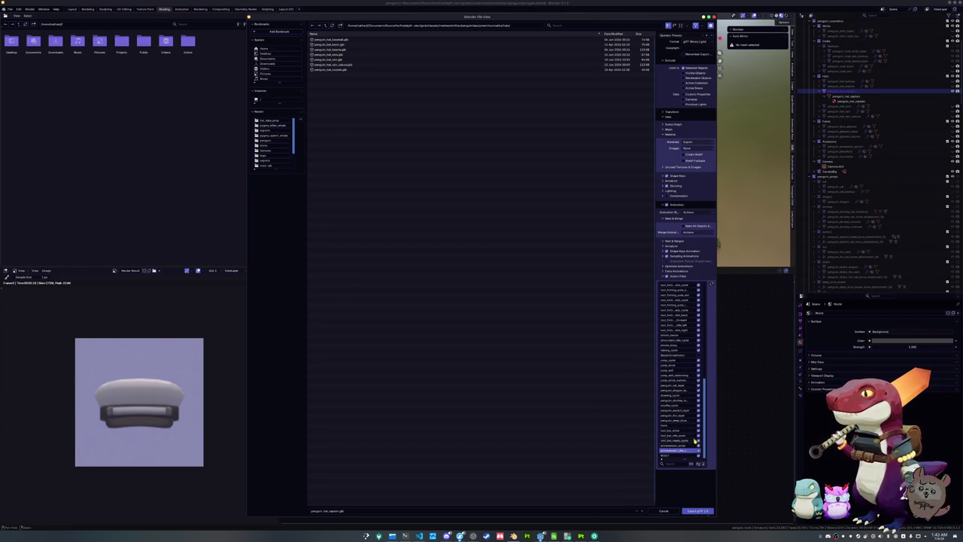
{"action": "left_click_drag", "start_coordinate": [698, 456], "coordinate": [698, 361]}
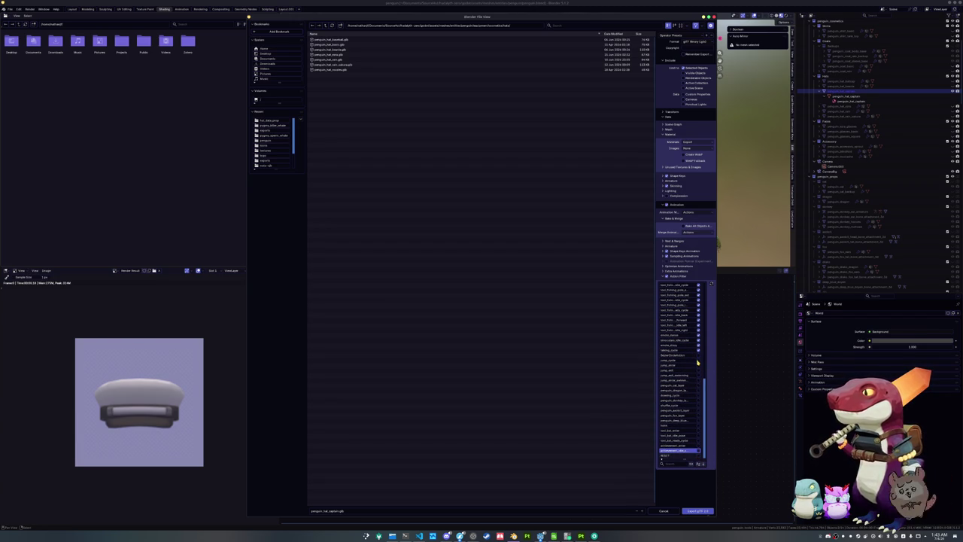
{"action": "scroll", "coordinate": [697, 361], "scroll_direction": "up", "scroll_amount": 10}
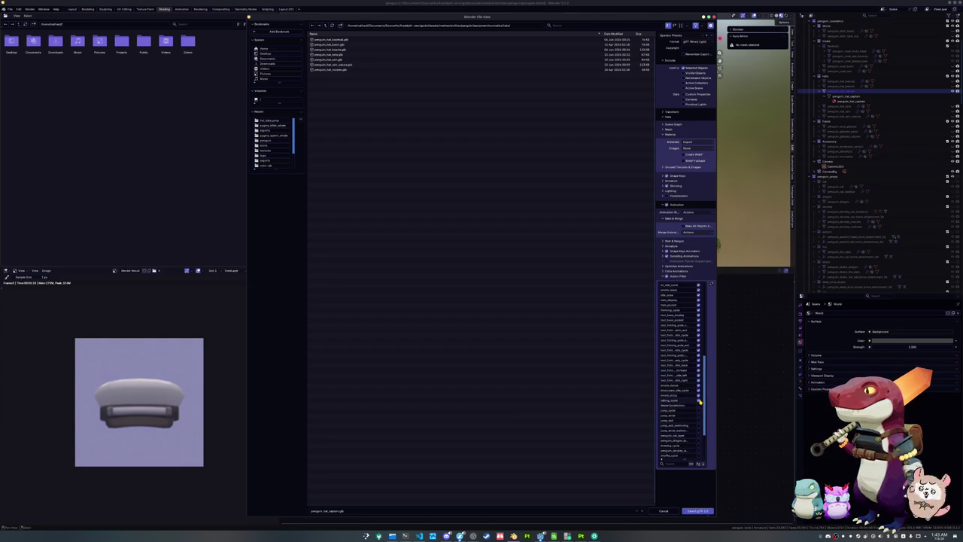
{"action": "left_click_drag", "start_coordinate": [699, 401], "coordinate": [700, 311]}
{"action": "scroll", "coordinate": [699, 333], "scroll_direction": "up", "scroll_amount": 4}
{"action": "scroll", "coordinate": [695, 352], "scroll_direction": "up", "scroll_amount": 5}
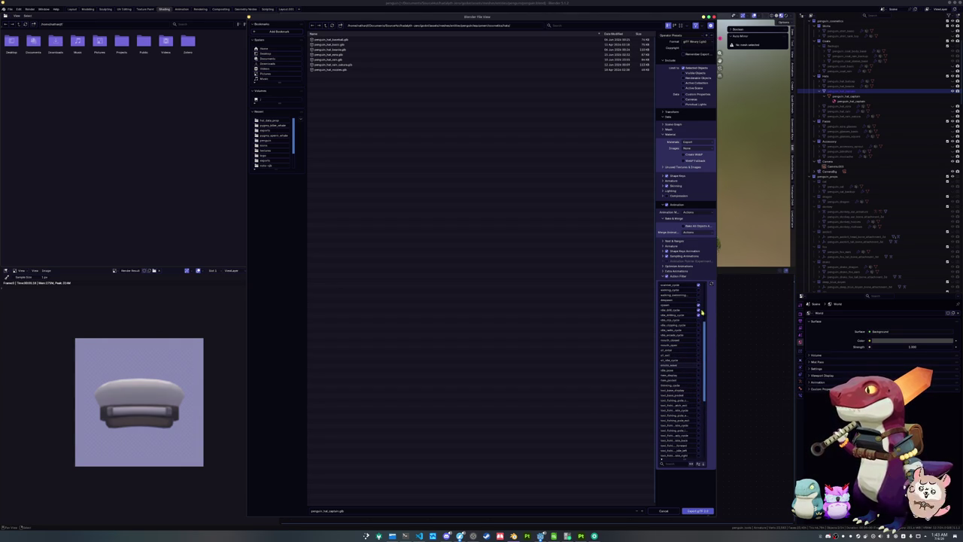
{"action": "scroll", "coordinate": [698, 331], "scroll_direction": "up", "scroll_amount": 7}
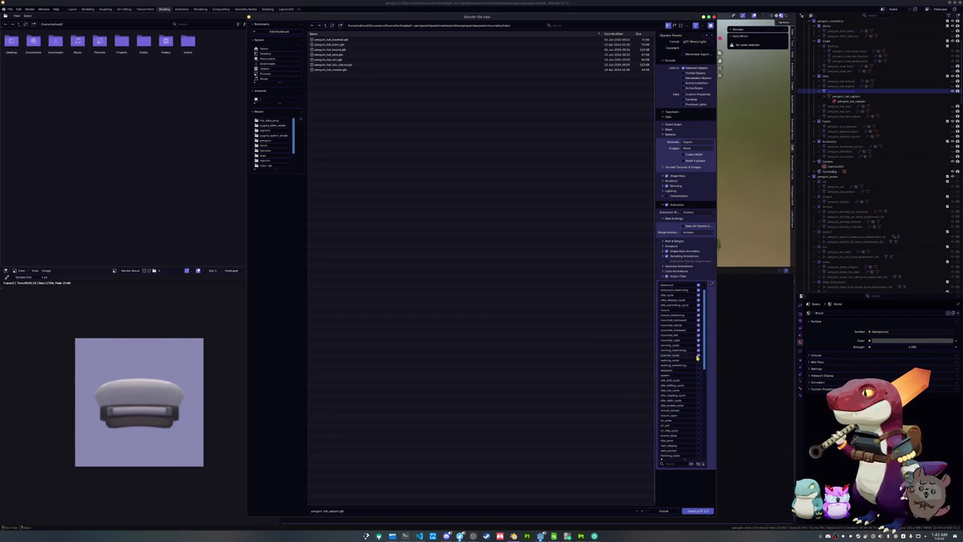
{"action": "left_click_drag", "start_coordinate": [697, 358], "coordinate": [698, 293]}
{"action": "scroll", "coordinate": [696, 300], "scroll_direction": "up", "scroll_amount": 3}
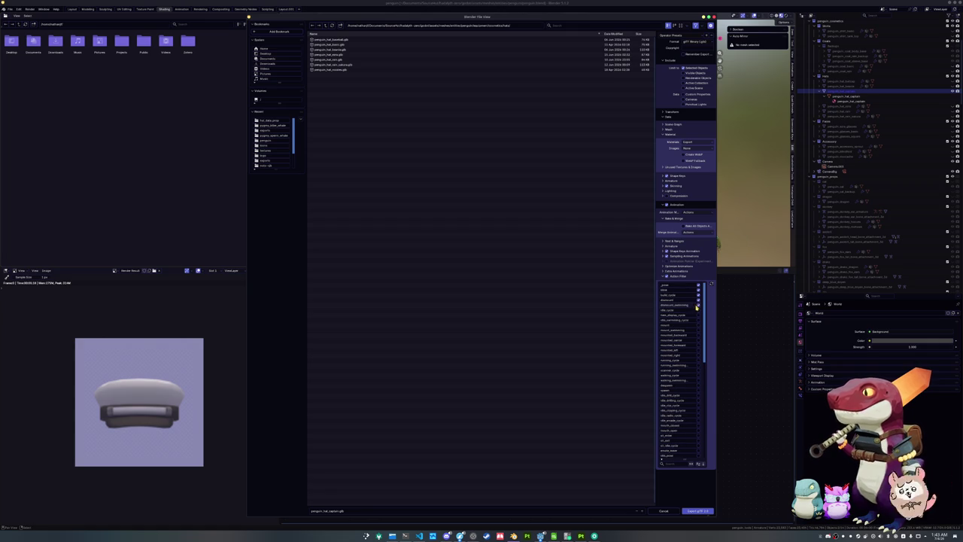
{"action": "scroll", "coordinate": [668, 395], "scroll_direction": "down", "scroll_amount": 4}
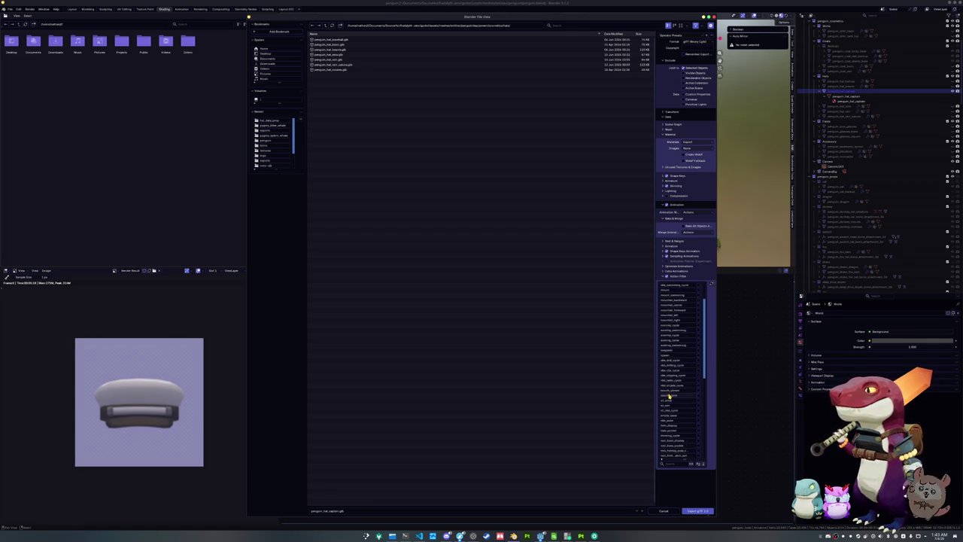
{"action": "scroll", "coordinate": [669, 396], "scroll_direction": "down", "scroll_amount": 15}
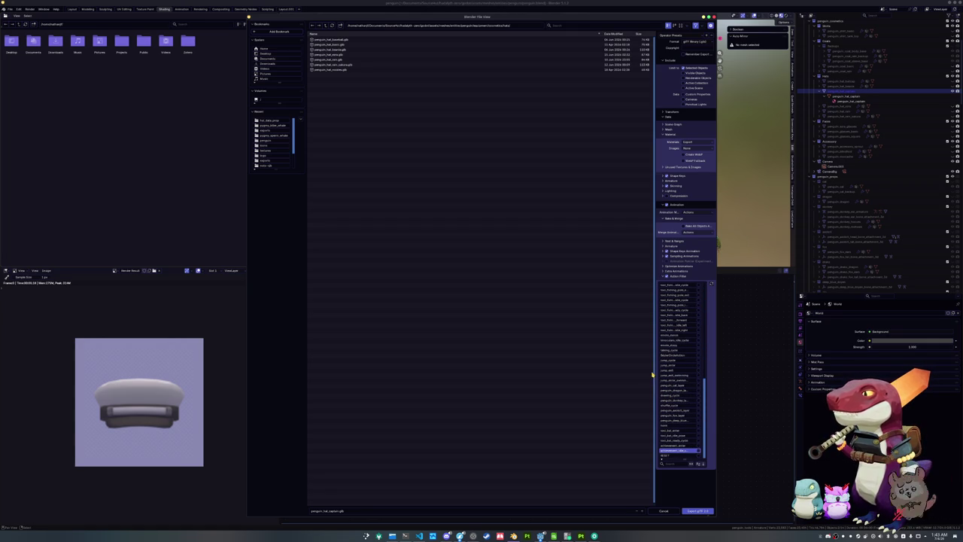
{"action": "left_click_drag", "start_coordinate": [652, 374], "coordinate": [636, 372]}
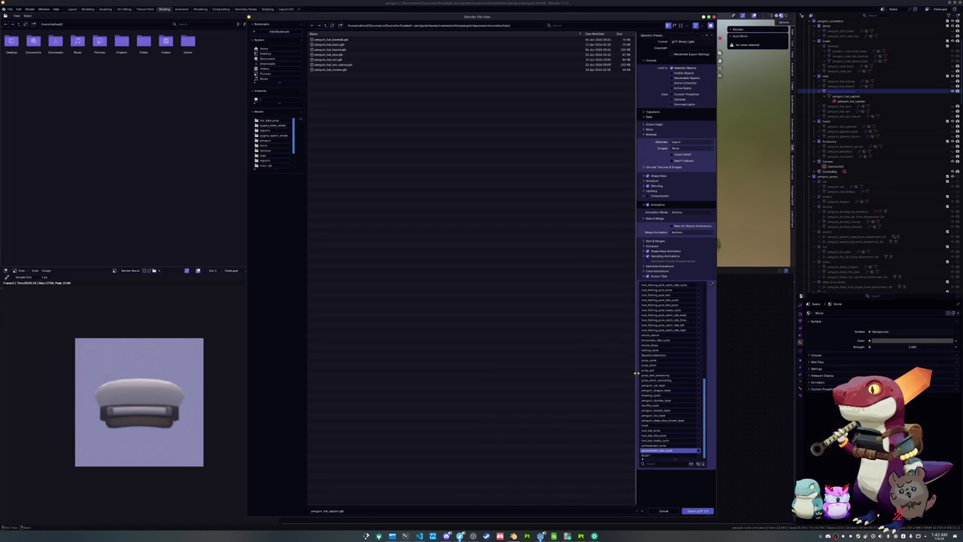
Step: Export penguin_hat_captain.glb and switch to the Godot project editor
{"action": "left_click", "coordinate": [696, 510]}
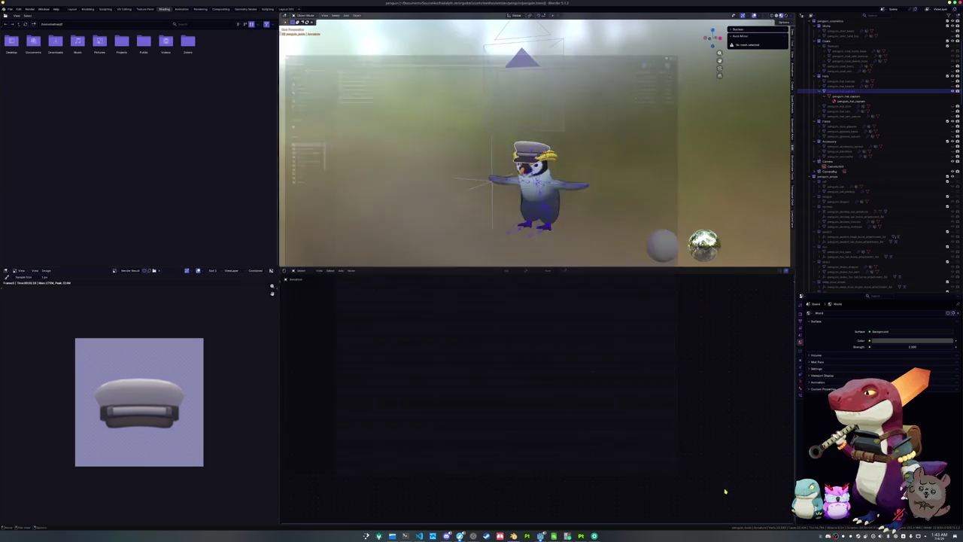
{"action": "left_click", "coordinate": [540, 536]}
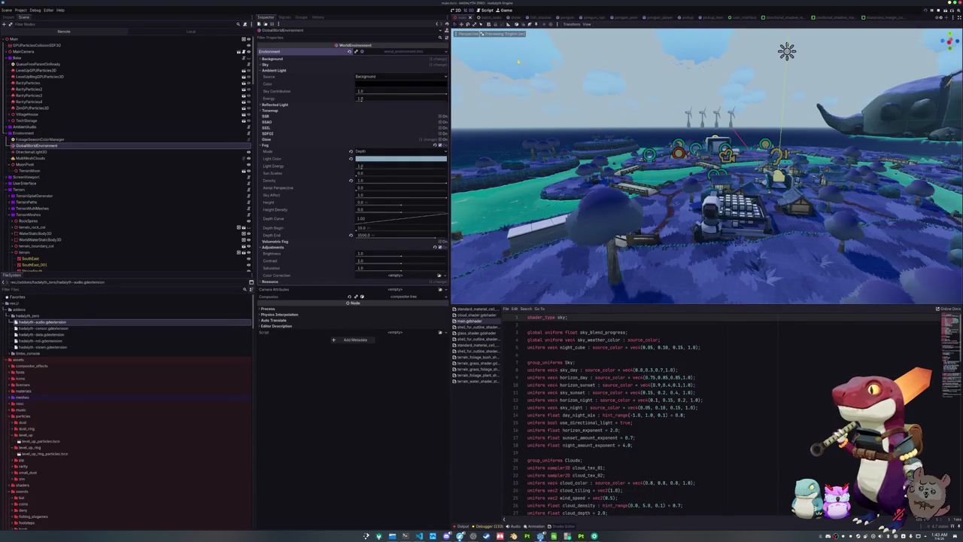
{"action": "left_click", "coordinate": [288, 148]}
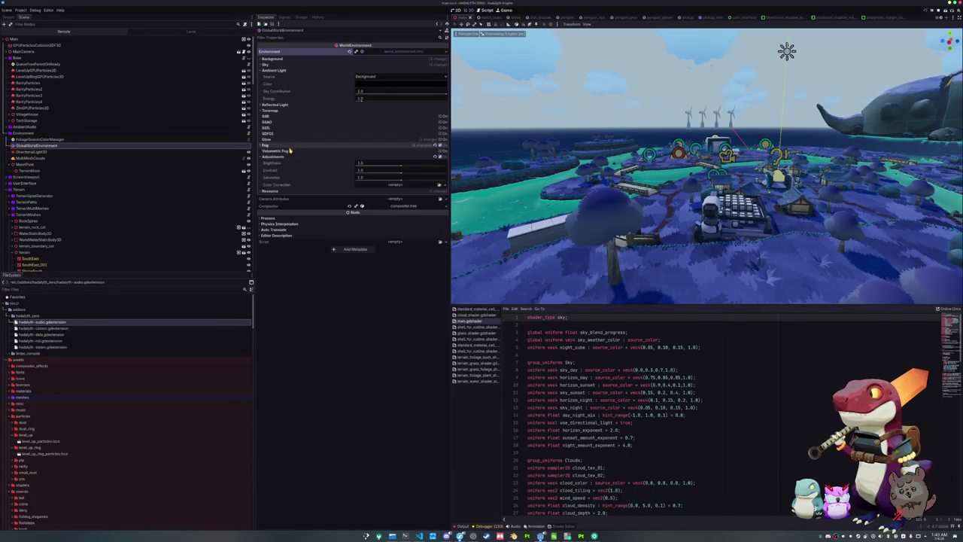
{"action": "left_click", "coordinate": [286, 156]}
{"action": "scroll", "coordinate": [88, 368], "scroll_direction": "down", "scroll_amount": 3}
{"action": "scroll", "coordinate": [82, 368], "scroll_direction": "up", "scroll_amount": 3}
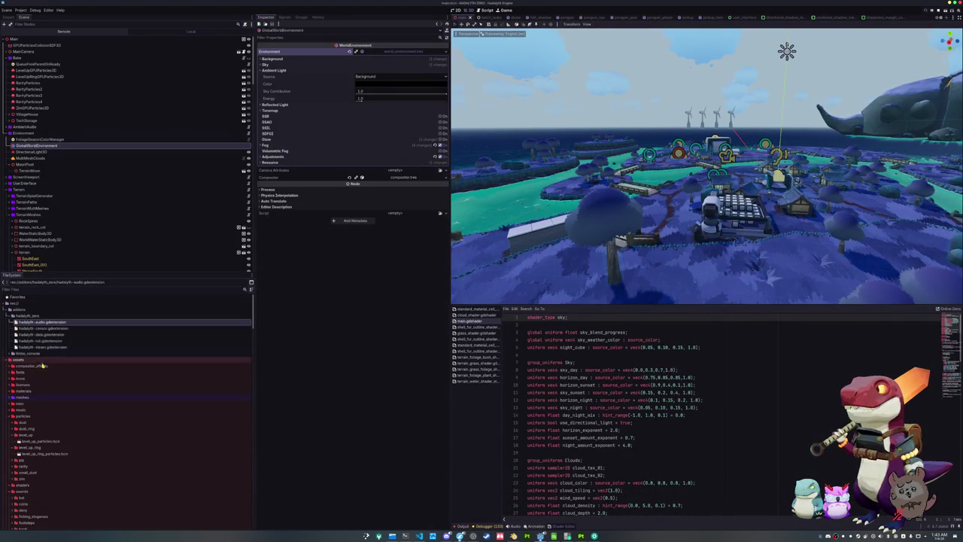
Step: Browse the FileSystem dock into the penguin cosmetic hats materials folder
{"action": "left_click", "coordinate": [27, 315]}
{"action": "double_click", "coordinate": [23, 366]}
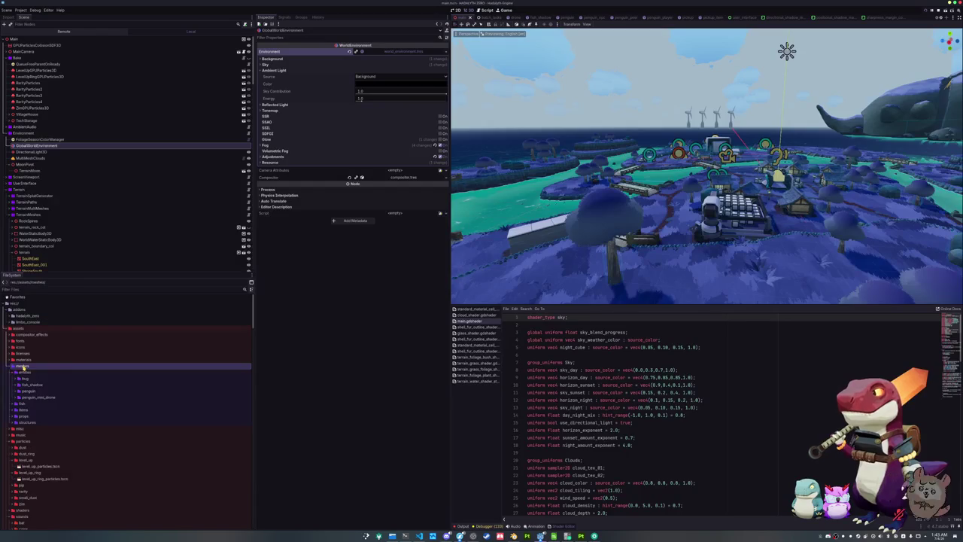
{"action": "left_click", "coordinate": [31, 391]}
{"action": "scroll", "coordinate": [31, 391], "scroll_direction": "down", "scroll_amount": 1}
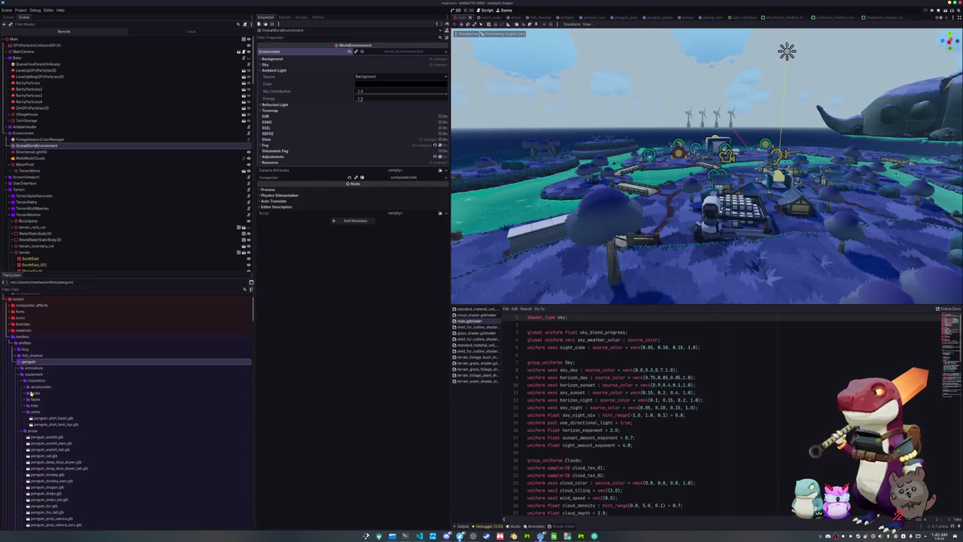
{"action": "left_click", "coordinate": [35, 407]}
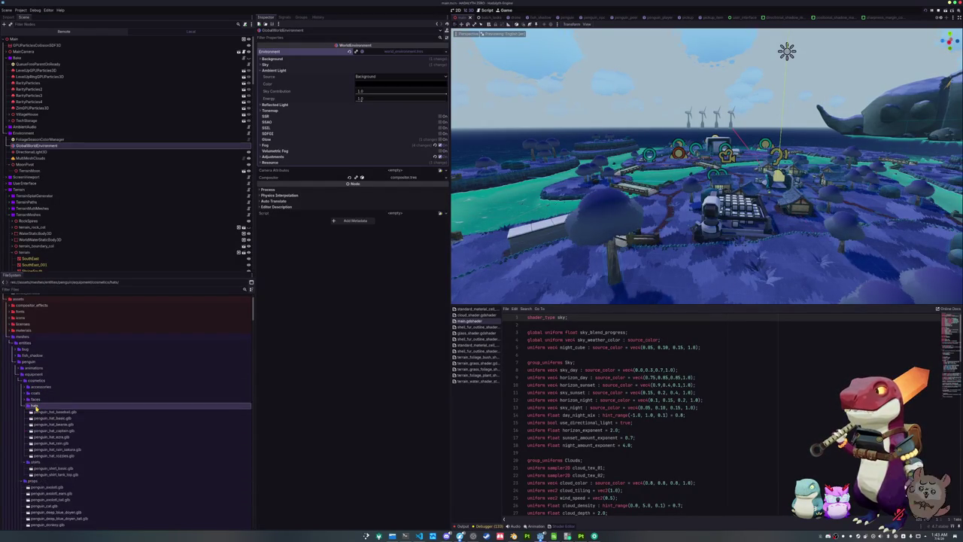
{"action": "scroll", "coordinate": [38, 410], "scroll_direction": "down", "scroll_amount": 5}
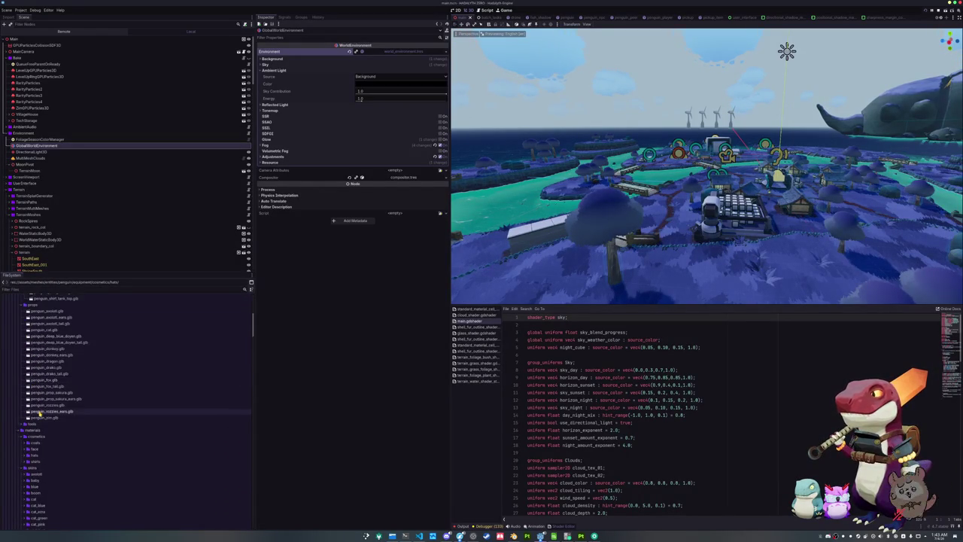
{"action": "scroll", "coordinate": [39, 414], "scroll_direction": "down", "scroll_amount": 1}
{"action": "double_click", "coordinate": [35, 429]}
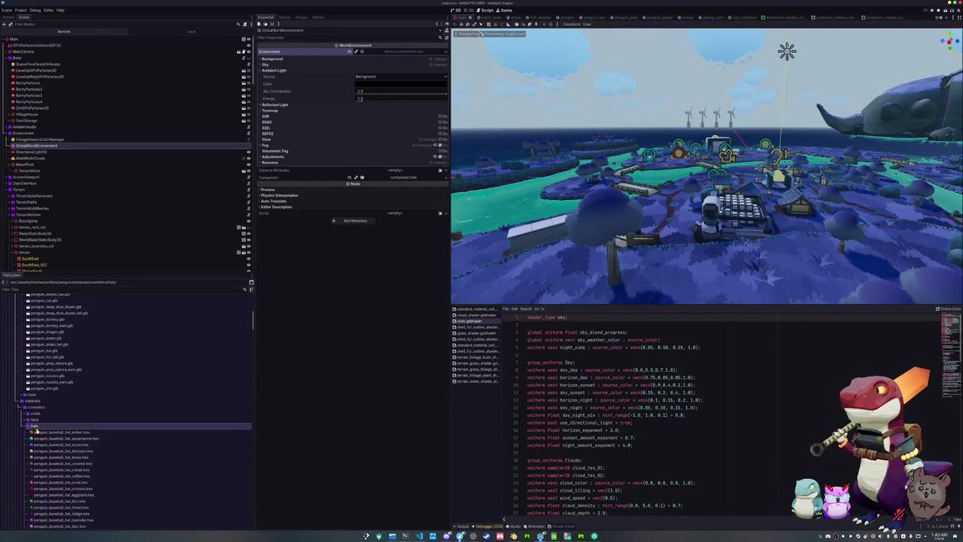
{"action": "left_click", "coordinate": [49, 437]}
Step: Select the captain hat standard material file and dismiss the missing-dependencies error
{"action": "scroll", "coordinate": [51, 442], "scroll_direction": "down", "scroll_amount": 5}
{"action": "scroll", "coordinate": [52, 444], "scroll_direction": "down", "scroll_amount": 20}
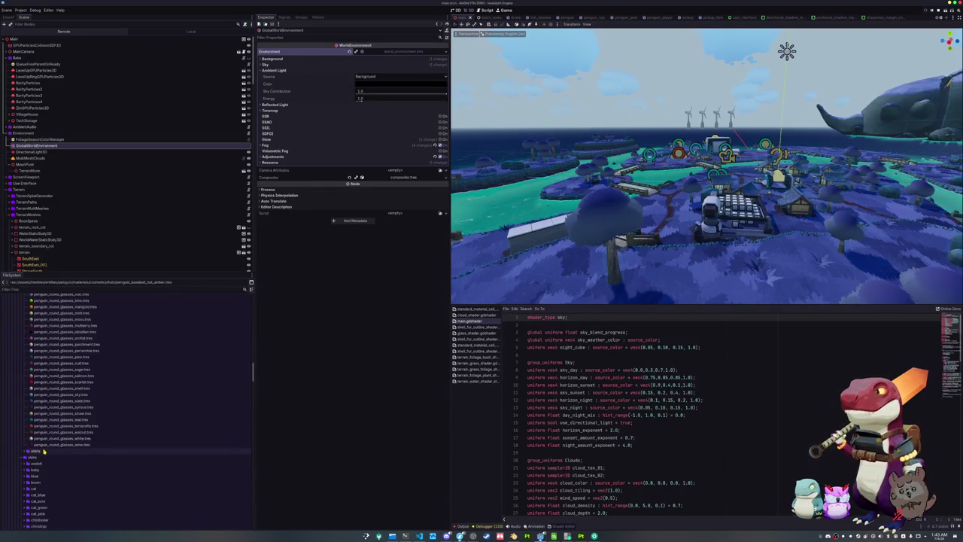
{"action": "scroll", "coordinate": [45, 444], "scroll_direction": "down", "scroll_amount": 10}
{"action": "scroll", "coordinate": [39, 449], "scroll_direction": "down", "scroll_amount": 3}
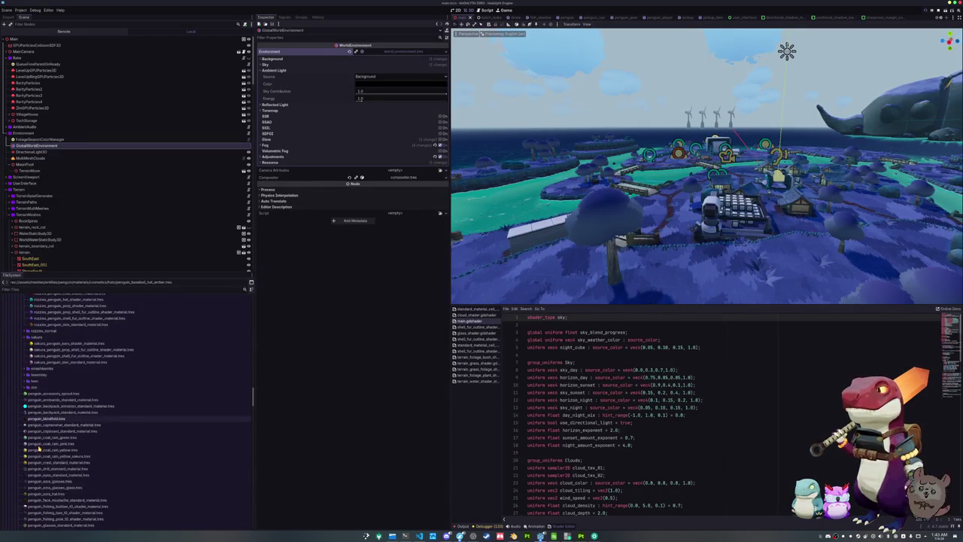
{"action": "left_click", "coordinate": [46, 426]}
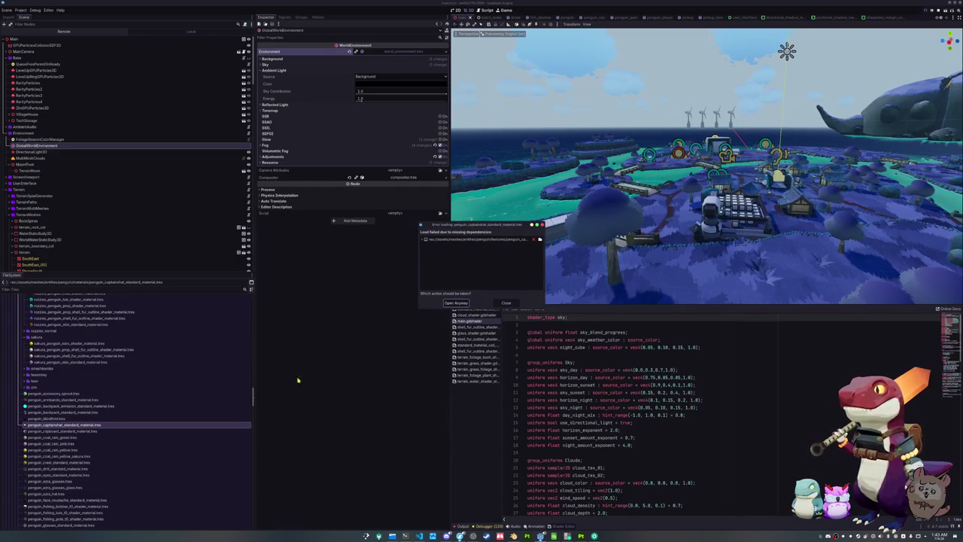
{"action": "left_click", "coordinate": [506, 302]}
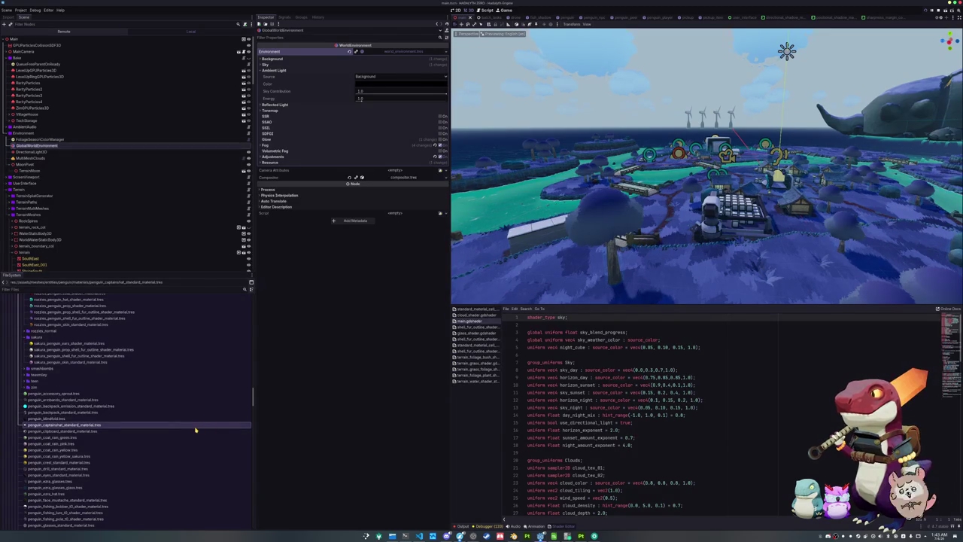
Step: Rename the material file to penguin_hat_captain_shader_material.tres
{"action": "left_click", "coordinate": [96, 425]}
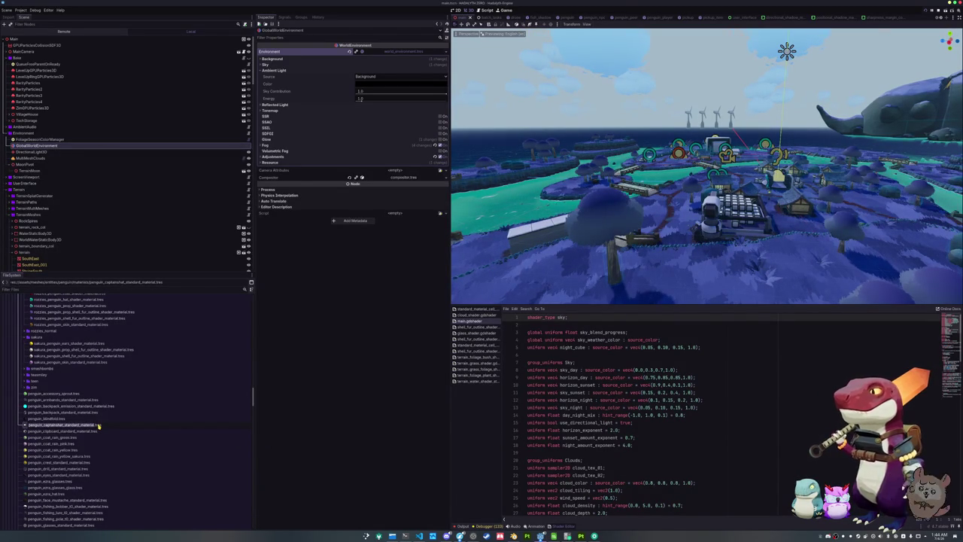
{"action": "left_click", "coordinate": [97, 425]}
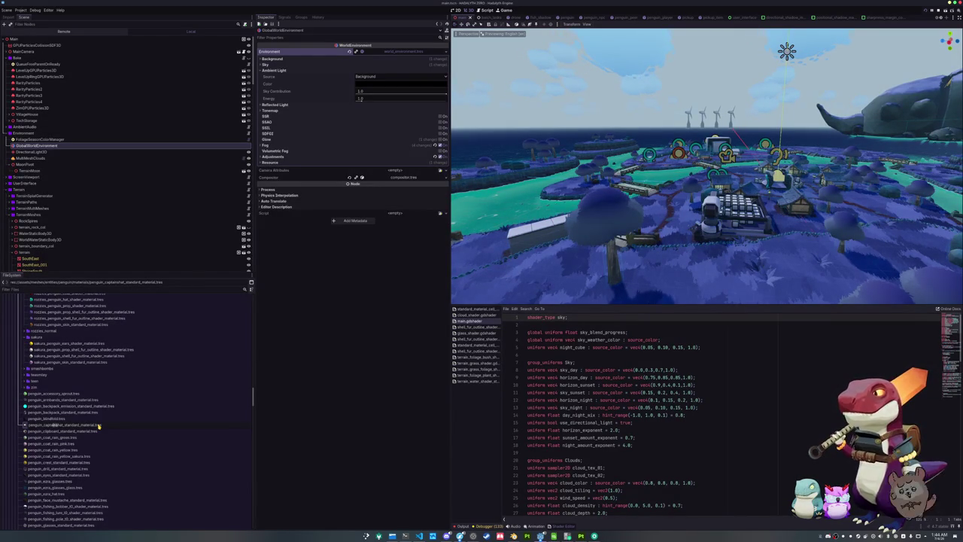
{"action": "key", "text": "BackSpace"}
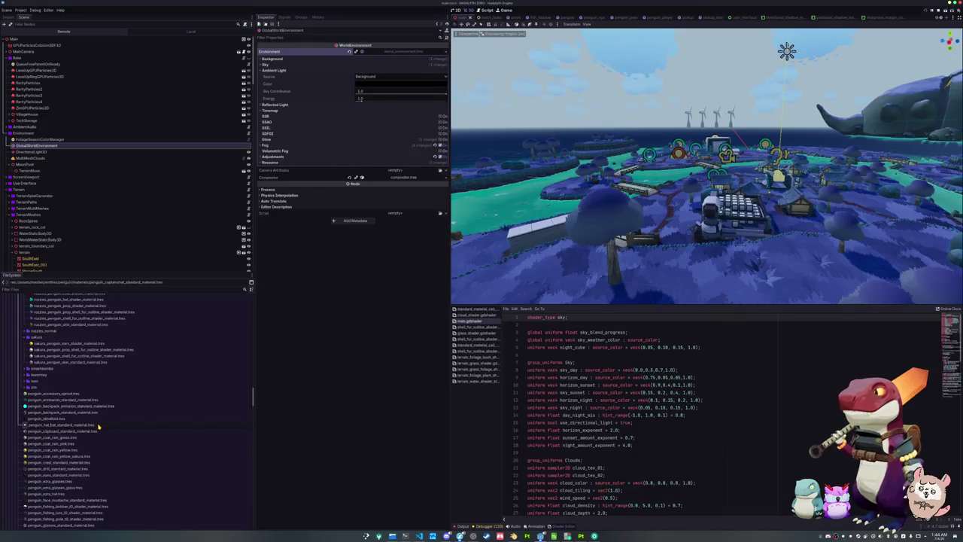
{"action": "type", "text": "at_captain"}
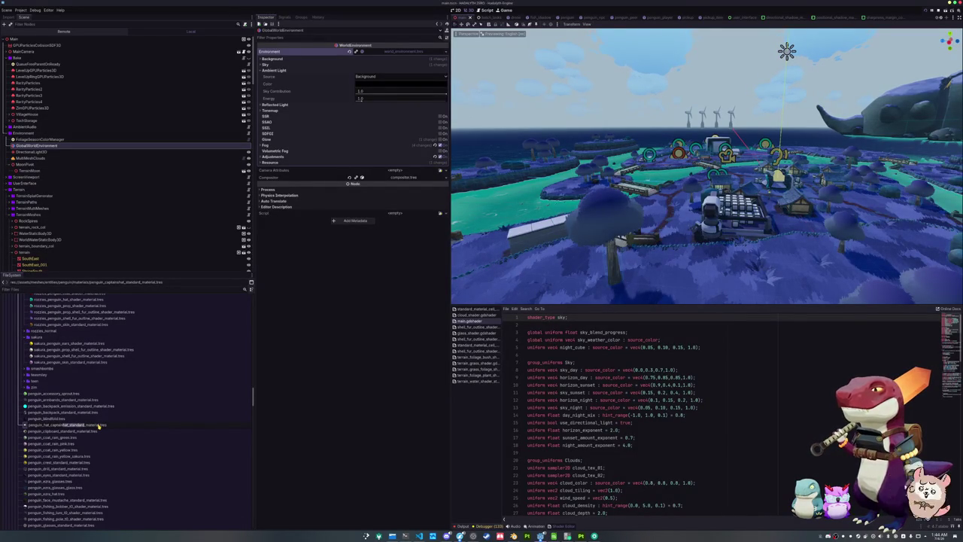
{"action": "key", "text": "BackSpace"}
{"action": "key", "text": "Return"}
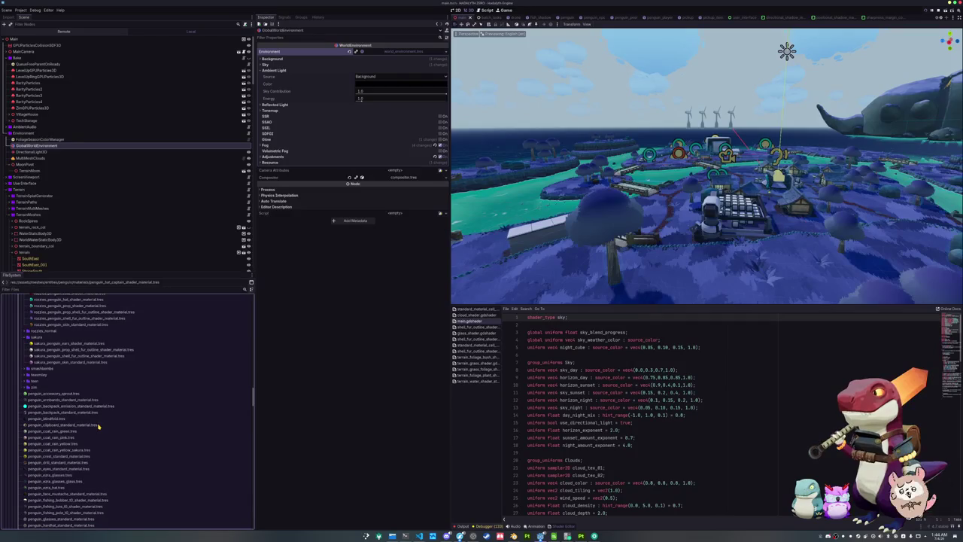
{"action": "scroll", "coordinate": [98, 426], "scroll_direction": "down", "scroll_amount": 3}
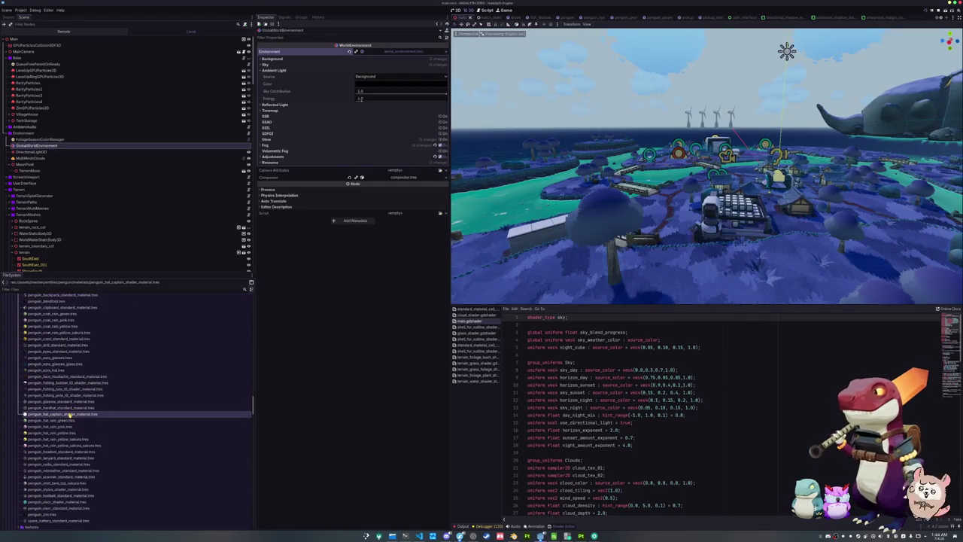
Step: Convert the captain hat material into a ShaderMaterial and open it
{"action": "double_click", "coordinate": [75, 415]}
{"action": "left_click", "coordinate": [505, 302]}
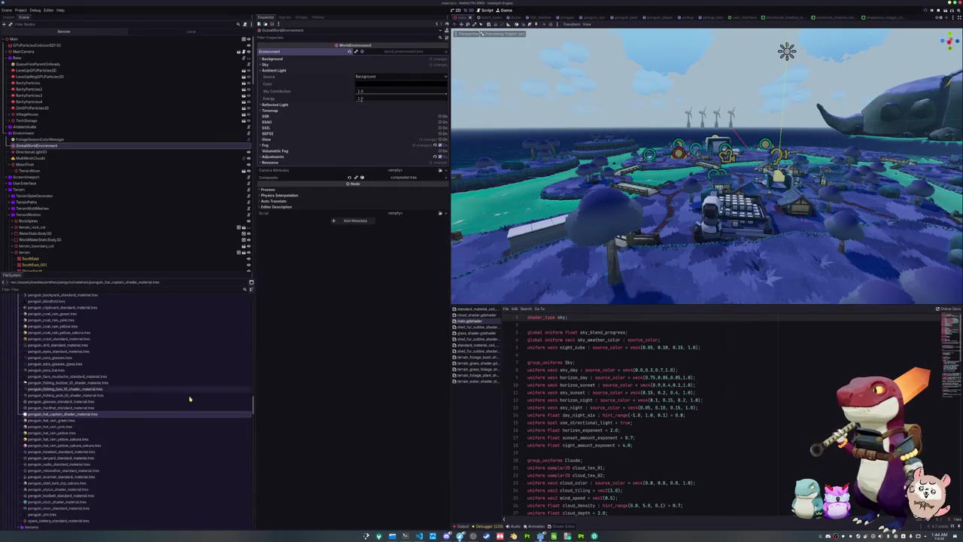
{"action": "right_click", "coordinate": [72, 414]}
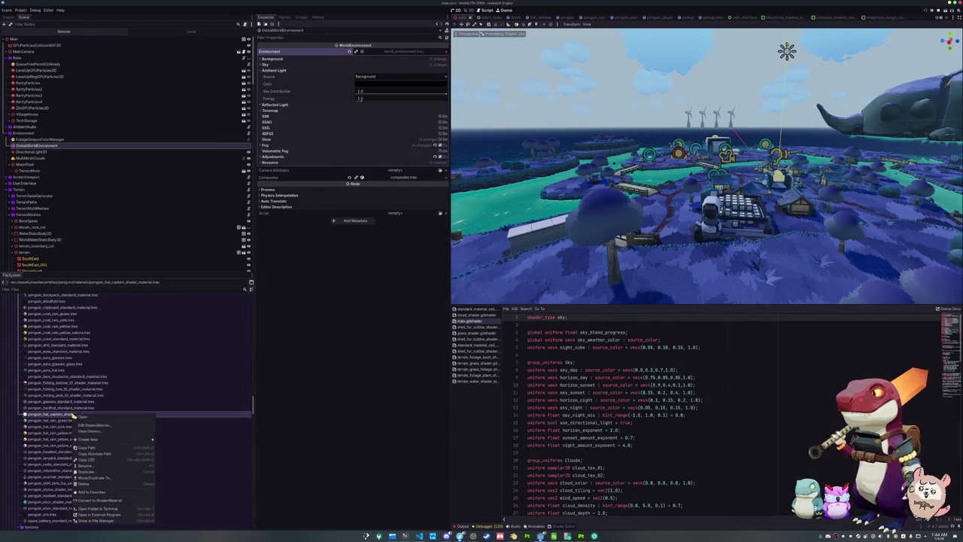
{"action": "left_click", "coordinate": [103, 499]}
{"action": "left_click", "coordinate": [453, 275]}
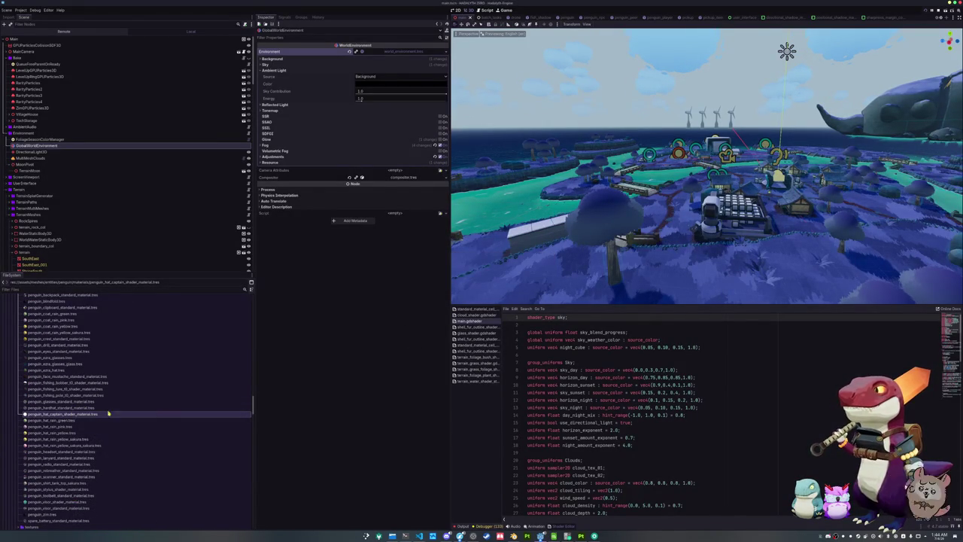
{"action": "double_click", "coordinate": [81, 414]}
Step: Quick Load standard_material_cell_shader.gdshader into the material's Shader slot
{"action": "left_click", "coordinate": [443, 76]}
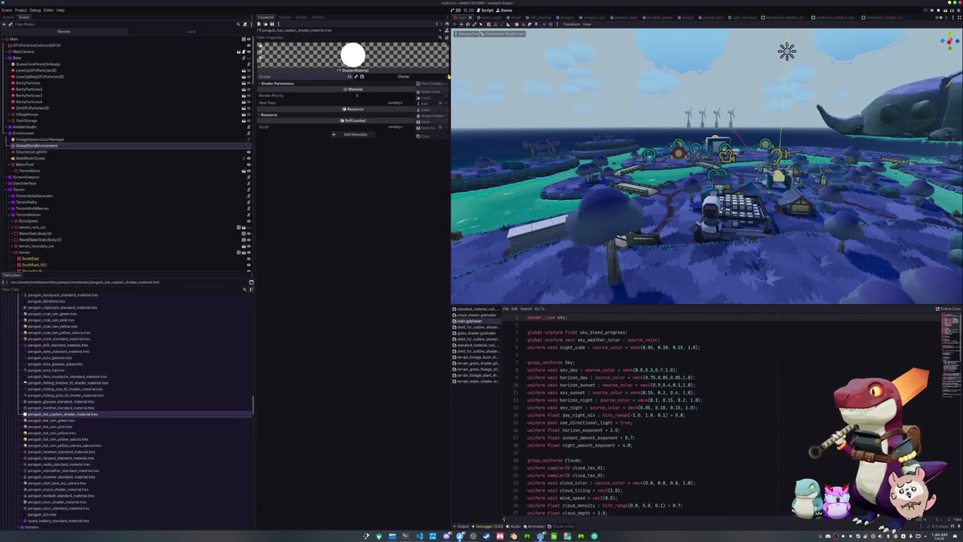
{"action": "left_click", "coordinate": [429, 105]}
{"action": "type", "text": "shader"}
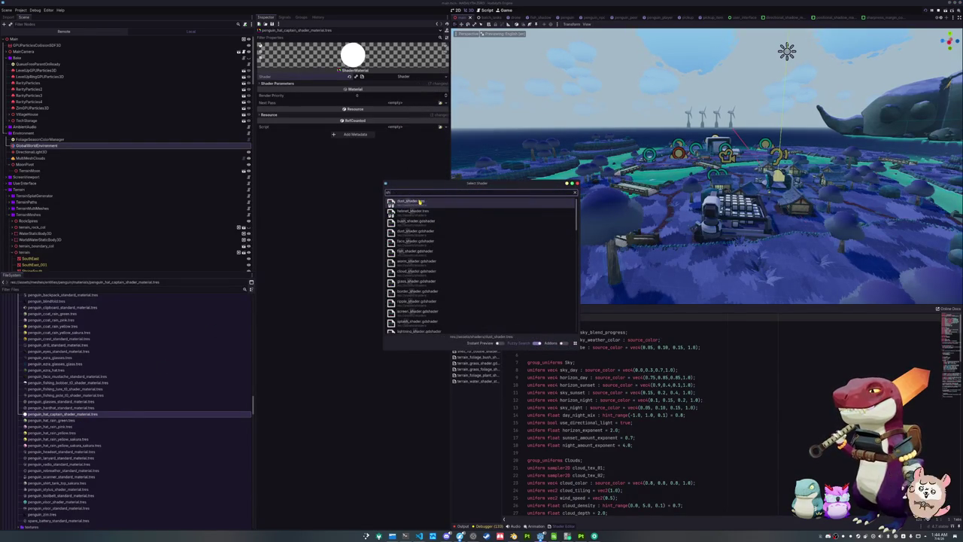
{"action": "key", "text": "Home"}
{"action": "type", "text": "cell"}
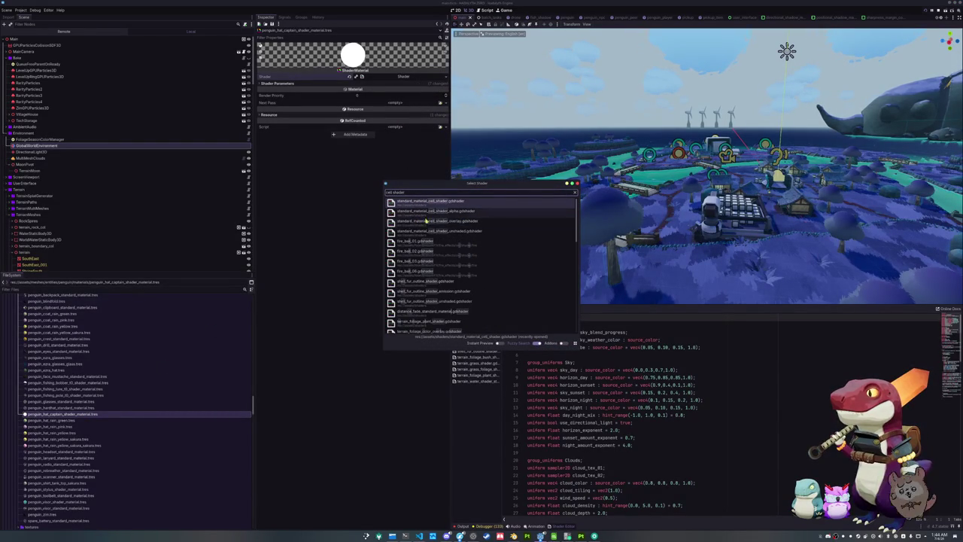
{"action": "double_click", "coordinate": [466, 202]}
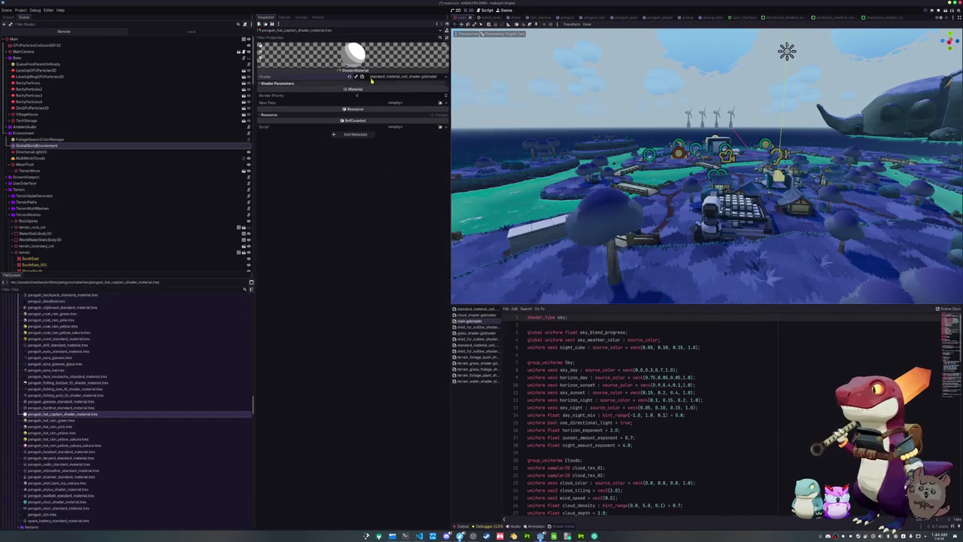
Step: Set the hat shader's Albedo Texture to the penguin captain texture
{"action": "left_click", "coordinate": [439, 91]}
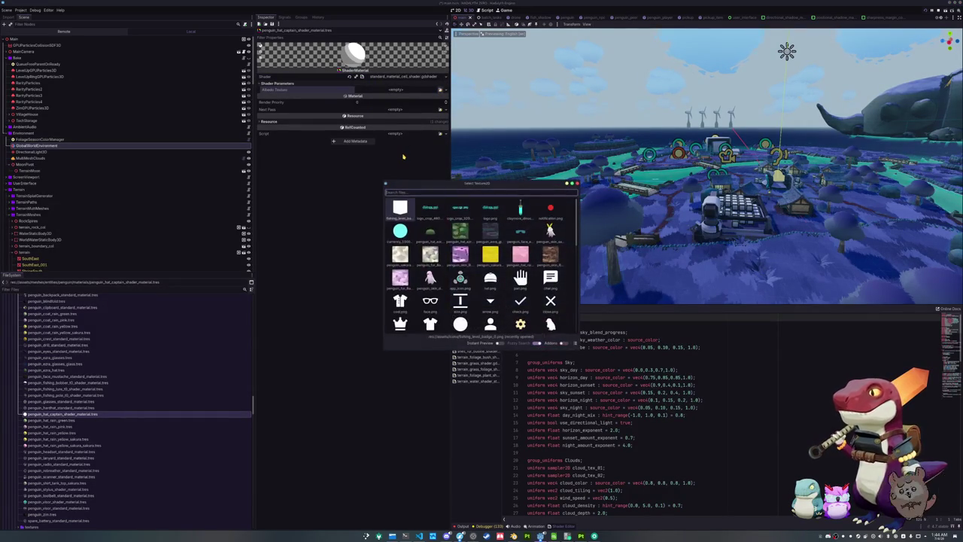
{"action": "type", "text": "captain"}
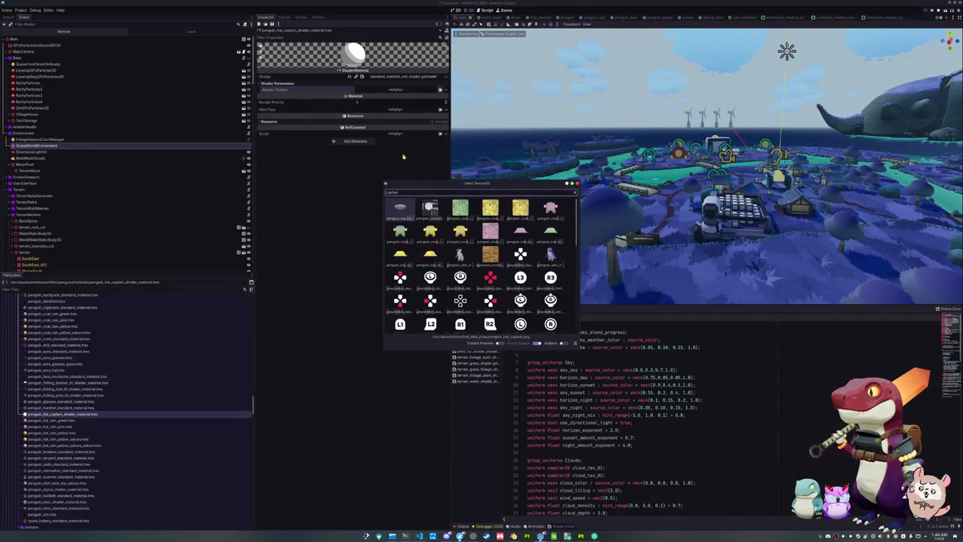
{"action": "key", "text": "Return"}
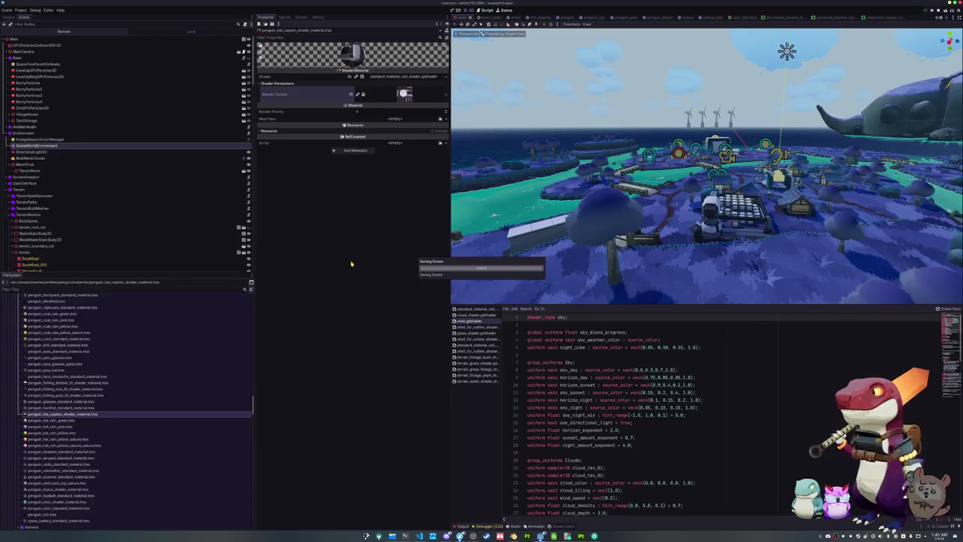
Step: Reselect the captain hat shader material and save the scene with Ctrl+S
{"action": "left_click", "coordinate": [81, 151]}
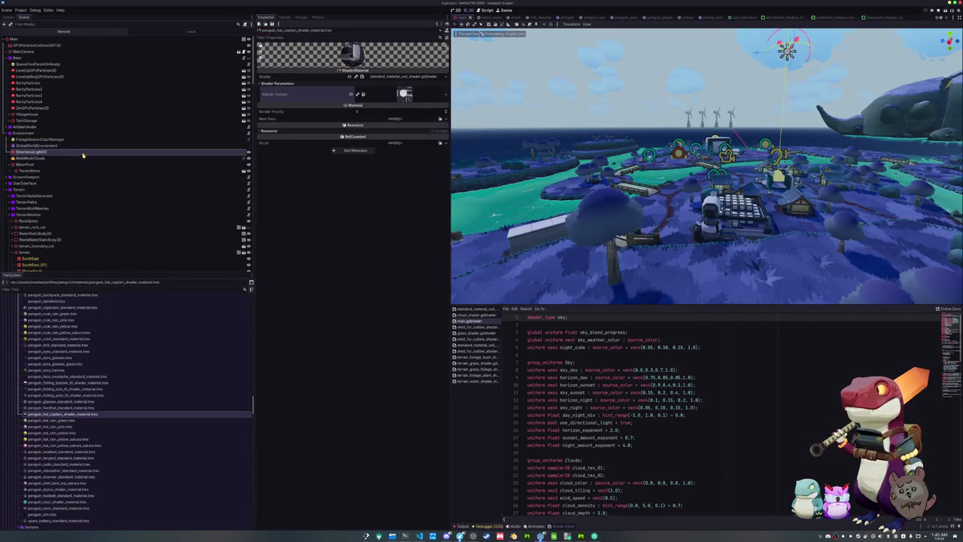
{"action": "left_click", "coordinate": [84, 145]}
{"action": "left_click", "coordinate": [84, 151]}
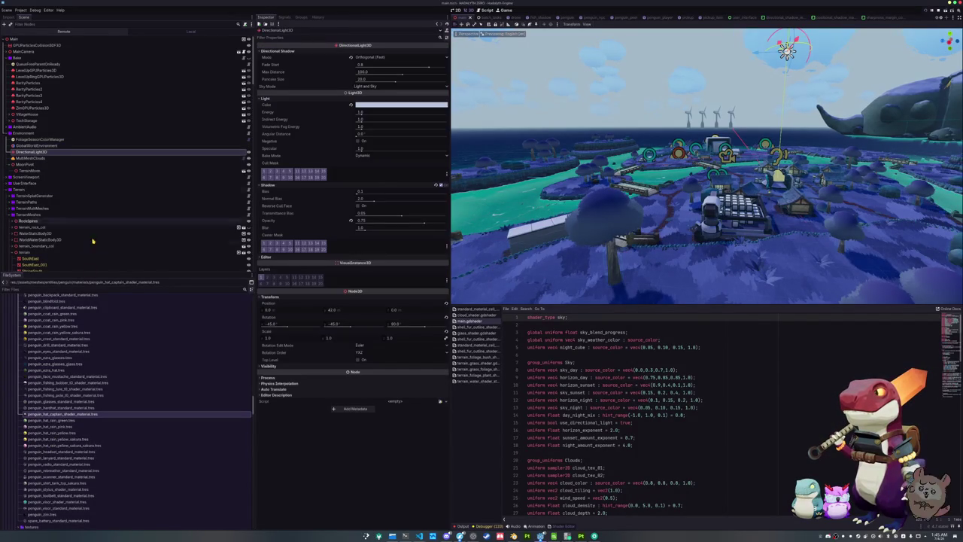
{"action": "left_click", "coordinate": [77, 412]}
{"action": "key", "text": "ctrl+s"}
Step: Browse FileSystem to scenes/entities/penguin/penguin_cosmetics/hat
{"action": "scroll", "coordinate": [78, 413], "scroll_direction": "down", "scroll_amount": 15}
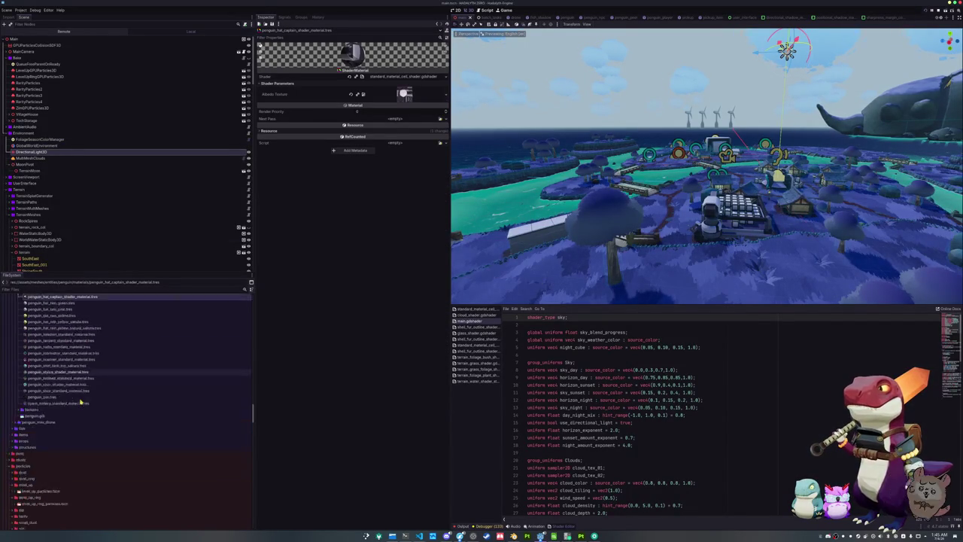
{"action": "scroll", "coordinate": [75, 403], "scroll_direction": "up", "scroll_amount": 10}
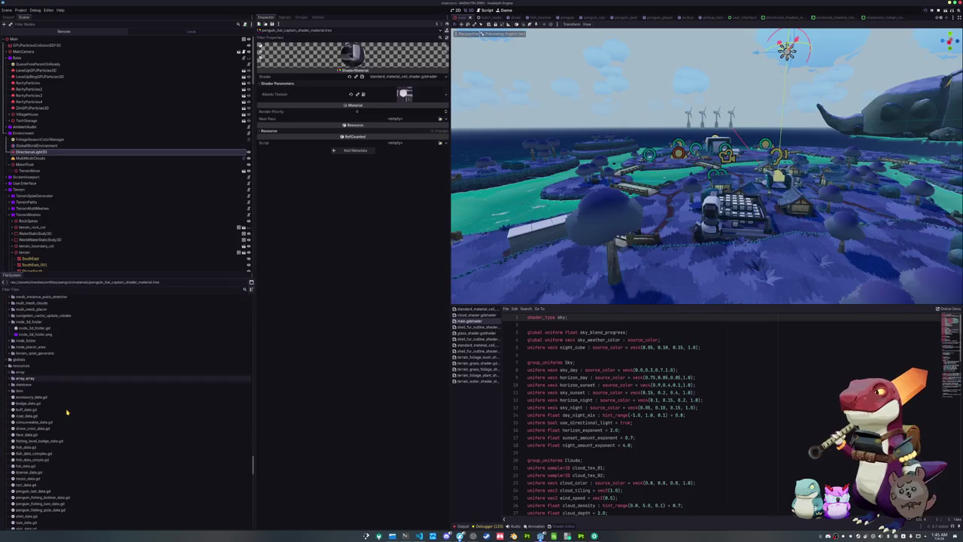
{"action": "left_click", "coordinate": [29, 366]}
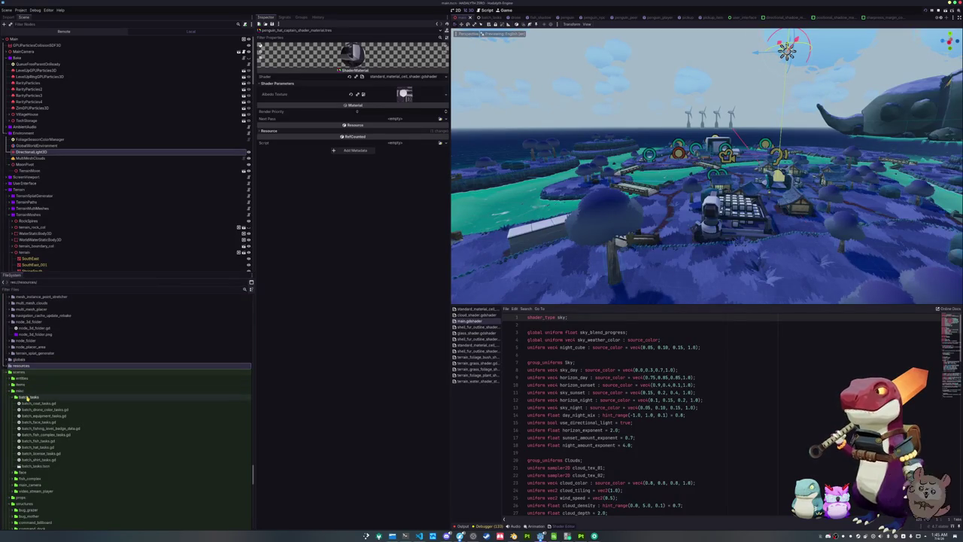
{"action": "double_click", "coordinate": [29, 397]}
{"action": "scroll", "coordinate": [30, 413], "scroll_direction": "down", "scroll_amount": 3}
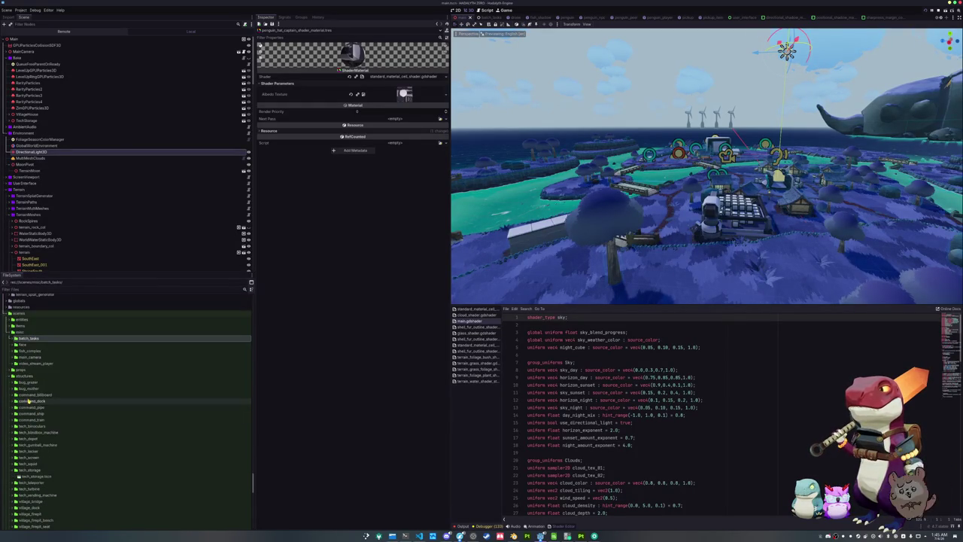
{"action": "double_click", "coordinate": [23, 319]}
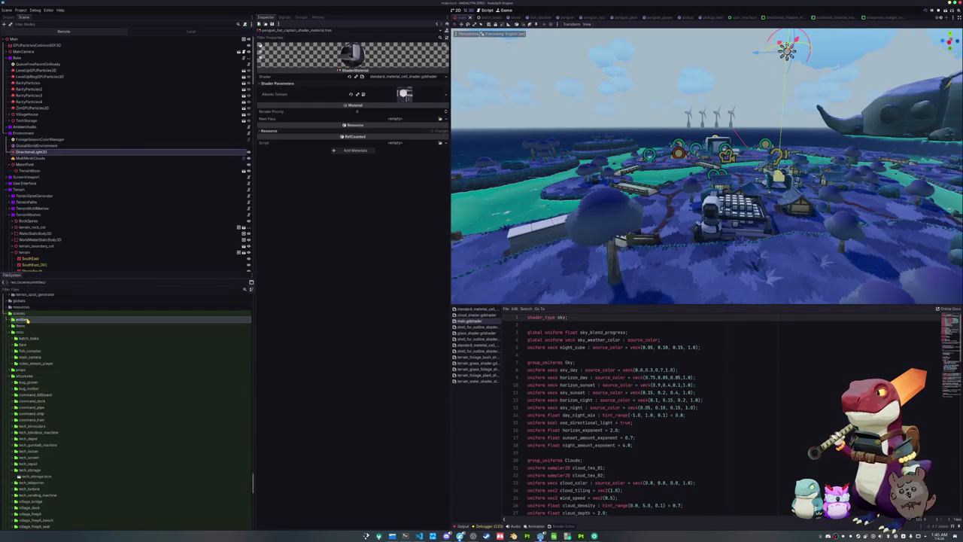
{"action": "double_click", "coordinate": [33, 344]}
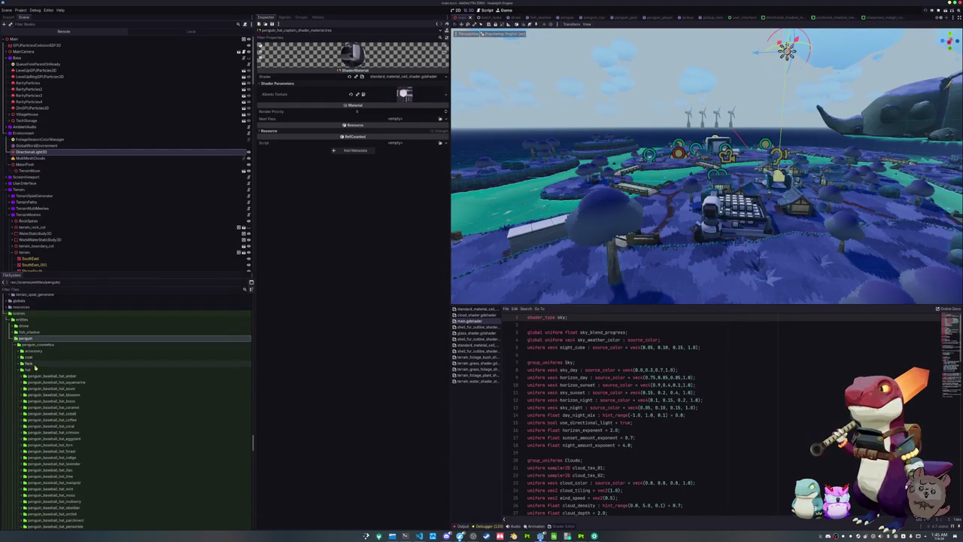
{"action": "double_click", "coordinate": [33, 369]}
{"action": "scroll", "coordinate": [45, 422], "scroll_direction": "down", "scroll_amount": 10}
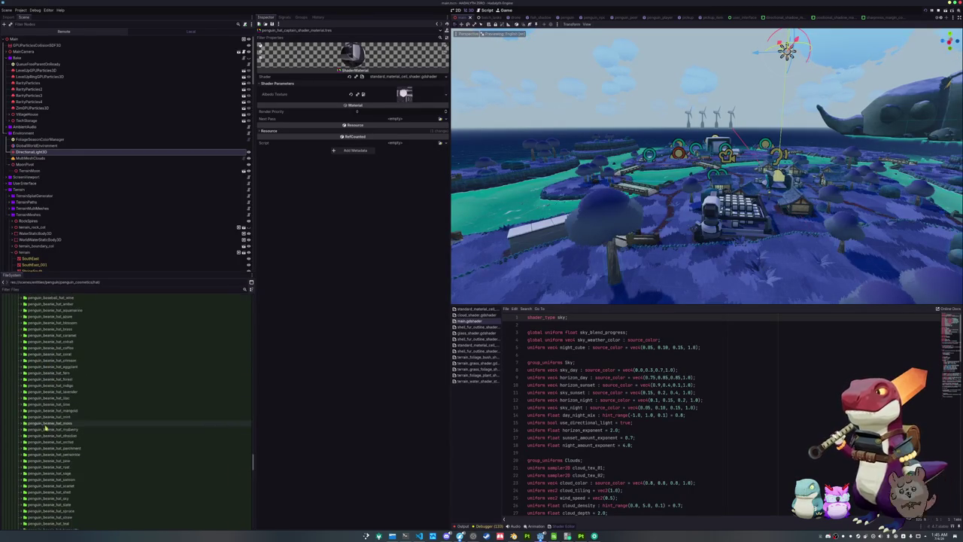
Step: Duplicate the penguin_hat_extra folder as penguin_hat_captain
{"action": "left_click", "coordinate": [50, 408]}
{"action": "double_click", "coordinate": [50, 408]}
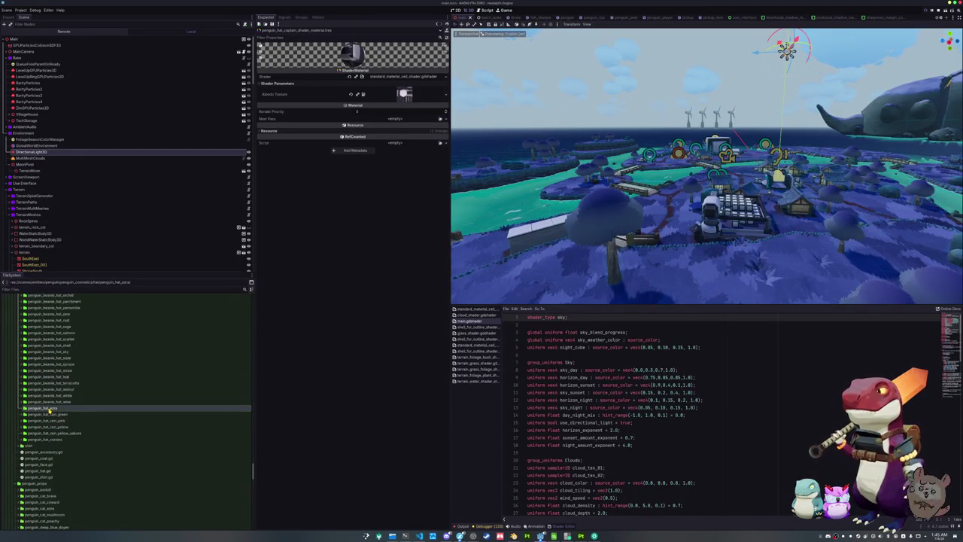
{"action": "key", "text": "ctrl+d"}
{"action": "key", "text": "ctrl+shift+Left"}
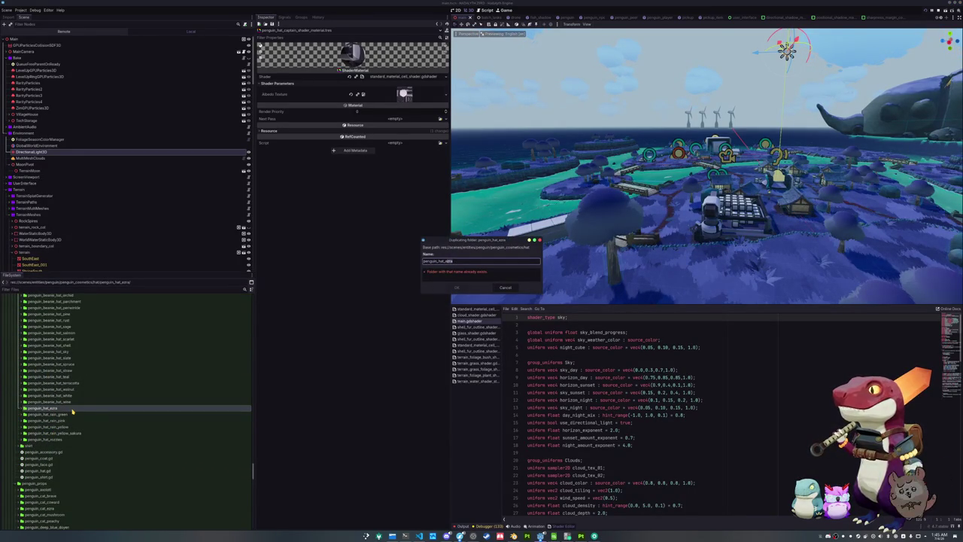
{"action": "key", "text": "BackSpace"}
{"action": "type", "text": "captain"}
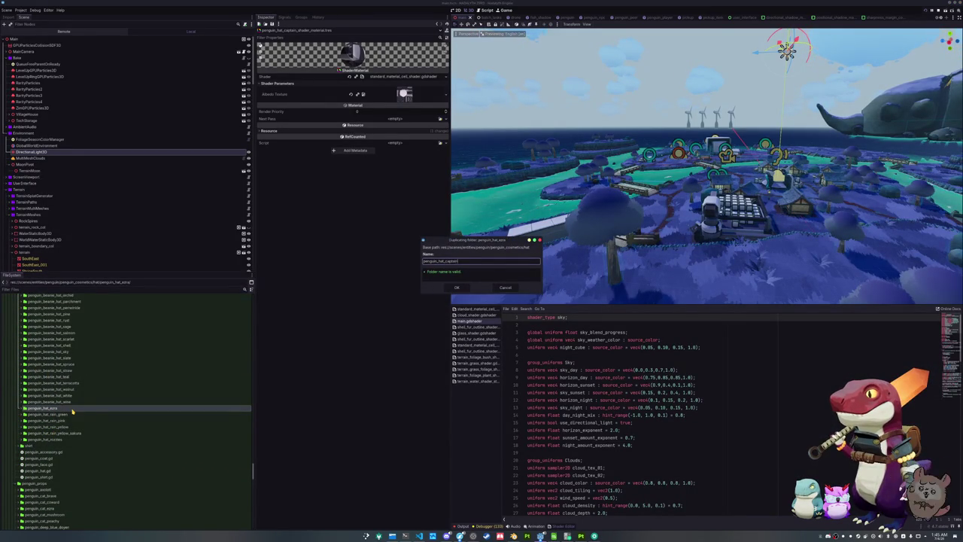
{"action": "key", "text": "Return"}
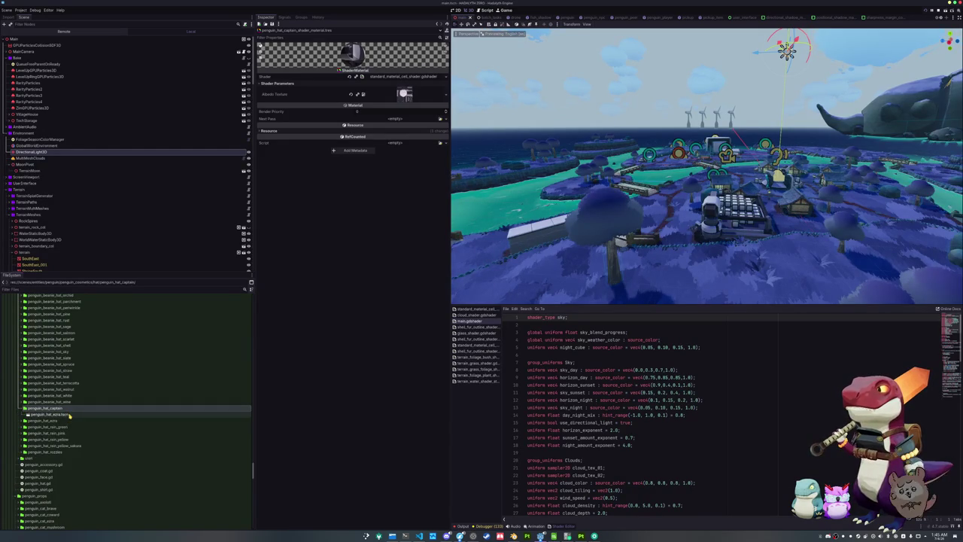
Step: Rename the copied scene to penguin_hat_captain.tscn and open it
{"action": "left_click", "coordinate": [69, 415]}
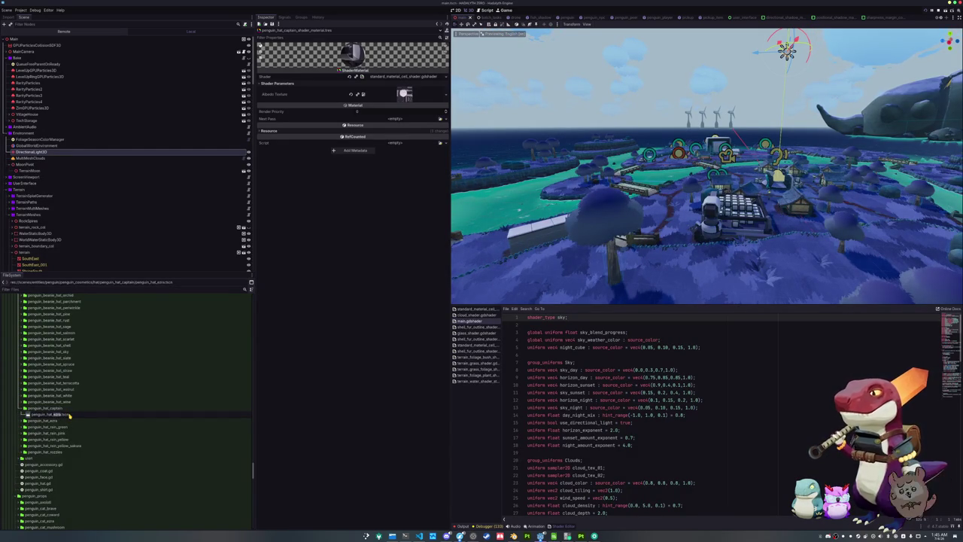
{"action": "type", "text": "captain"}
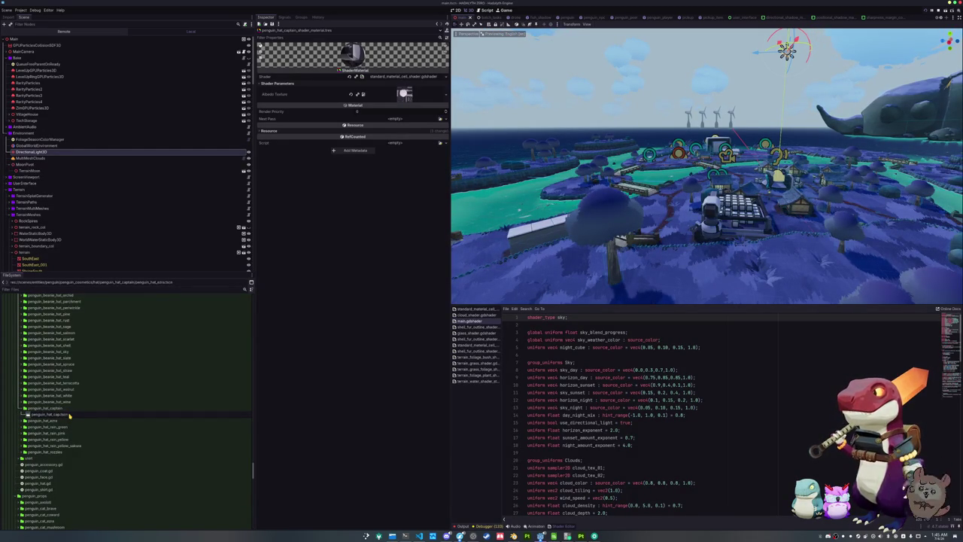
{"action": "key", "text": "Return"}
{"action": "double_click", "coordinate": [69, 415]}
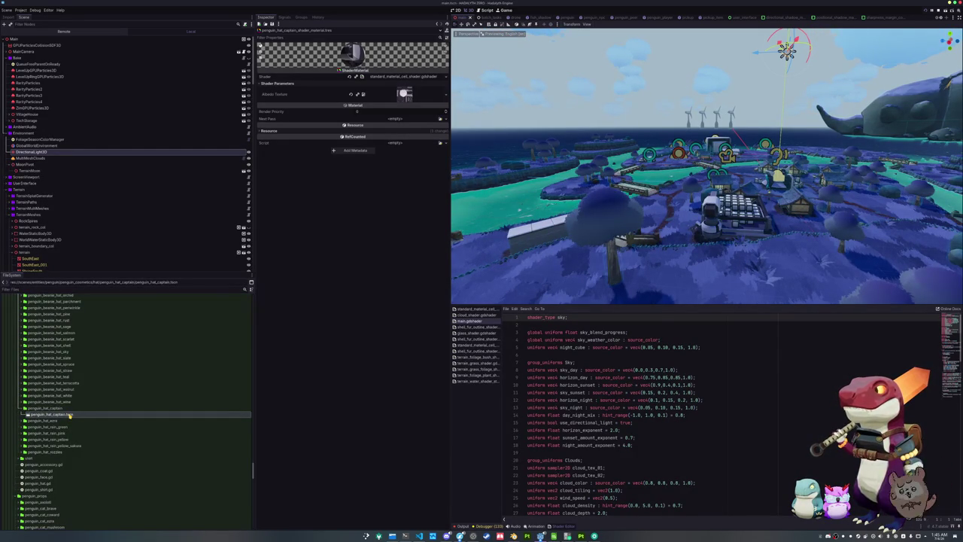
{"action": "left_click", "coordinate": [56, 39]}
{"action": "type", "text": "PenguinHatCapta"}
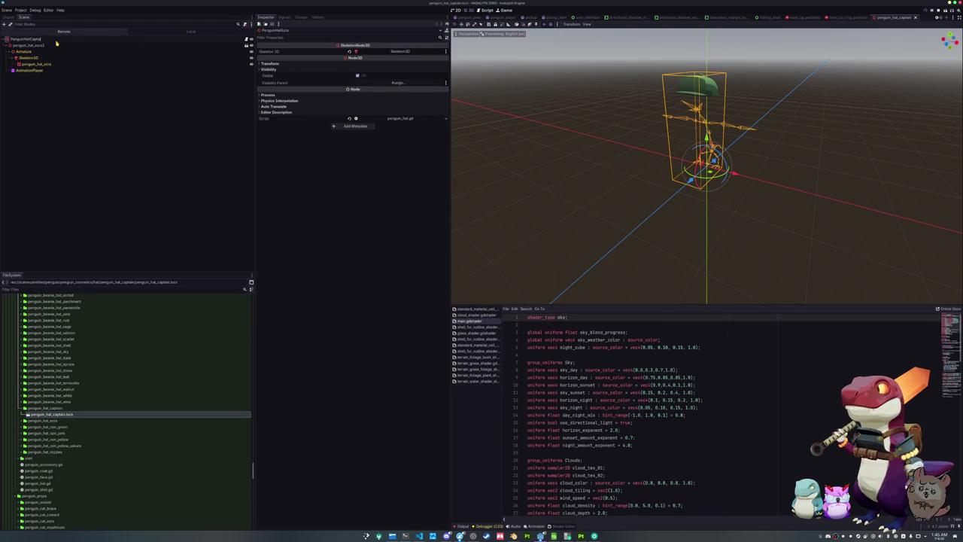
Step: Rename the root to PenguinHatCaptain, add penguin_hat_captain.glb, and make its children editable
{"action": "key", "text": "Return"}
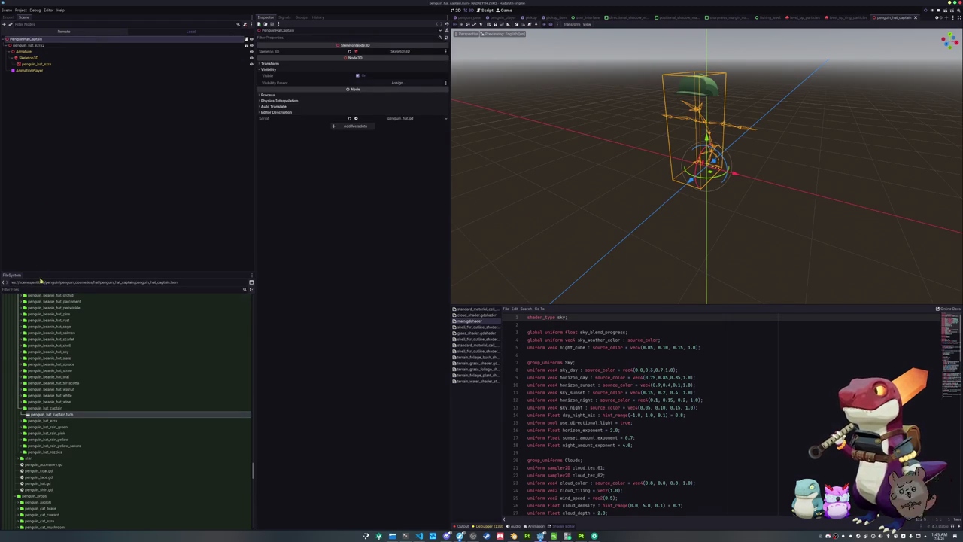
{"action": "left_click", "coordinate": [43, 289]}
{"action": "type", "text": "captain"}
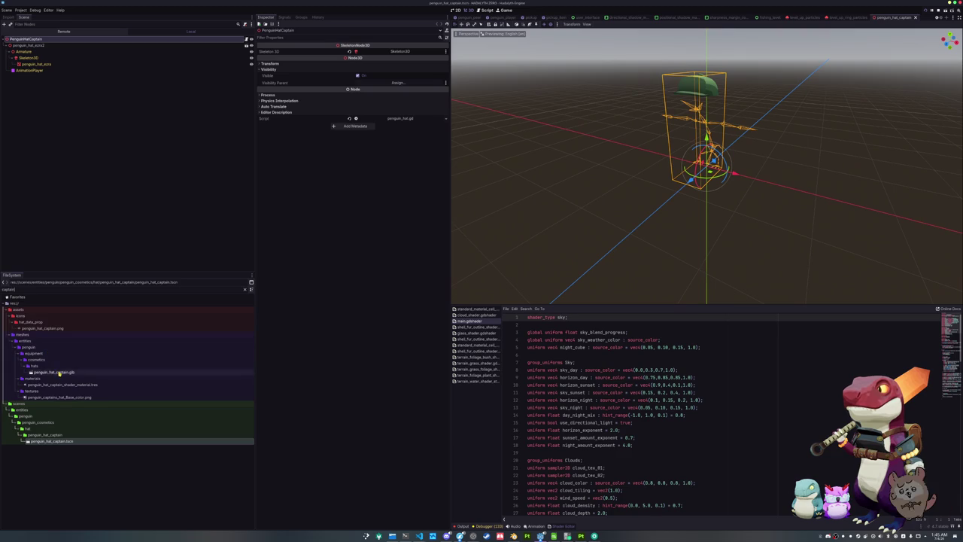
{"action": "mouse_move", "coordinate": [60, 371]}
{"action": "left_mouse_down"}
{"action": "mouse_move", "coordinate": [86, 80]}
{"action": "mouse_move", "coordinate": [45, 45]}
{"action": "left_mouse_up"}
{"action": "right_click", "coordinate": [50, 46]}
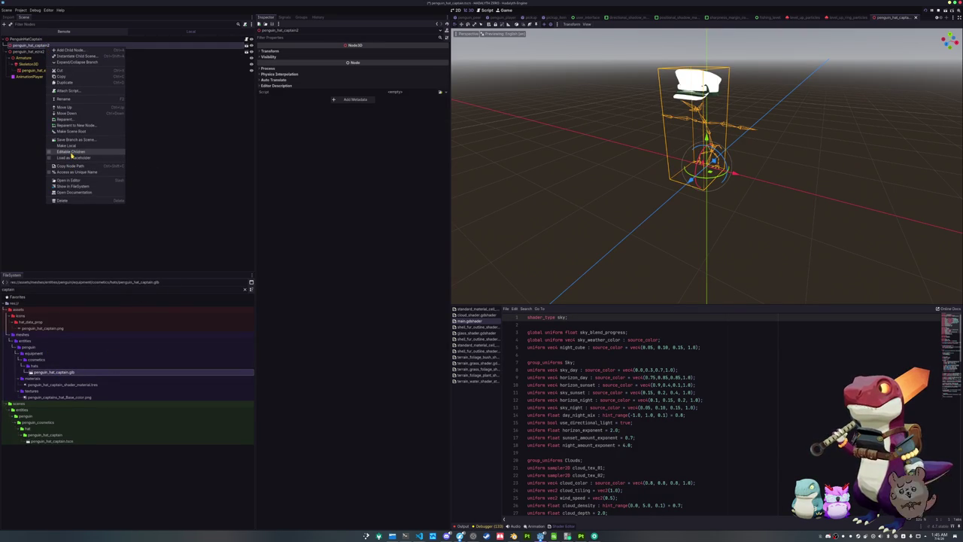
{"action": "left_click", "coordinate": [71, 152]}
Step: Delete the old hat and set the captain shader material as the mesh's Material Override
{"action": "left_click", "coordinate": [53, 83]}
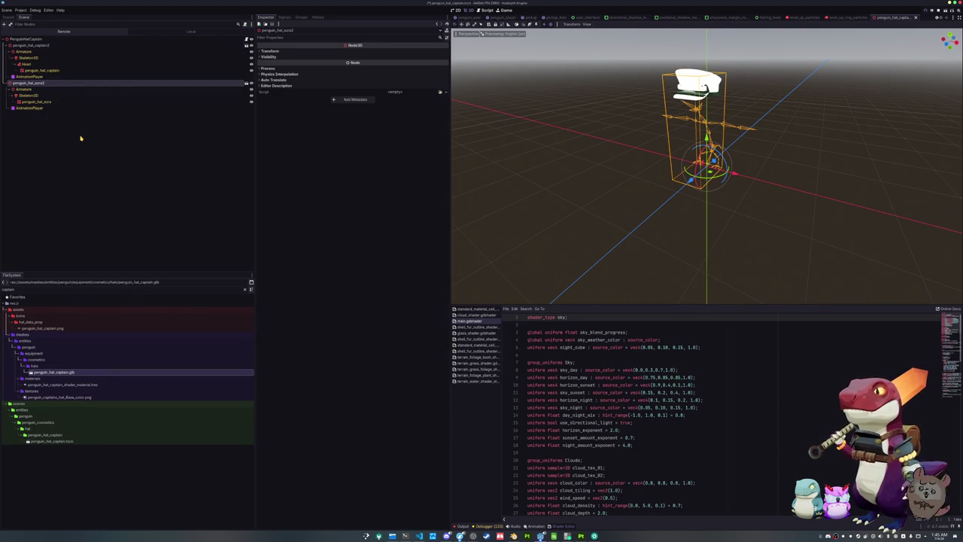
{"action": "key", "text": "Delete"}
{"action": "left_click", "coordinate": [53, 71]}
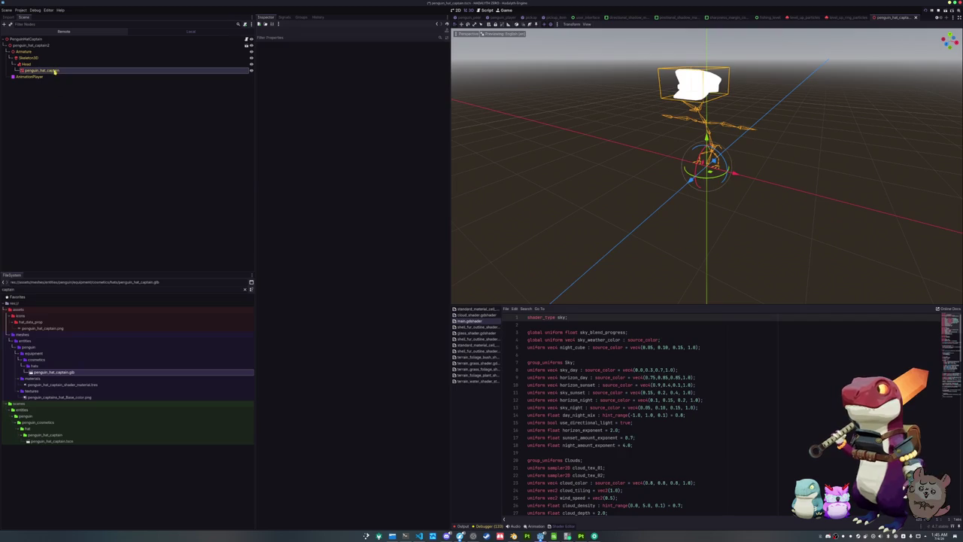
{"action": "left_click", "coordinate": [354, 85]}
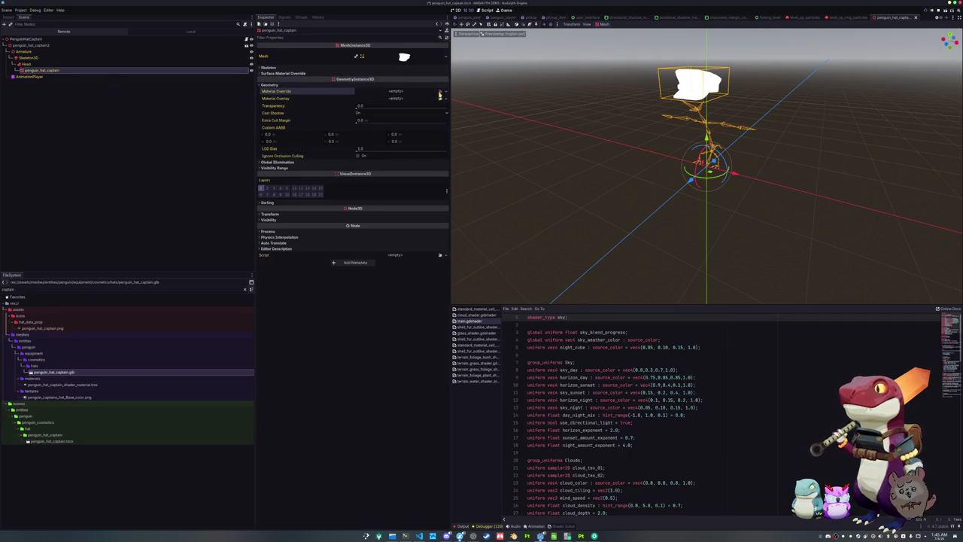
{"action": "left_click", "coordinate": [440, 92]}
{"action": "double_click", "coordinate": [400, 256]}
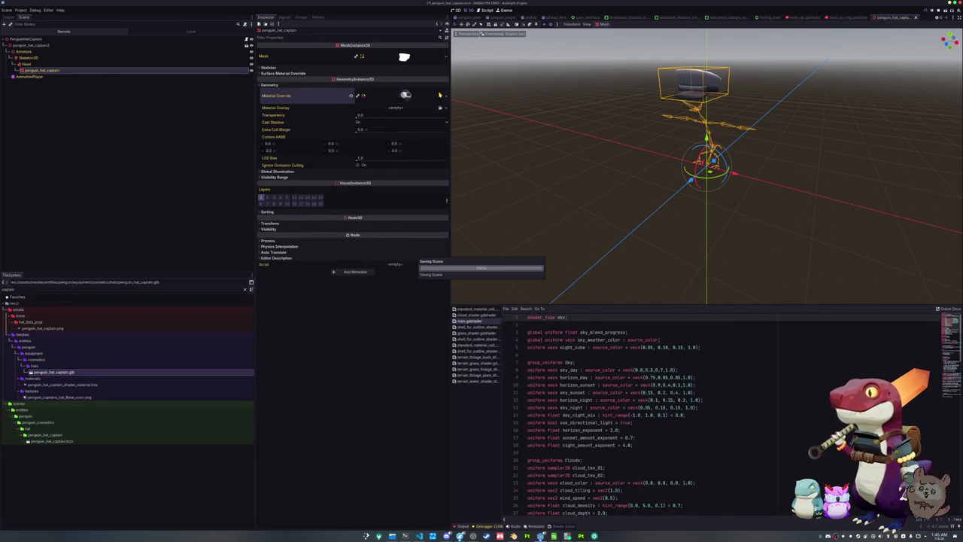
Step: Assign Skeleton3D as the PenguinHatCaptain root's skeleton
{"action": "left_click", "coordinate": [151, 38]}
{"action": "left_click", "coordinate": [396, 51]}
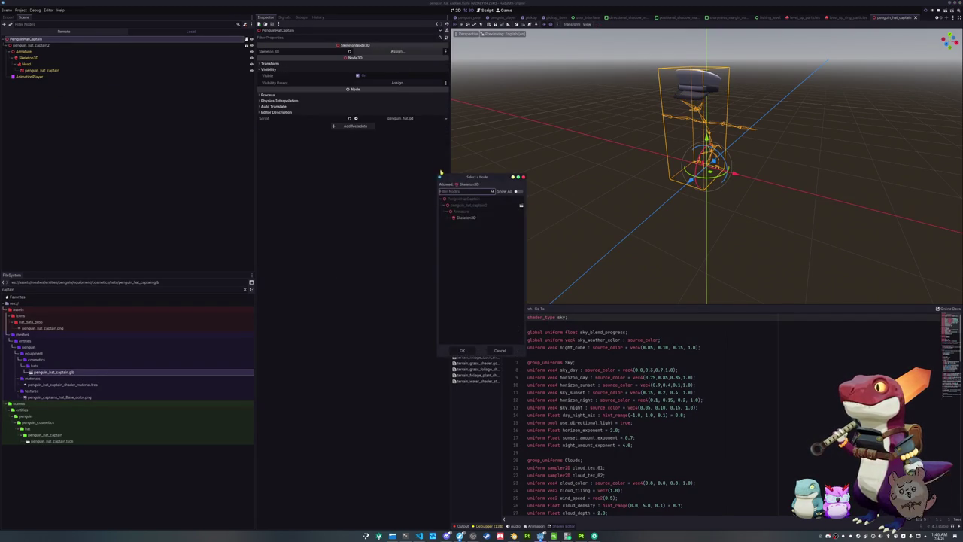
{"action": "double_click", "coordinate": [462, 216]}
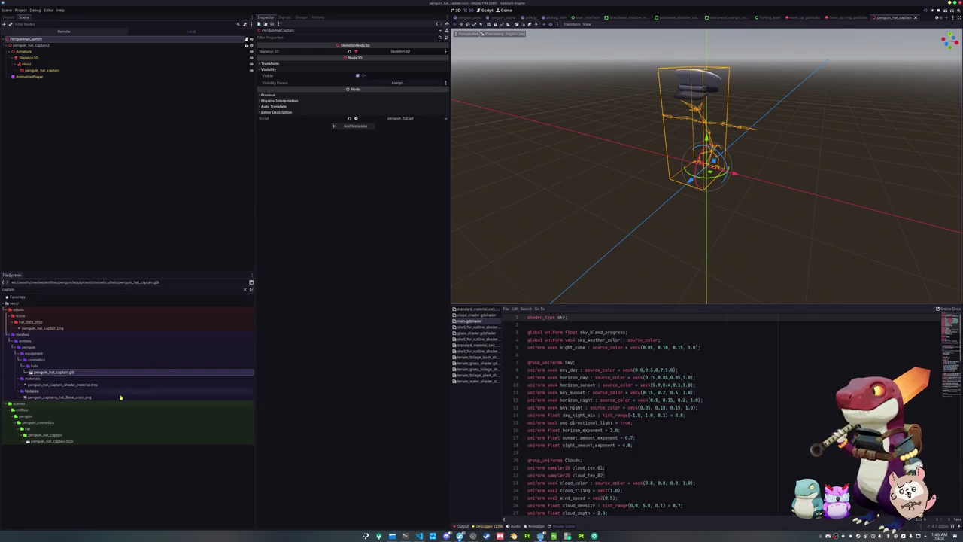
Step: Clear the captain file filter and collapse the voice_claymore sounds folder
{"action": "left_click", "coordinate": [245, 291]}
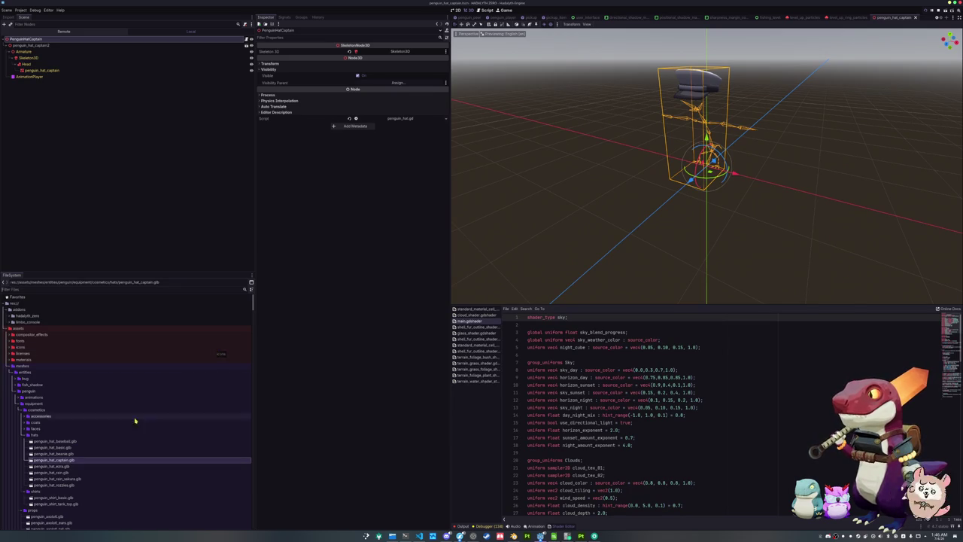
{"action": "scroll", "coordinate": [74, 428], "scroll_direction": "down", "scroll_amount": 3}
{"action": "scroll", "coordinate": [73, 426], "scroll_direction": "down", "scroll_amount": 10}
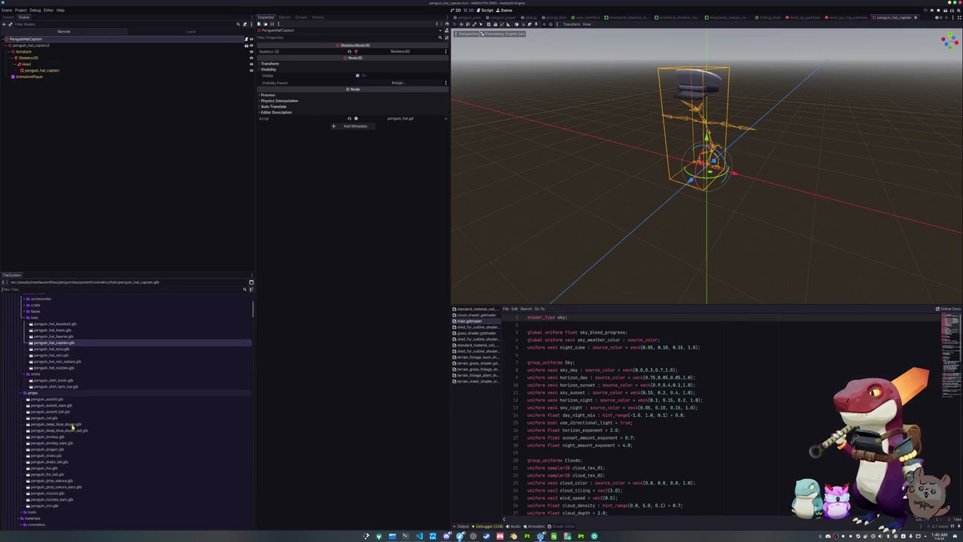
{"action": "scroll", "coordinate": [73, 427], "scroll_direction": "down", "scroll_amount": 15}
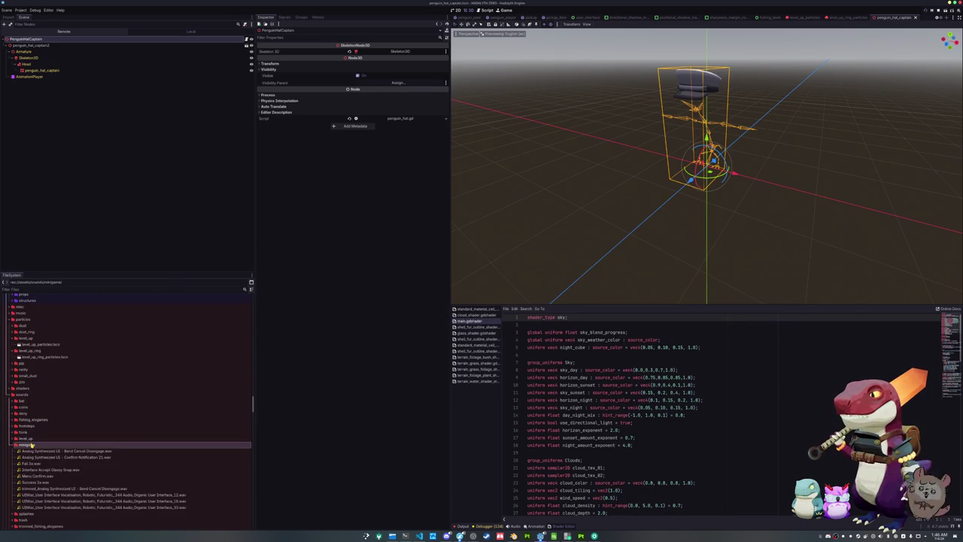
{"action": "left_click", "coordinate": [22, 444]}
{"action": "left_click", "coordinate": [26, 482]}
{"action": "scroll", "coordinate": [27, 422], "scroll_direction": "down", "scroll_amount": 4}
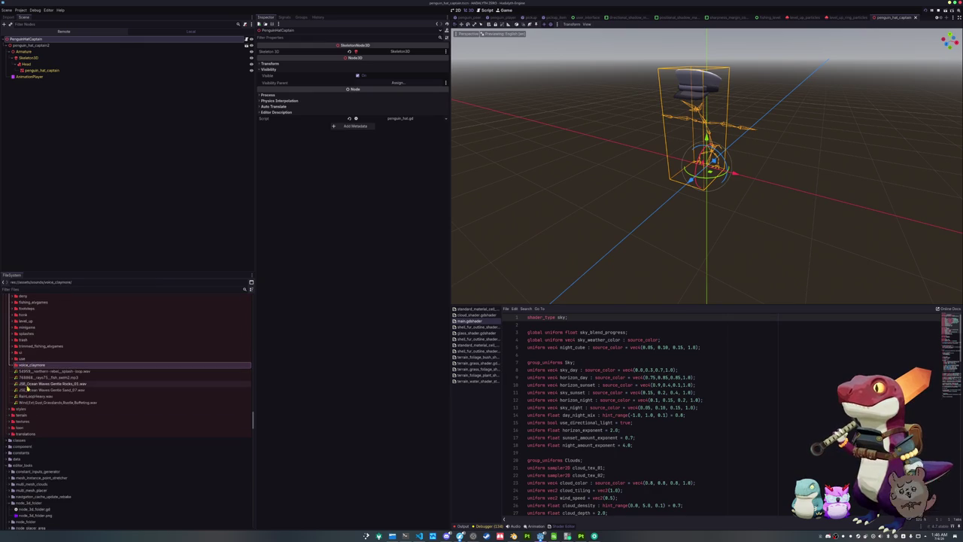
{"action": "left_click", "coordinate": [26, 366]}
Step: Expand the data folder to list badge_data and its other subfolders
{"action": "scroll", "coordinate": [26, 374], "scroll_direction": "down", "scroll_amount": 3}
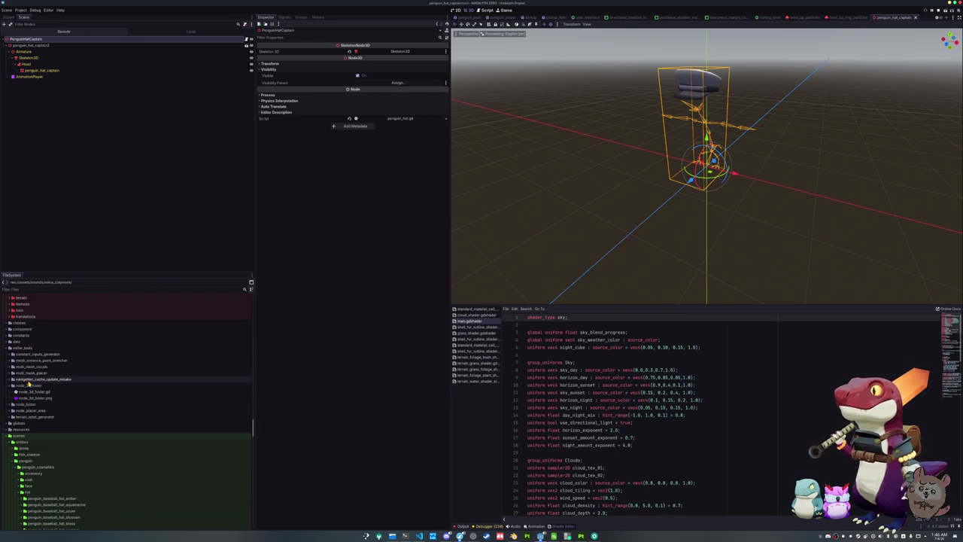
{"action": "double_click", "coordinate": [18, 342]}
{"action": "left_click", "coordinate": [23, 353]}
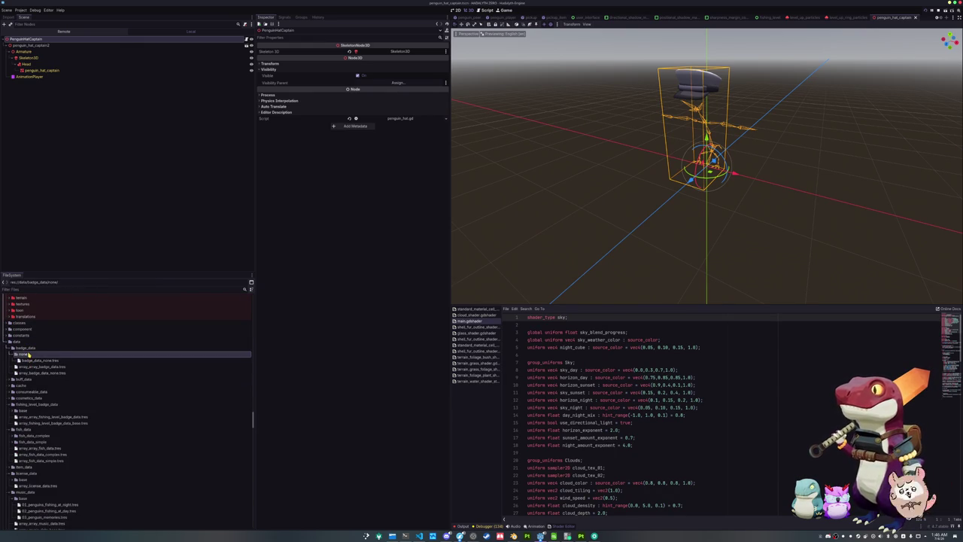
{"action": "scroll", "coordinate": [27, 380], "scroll_direction": "down", "scroll_amount": 2}
{"action": "scroll", "coordinate": [28, 382], "scroll_direction": "down", "scroll_amount": 3}
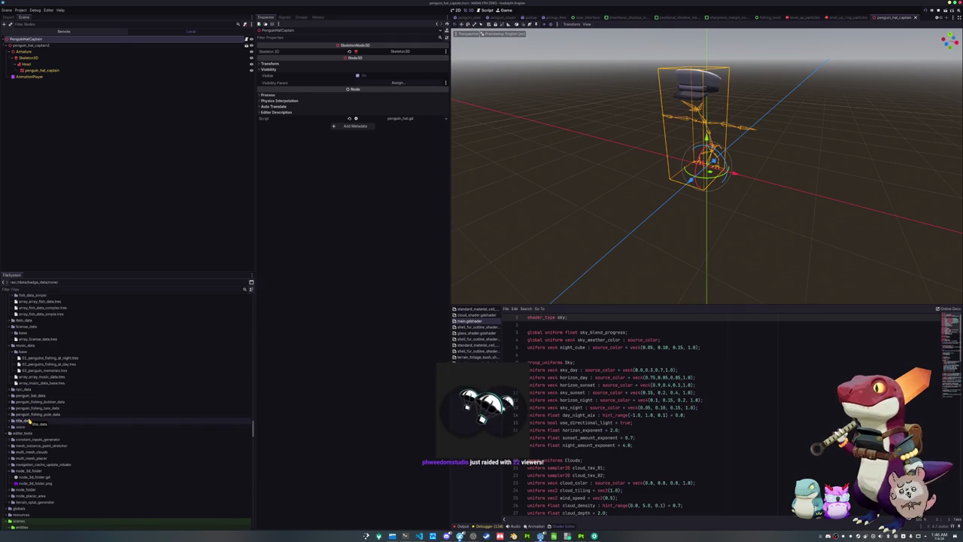
{"action": "scroll", "coordinate": [29, 417], "scroll_direction": "down", "scroll_amount": 1}
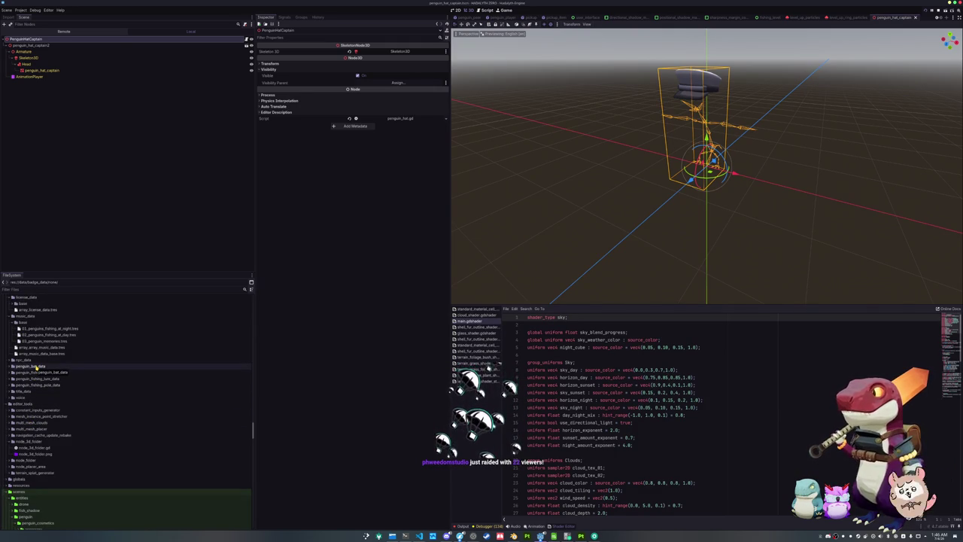
Step: Expand a penguin data folder, look through its contents for hat resources, then collapse it
{"action": "double_click", "coordinate": [34, 366]}
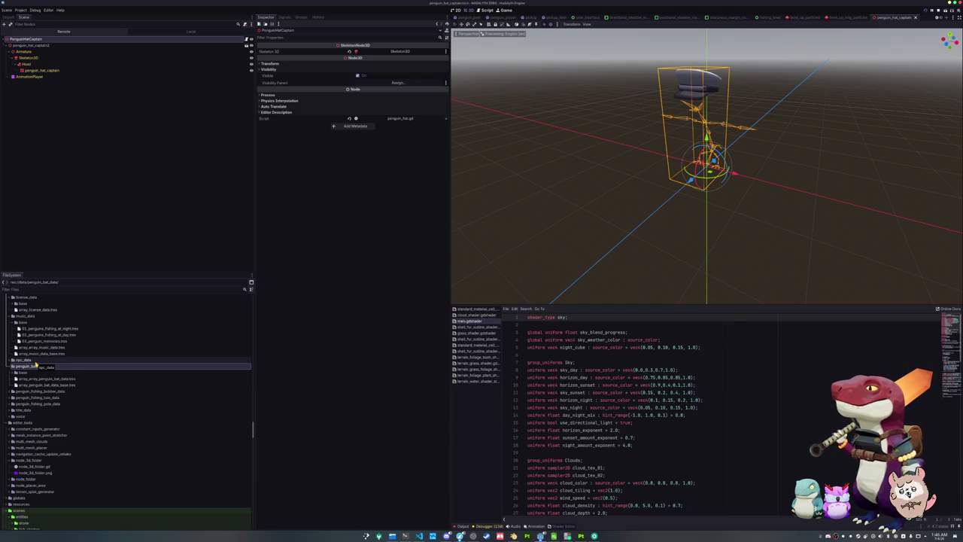
{"action": "left_click", "coordinate": [36, 365]}
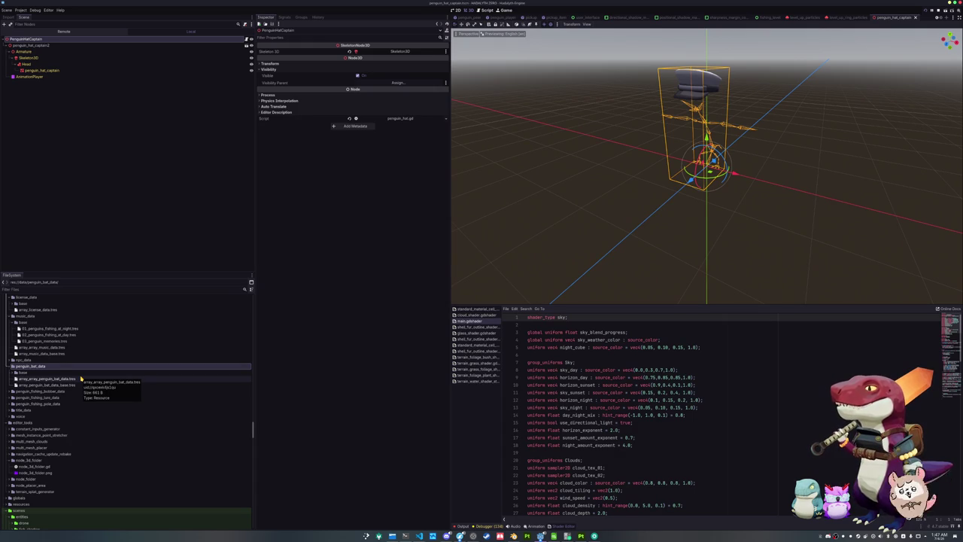
{"action": "scroll", "coordinate": [66, 373], "scroll_direction": "down", "scroll_amount": 2}
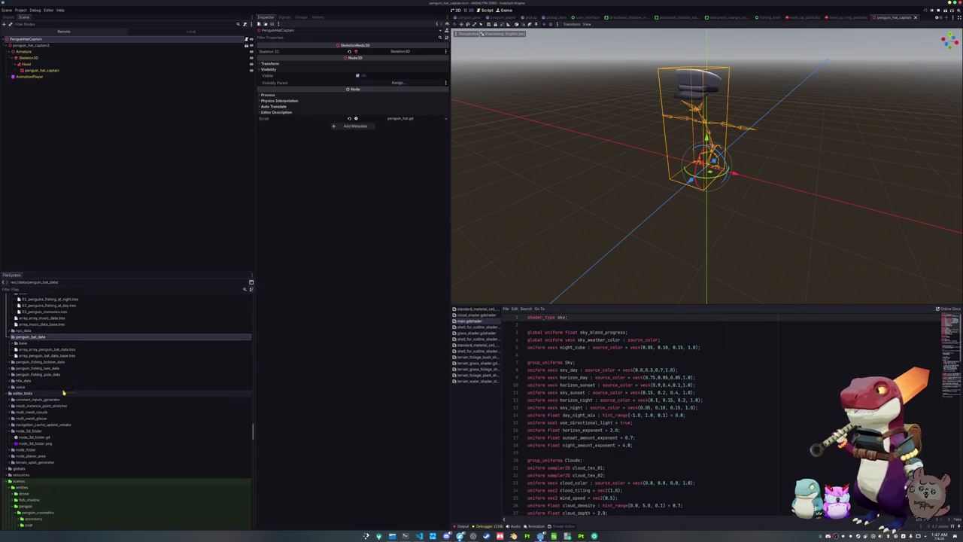
{"action": "scroll", "coordinate": [52, 407], "scroll_direction": "up", "scroll_amount": 5}
{"action": "double_click", "coordinate": [39, 426]}
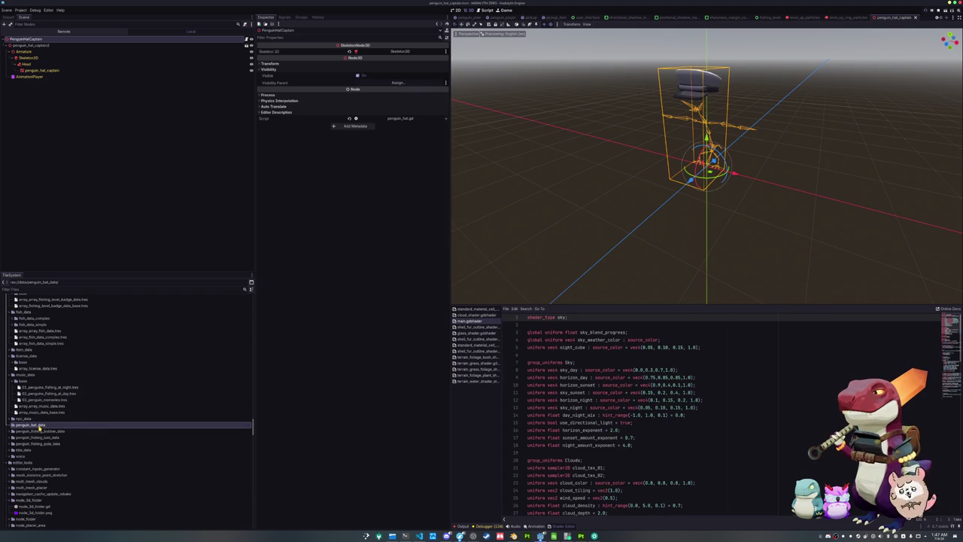
{"action": "left_click", "coordinate": [33, 418]}
Step: Collapse the music_data and license_data folders and select the npc_data folder
{"action": "double_click", "coordinate": [34, 375]}
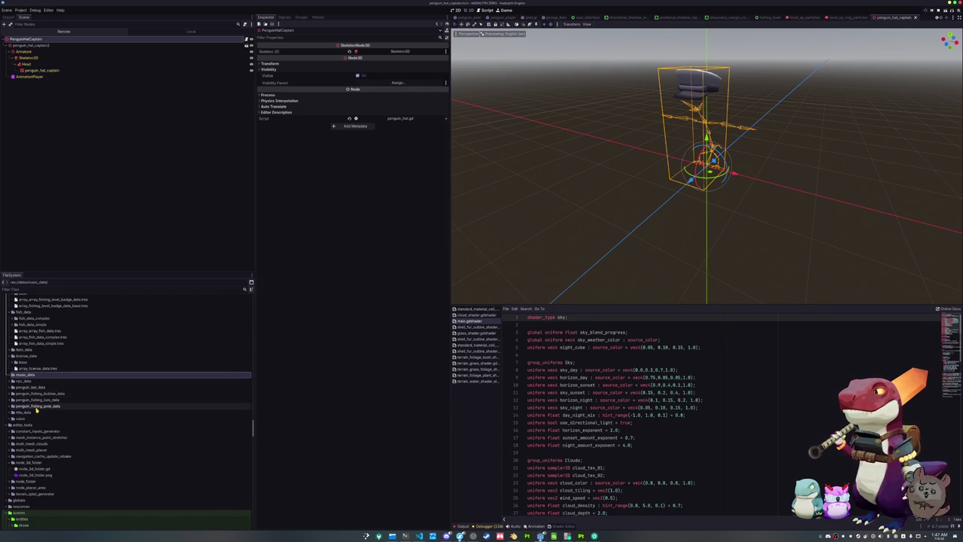
{"action": "scroll", "coordinate": [36, 397], "scroll_direction": "up", "scroll_amount": 2}
{"action": "double_click", "coordinate": [34, 385]}
{"action": "scroll", "coordinate": [30, 380], "scroll_direction": "up", "scroll_amount": 2}
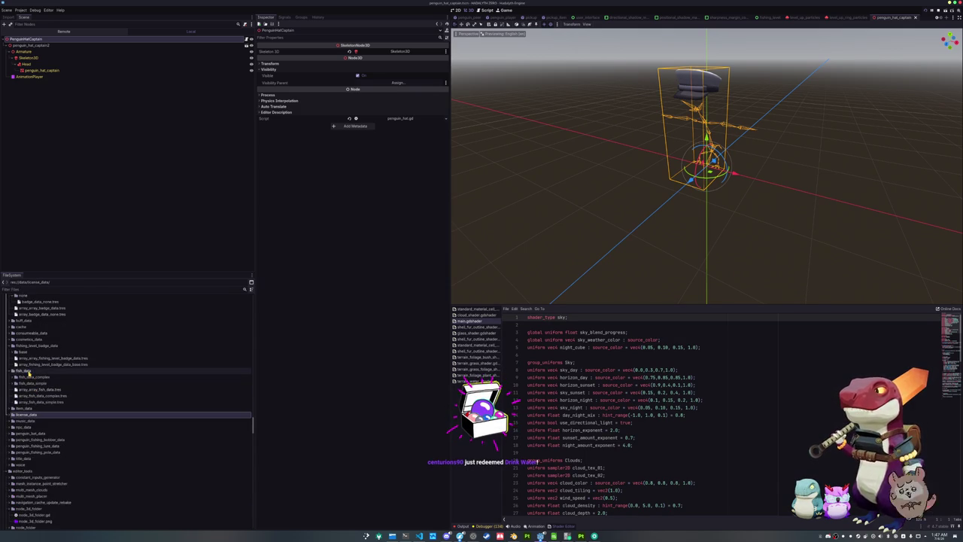
{"action": "scroll", "coordinate": [29, 371], "scroll_direction": "up", "scroll_amount": 4}
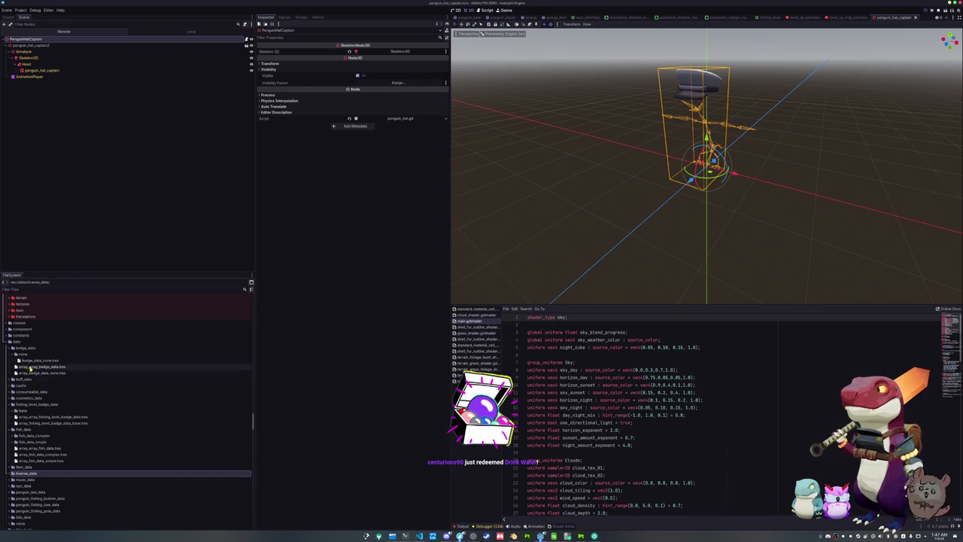
{"action": "scroll", "coordinate": [29, 361], "scroll_direction": "down", "scroll_amount": 6}
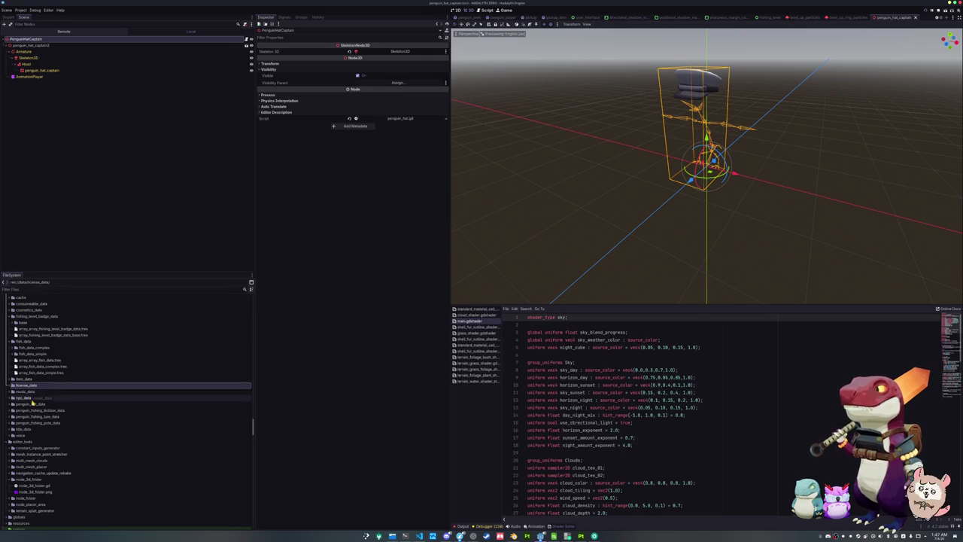
{"action": "left_click", "coordinate": [32, 404]}
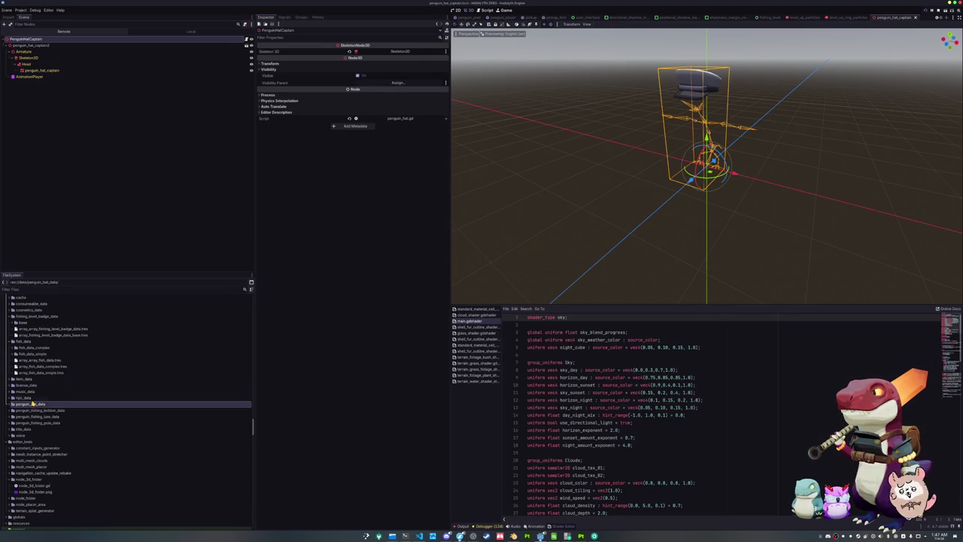
{"action": "left_click", "coordinate": [33, 399]}
Step: Duplicate penguin_hat_rozzies.tres in cosmetics_data/hat_data/prop as penguin_hat_captain.tres and open it
{"action": "scroll", "coordinate": [32, 403], "scroll_direction": "up", "scroll_amount": 3}
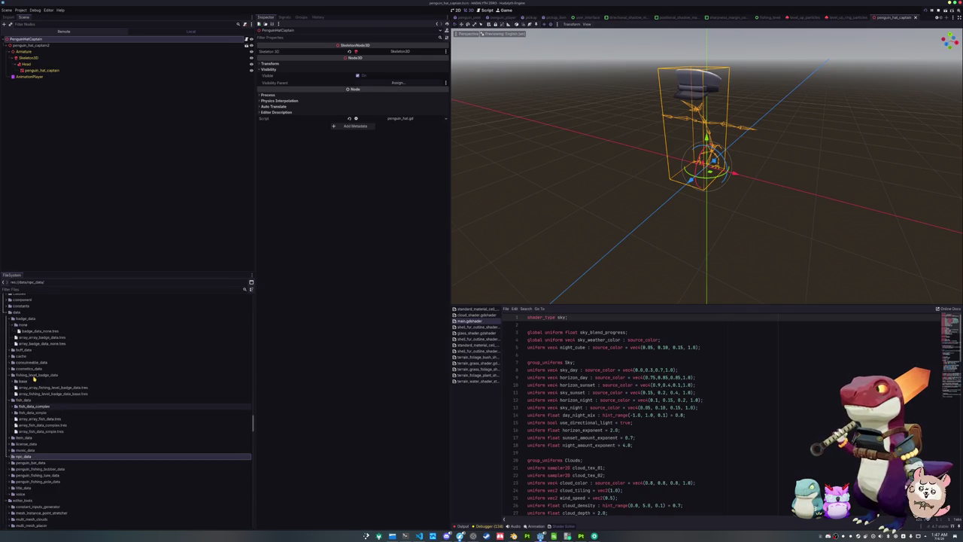
{"action": "double_click", "coordinate": [33, 369]}
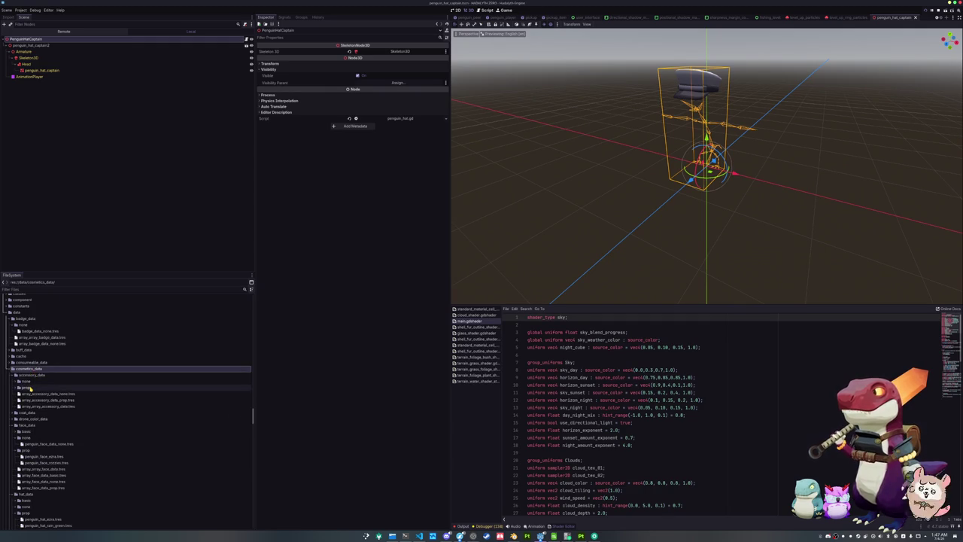
{"action": "scroll", "coordinate": [31, 389], "scroll_direction": "down", "scroll_amount": 5}
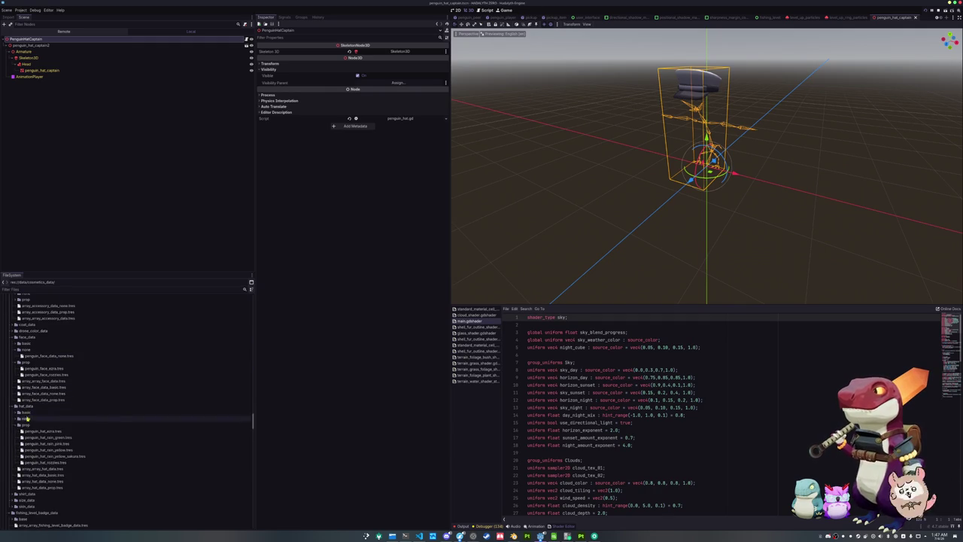
{"action": "left_click", "coordinate": [29, 424]}
{"action": "scroll", "coordinate": [29, 427], "scroll_direction": "down", "scroll_amount": 2}
{"action": "left_click", "coordinate": [41, 434]}
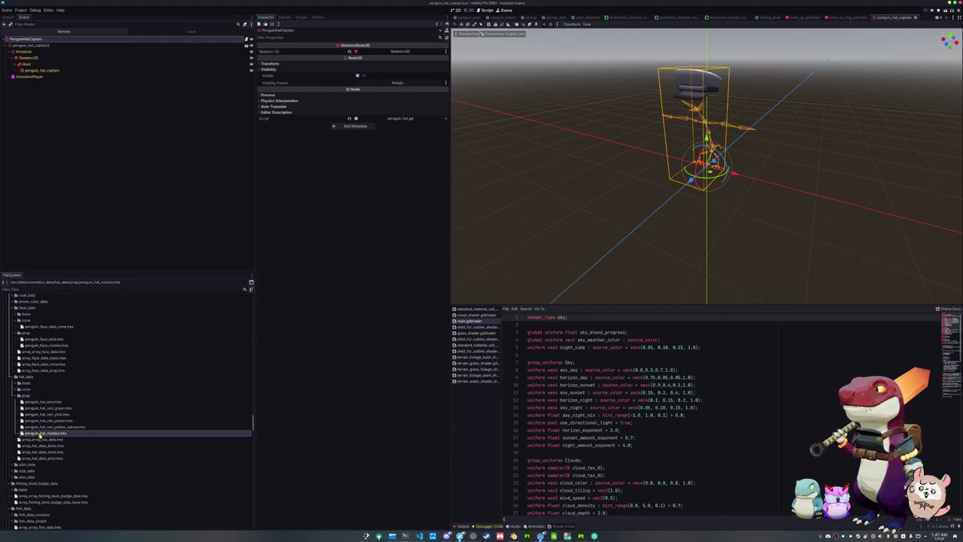
{"action": "key", "text": "ctrl+d"}
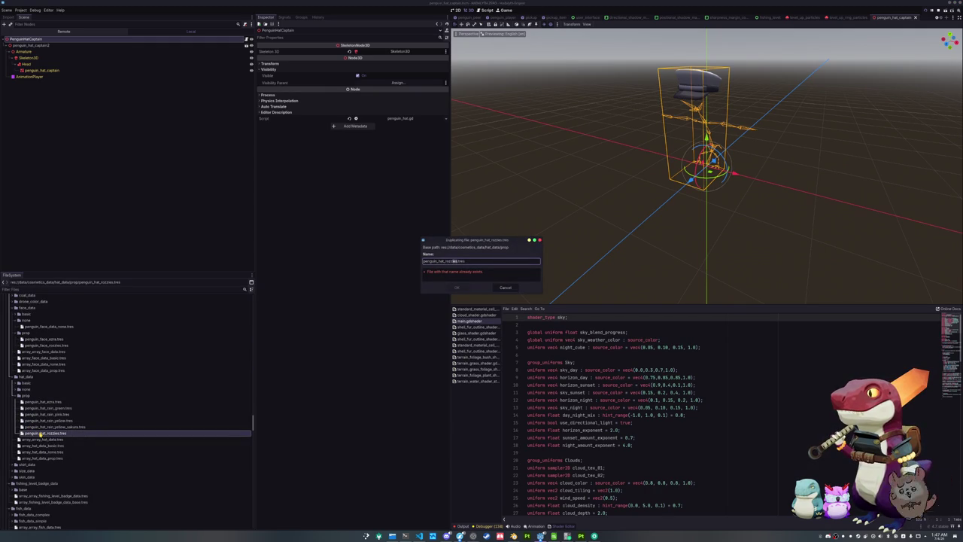
{"action": "type", "text": "captai"}
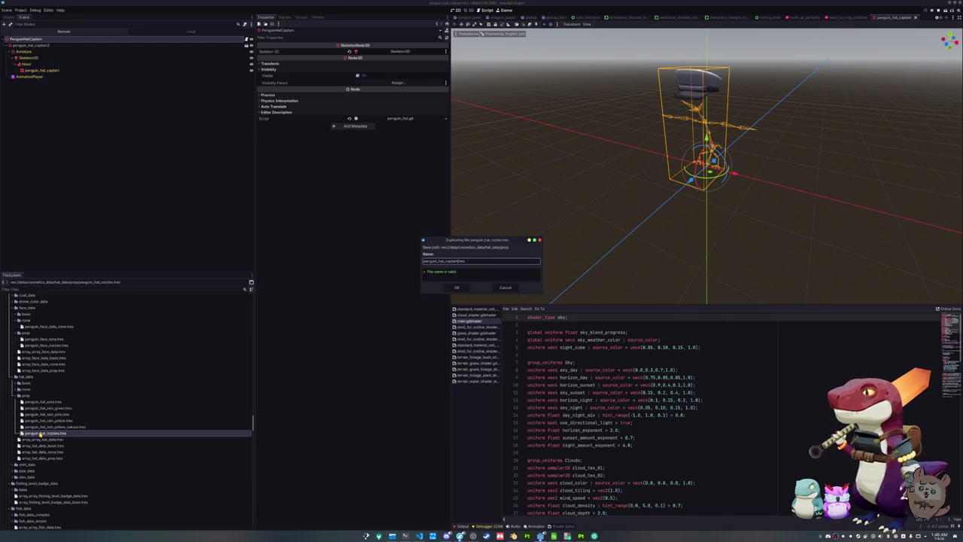
{"action": "key", "text": "Return"}
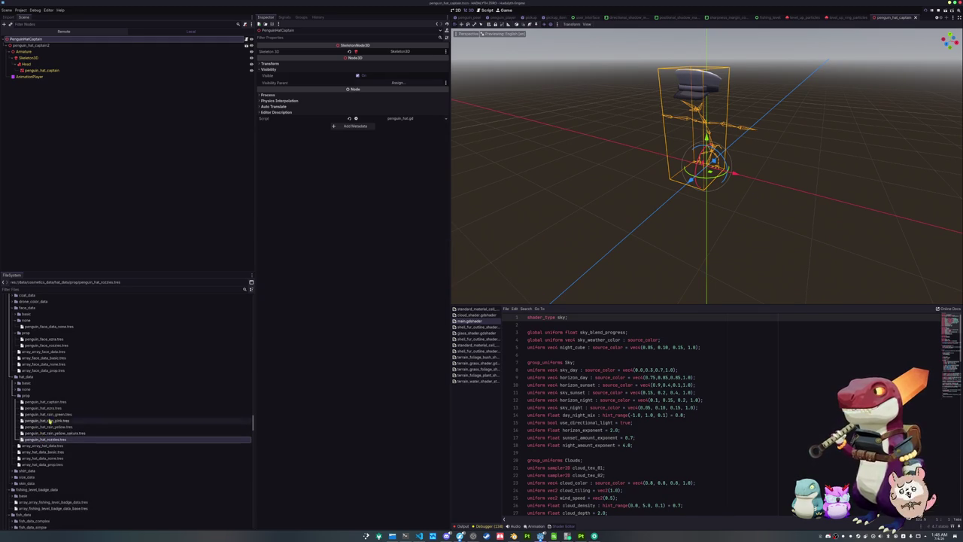
{"action": "left_click", "coordinate": [56, 403]}
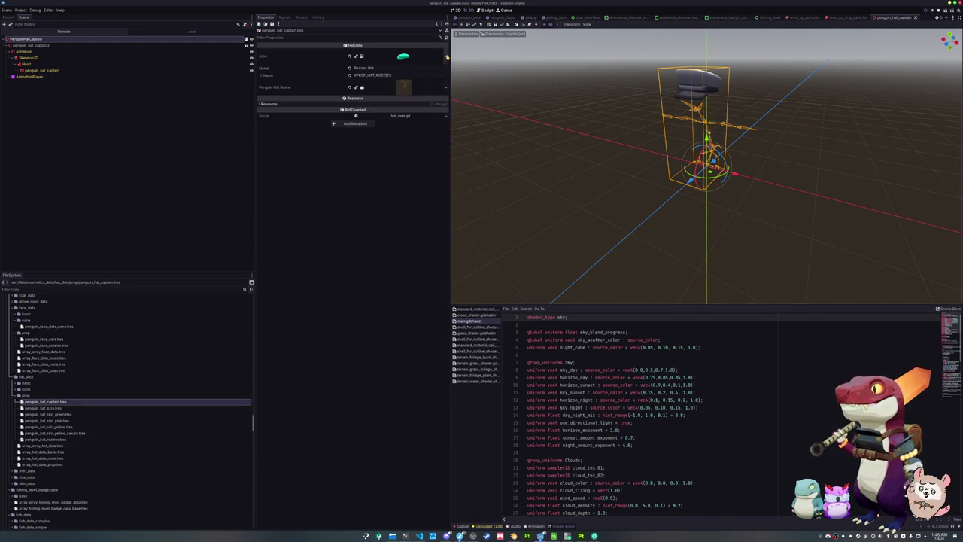
Step: Quick Load the captain hat texture as the hat resource's Icon
{"action": "left_click", "coordinate": [445, 56]}
{"action": "left_click", "coordinate": [405, 199]}
{"action": "type", "text": "hat"}
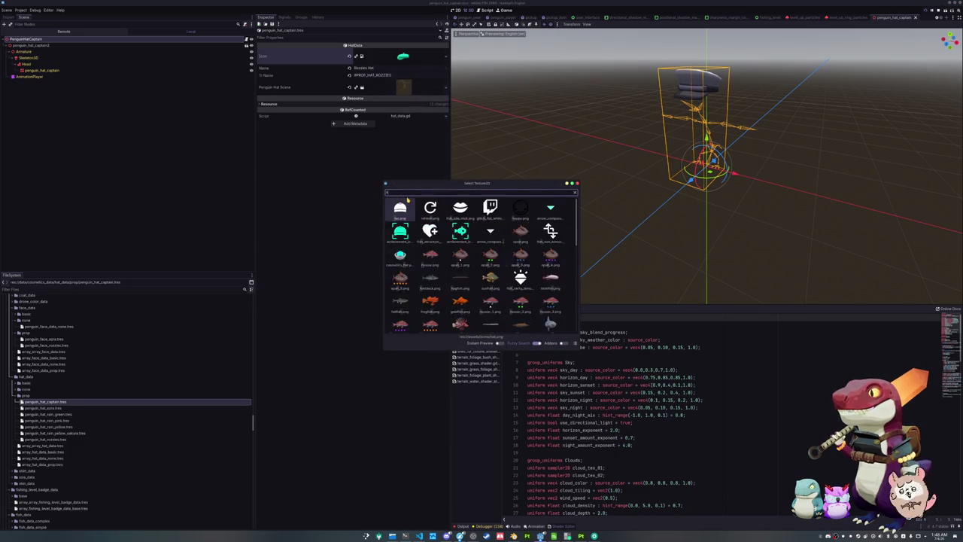
{"action": "scroll", "coordinate": [407, 200], "scroll_direction": "down", "scroll_amount": 5}
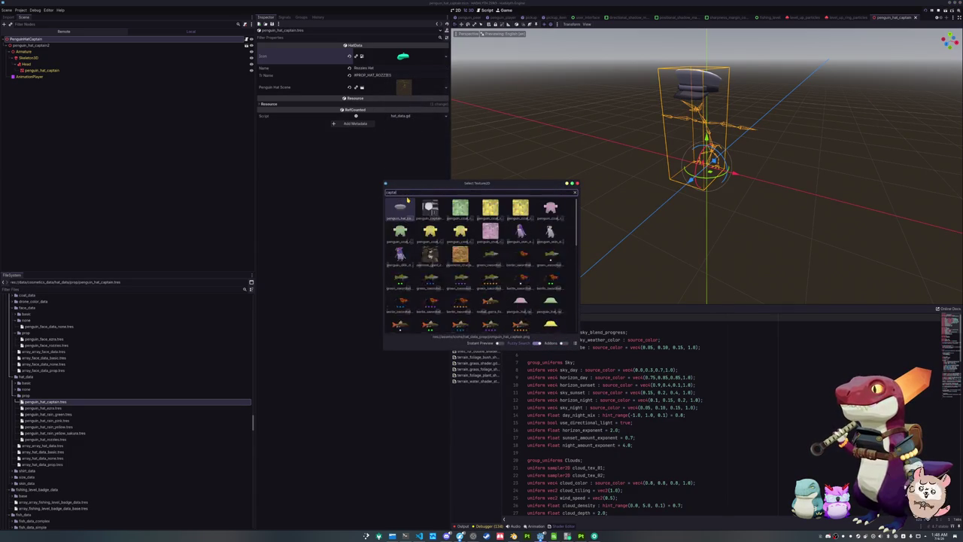
{"action": "scroll", "coordinate": [407, 199], "scroll_direction": "up", "scroll_amount": 5}
{"action": "double_click", "coordinate": [407, 199]}
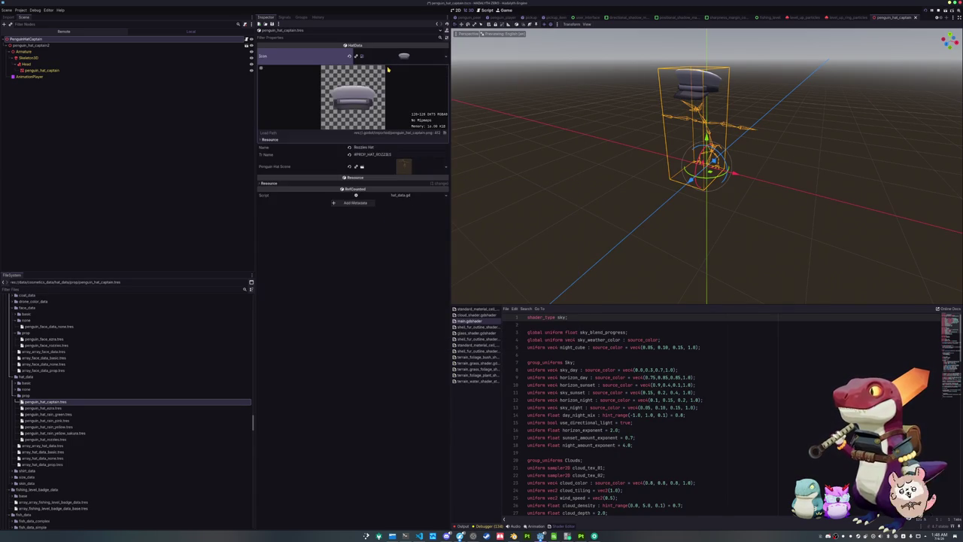
Step: Rename the hat to Captain's Hat with translation key #PROP_HAT_CAPTAIN
{"action": "left_click", "coordinate": [384, 67]}
{"action": "key", "text": "ctrl+a"}
{"action": "key", "text": "BackSpace"}
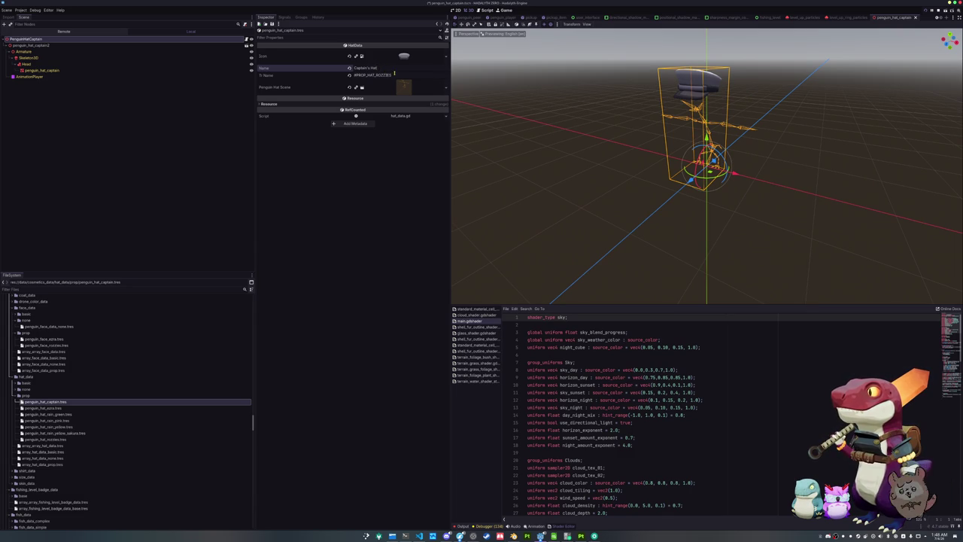
{"action": "left_click_drag", "start_coordinate": [392, 74], "coordinate": [376, 75]}
{"action": "type", "text": "CAPTAIN"}
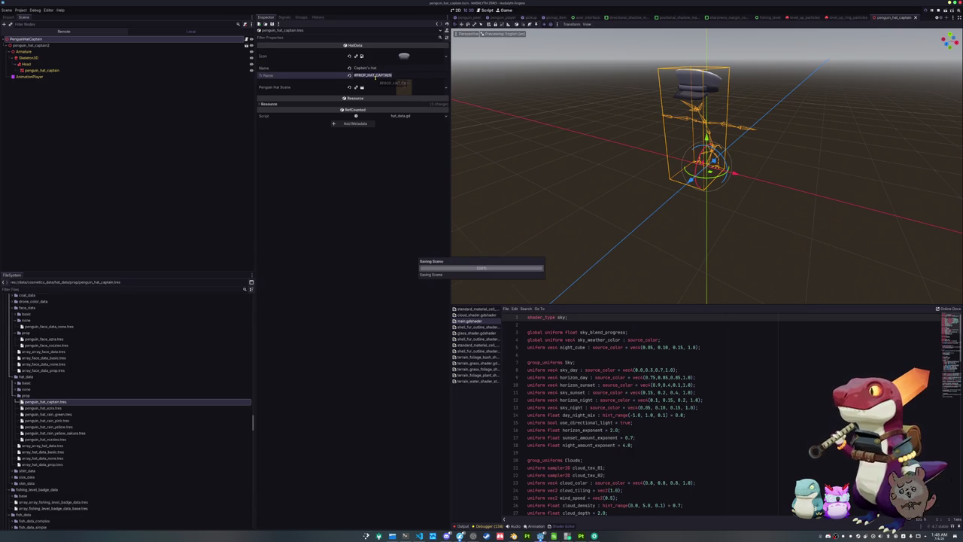
Step: Load the captain hat scene into Penguin Hat Scene and save the resource
{"action": "left_click", "coordinate": [445, 88]}
{"action": "left_click", "coordinate": [421, 121]}
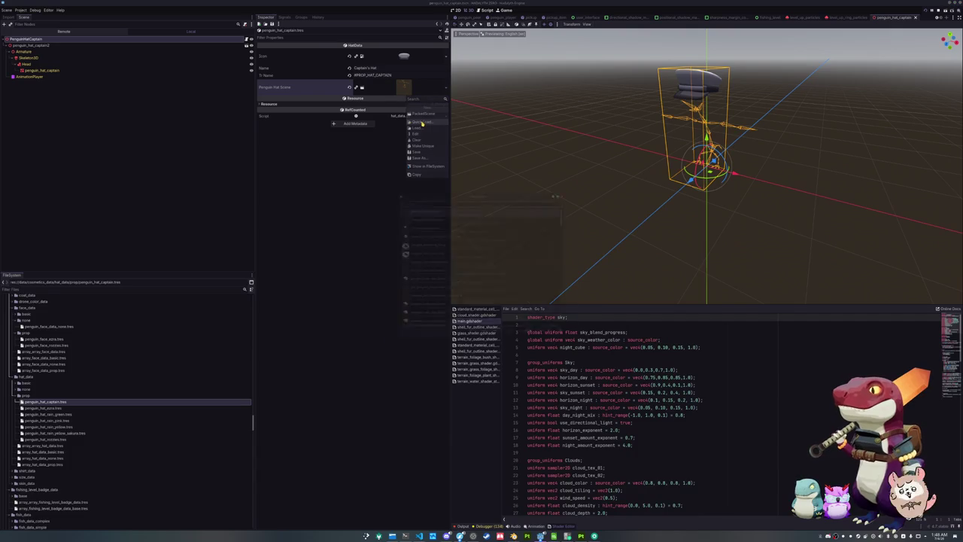
{"action": "type", "text": "capital"}
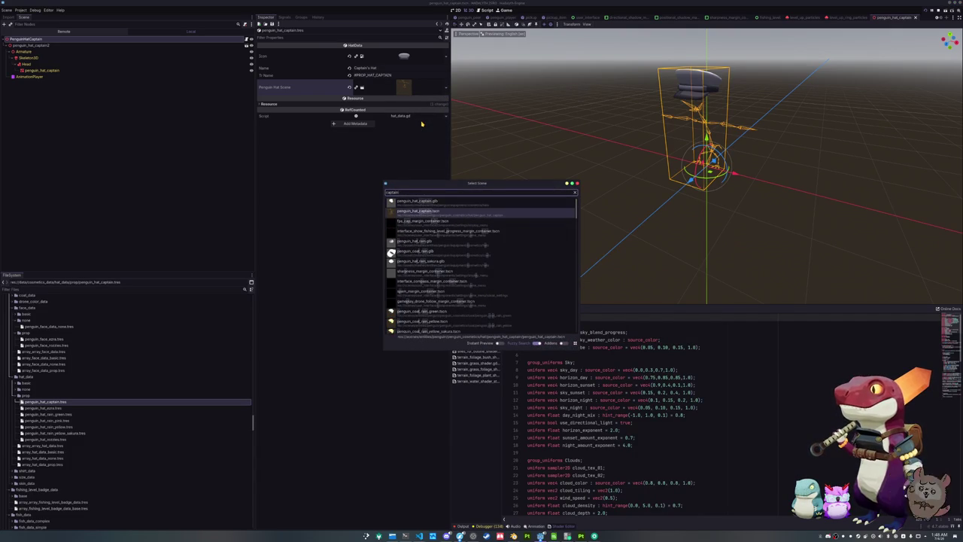
{"action": "key", "text": "Return"}
{"action": "key", "text": "ctrl+s"}
Step: Open translations_hat_prop.csv from Calc's recent documents, accepting the default import settings
{"action": "left_click", "coordinate": [553, 535]}
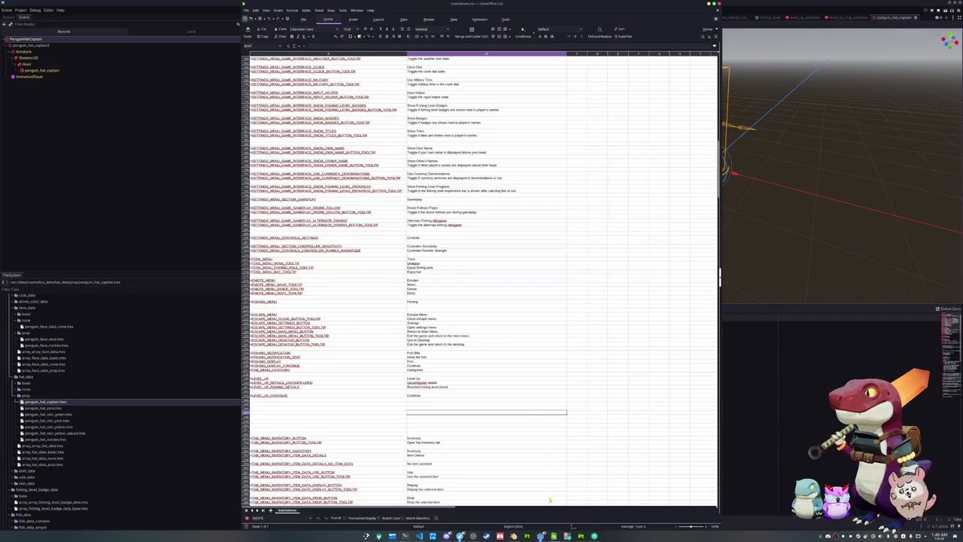
{"action": "left_click", "coordinate": [245, 9]}
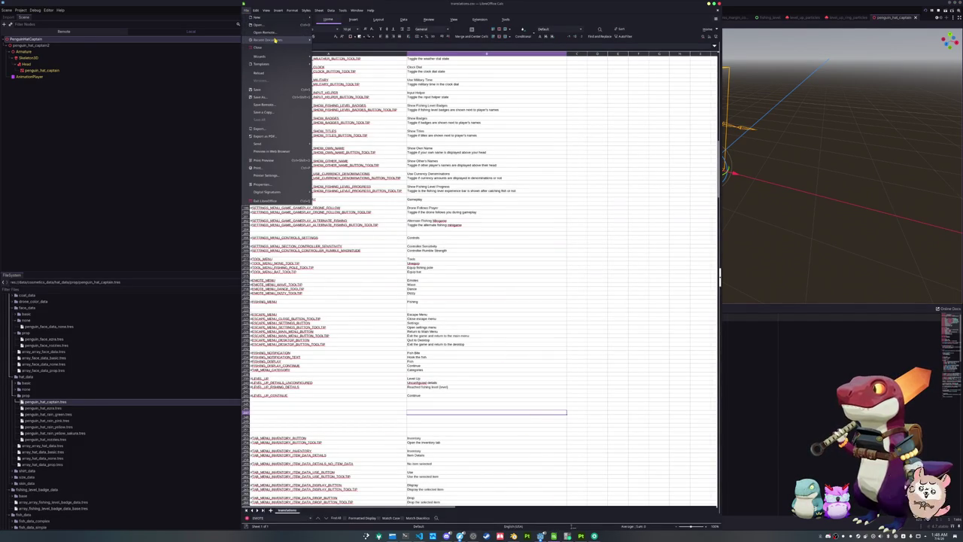
{"action": "mouse_move", "coordinate": [291, 40]}
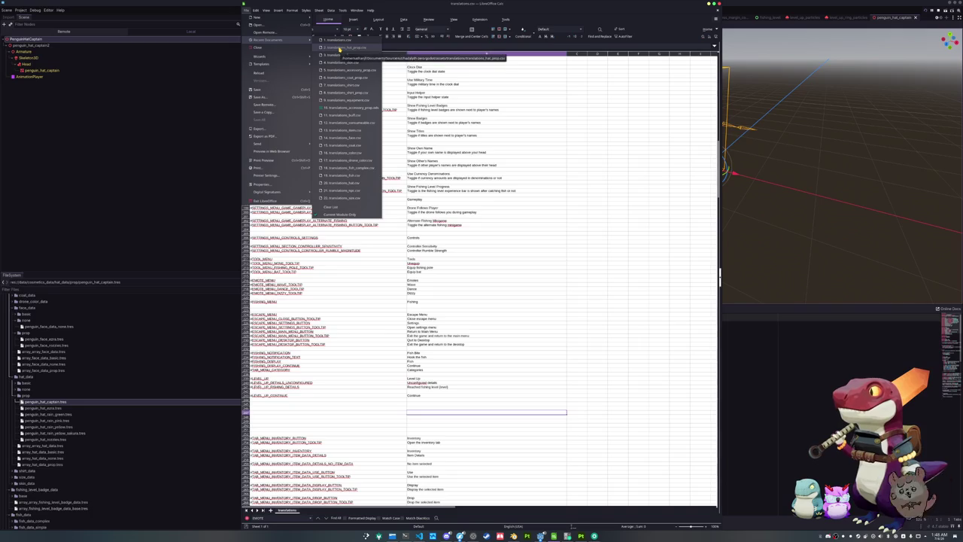
{"action": "left_click", "coordinate": [340, 47]}
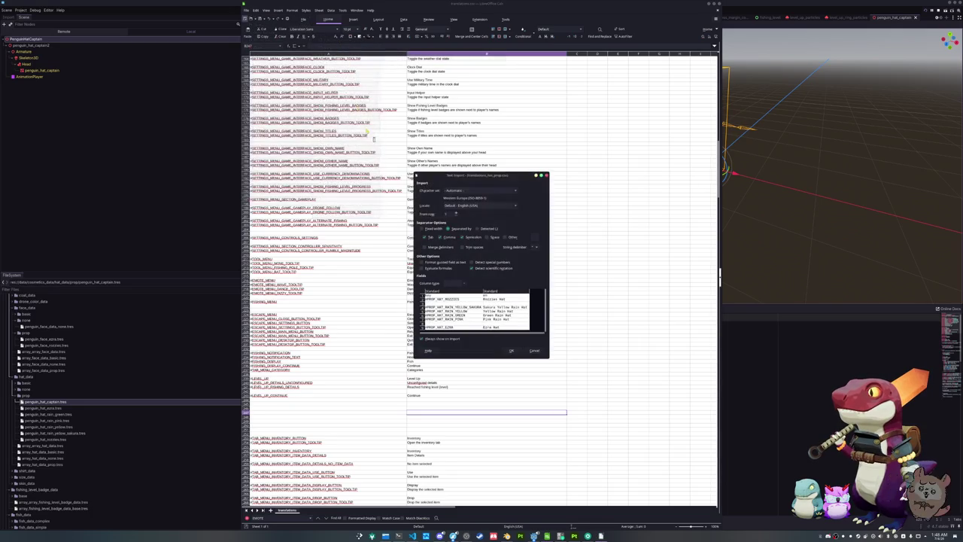
{"action": "left_click", "coordinate": [513, 351]}
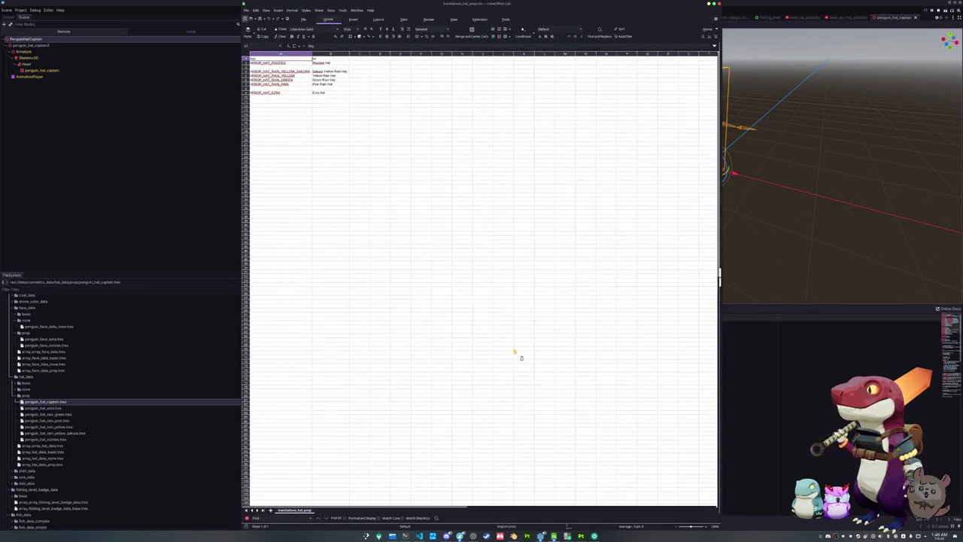
Step: Add a row with key #PROP_HAT_CAPTAIN and English text Captain's Hat in A10:B10
{"action": "left_click", "coordinate": [284, 98]}
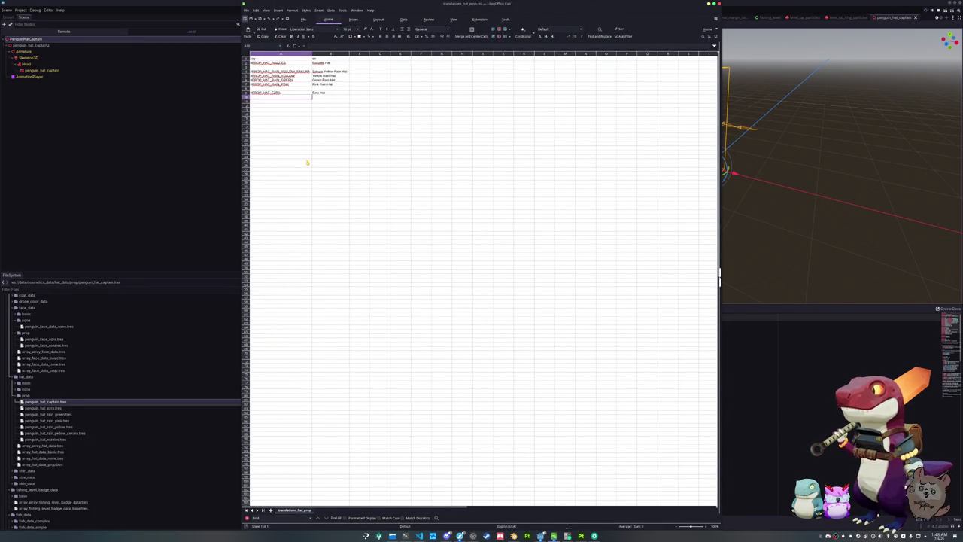
{"action": "type", "text": "#PROP_HAT_"}
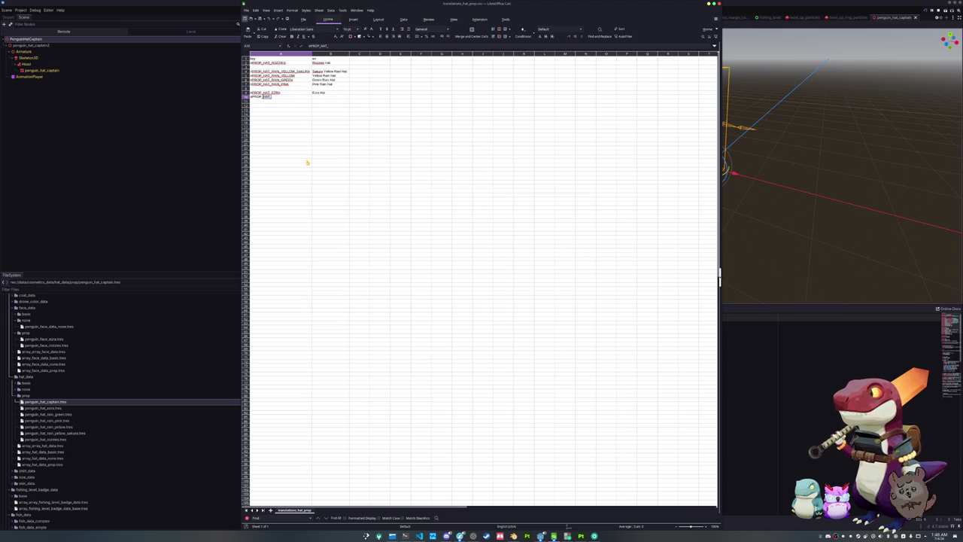
{"action": "key", "text": "BackSpace"}
{"action": "type", "text": "APTAIN"}
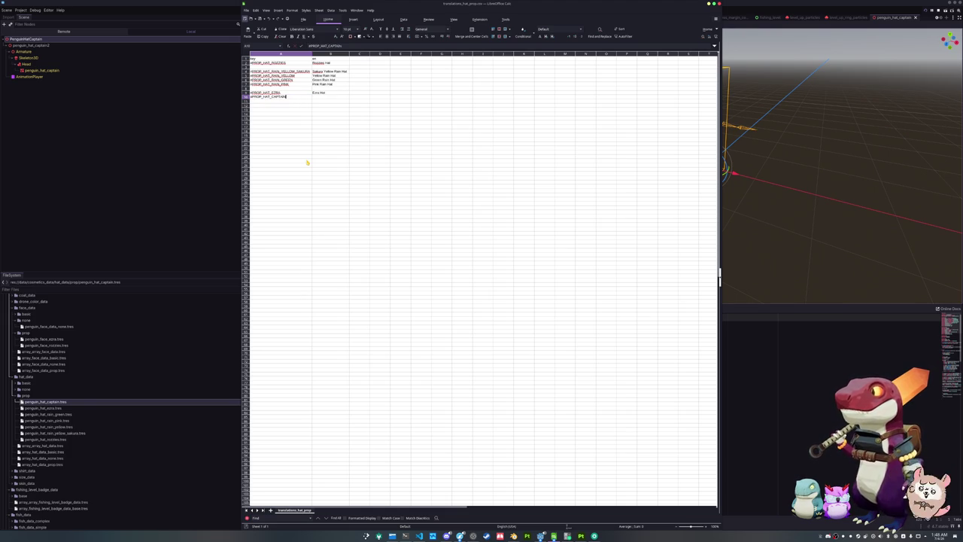
{"action": "key", "text": "Tab"}
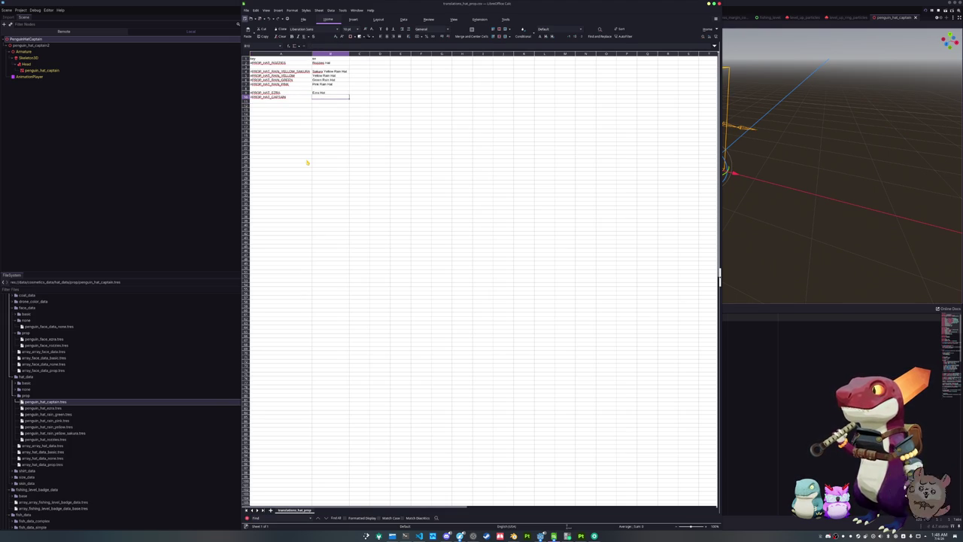
{"action": "type", "text": "C"}
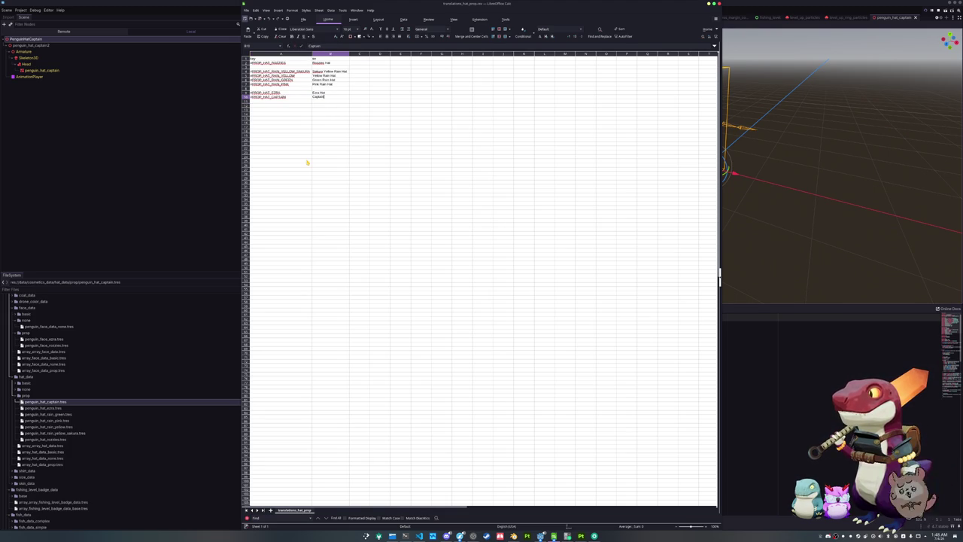
{"action": "type", "text": "aptain's Hat"}
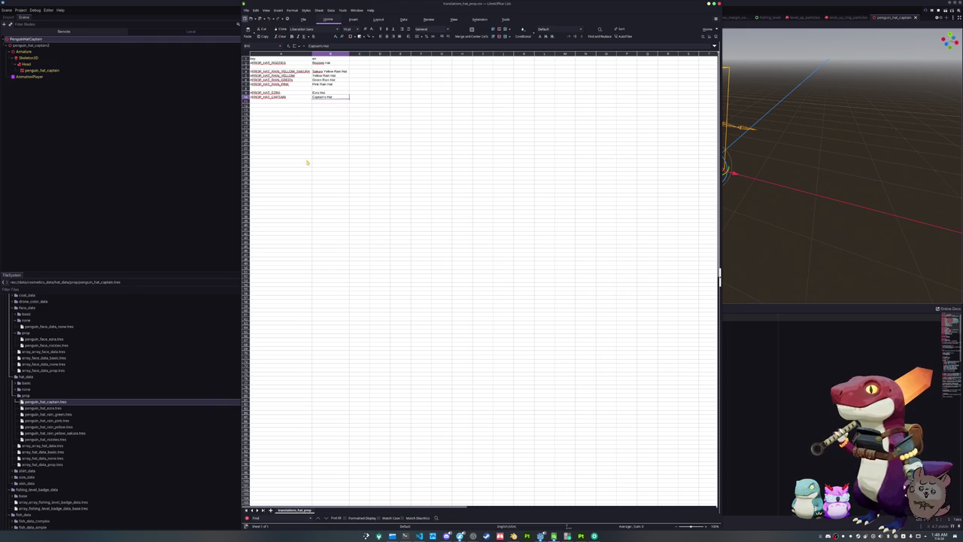
{"action": "key", "text": "shift+Tab"}
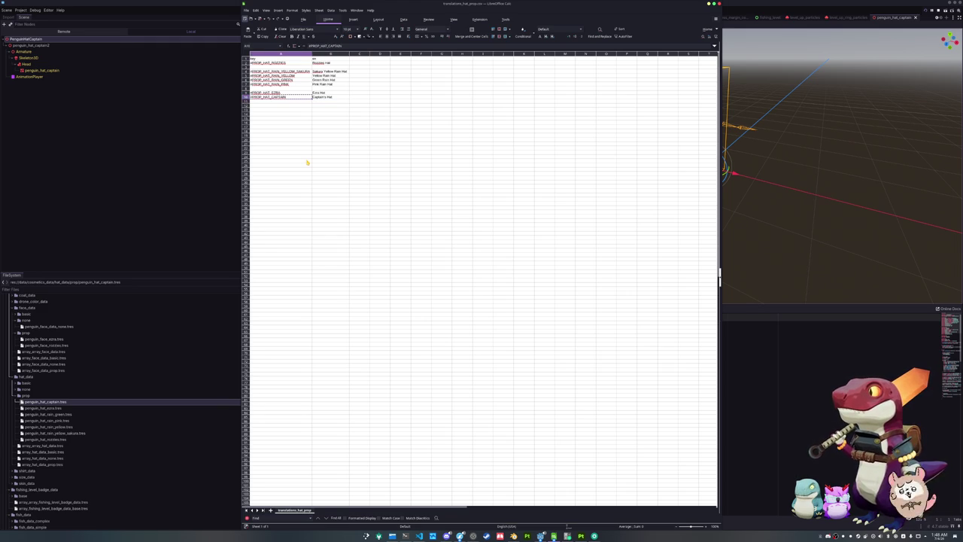
{"action": "left_click", "coordinate": [187, 181]}
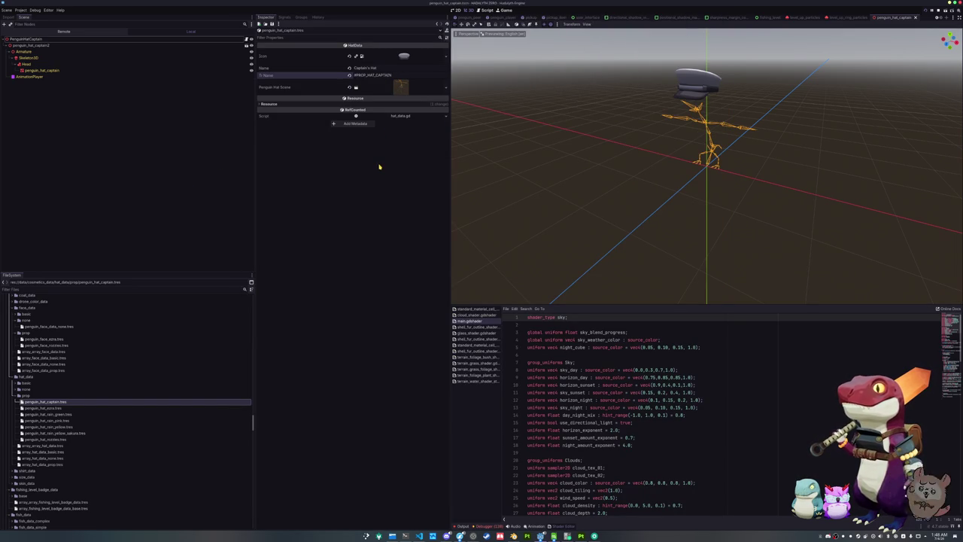
{"action": "scroll", "coordinate": [604, 144], "scroll_direction": "up", "scroll_amount": 3}
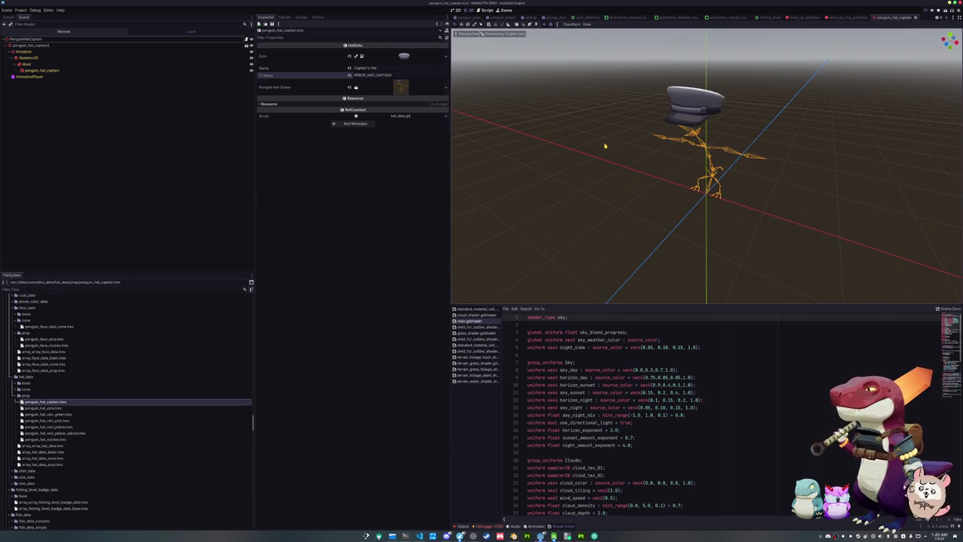
{"action": "scroll", "coordinate": [600, 143], "scroll_direction": "down", "scroll_amount": 3}
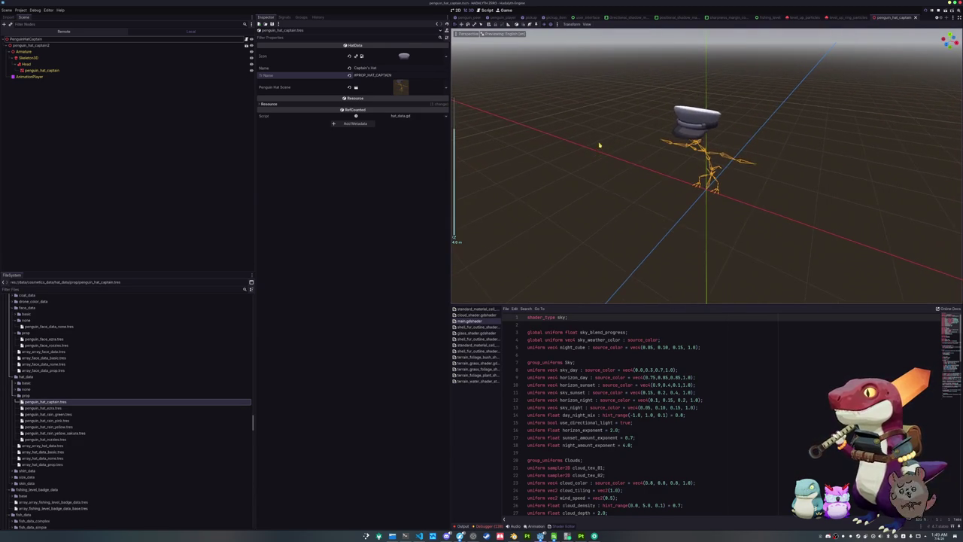
{"action": "scroll", "coordinate": [600, 144], "scroll_direction": "up", "scroll_amount": 2}
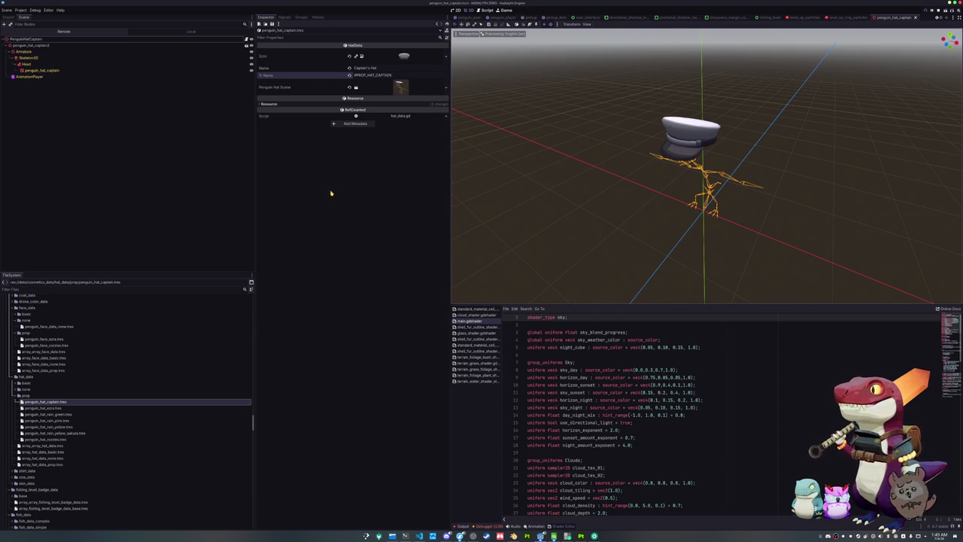
Step: Append penguin_hat_captain.tres as element 6 of array_hat_data_prop.tres and save
{"action": "scroll", "coordinate": [53, 415], "scroll_direction": "down", "scroll_amount": 2}
{"action": "left_click", "coordinate": [48, 435]}
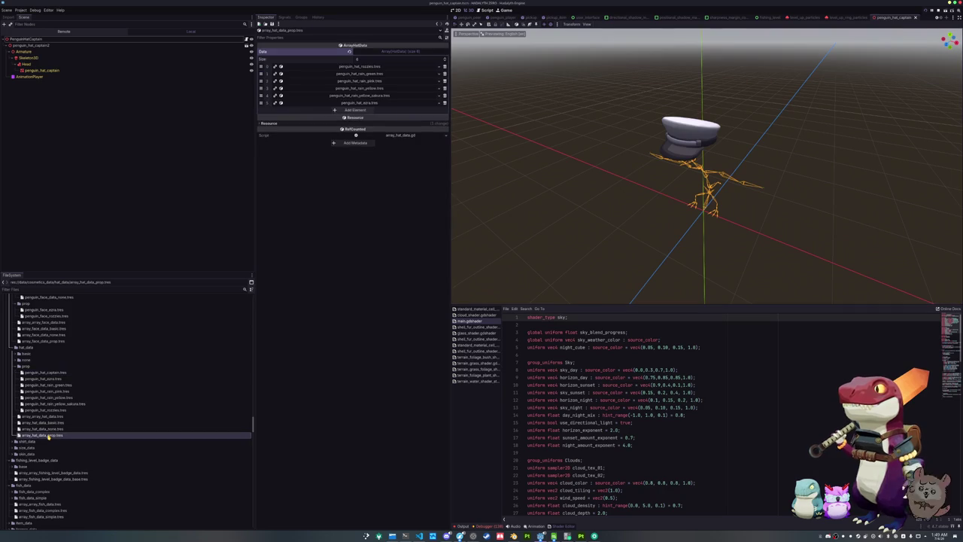
{"action": "left_click", "coordinate": [359, 109]}
{"action": "left_click", "coordinate": [433, 111]}
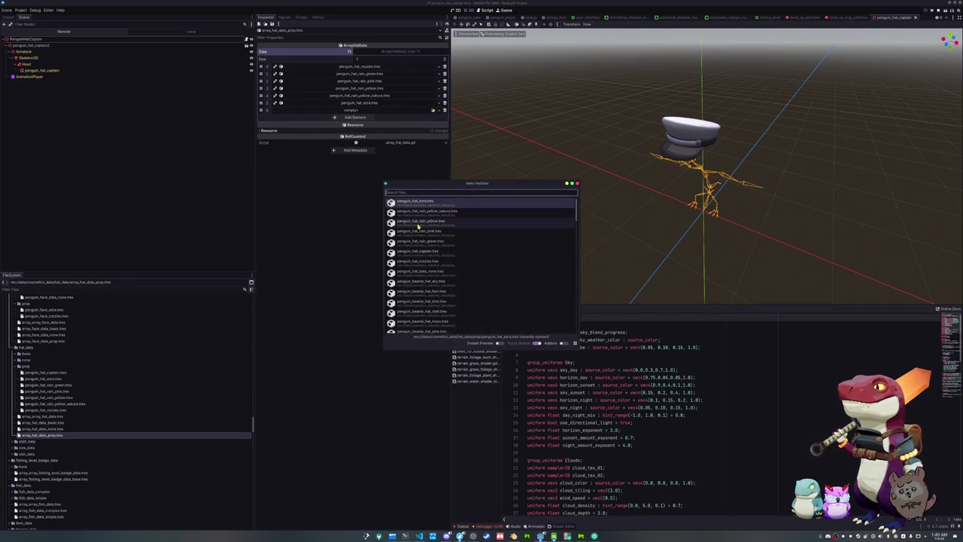
{"action": "type", "text": "penguin_hat_"}
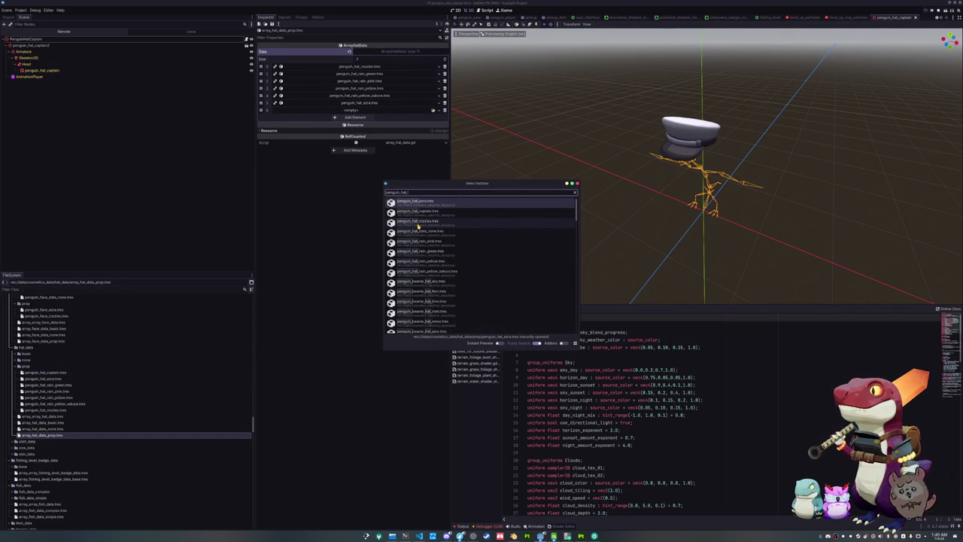
{"action": "key", "text": "Down"}
{"action": "key", "text": "Return"}
{"action": "key", "text": "ctrl+s"}
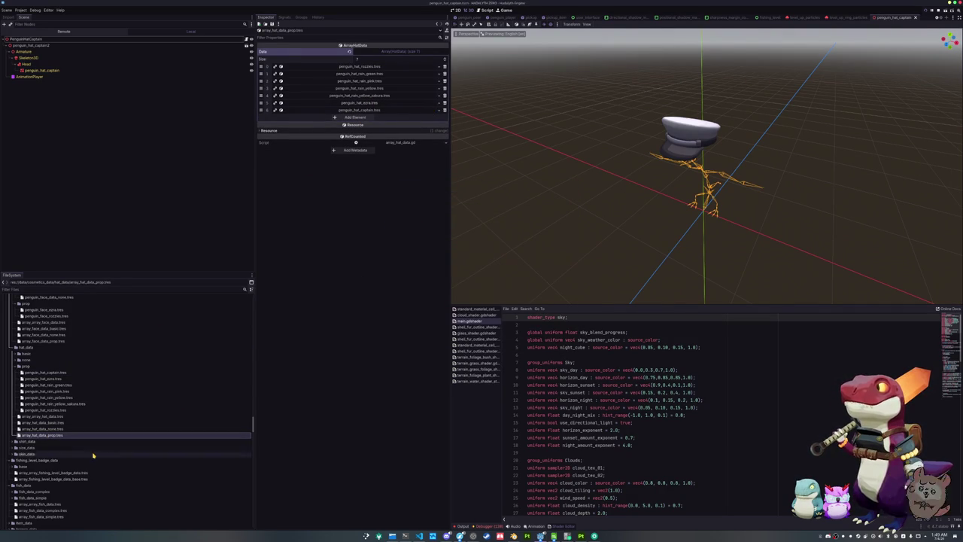
Step: Browse item_data to item_data_hat_prop and select penguin_hat_extra.tres
{"action": "scroll", "coordinate": [42, 447], "scroll_direction": "down", "scroll_amount": 3}
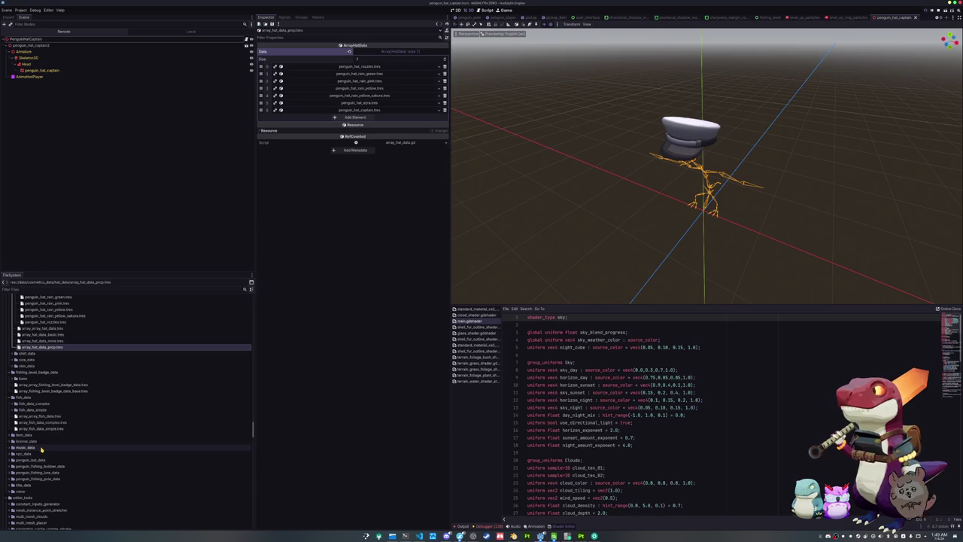
{"action": "double_click", "coordinate": [37, 435]}
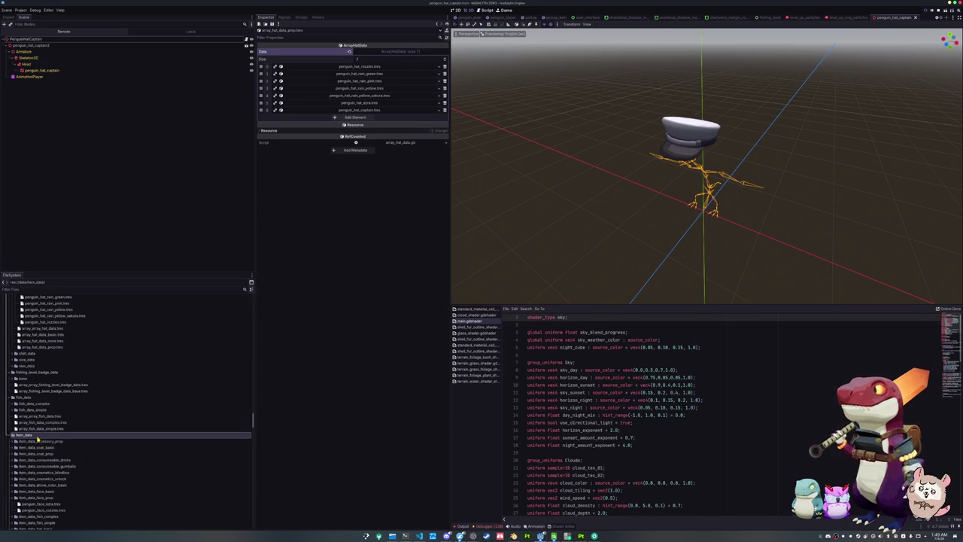
{"action": "scroll", "coordinate": [37, 438], "scroll_direction": "down", "scroll_amount": 1}
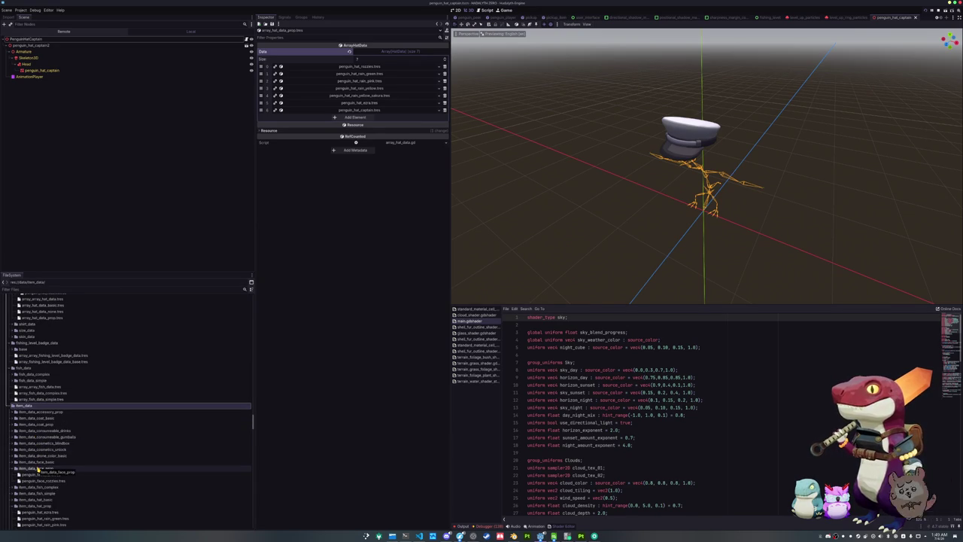
{"action": "scroll", "coordinate": [39, 467], "scroll_direction": "down", "scroll_amount": 1}
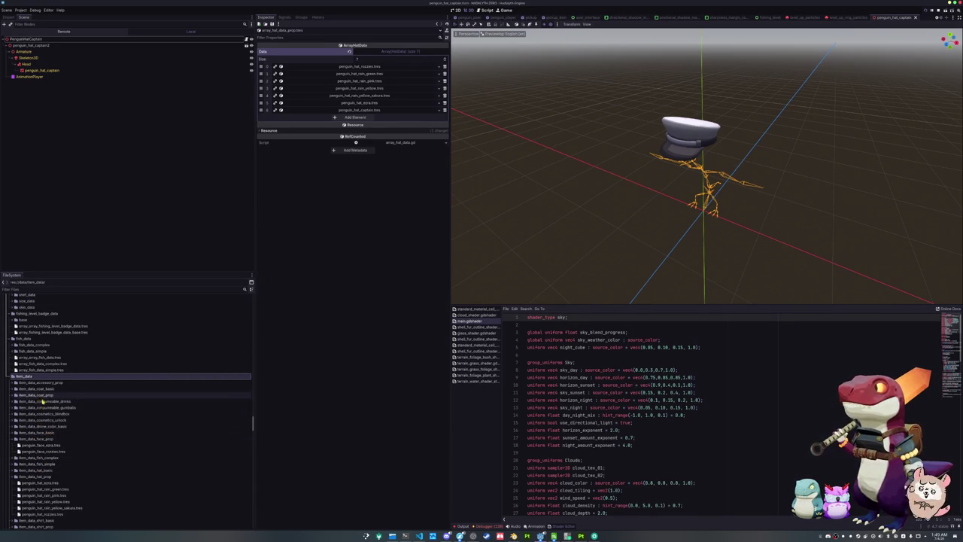
{"action": "scroll", "coordinate": [41, 415], "scroll_direction": "down", "scroll_amount": 1}
{"action": "left_click", "coordinate": [40, 409]}
{"action": "double_click", "coordinate": [41, 410]}
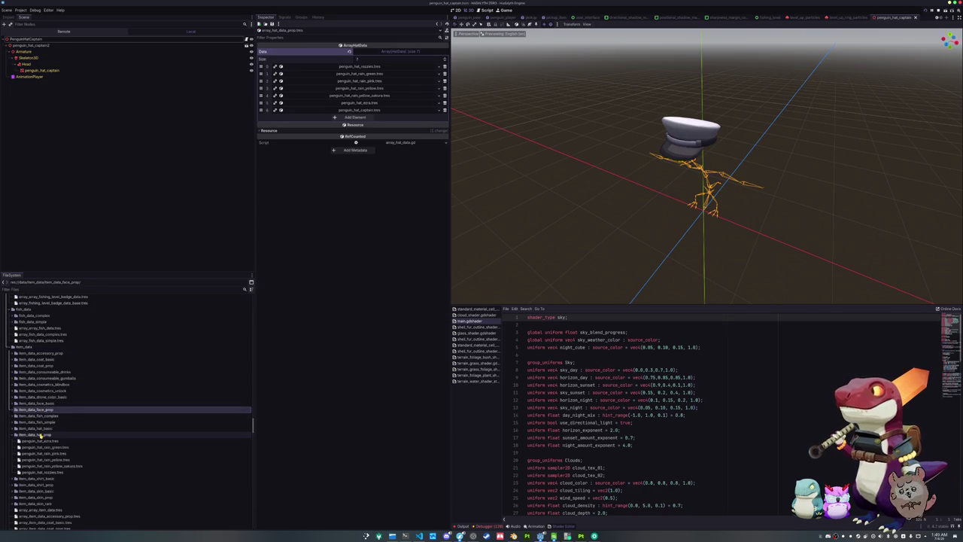
{"action": "scroll", "coordinate": [40, 435], "scroll_direction": "down", "scroll_amount": 1}
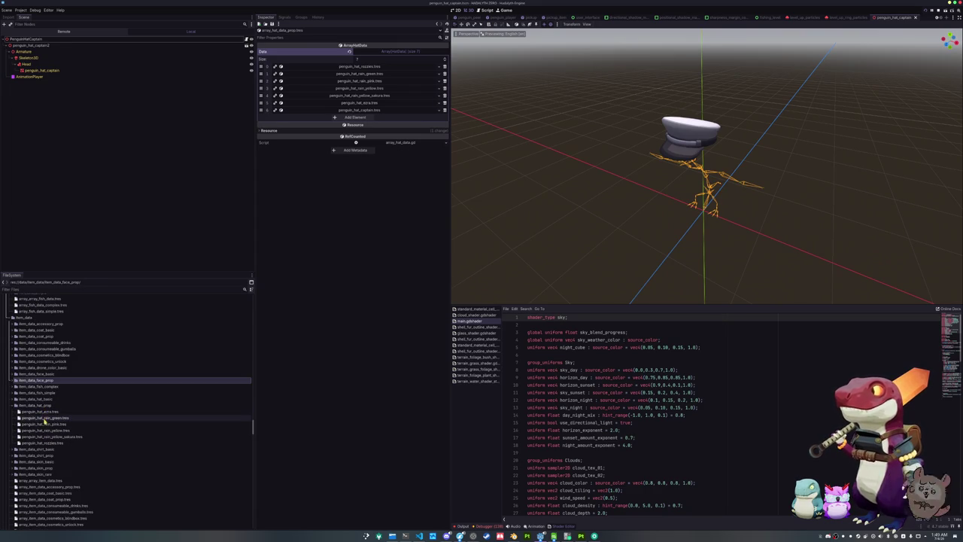
{"action": "left_click", "coordinate": [44, 411]}
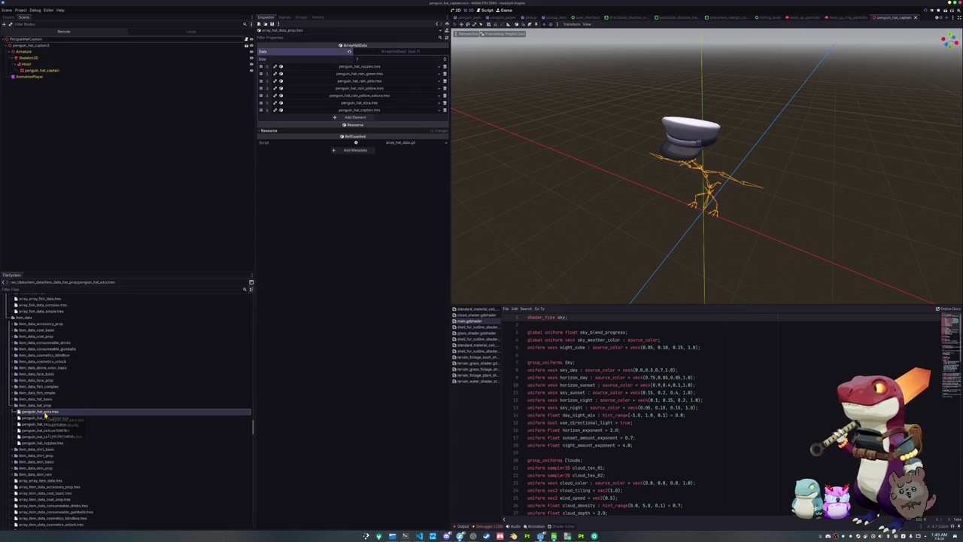
Step: Duplicate penguin_hat_extra.tres as penguin_hat_captain.tres
{"action": "key", "text": "ctrl+d"}
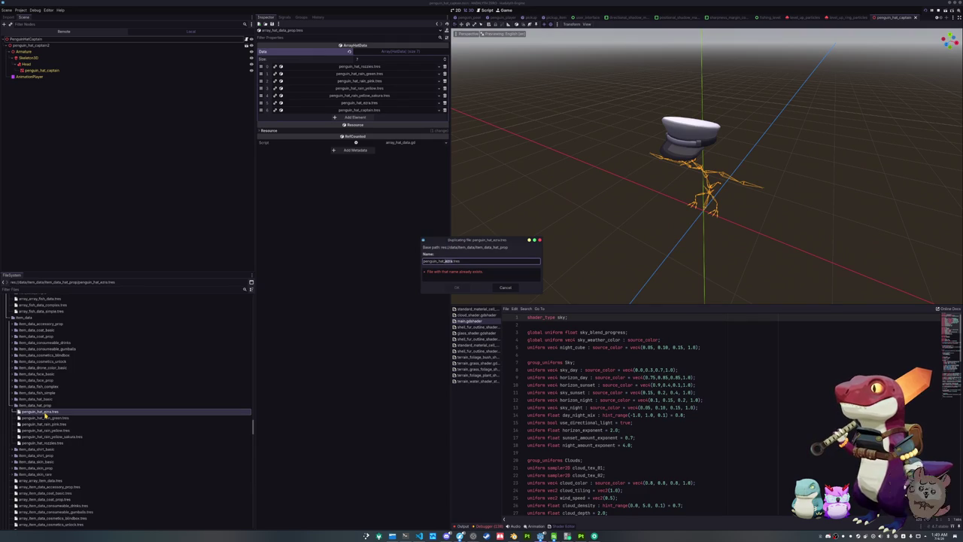
{"action": "type", "text": "captain"}
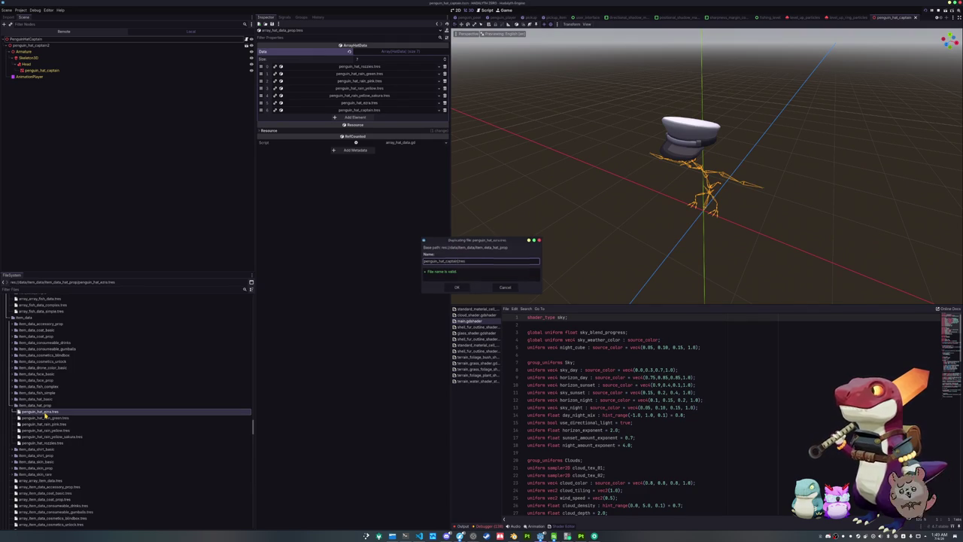
{"action": "key", "text": "Return"}
Step: Quick Load the captain hat data into the new item's Hat Data slot
{"action": "left_click", "coordinate": [44, 412]}
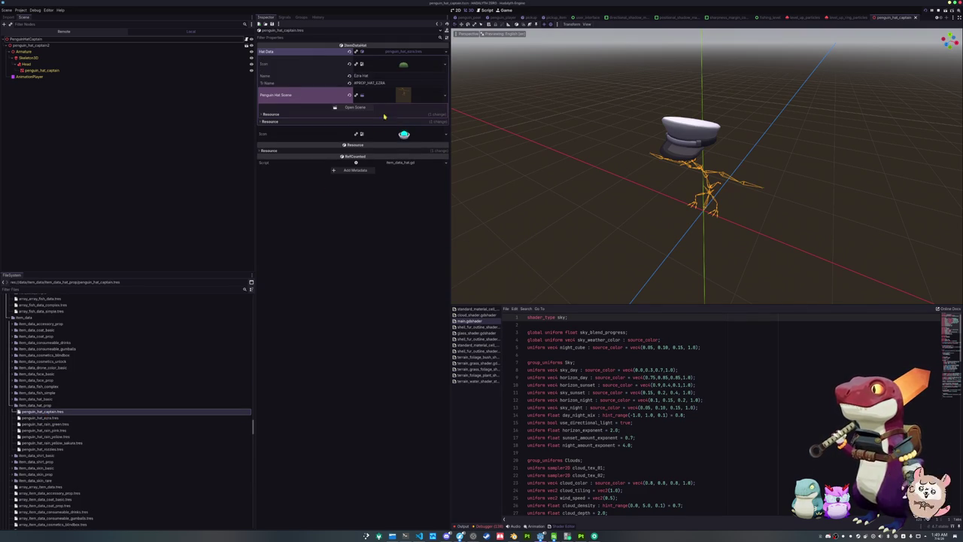
{"action": "left_click", "coordinate": [444, 52]}
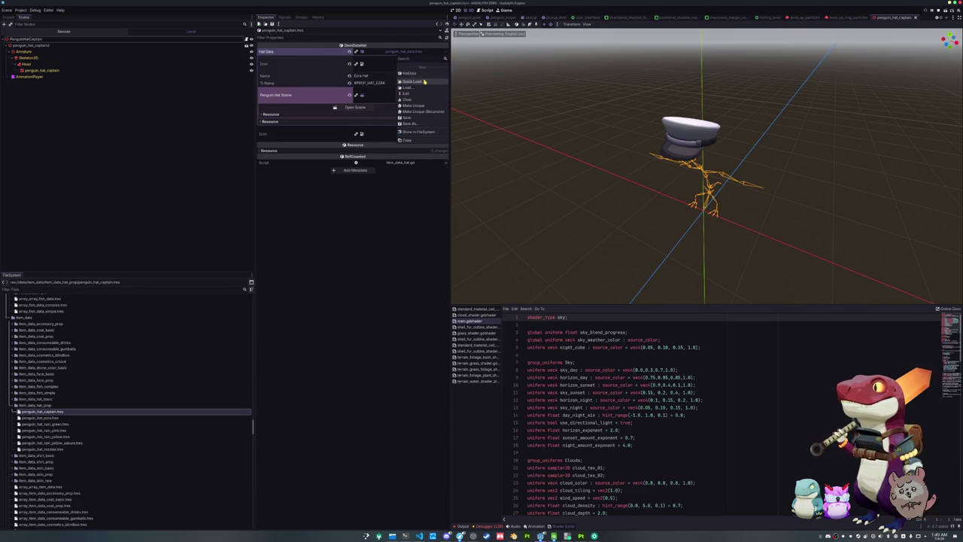
{"action": "left_click", "coordinate": [424, 81]}
{"action": "type", "text": "captain"}
{"action": "key", "text": "Return"}
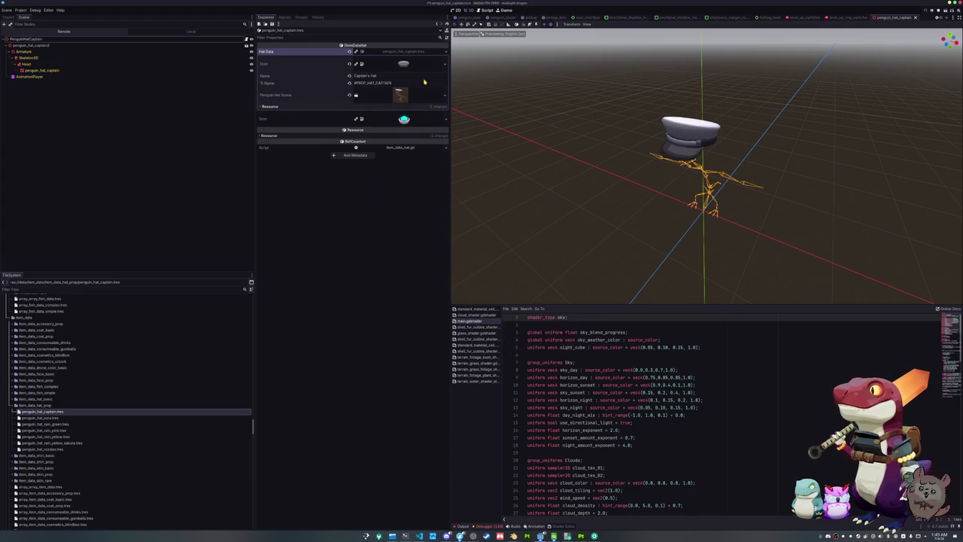
{"action": "scroll", "coordinate": [90, 410], "scroll_direction": "down", "scroll_amount": 4}
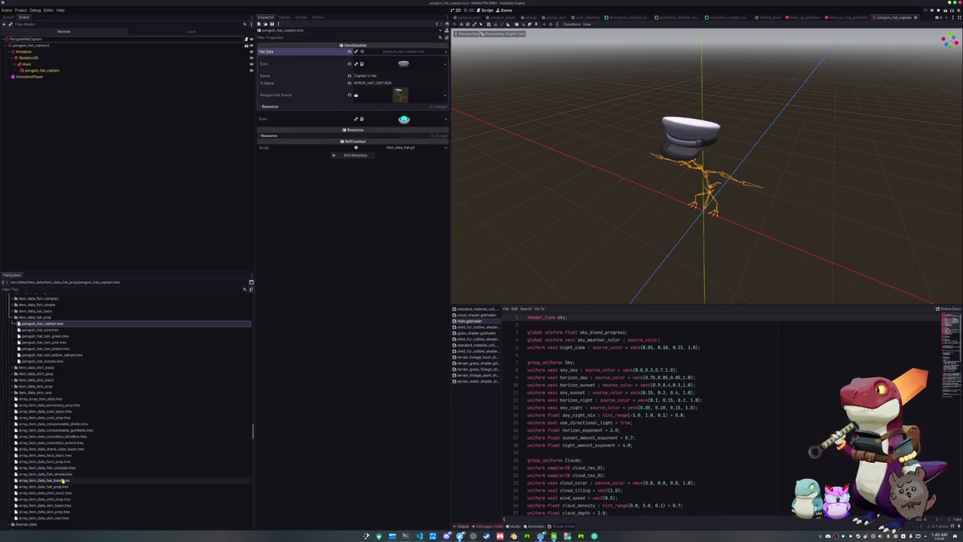
Step: Append penguin_hat_captain.tres to array_item_data_hat_prop.tres, save, and run the game with F5
{"action": "left_click", "coordinate": [63, 487]}
{"action": "left_click", "coordinate": [375, 111]}
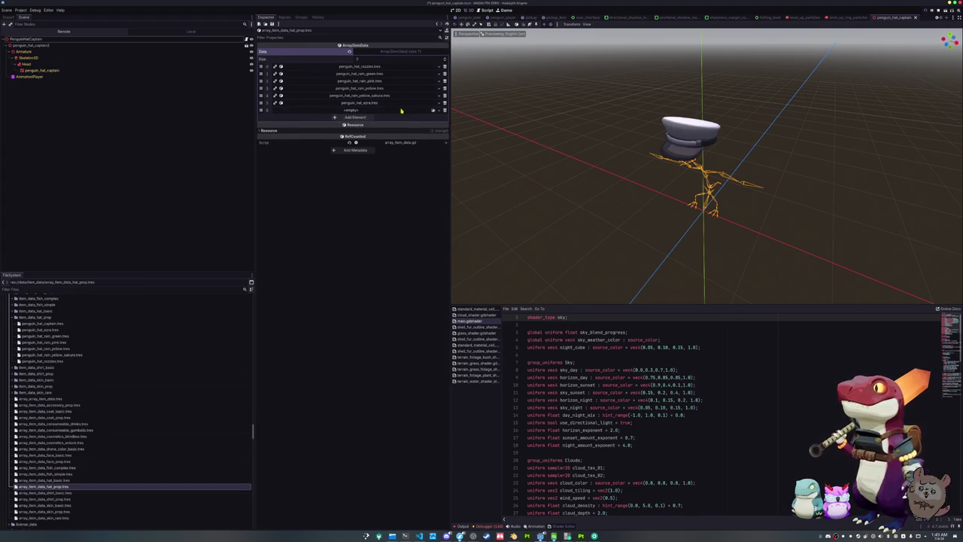
{"action": "left_click", "coordinate": [432, 110]}
{"action": "type", "text": "hat"}
{"action": "type", "text": "ptain"}
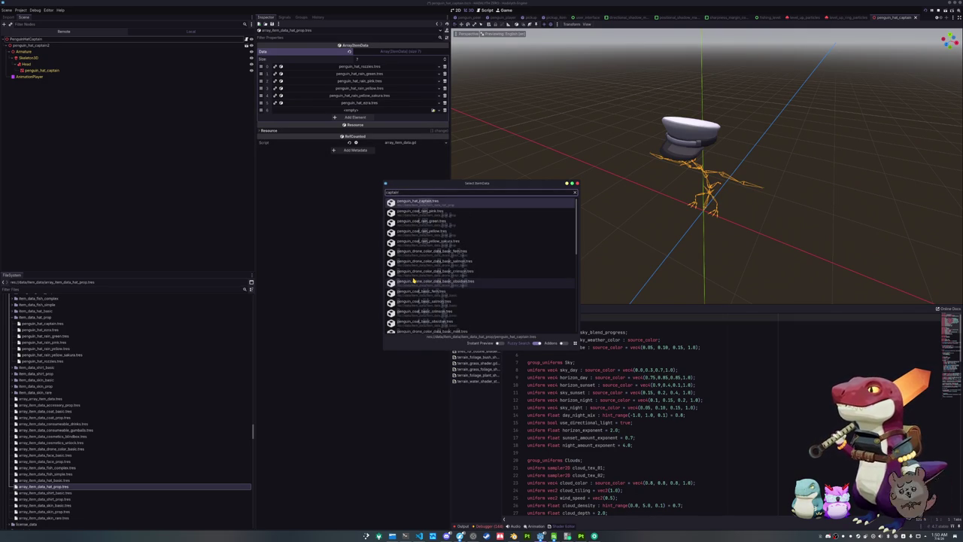
{"action": "key", "text": "Return"}
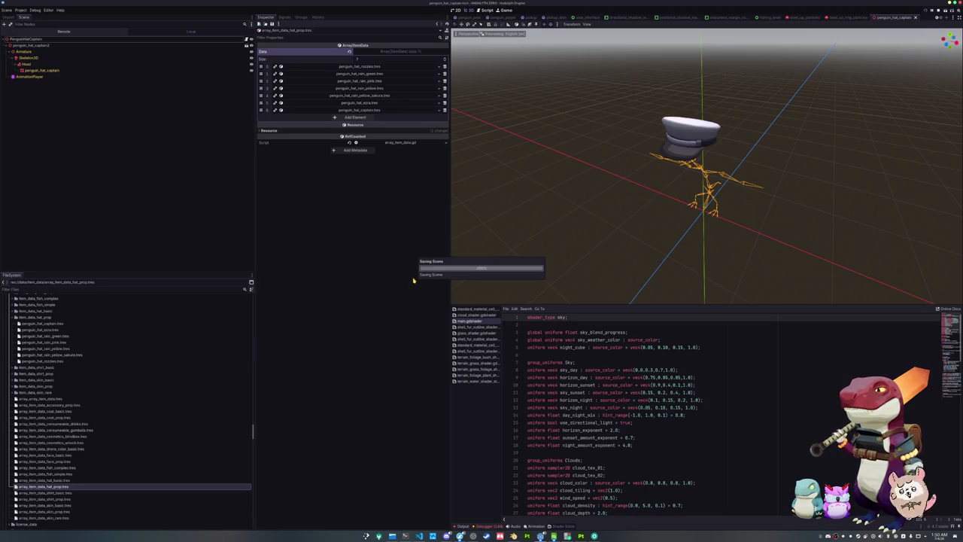
{"action": "key", "text": "ctrl+j"}
{"action": "key", "text": "F5"}
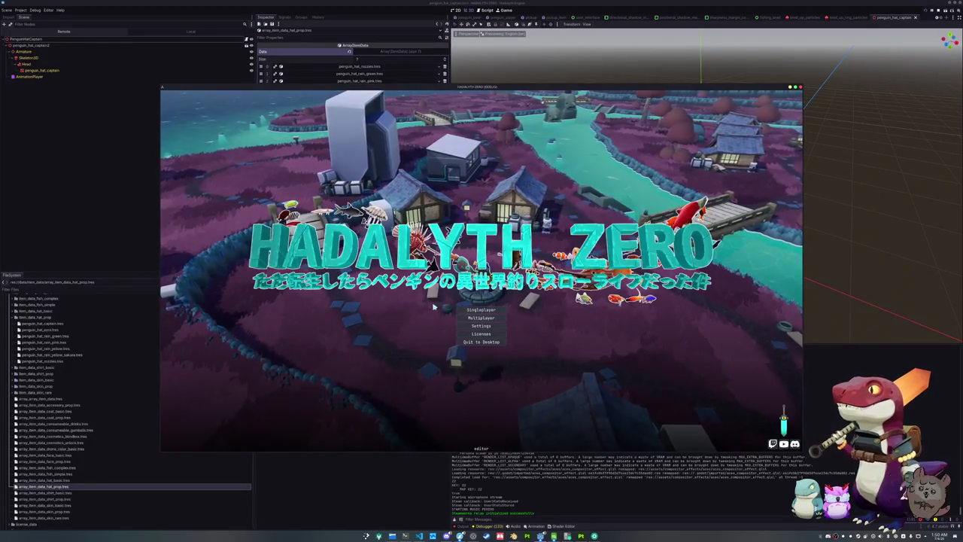
Step: Start a Singleplayer game and add the Captain's Hat item through the debug console
{"action": "left_click", "coordinate": [478, 309]}
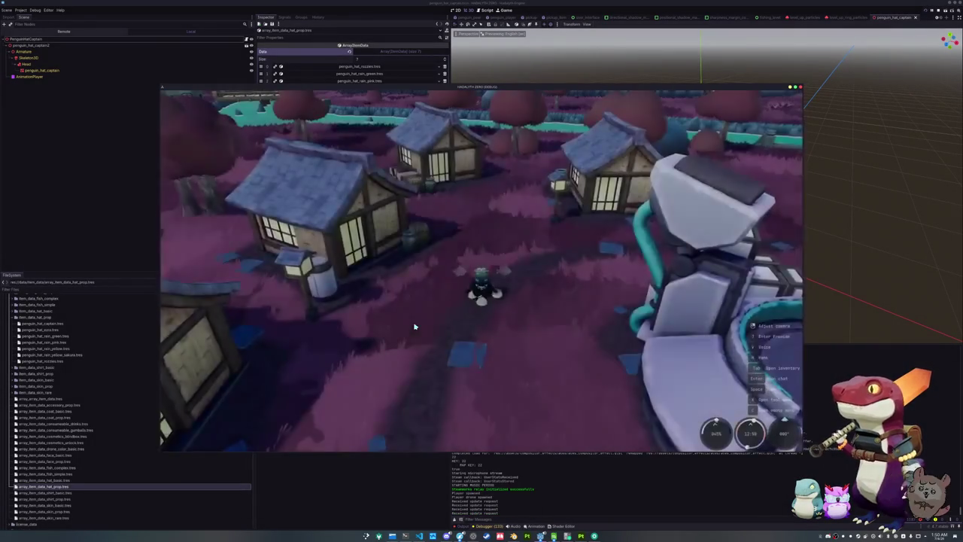
{"action": "key", "text": "grave"}
{"action": "type", "text": "add inventory_item"}
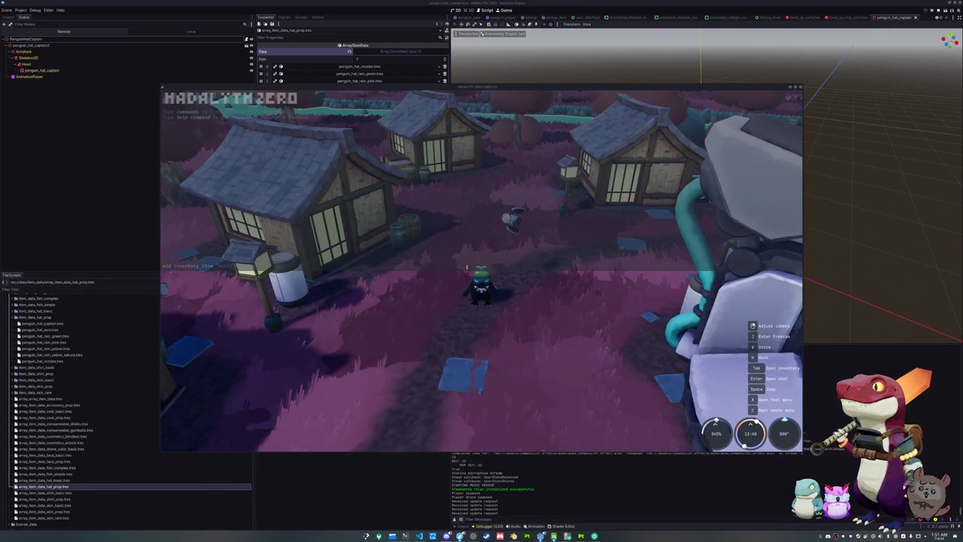
{"action": "key", "text": "c"}
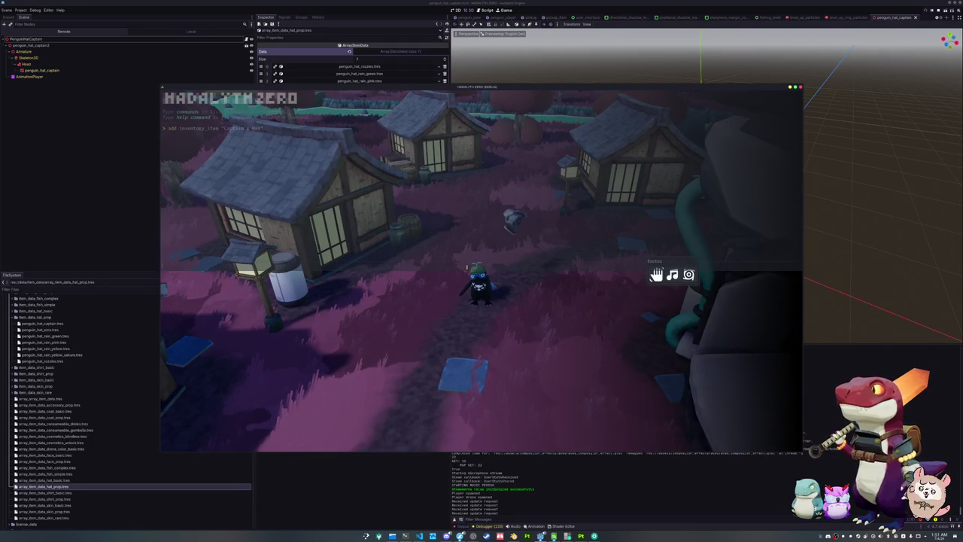
Step: Equip the grey captain hat from the penguin's cosmetics inventory and zoom in on it
{"action": "key", "text": "i"}
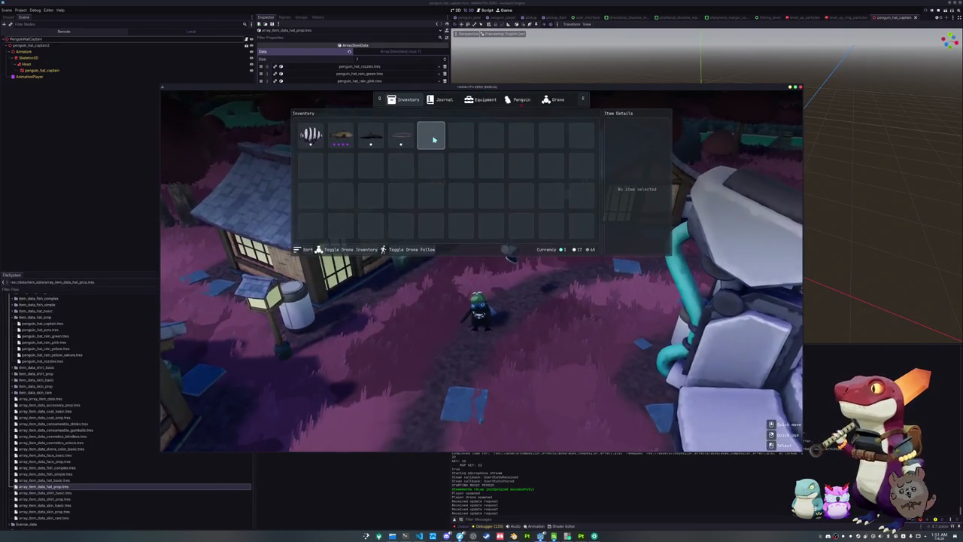
{"action": "left_click", "coordinate": [522, 100]}
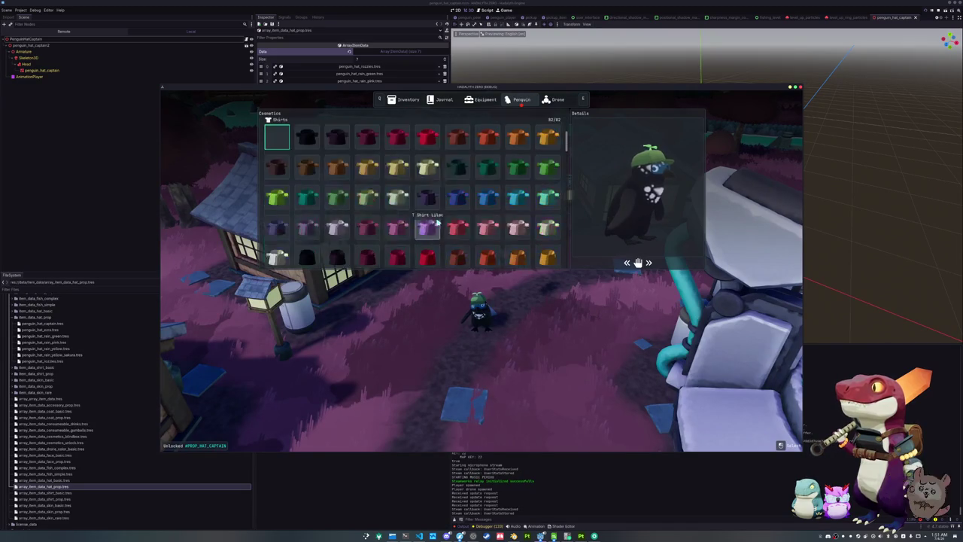
{"action": "scroll", "coordinate": [432, 226], "scroll_direction": "down", "scroll_amount": 10}
{"action": "scroll", "coordinate": [424, 208], "scroll_direction": "up", "scroll_amount": 3}
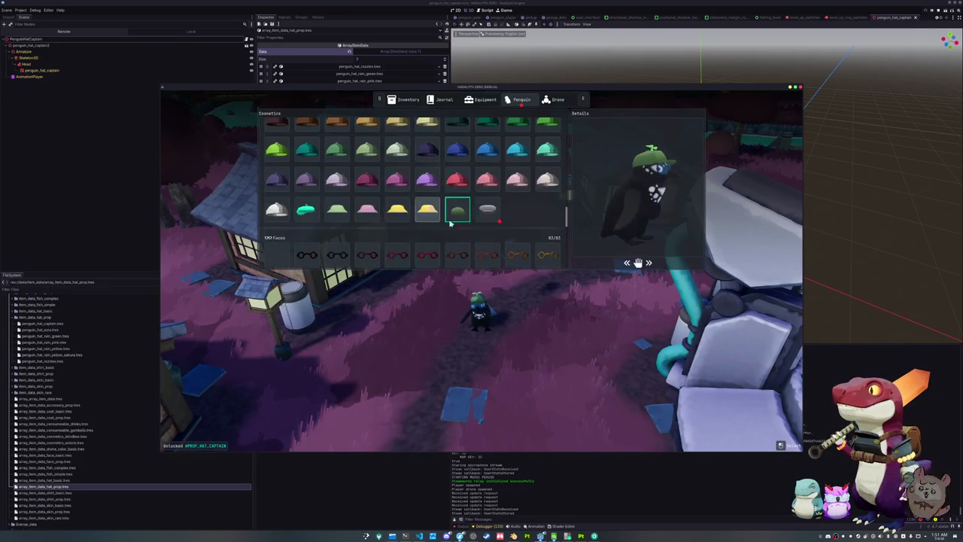
{"action": "left_click", "coordinate": [488, 209]}
{"action": "key", "text": "Tab"}
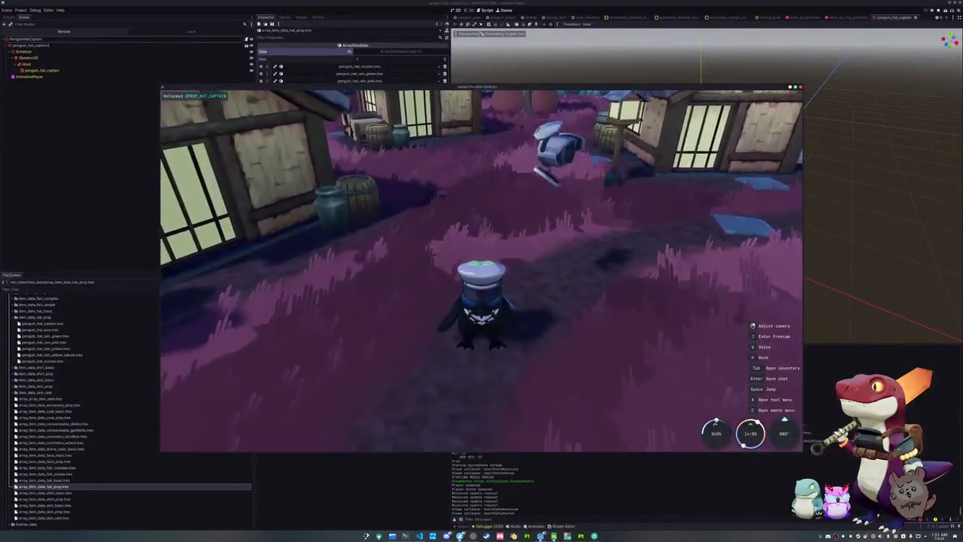
{"action": "scroll", "coordinate": [481, 271], "scroll_direction": "up", "scroll_amount": 3}
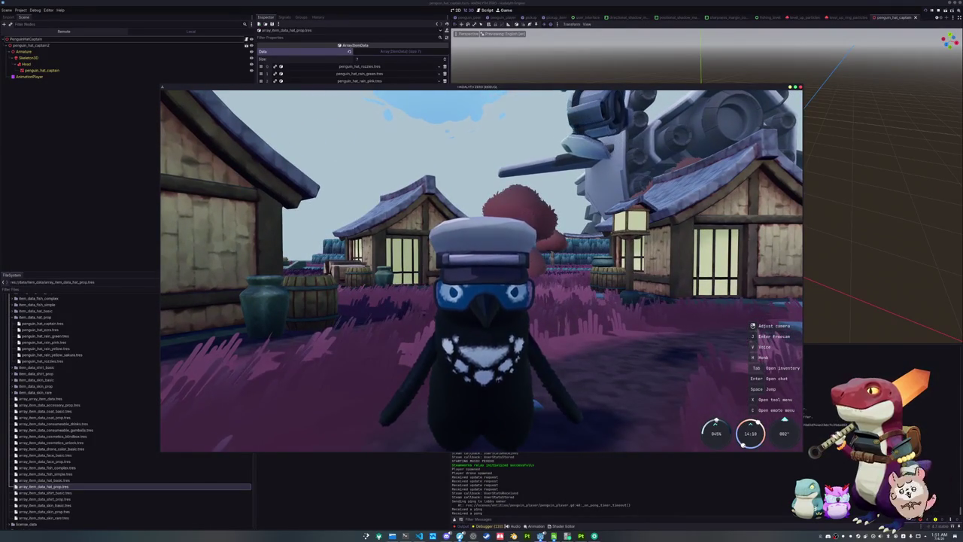
{"action": "left_click", "coordinate": [514, 493]}
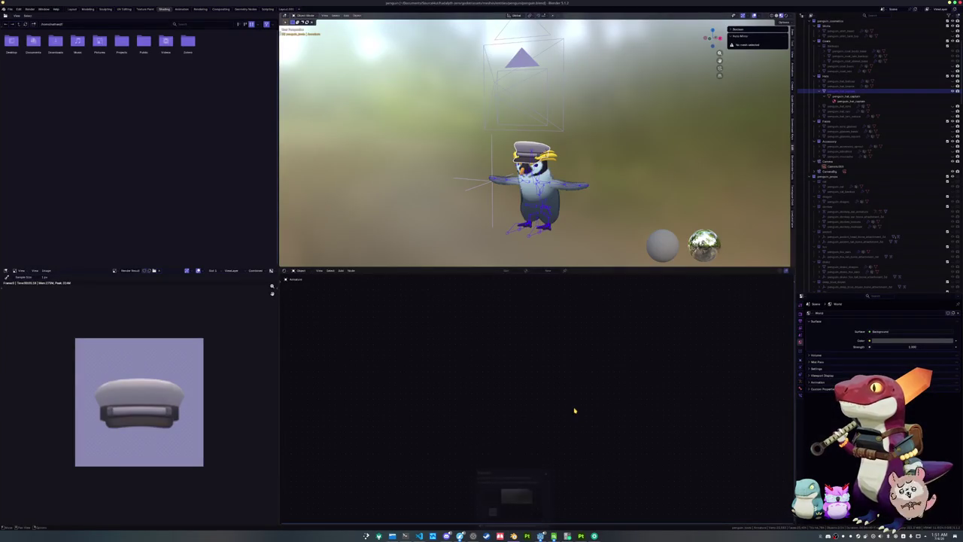
Step: Hide the captain hat object in Blender's outliner
{"action": "left_click", "coordinate": [834, 91]}
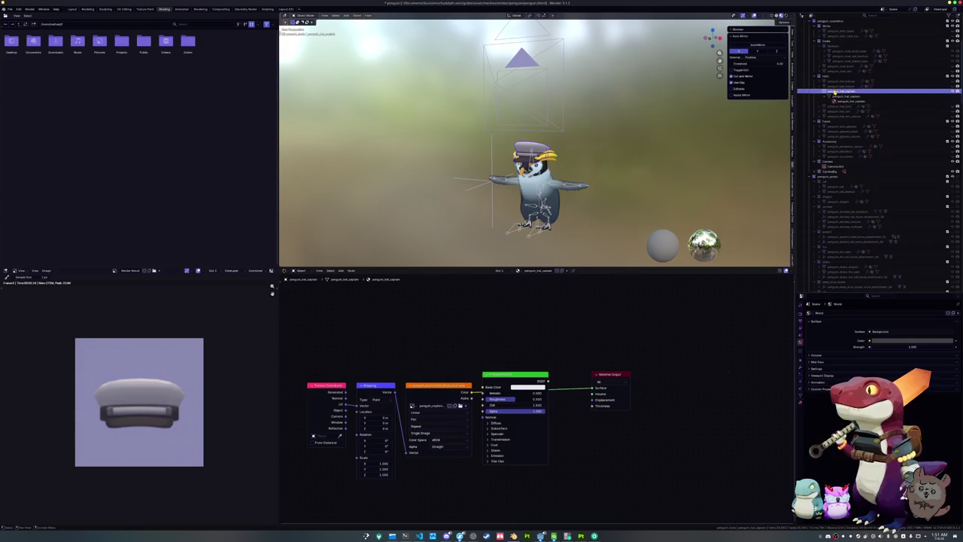
{"action": "scroll", "coordinate": [834, 91], "scroll_direction": "up", "scroll_amount": 5}
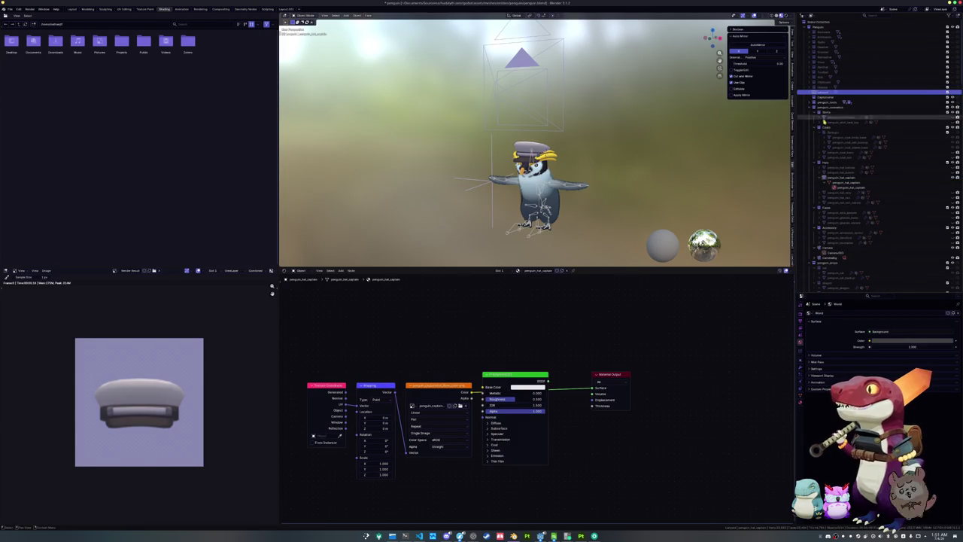
{"action": "left_click", "coordinate": [835, 179]}
{"action": "key", "text": "h"}
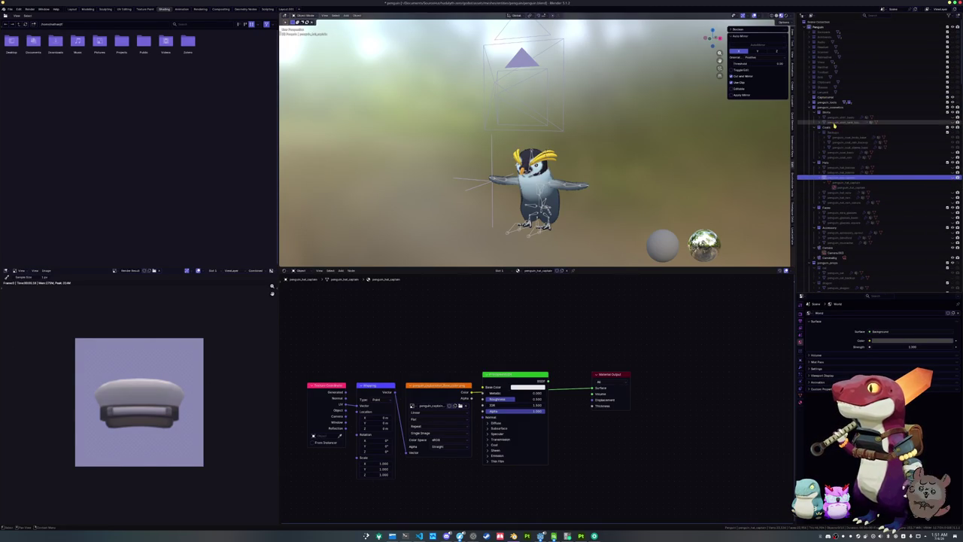
Step: Delete the Glasses collection and a second collection along with its contents
{"action": "left_click", "coordinate": [818, 88]}
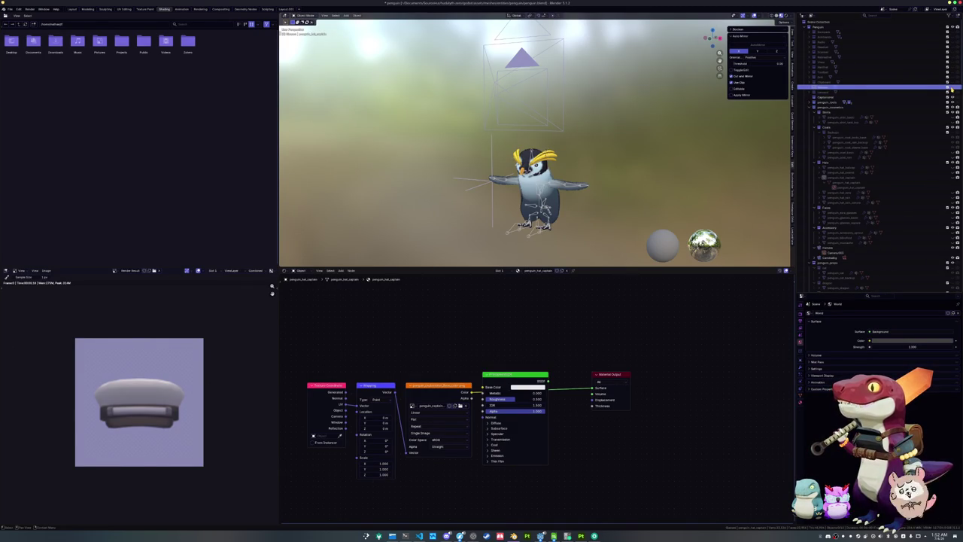
{"action": "left_click", "coordinate": [858, 88]}
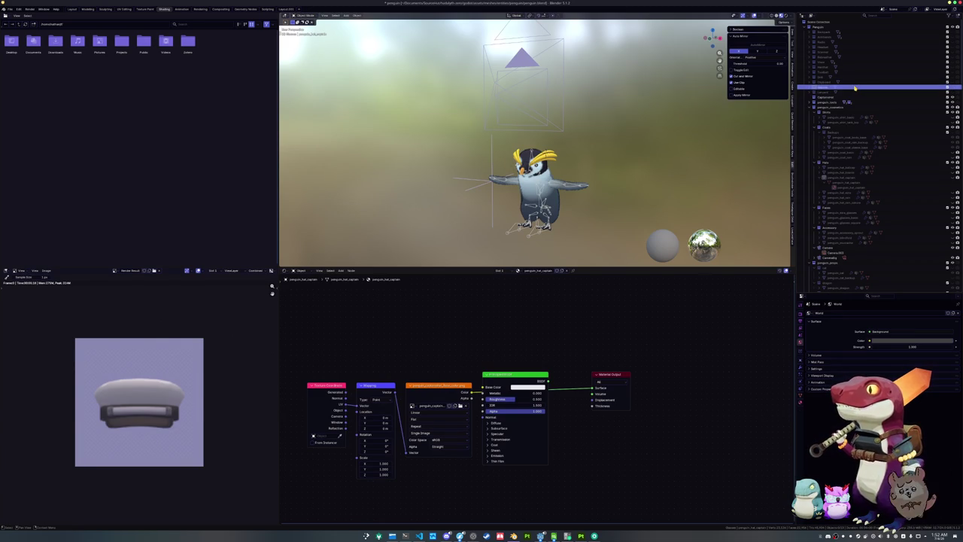
{"action": "key", "text": "Delete"}
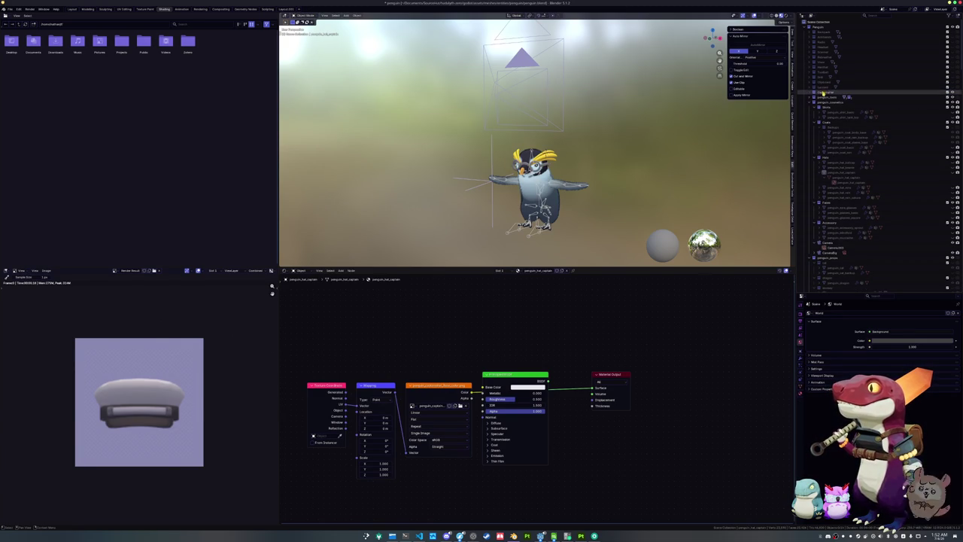
{"action": "left_click", "coordinate": [822, 92]}
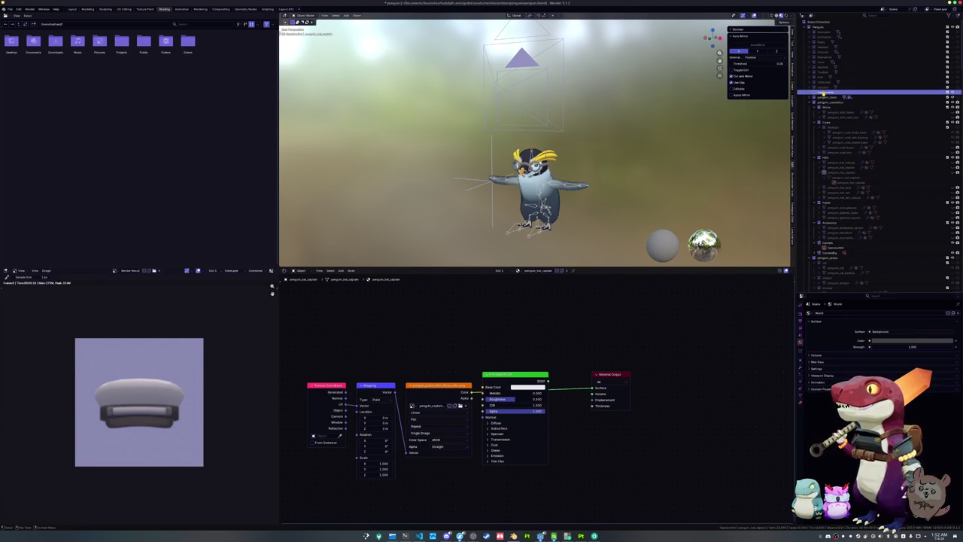
{"action": "left_click", "coordinate": [820, 89]}
{"action": "right_click", "coordinate": [820, 89]}
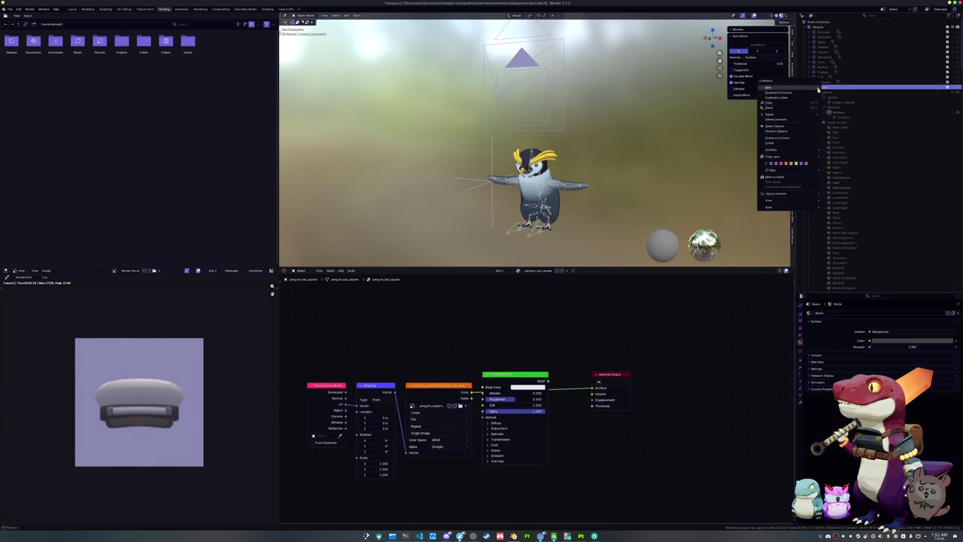
{"action": "left_click", "coordinate": [794, 121]}
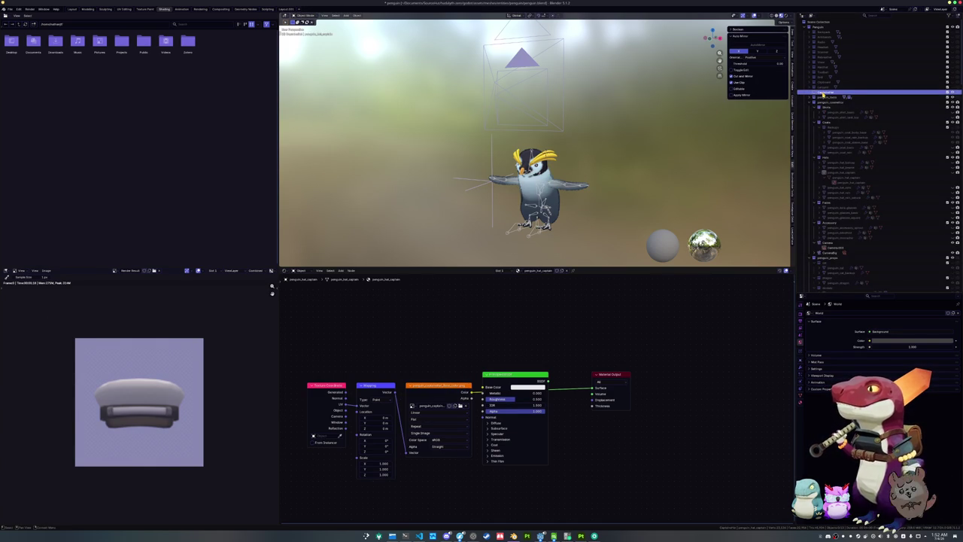
{"action": "key", "text": "Delete"}
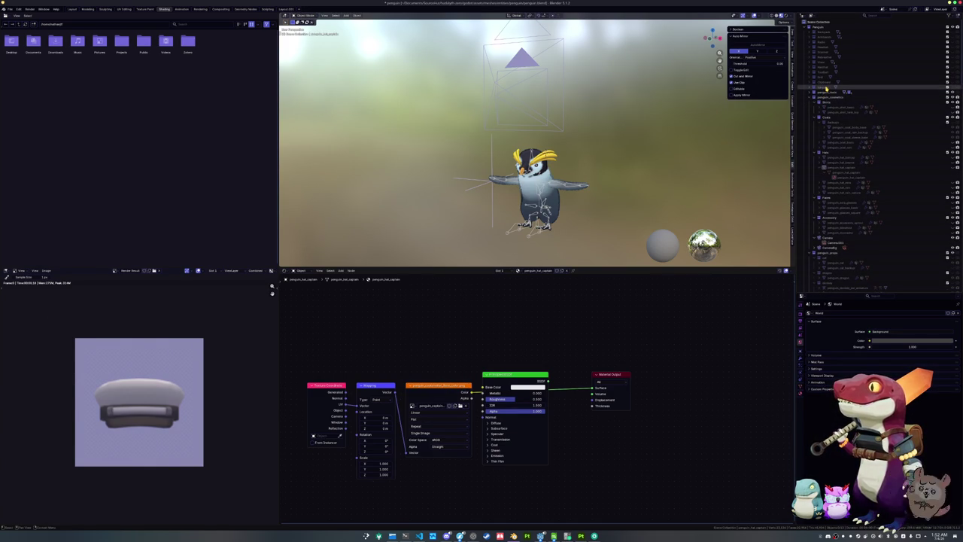
Step: Expand the Hardhat collection and select the Hardhat object to inspect its material
{"action": "left_click", "coordinate": [826, 88]}
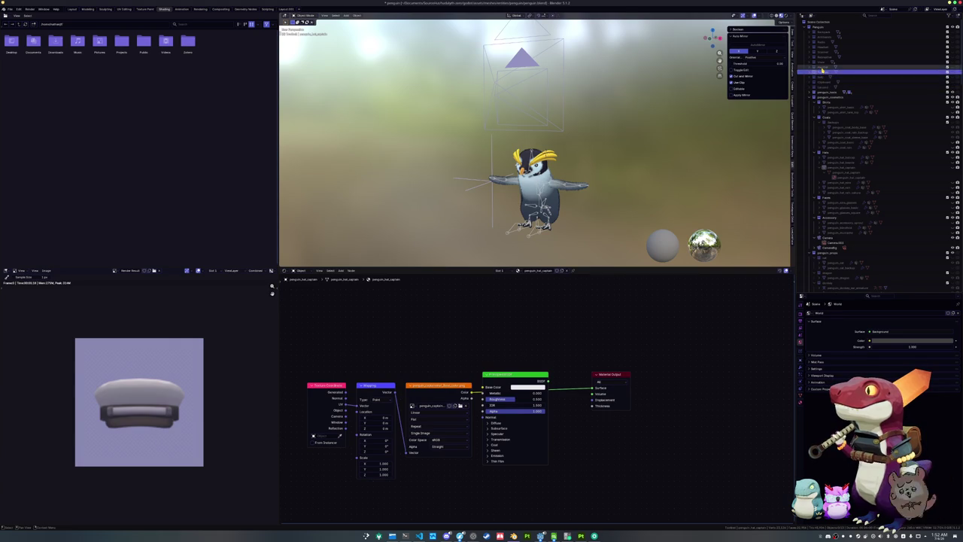
{"action": "left_click", "coordinate": [822, 68]}
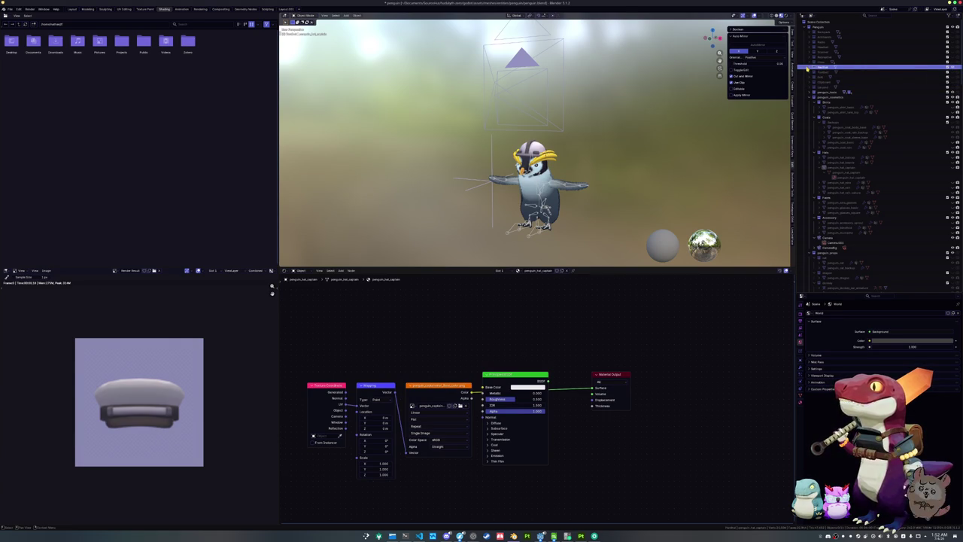
{"action": "left_click", "coordinate": [809, 69]}
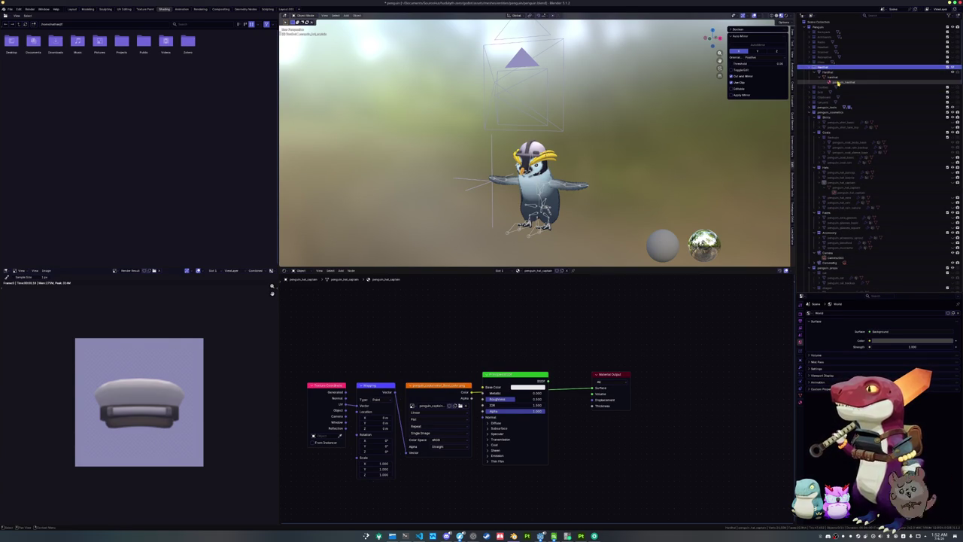
{"action": "left_click", "coordinate": [831, 73]}
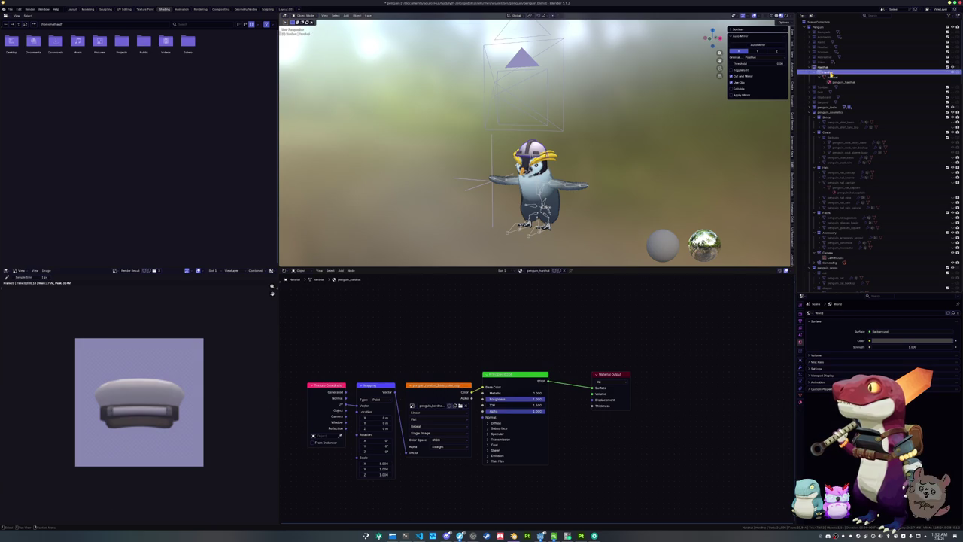
{"action": "scroll", "coordinate": [695, 113], "scroll_direction": "up", "scroll_amount": 4}
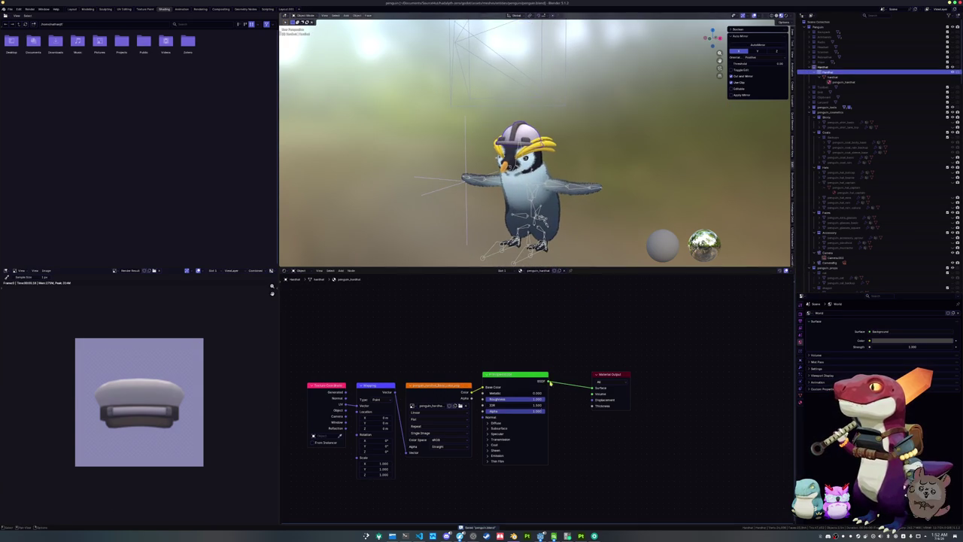
Step: Check the translated hat names in the spreadsheet, then return to the running game
{"action": "left_click", "coordinate": [540, 535]}
{"action": "left_click", "coordinate": [553, 535]}
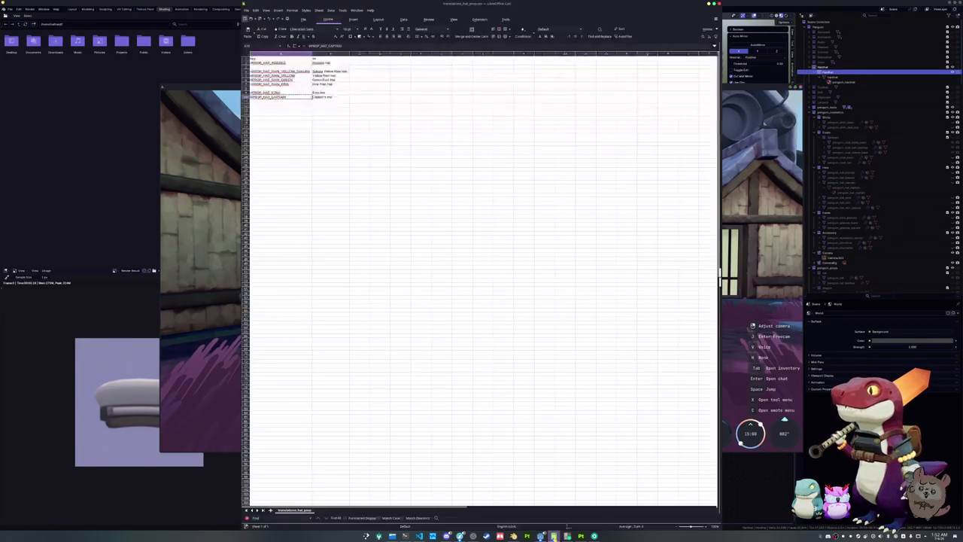
{"action": "left_click", "coordinate": [330, 174]}
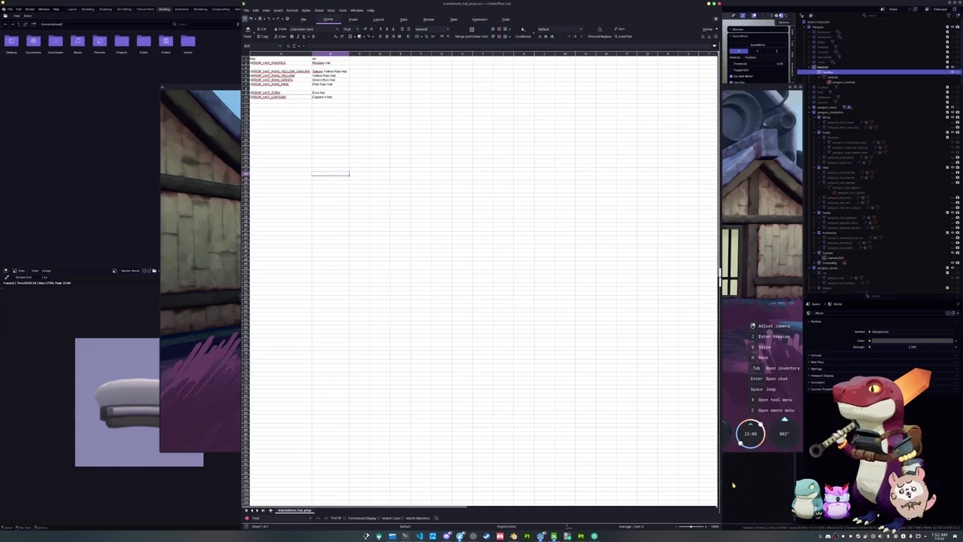
{"action": "left_click", "coordinate": [554, 535]}
{"action": "left_click", "coordinate": [540, 535]}
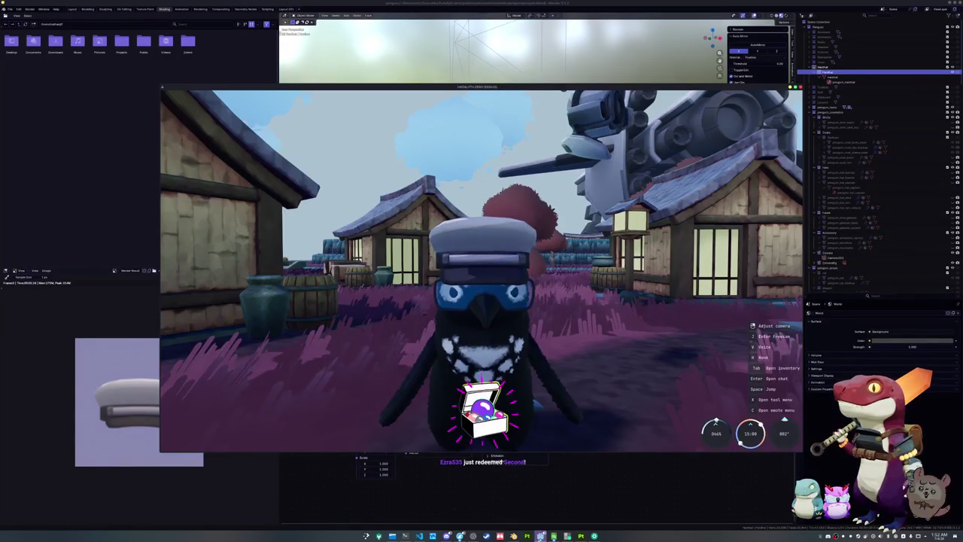
Step: Bring the Godot editor to the front and show its taskbar window list
{"action": "left_click", "coordinate": [540, 535]}
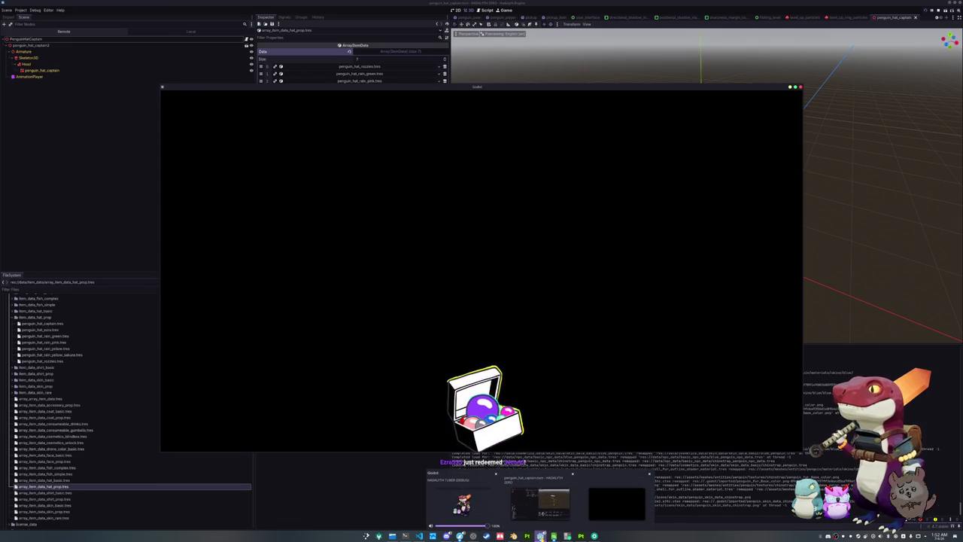
{"action": "right_click", "coordinate": [540, 535]}
{"action": "left_click", "coordinate": [547, 525]}
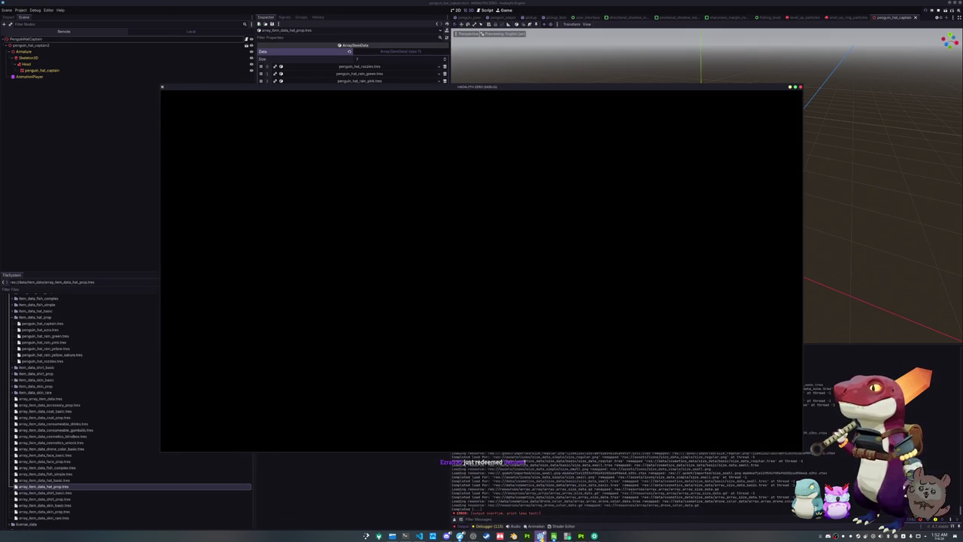
{"action": "right_click", "coordinate": [540, 535]}
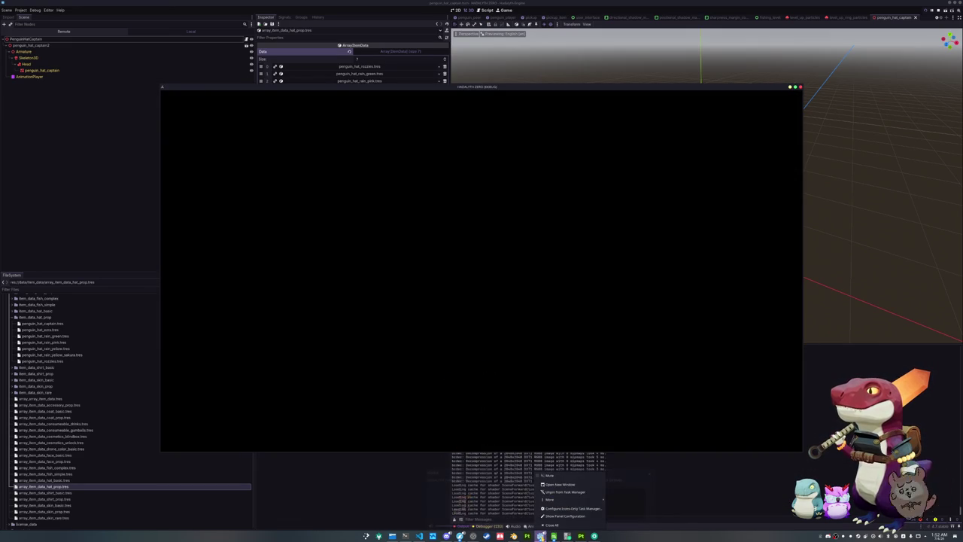
Step: Dismiss the Godot taskbar window list
{"action": "left_click", "coordinate": [656, 434]}
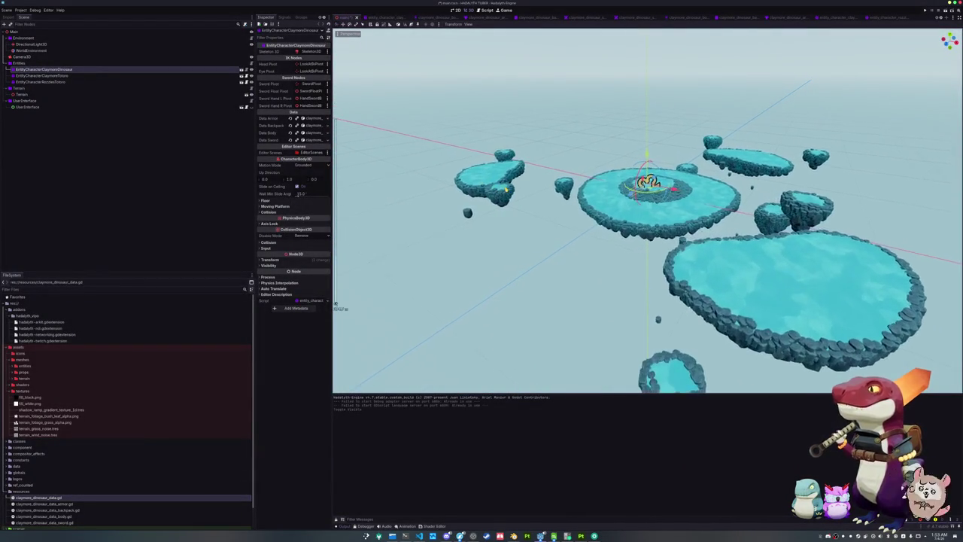
{"action": "key", "text": "F5"}
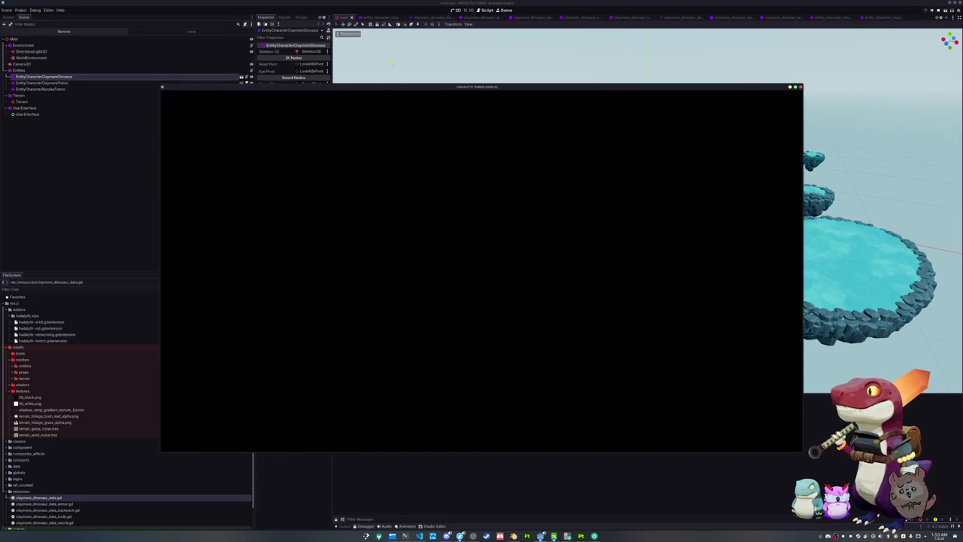
{"action": "left_click", "coordinate": [503, 9]}
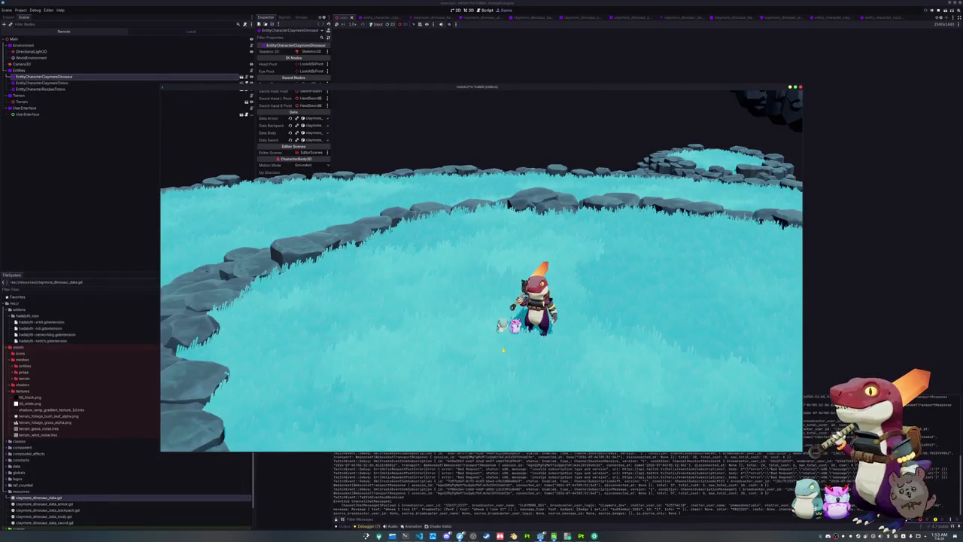
Step: Close the running game and hide the Terrain node to reveal the dinosaur characters
{"action": "left_click", "coordinate": [800, 88]}
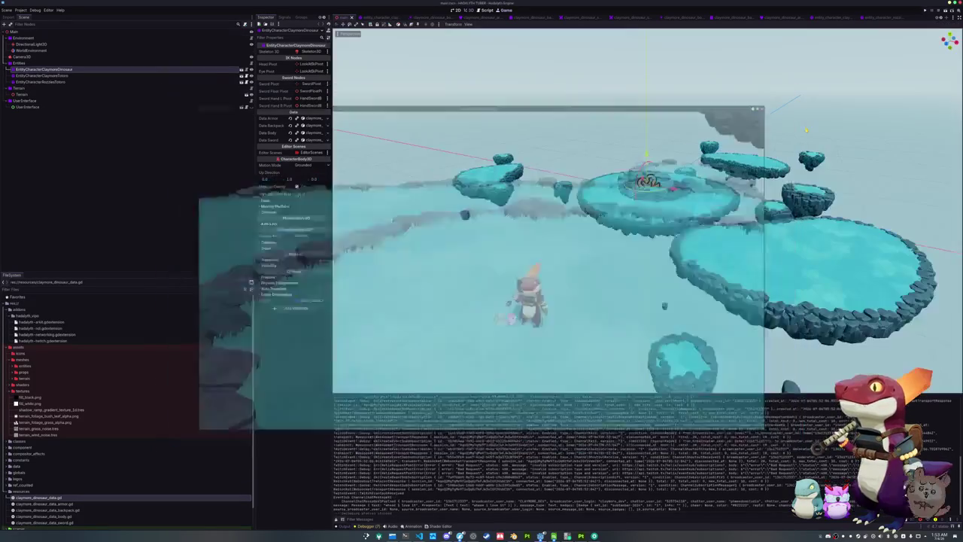
{"action": "scroll", "coordinate": [647, 211], "scroll_direction": "up", "scroll_amount": 10}
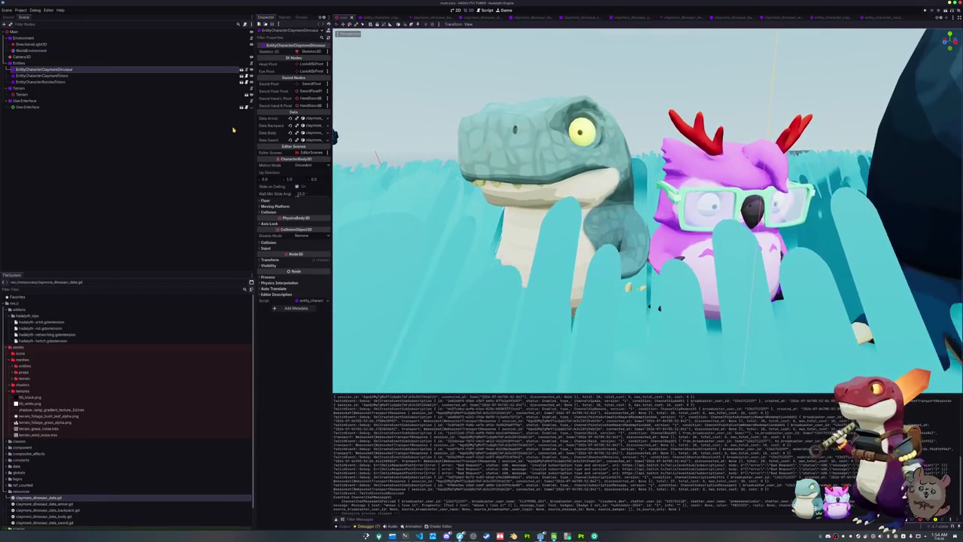
{"action": "left_click", "coordinate": [225, 94]}
{"action": "left_click", "coordinate": [246, 94]}
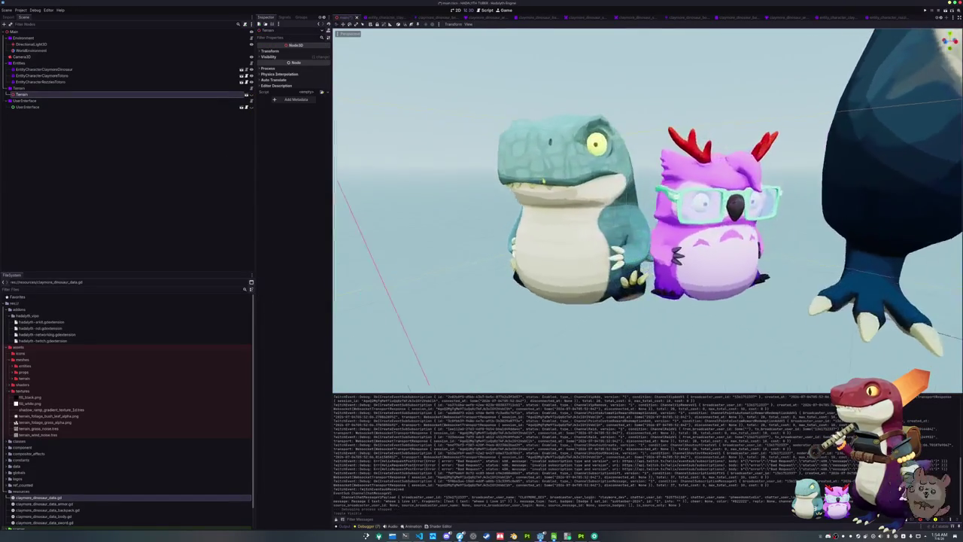
{"action": "scroll", "coordinate": [338, 305], "scroll_direction": "down", "scroll_amount": 3}
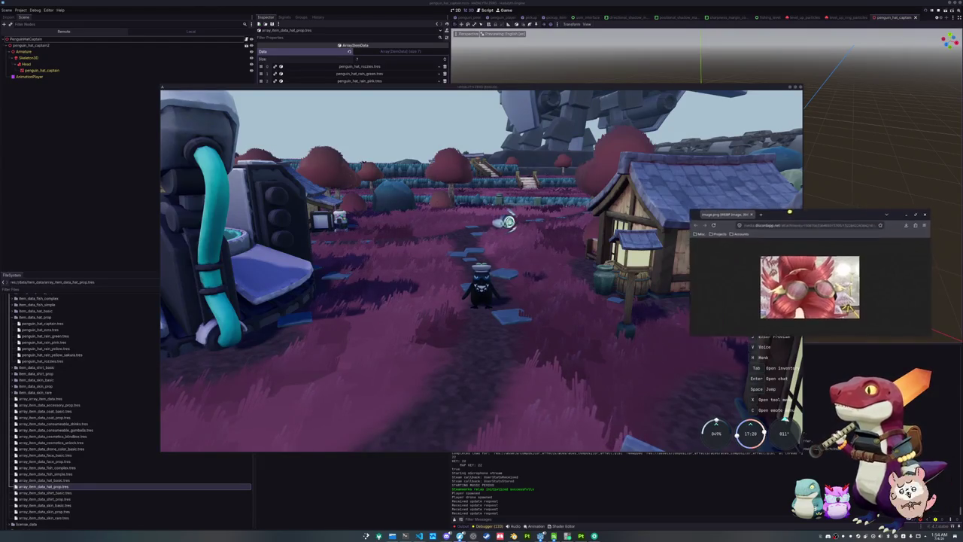
Step: Move the reference image lower, walk the penguin around in-game, then switch to Blender
{"action": "mouse_move", "coordinate": [791, 217]}
{"action": "left_mouse_down"}
{"action": "mouse_move", "coordinate": [796, 273]}
{"action": "mouse_move", "coordinate": [797, 193]}
{"action": "left_mouse_up"}
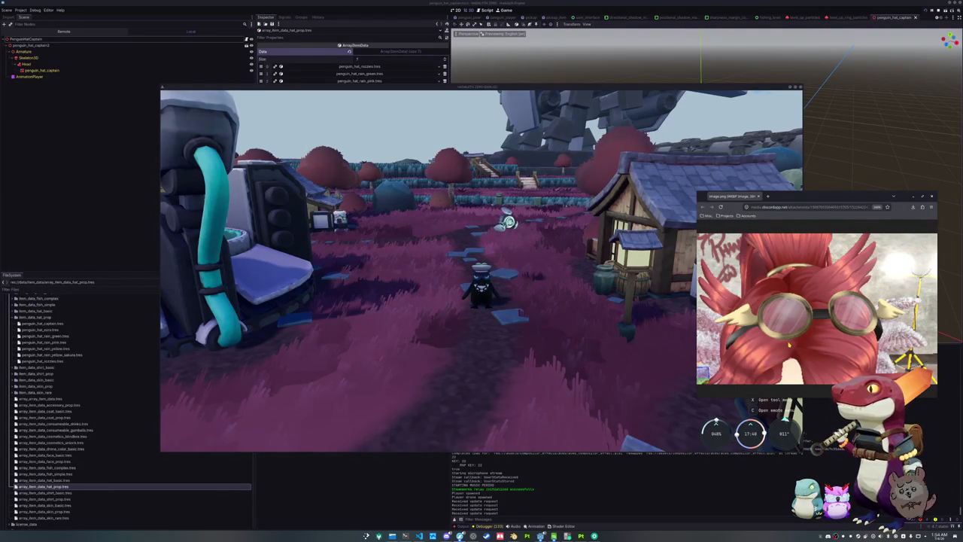
{"action": "left_click", "coordinate": [661, 349]}
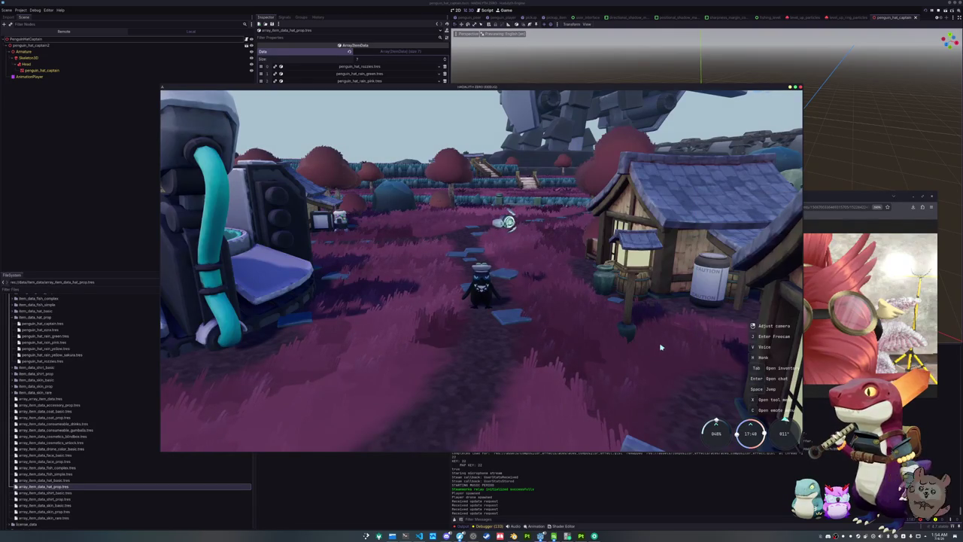
{"action": "key", "text": "a"}
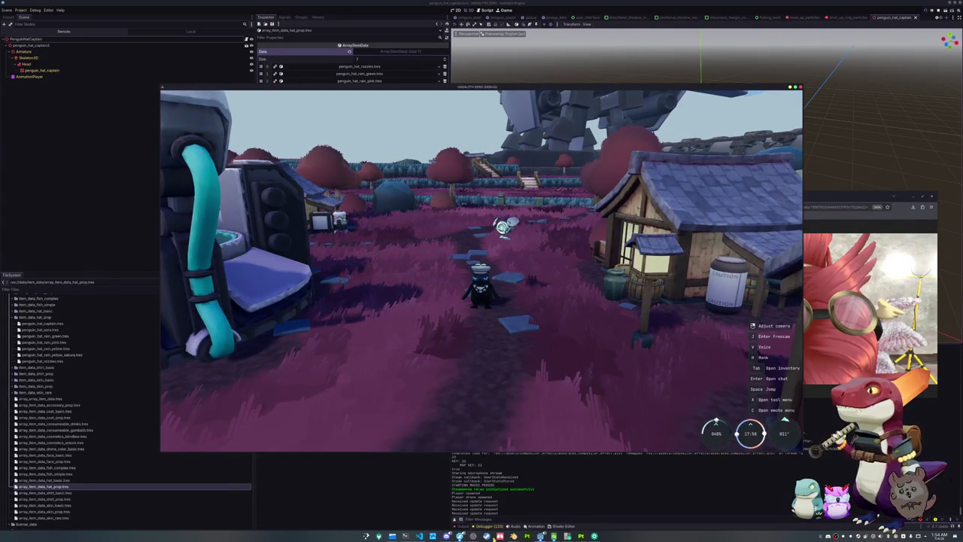
{"action": "left_click", "coordinate": [513, 536]}
Step: Zoom in on the penguin model in Blender, then return to the Godot editor
{"action": "scroll", "coordinate": [607, 298], "scroll_direction": "up", "scroll_amount": 1}
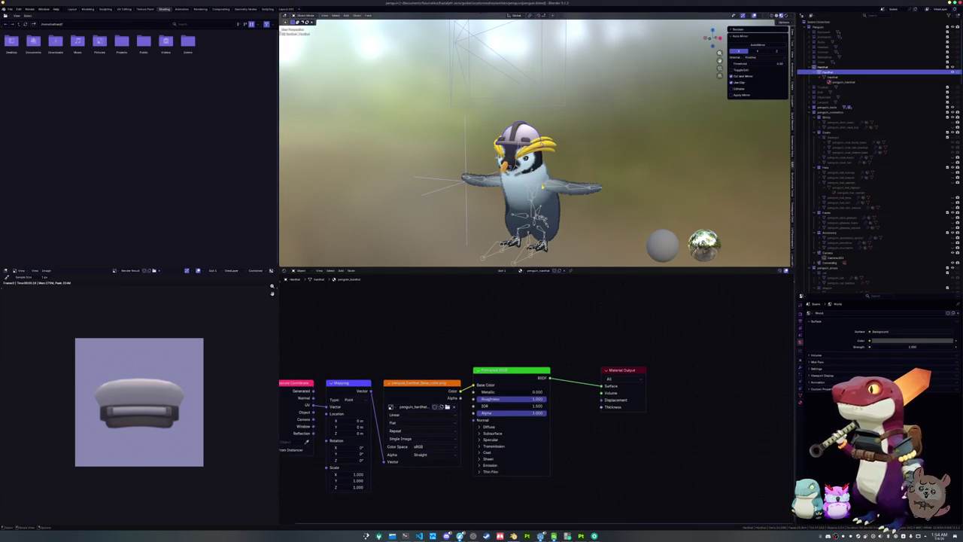
{"action": "scroll", "coordinate": [601, 166], "scroll_direction": "up", "scroll_amount": 2}
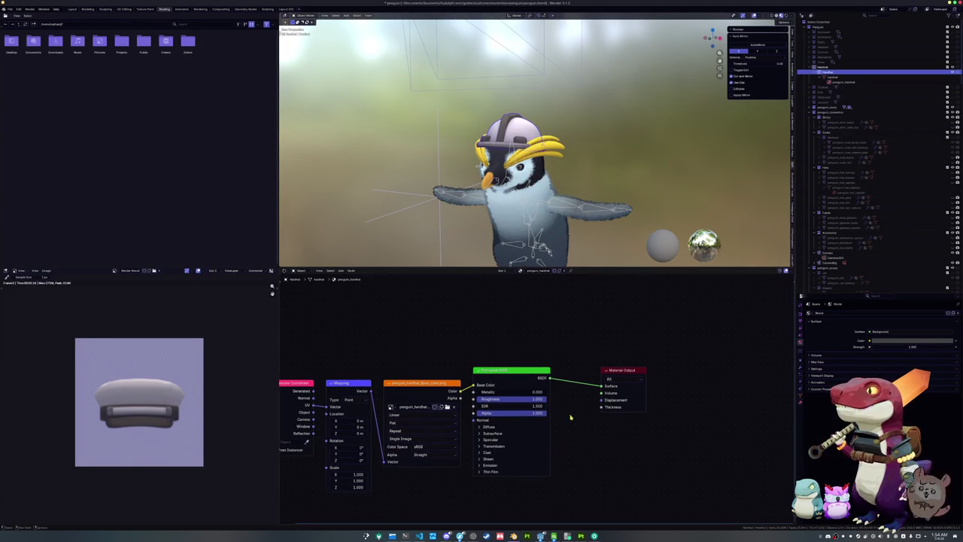
{"action": "left_click", "coordinate": [540, 536]}
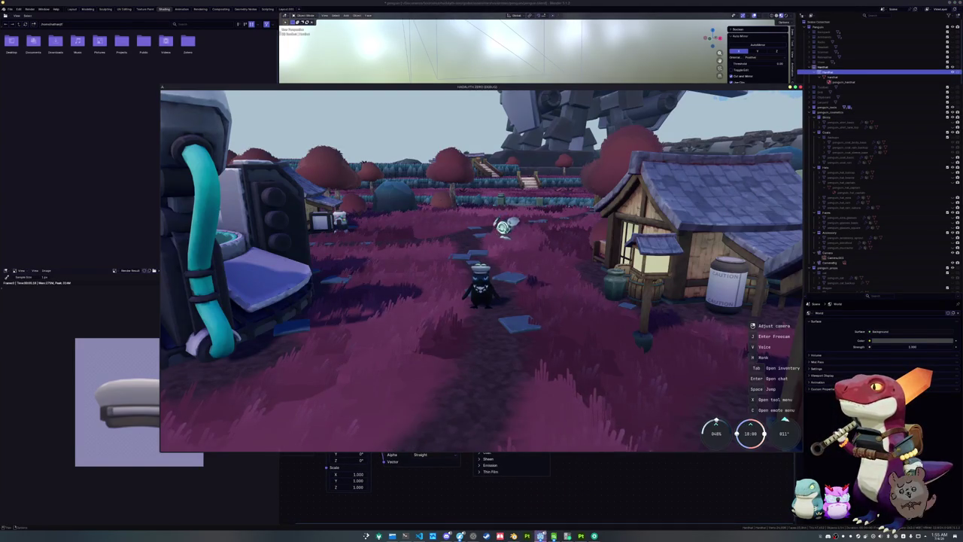
{"action": "key", "text": "alt+Tab"}
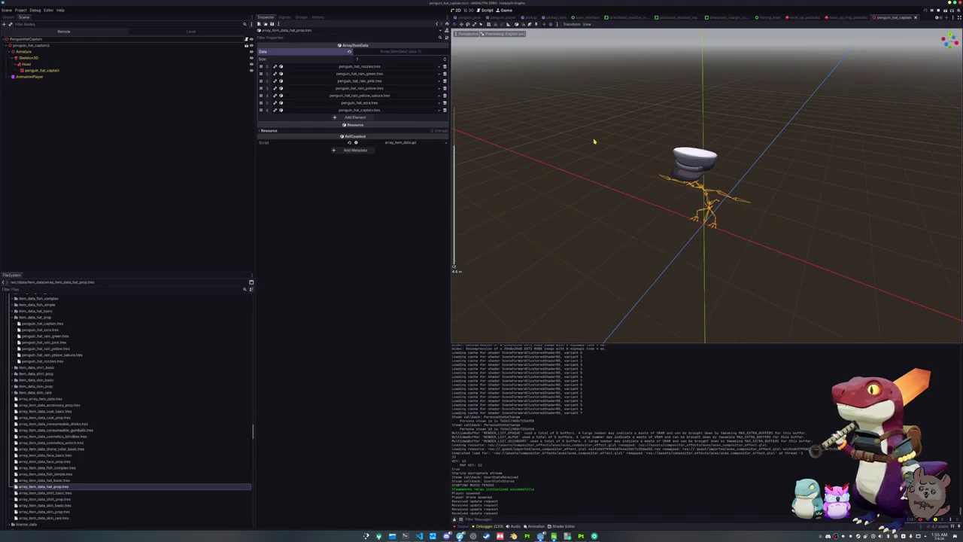
Step: Browse the FileSystem dock, collapsing and re-expanding the item_data_hat_prop folder
{"action": "scroll", "coordinate": [90, 383], "scroll_direction": "up", "scroll_amount": 1}
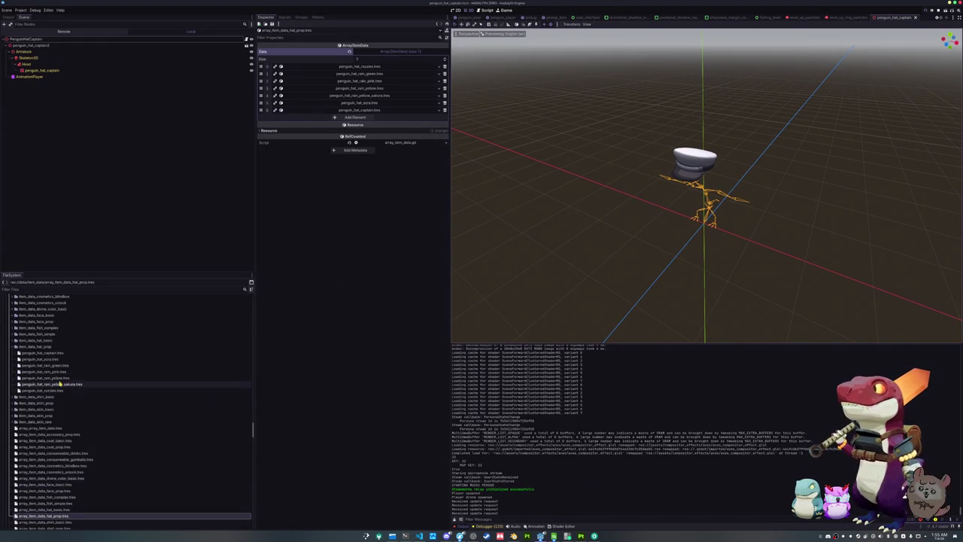
{"action": "double_click", "coordinate": [23, 351]}
{"action": "scroll", "coordinate": [36, 381], "scroll_direction": "up", "scroll_amount": 3}
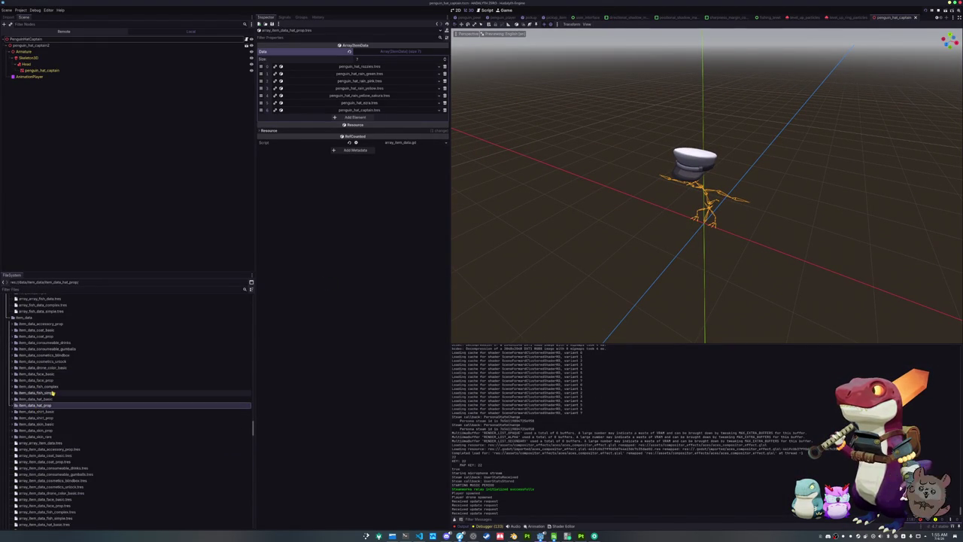
{"action": "scroll", "coordinate": [49, 399], "scroll_direction": "up", "scroll_amount": 5}
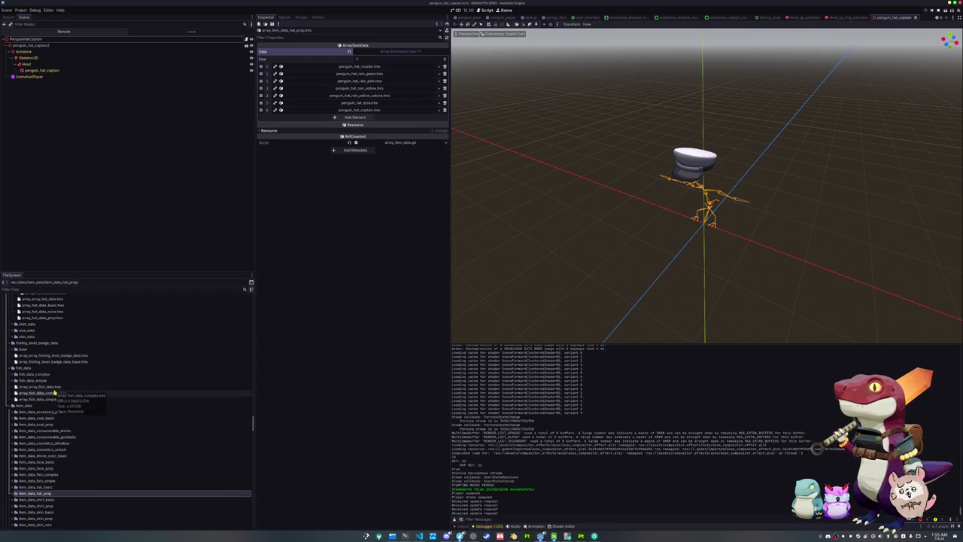
{"action": "scroll", "coordinate": [54, 392], "scroll_direction": "down", "scroll_amount": 3}
{"action": "key", "text": "Right"}
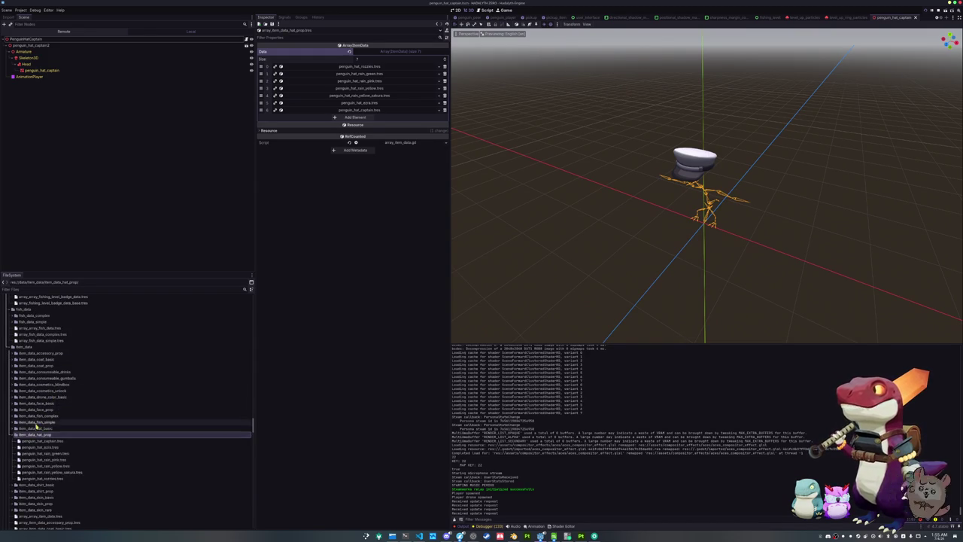
{"action": "scroll", "coordinate": [36, 426], "scroll_direction": "up", "scroll_amount": 9}
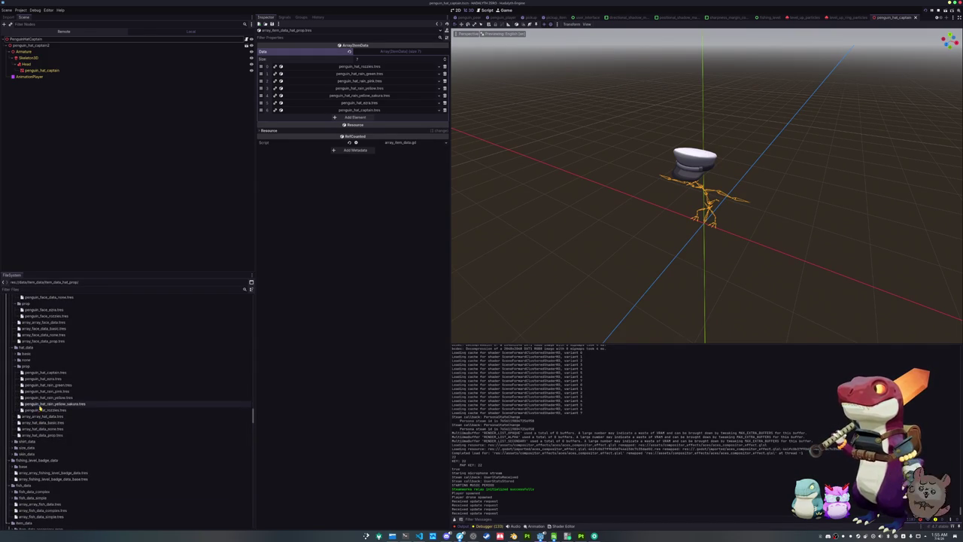
{"action": "scroll", "coordinate": [29, 374], "scroll_direction": "up", "scroll_amount": 3}
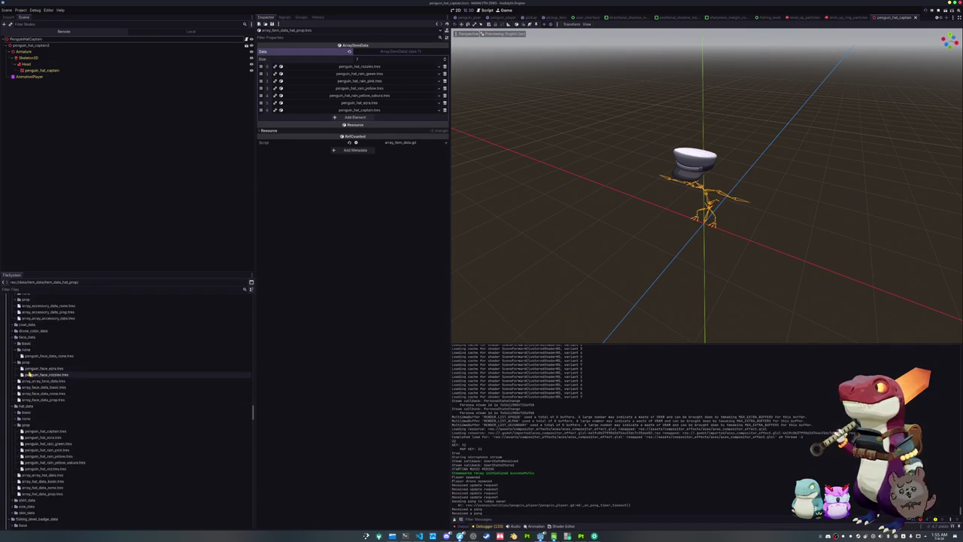
{"action": "scroll", "coordinate": [29, 374], "scroll_direction": "up", "scroll_amount": 6}
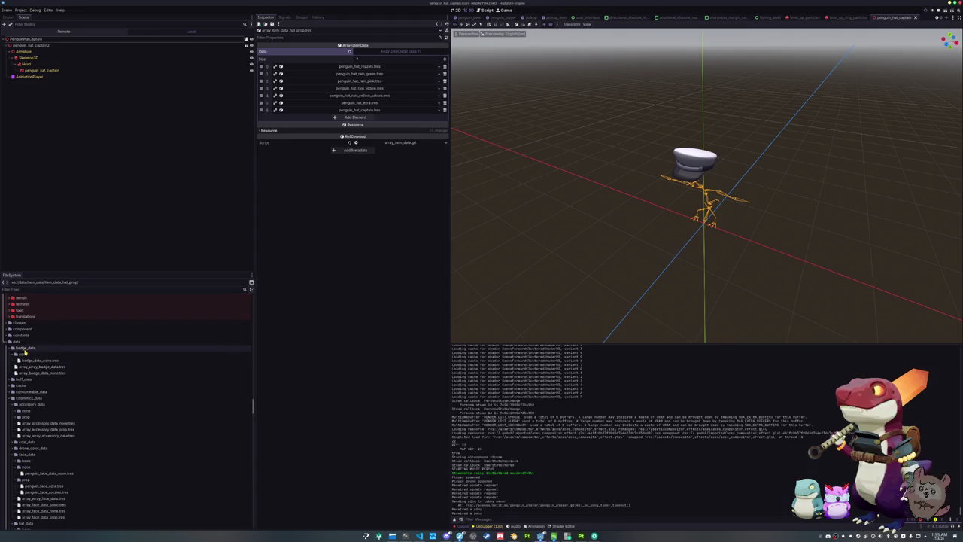
{"action": "scroll", "coordinate": [24, 387], "scroll_direction": "down", "scroll_amount": 4}
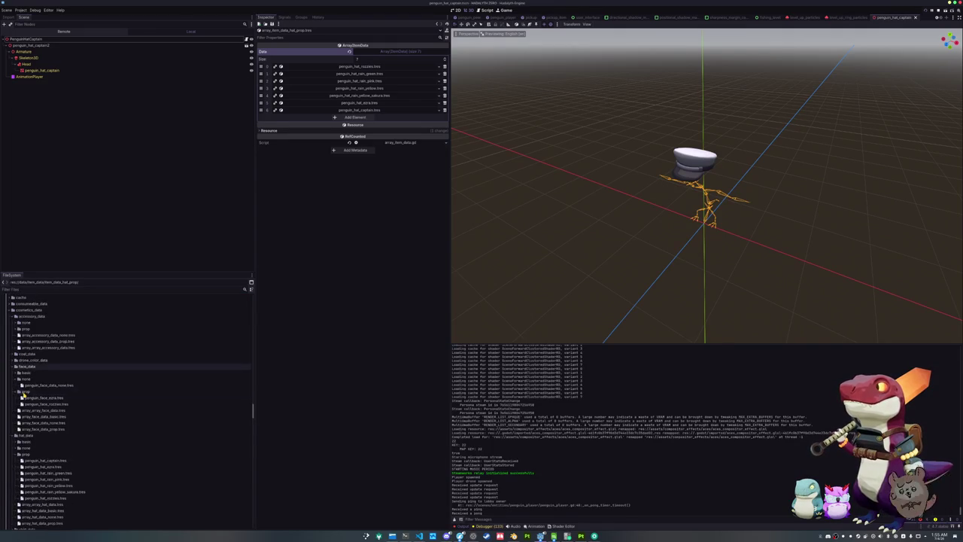
{"action": "scroll", "coordinate": [24, 396], "scroll_direction": "down", "scroll_amount": 10}
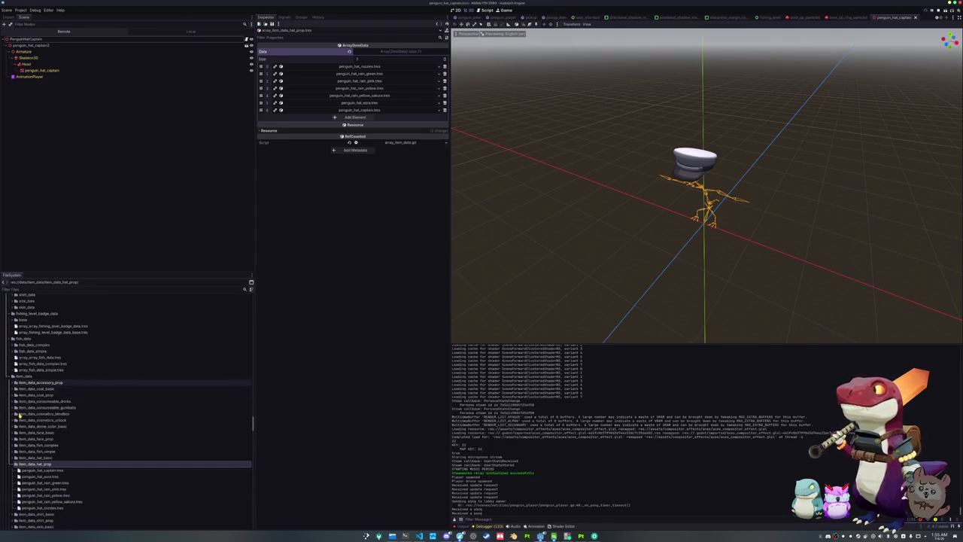
{"action": "scroll", "coordinate": [18, 414], "scroll_direction": "down", "scroll_amount": 10}
Step: Open emperor_penguin_npc_data.tres from data/npc_data/basic_npc_data
{"action": "left_click", "coordinate": [18, 449]}
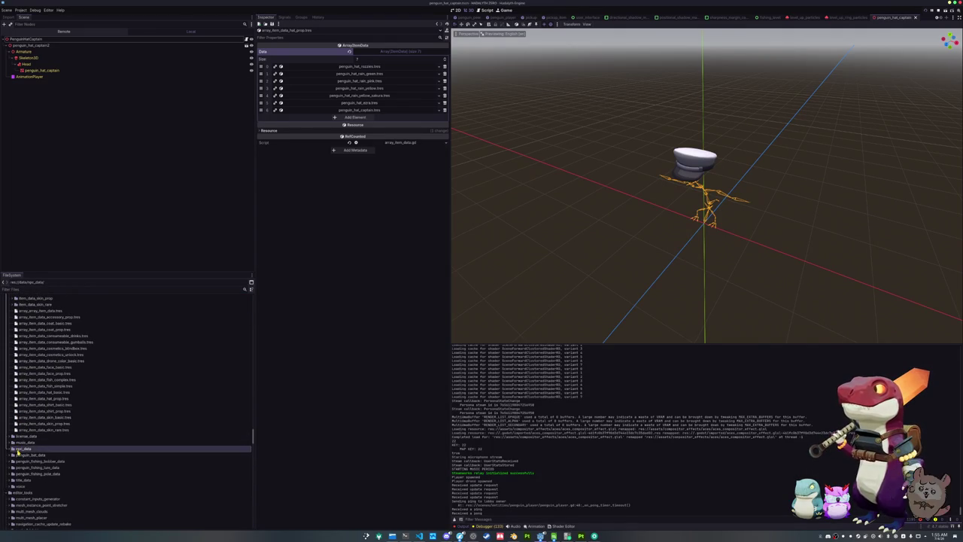
{"action": "double_click", "coordinate": [18, 449]}
{"action": "double_click", "coordinate": [30, 456]}
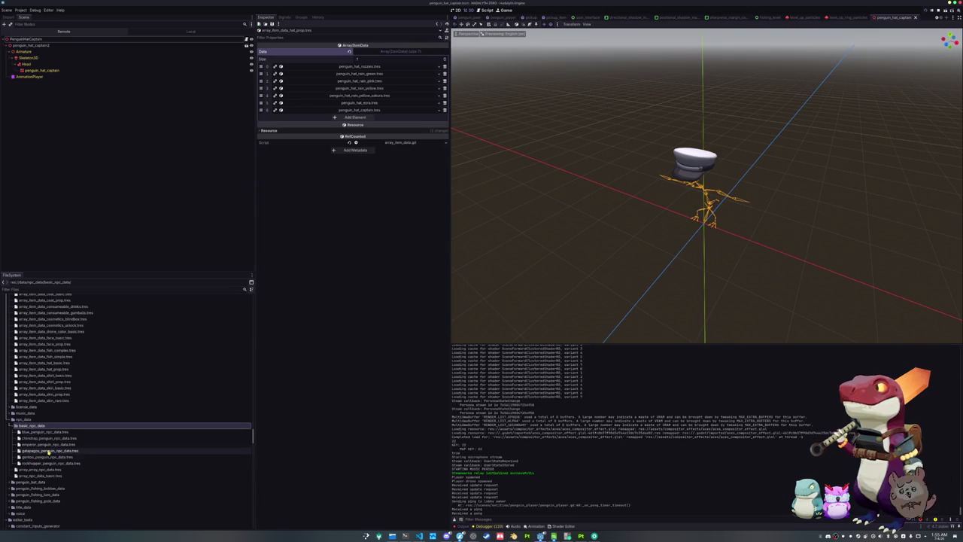
{"action": "left_click", "coordinate": [48, 445]}
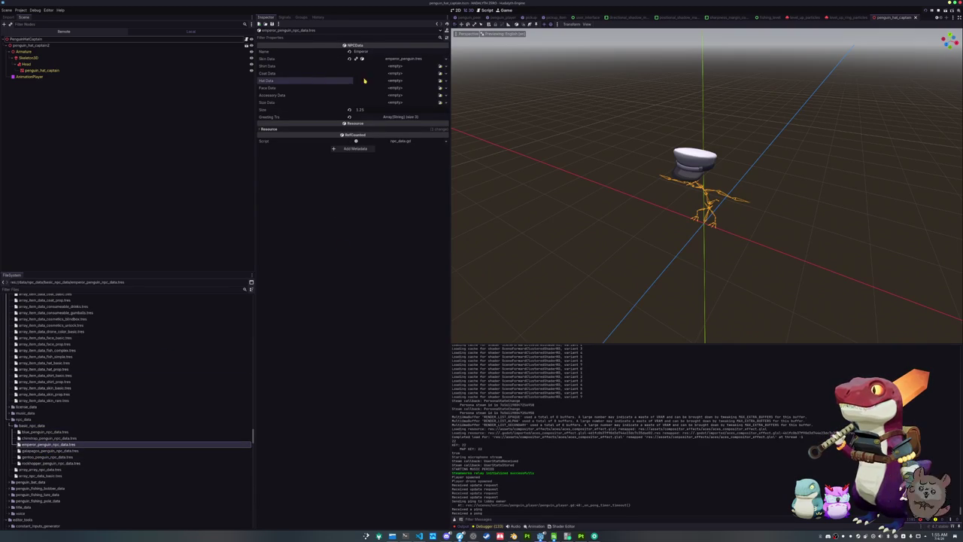
Step: Set its Hat Data to penguin_hat_captain.tres, save, and run the game with F5
{"action": "left_click", "coordinate": [440, 82]}
{"action": "type", "text": "hat_captain"}
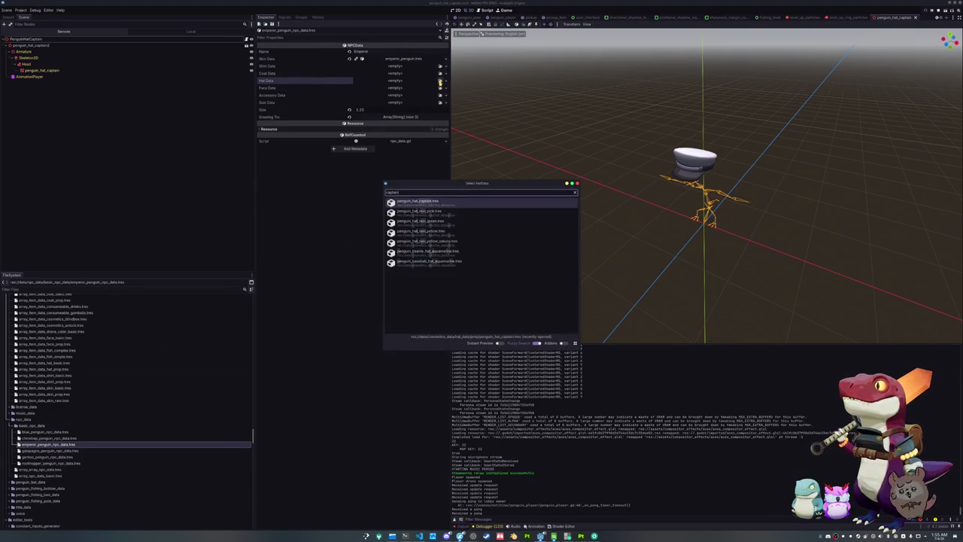
{"action": "key", "text": "Return"}
{"action": "key", "text": "ctrl+s"}
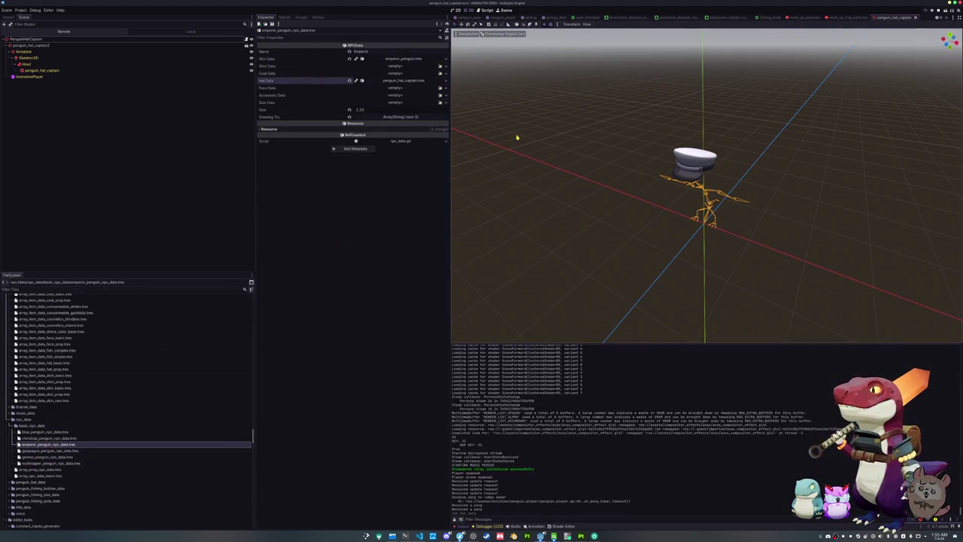
{"action": "key", "text": "F5"}
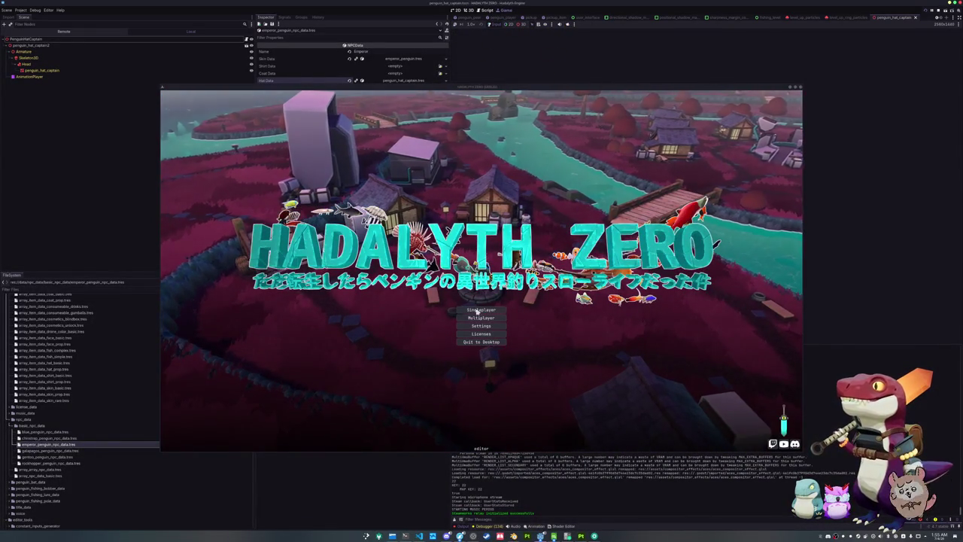
Step: Start a Singleplayer game, walk the penguin onto the grass, and open the inventory
{"action": "left_click", "coordinate": [481, 309]}
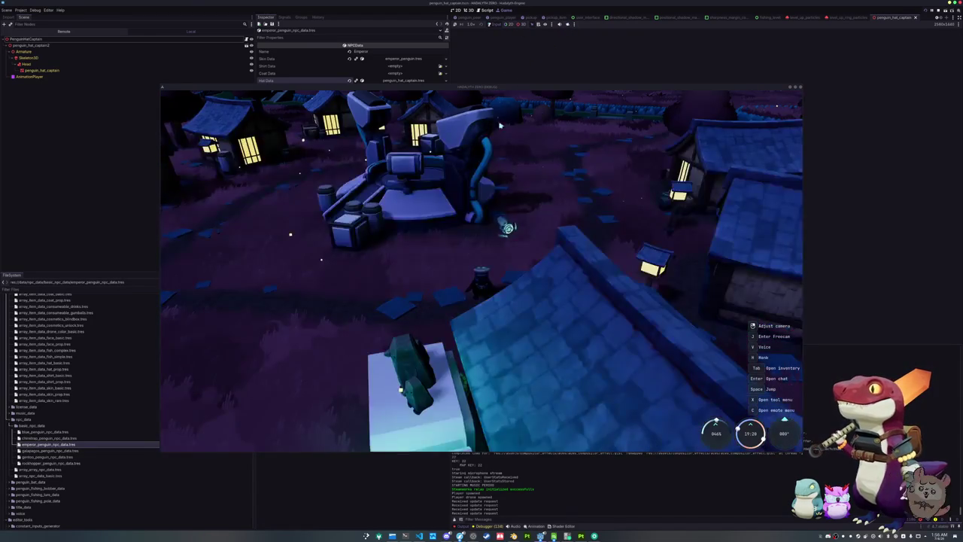
{"action": "key", "text": "w"}
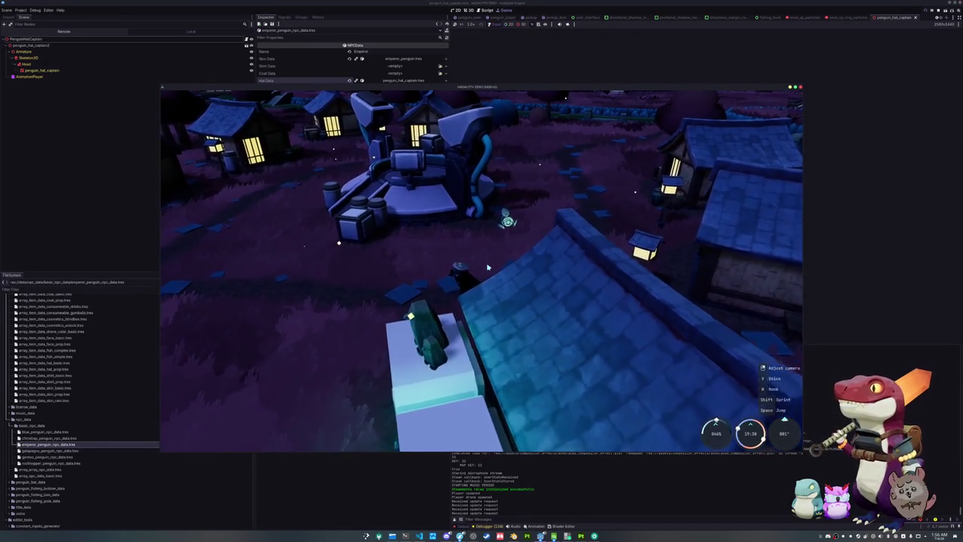
{"action": "key", "text": "w"}
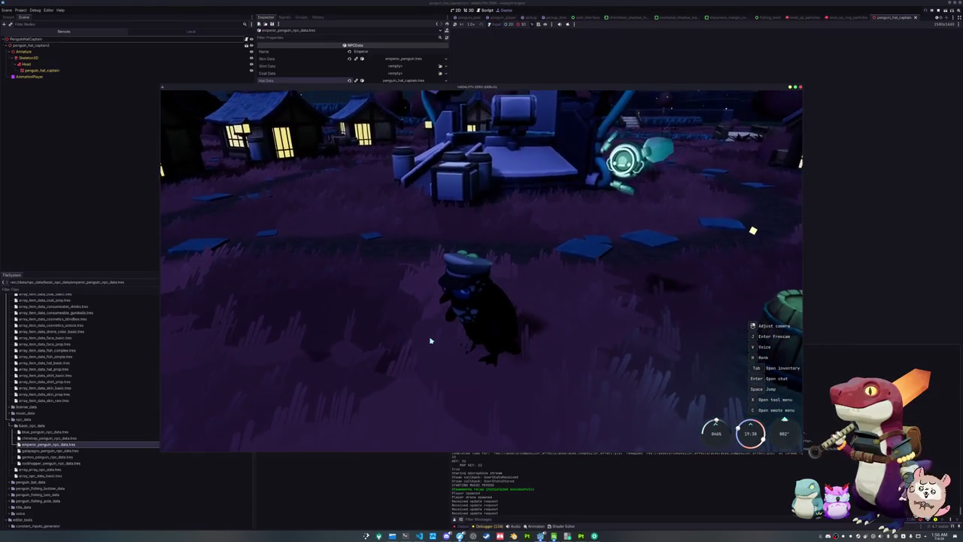
{"action": "key", "text": "Tab"}
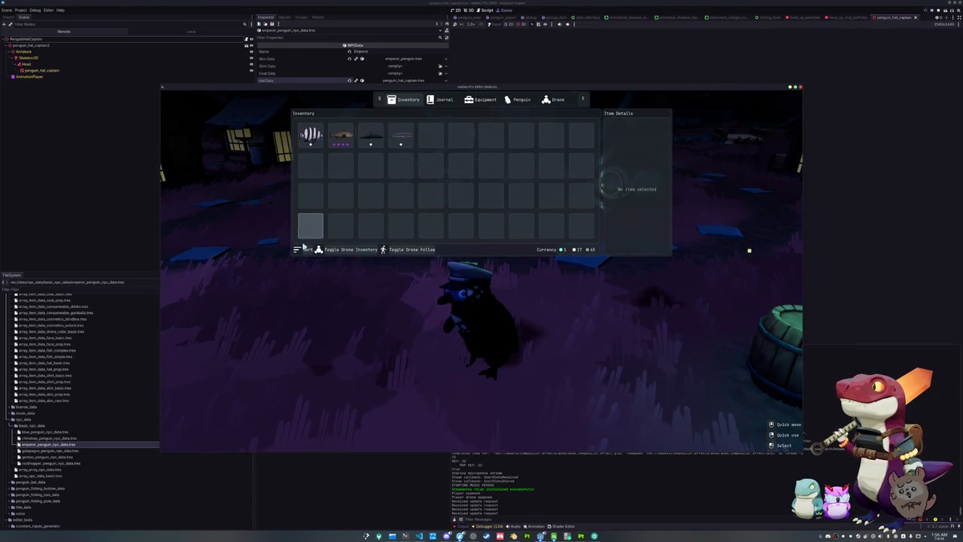
Step: Move the four fish into the drone inventory and sell them
{"action": "left_click", "coordinate": [411, 251]}
{"action": "double_click", "coordinate": [400, 135]}
{"action": "double_click", "coordinate": [370, 135]}
{"action": "double_click", "coordinate": [340, 137]}
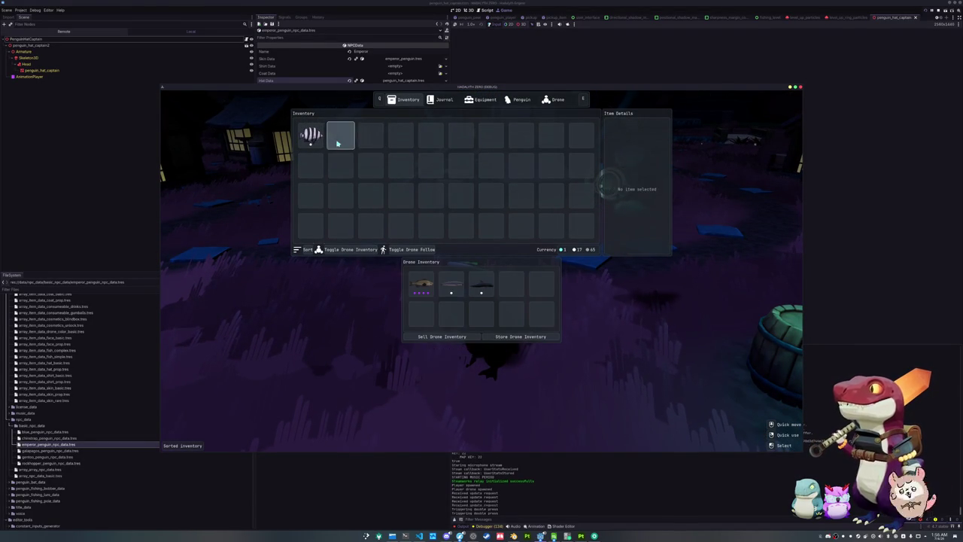
{"action": "double_click", "coordinate": [311, 135]}
{"action": "left_click", "coordinate": [440, 336]}
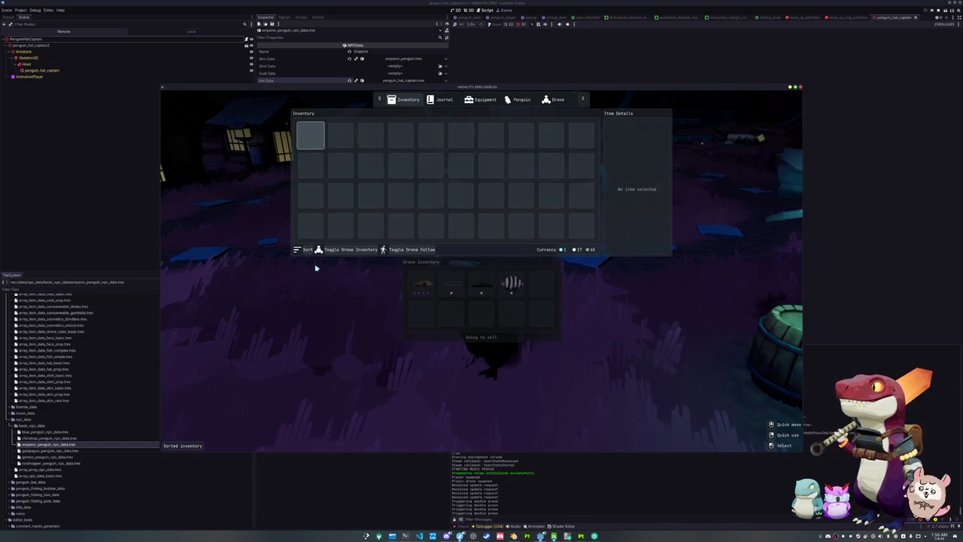
Step: Equip the skeleton Dia De Los Penguertos penguin skin, close the menu, and quit the game
{"action": "left_click", "coordinate": [443, 99]}
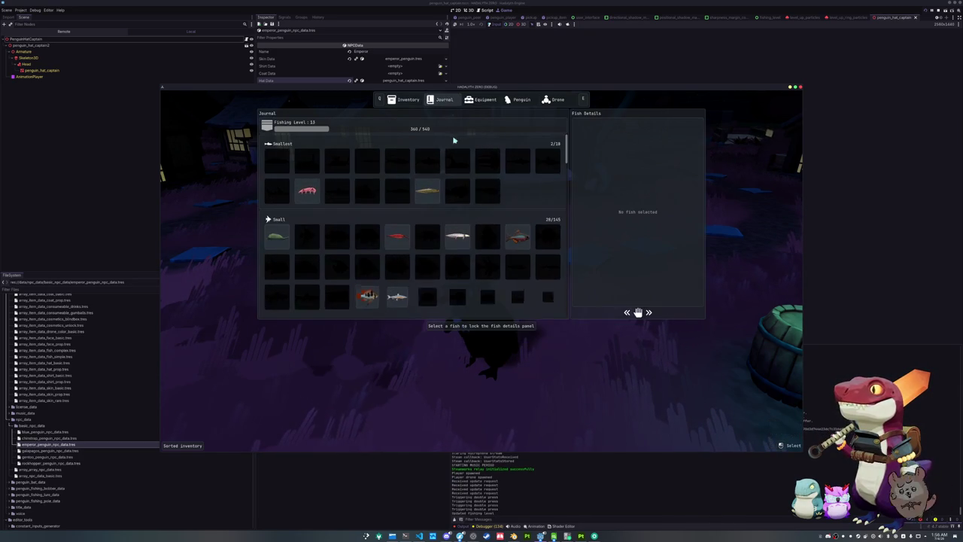
{"action": "left_click", "coordinate": [482, 100]}
{"action": "left_click", "coordinate": [519, 99]}
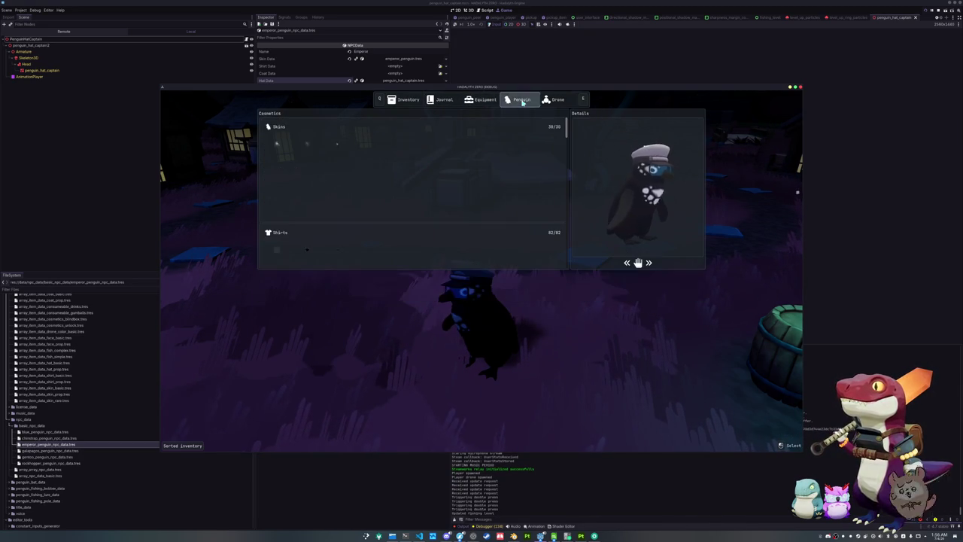
{"action": "scroll", "coordinate": [481, 227], "scroll_direction": "up", "scroll_amount": 10}
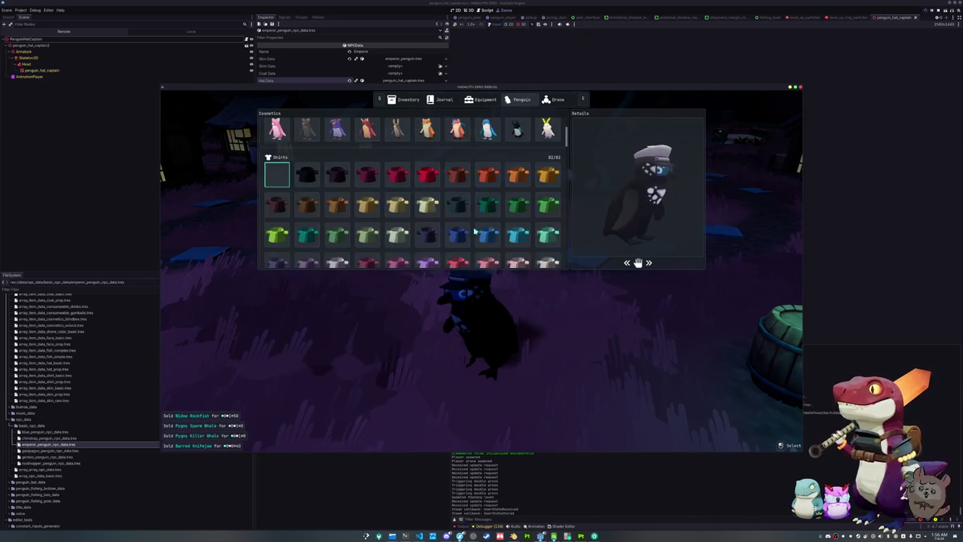
{"action": "left_click", "coordinate": [397, 176]}
{"action": "key", "text": "Tab"}
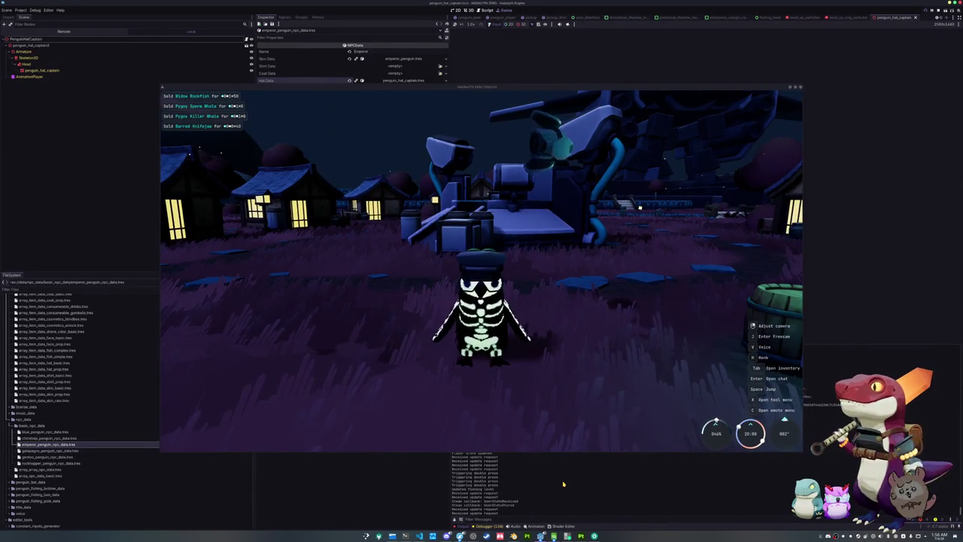
{"action": "key", "text": "F5"}
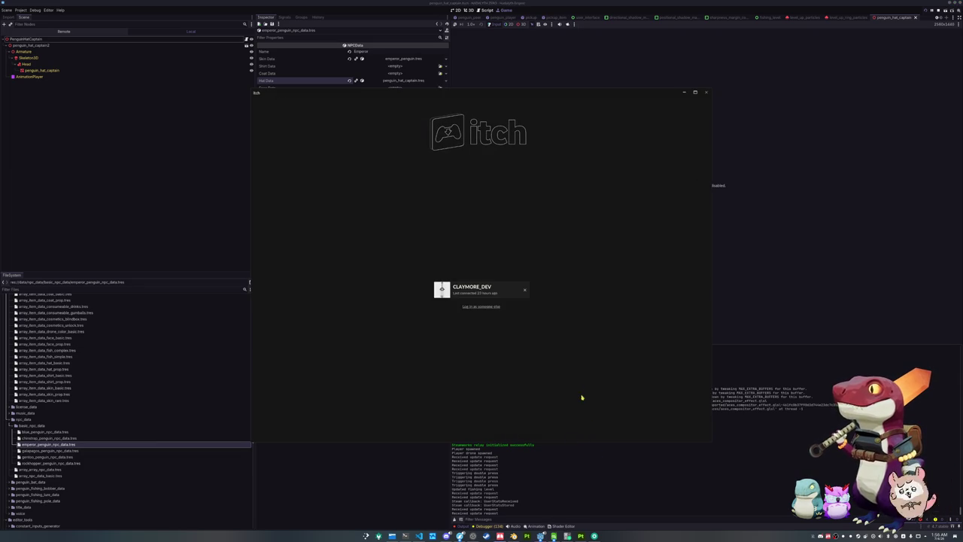
Step: Sign in with the saved itch account and open the Rogue Spiral game page
{"action": "left_click", "coordinate": [473, 290]}
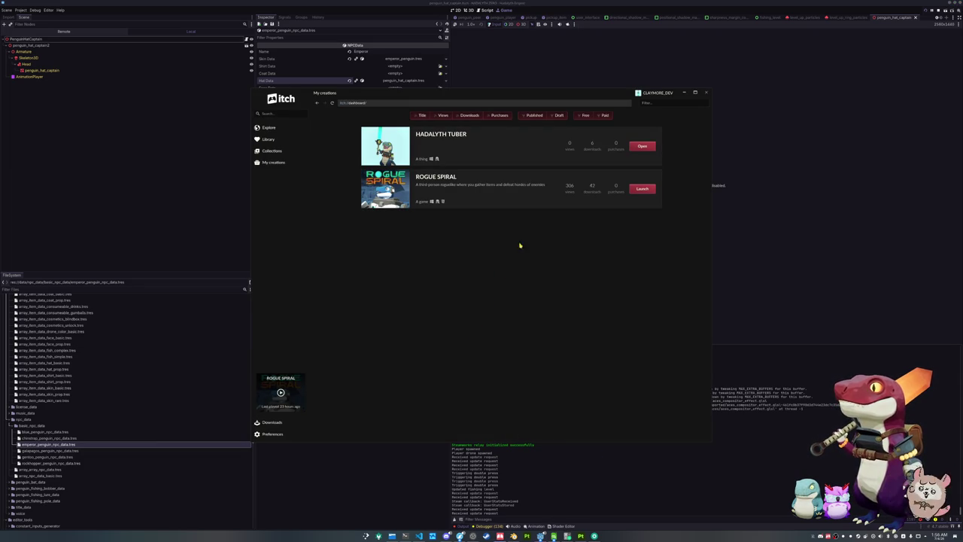
{"action": "left_click", "coordinate": [402, 192]}
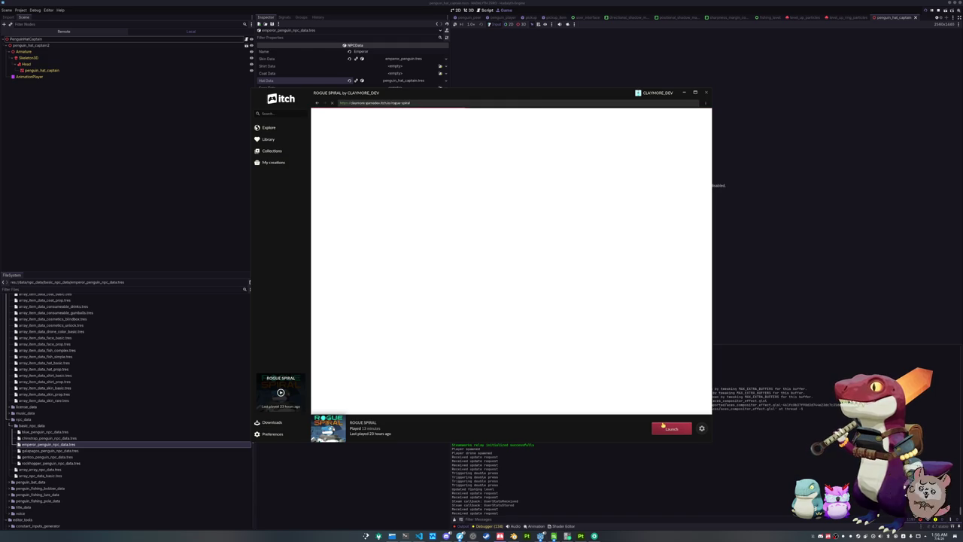
{"action": "scroll", "coordinate": [534, 374], "scroll_direction": "down", "scroll_amount": 1}
{"action": "scroll", "coordinate": [498, 321], "scroll_direction": "up", "scroll_amount": 1}
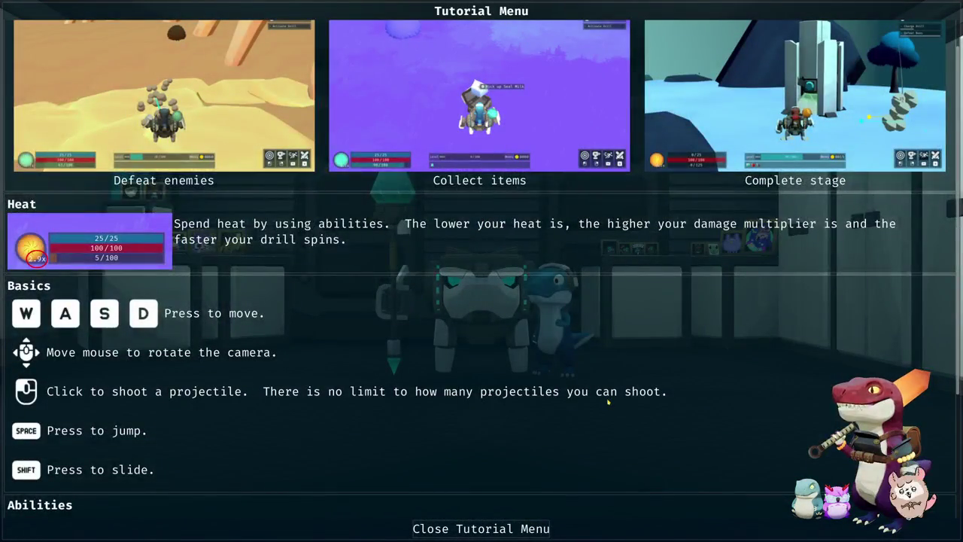
Step: Dismiss the tutorial, drill the ore node, and shoot the star-shaped flying enemy
{"action": "left_click", "coordinate": [501, 529]}
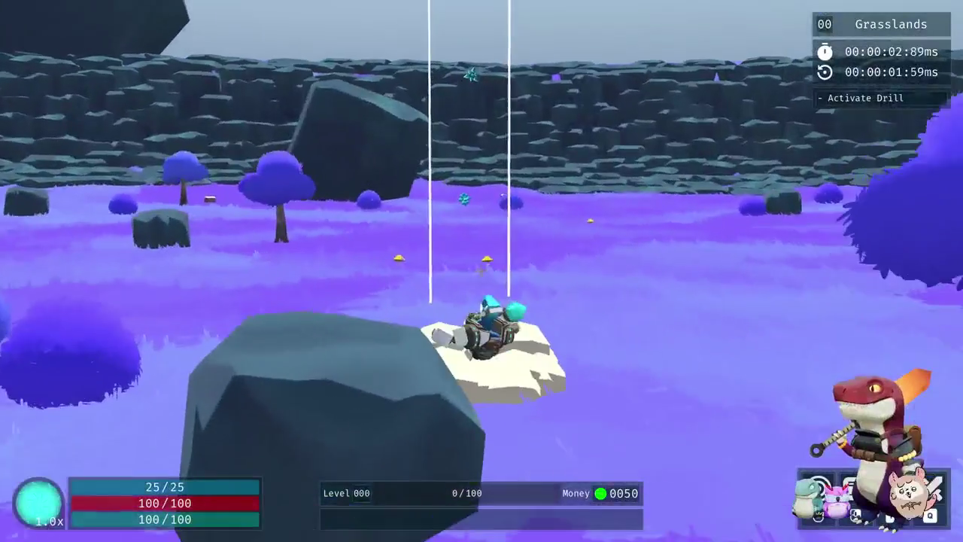
{"action": "key", "text": "space"}
{"action": "key", "text": "w"}
{"action": "key", "text": "e"}
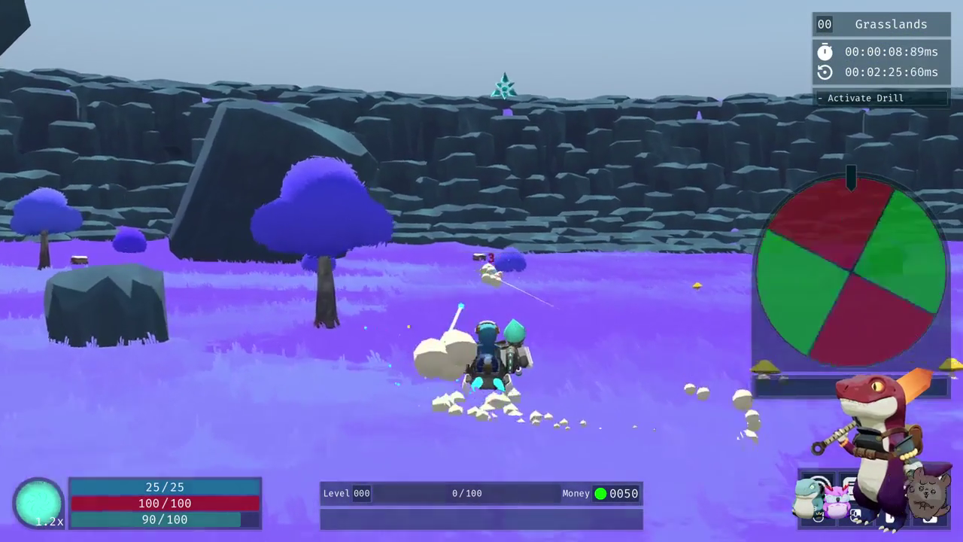
{"action": "key", "text": "space"}
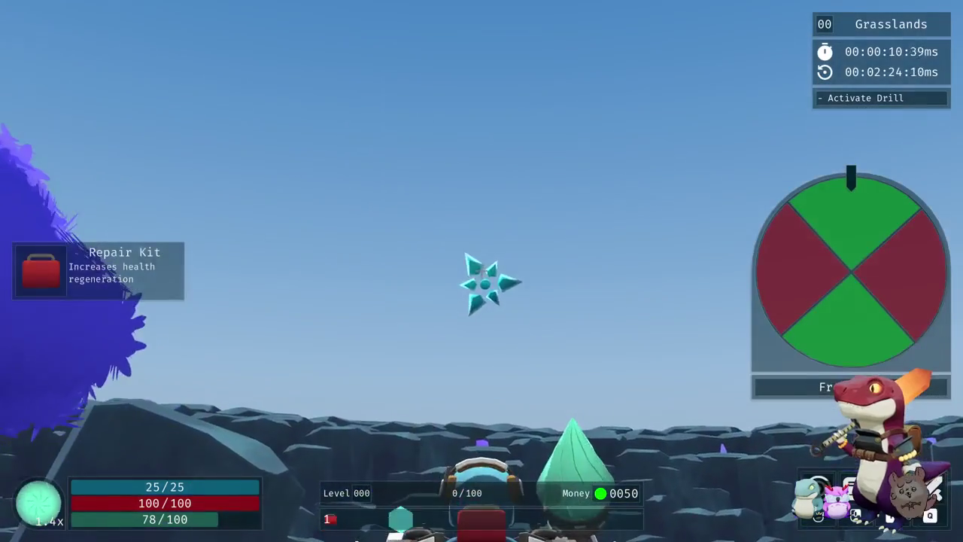
{"action": "left_click", "coordinate": [482, 271]}
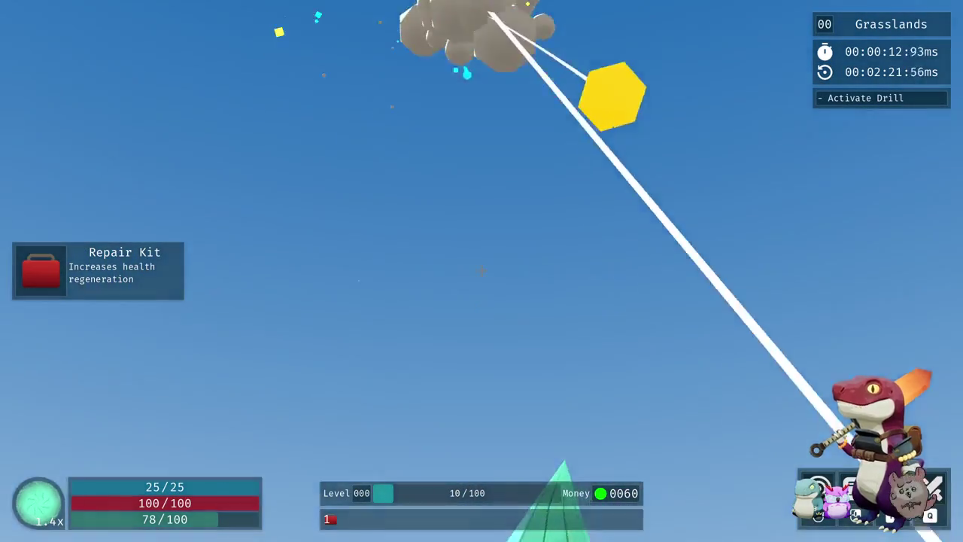
Step: Run toward the white tower, grabbing the heatsink from a crate and grapple-dashing ahead
{"action": "key", "text": "w"}
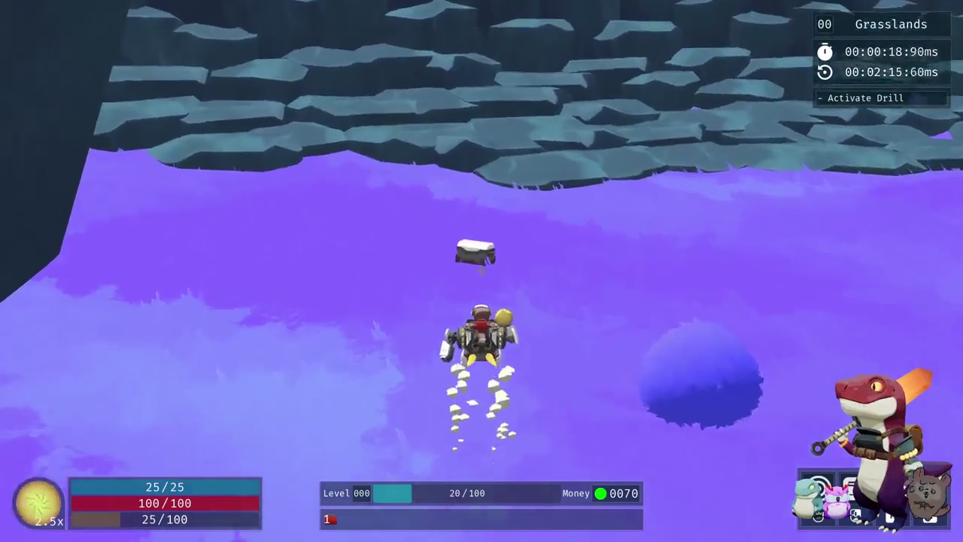
{"action": "key", "text": "w"}
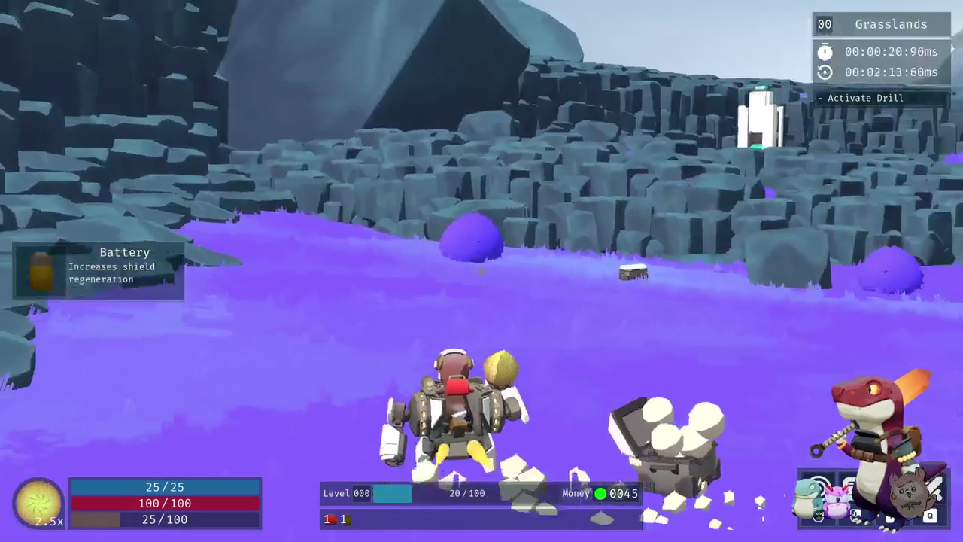
{"action": "key", "text": "w"}
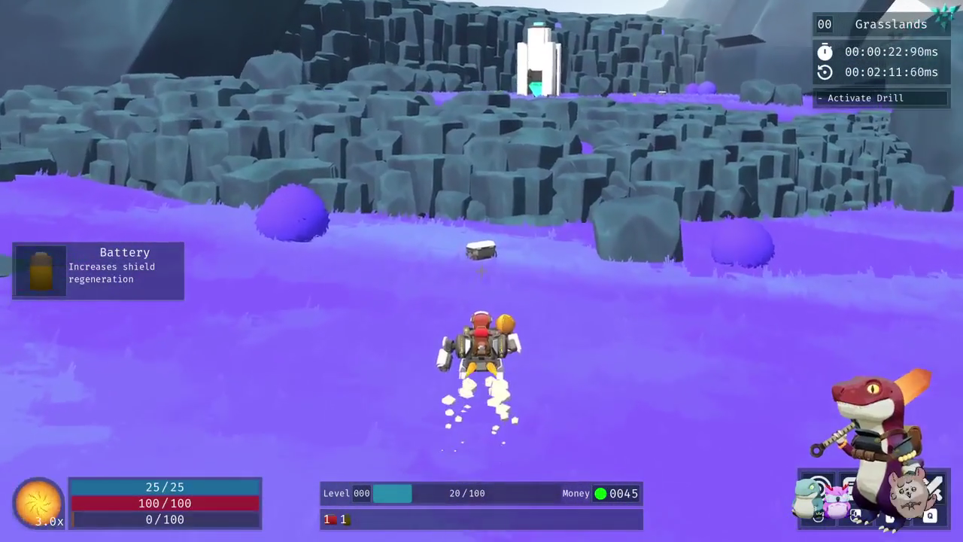
{"action": "key", "text": "w"}
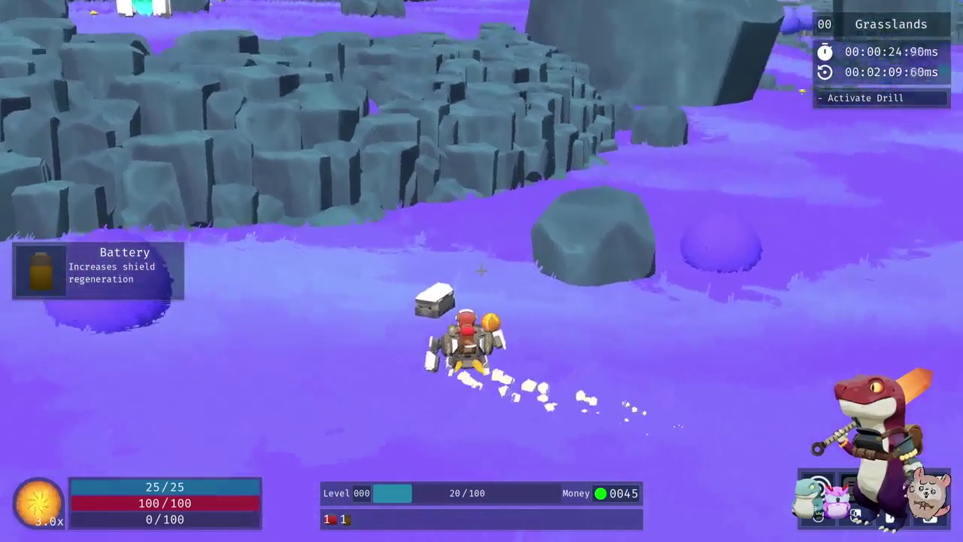
{"action": "key", "text": "e"}
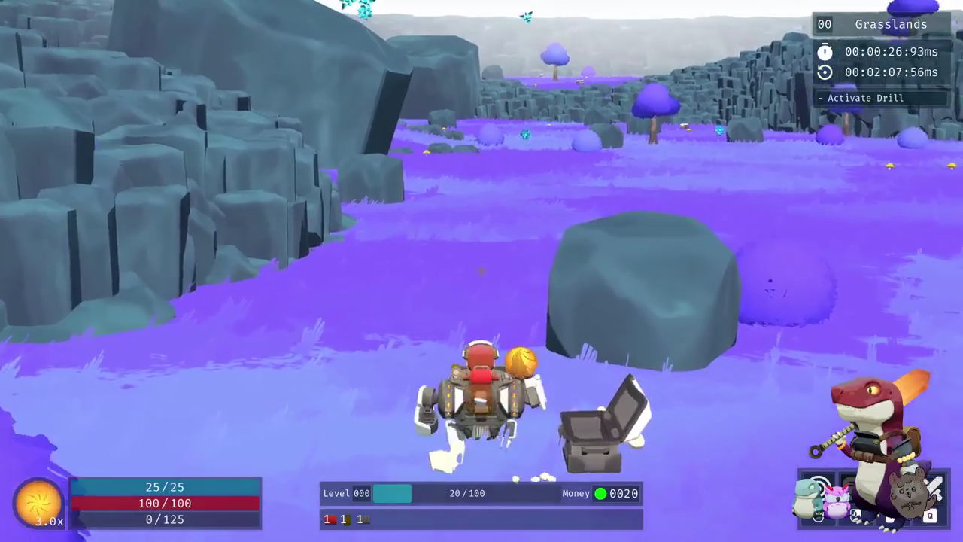
{"action": "key", "text": "w"}
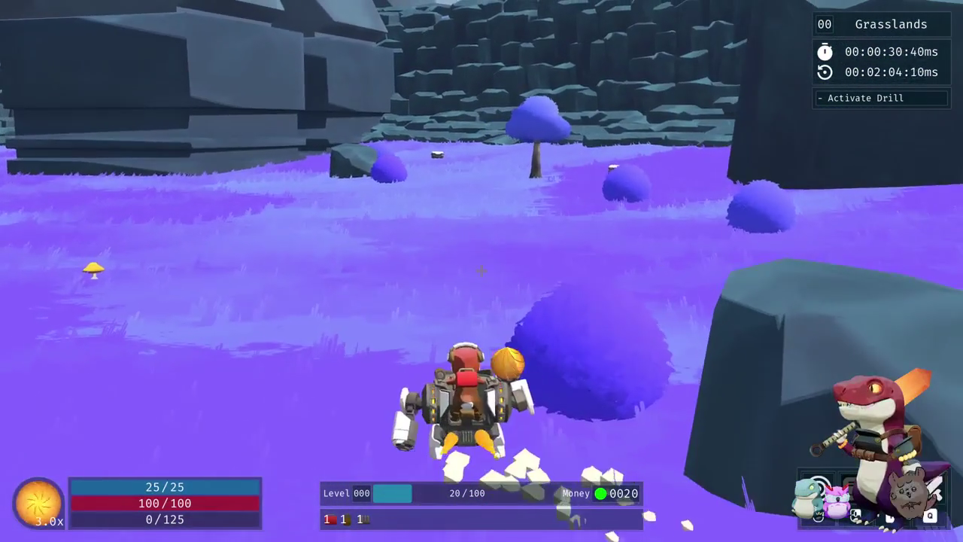
{"action": "right_click", "coordinate": [482, 271]}
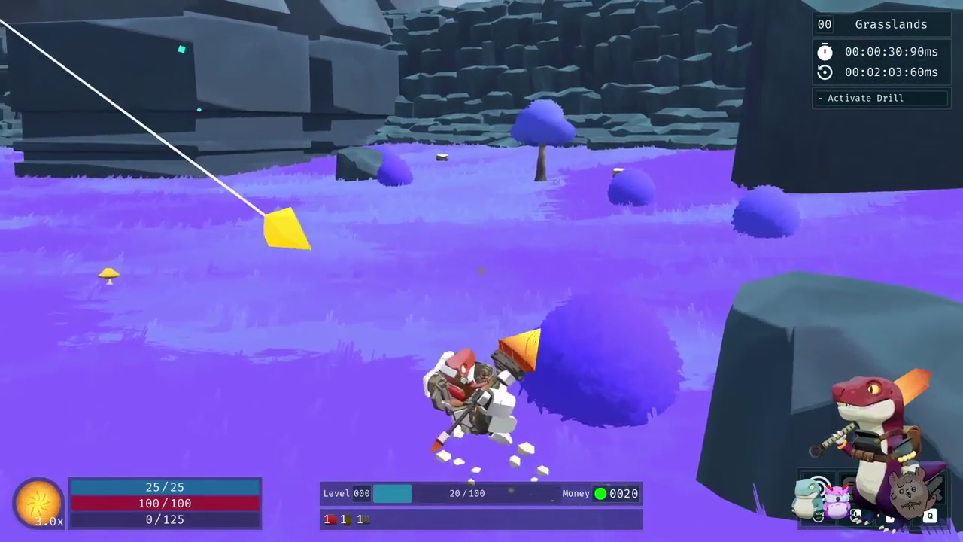
{"action": "key", "text": "w"}
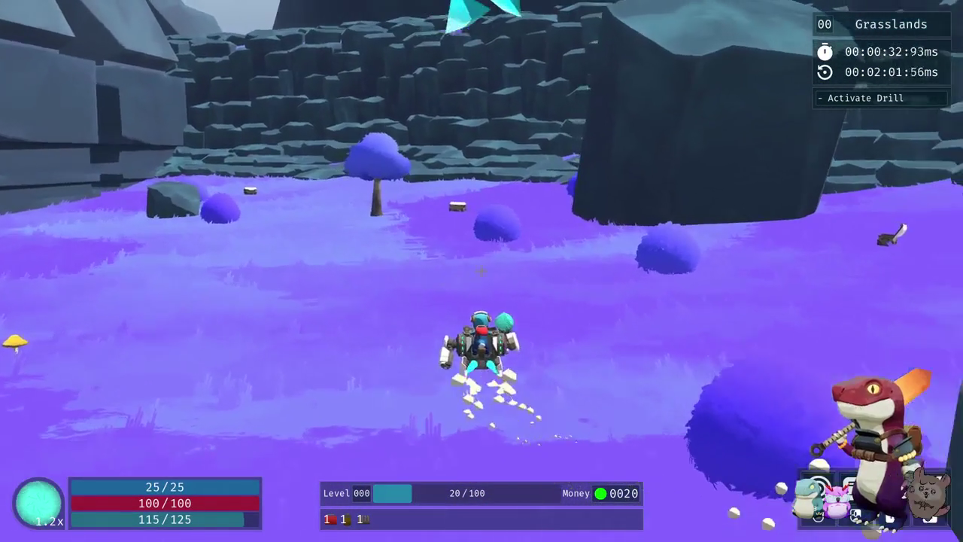
Step: Pause, exit the run to the main menu, and start a new game
{"action": "key", "text": "Escape"}
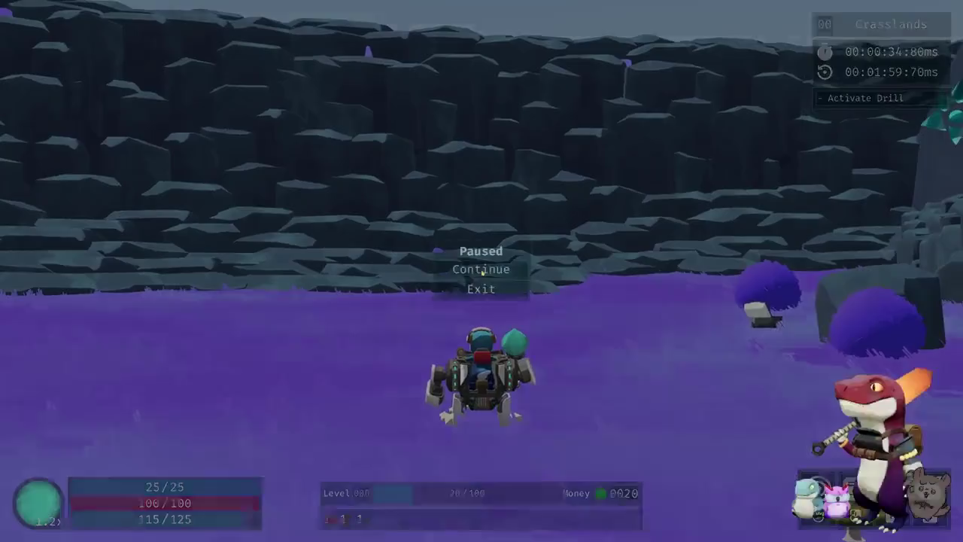
{"action": "left_click", "coordinate": [481, 285]}
{"action": "left_click", "coordinate": [315, 228]}
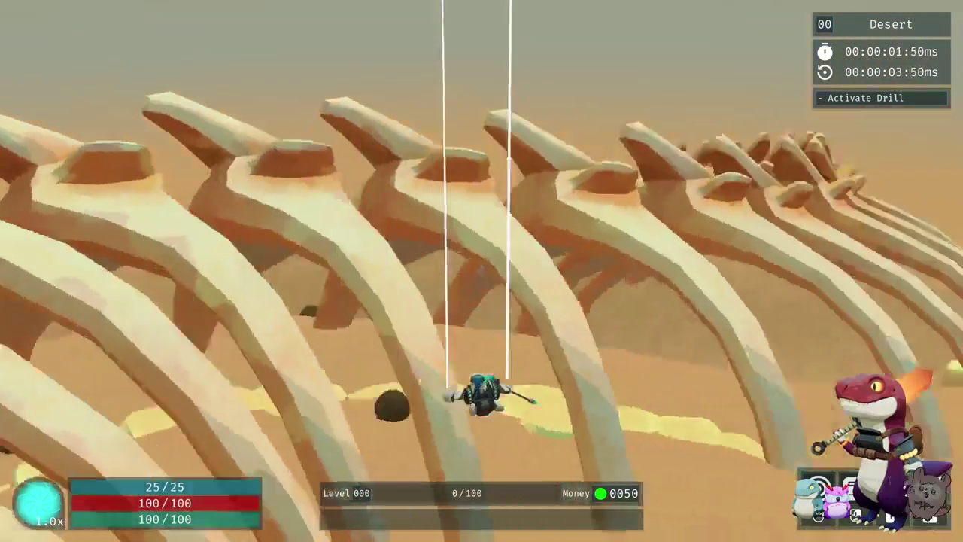
Step: Fly the mech across the desert toward the pyramid and grapple a floating target
{"action": "key", "text": "w"}
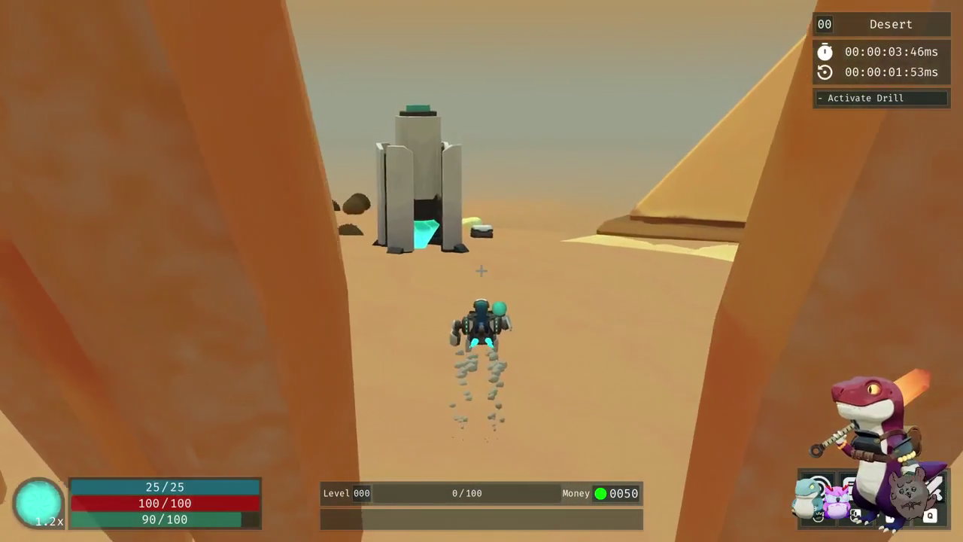
{"action": "key", "text": "w"}
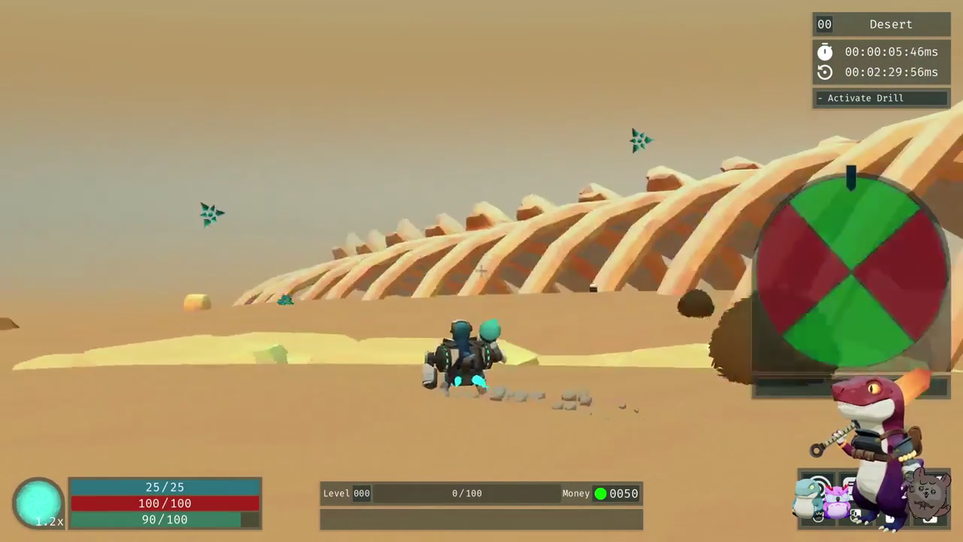
{"action": "key", "text": "w"}
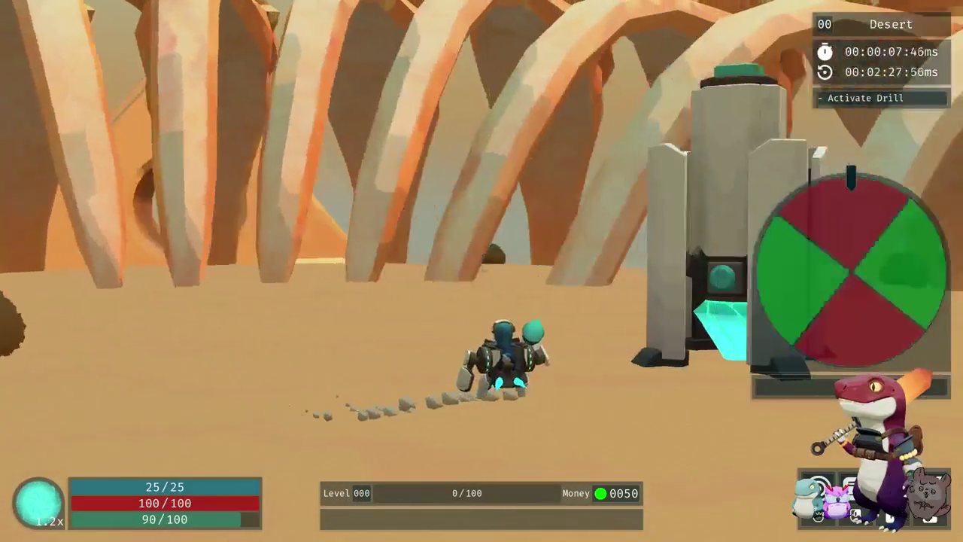
{"action": "key", "text": "w"}
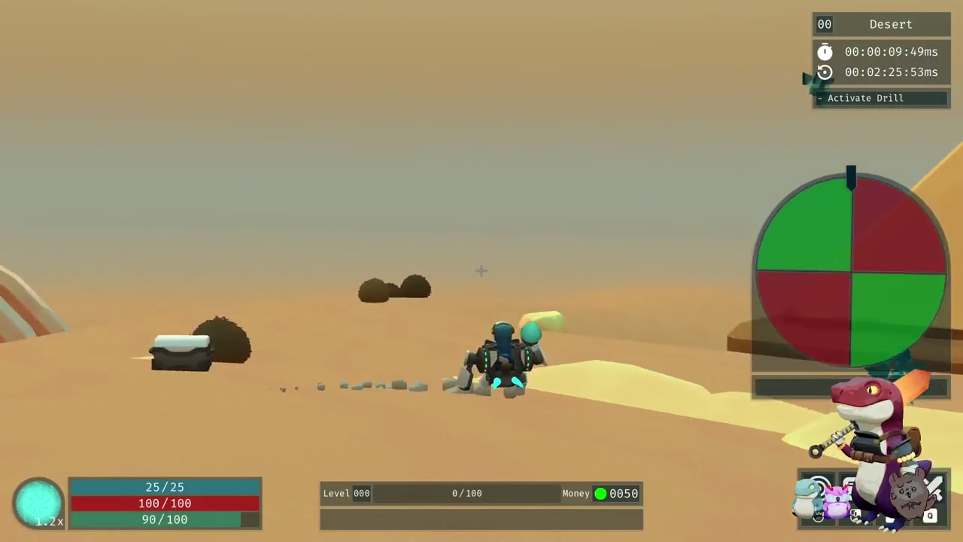
{"action": "left_click", "coordinate": [481, 271]}
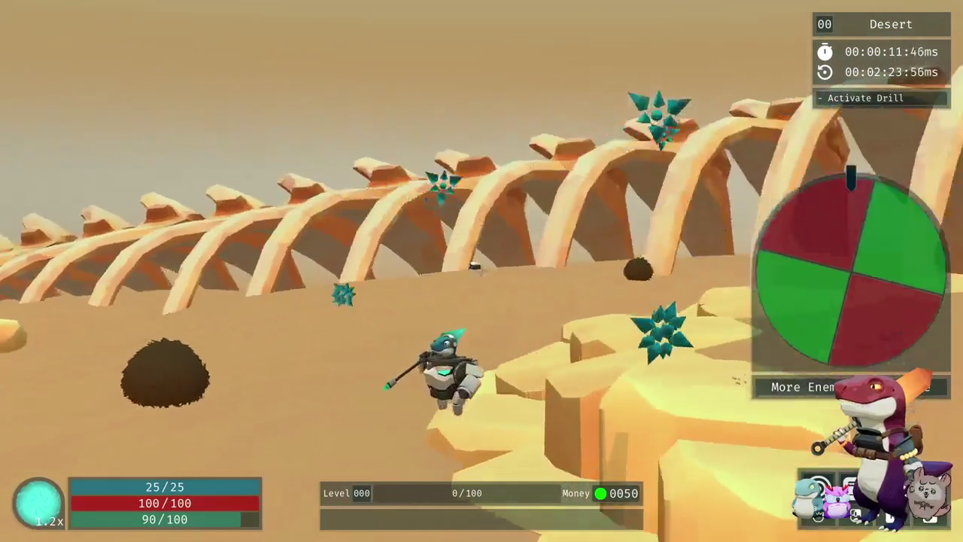
Step: Exit the Desert and Alpine runs to the main menu and quit Rogue Spiral
{"action": "key", "text": "Escape"}
{"action": "left_click", "coordinate": [481, 288]}
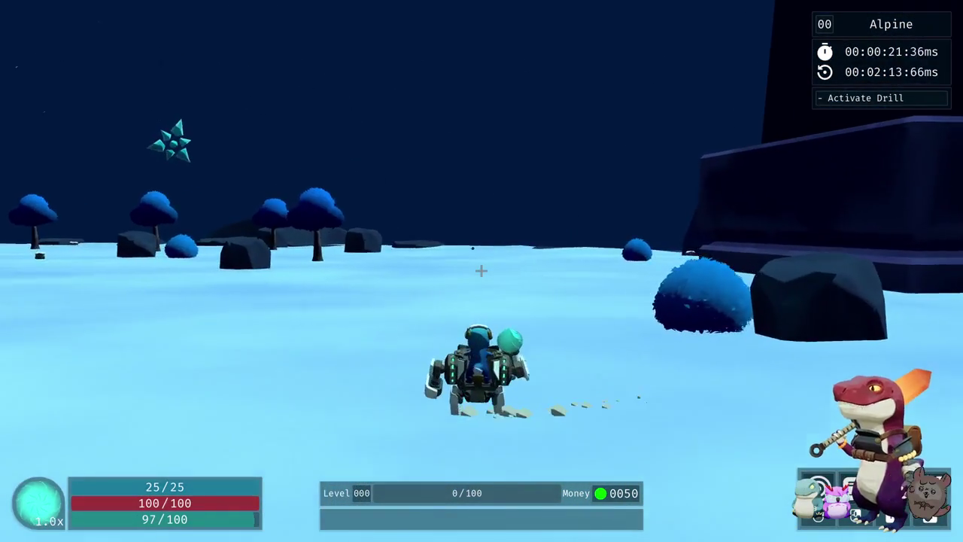
{"action": "key", "text": "Escape"}
{"action": "left_click", "coordinate": [479, 288]}
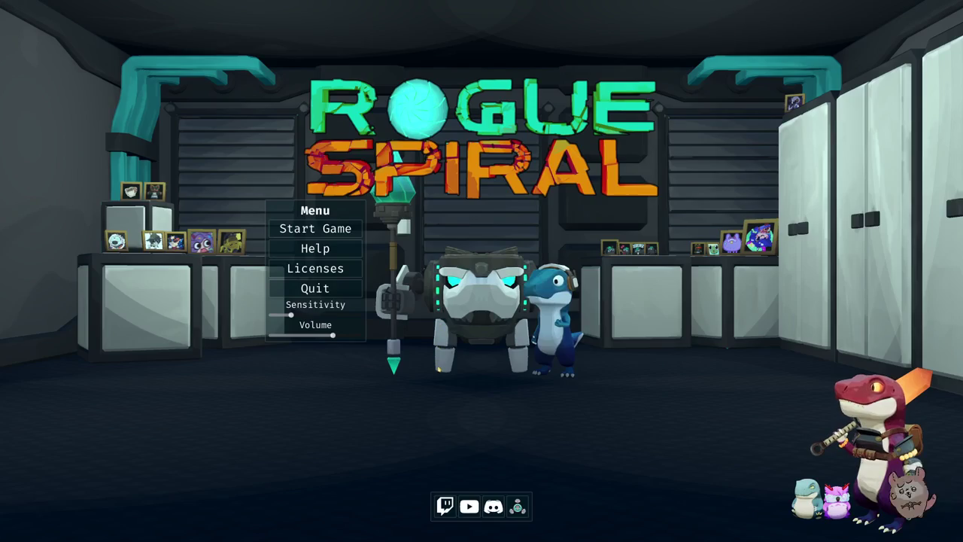
{"action": "left_click", "coordinate": [319, 290]}
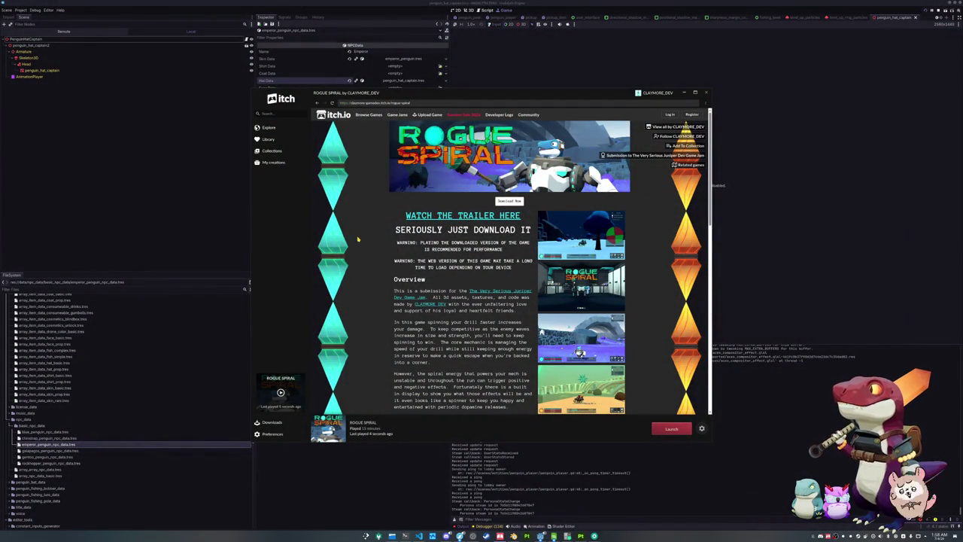
Step: Filter the jam submissions for 'Cosmic' and open the Cosmic Culinary Rush entry
{"action": "scroll", "coordinate": [359, 238], "scroll_direction": "down", "scroll_amount": 3}
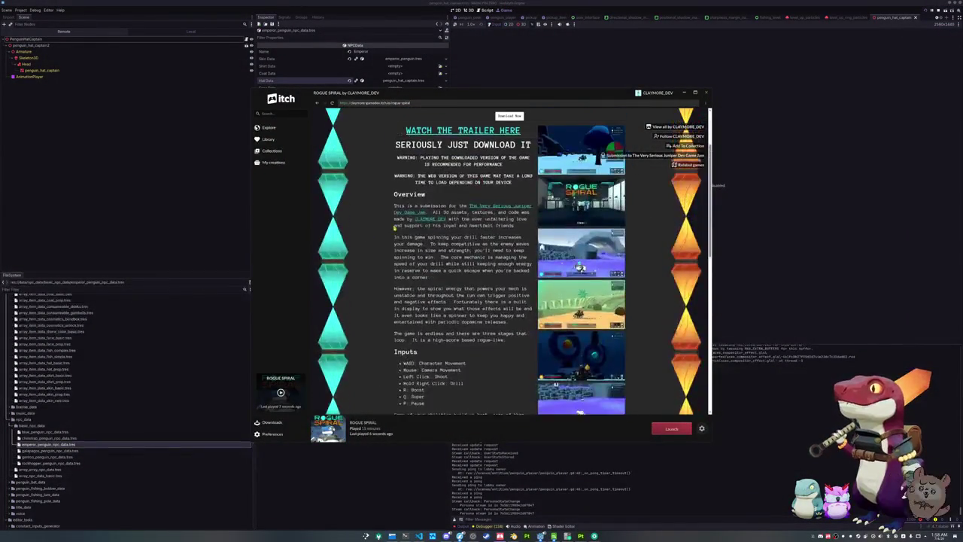
{"action": "scroll", "coordinate": [653, 151], "scroll_direction": "up", "scroll_amount": 3}
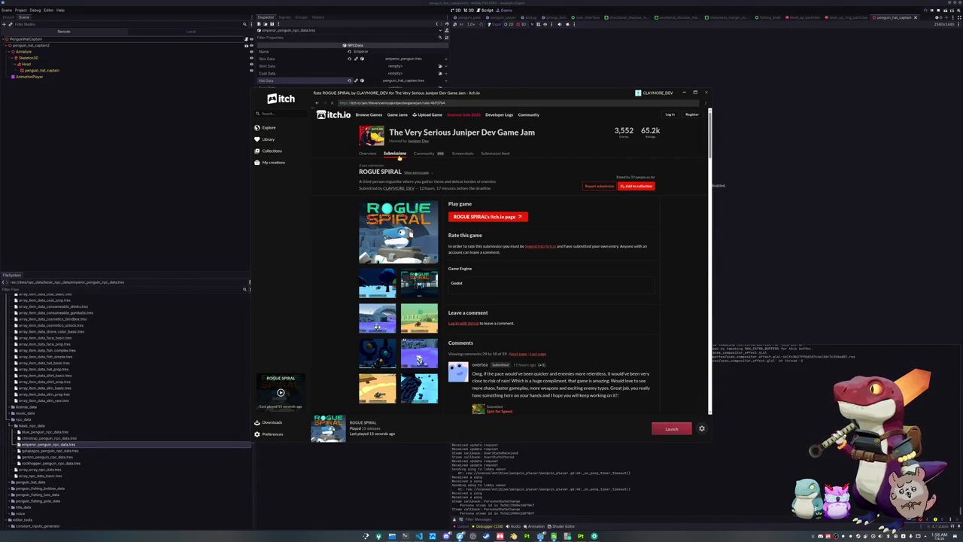
{"action": "left_click", "coordinate": [396, 154]}
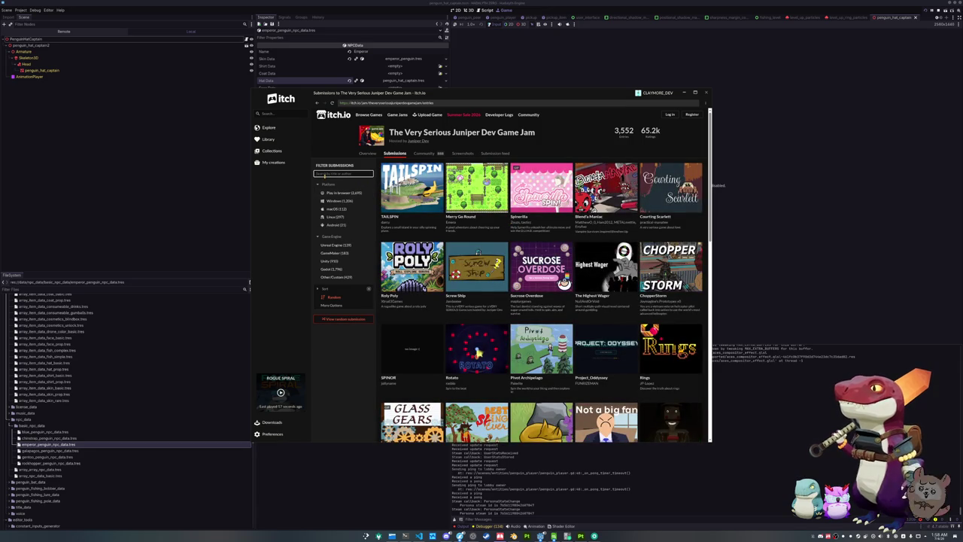
{"action": "type", "text": "Cosmic"}
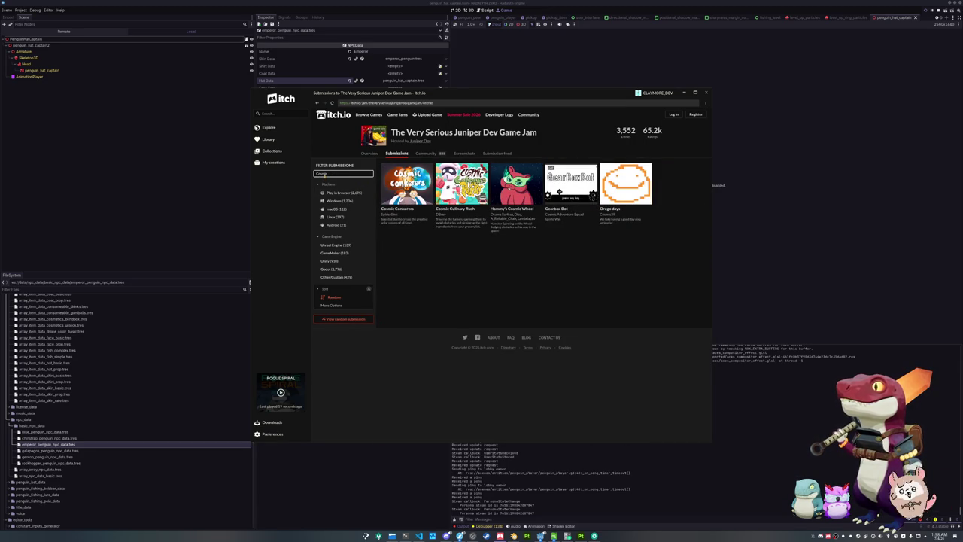
{"action": "left_click", "coordinate": [461, 184]}
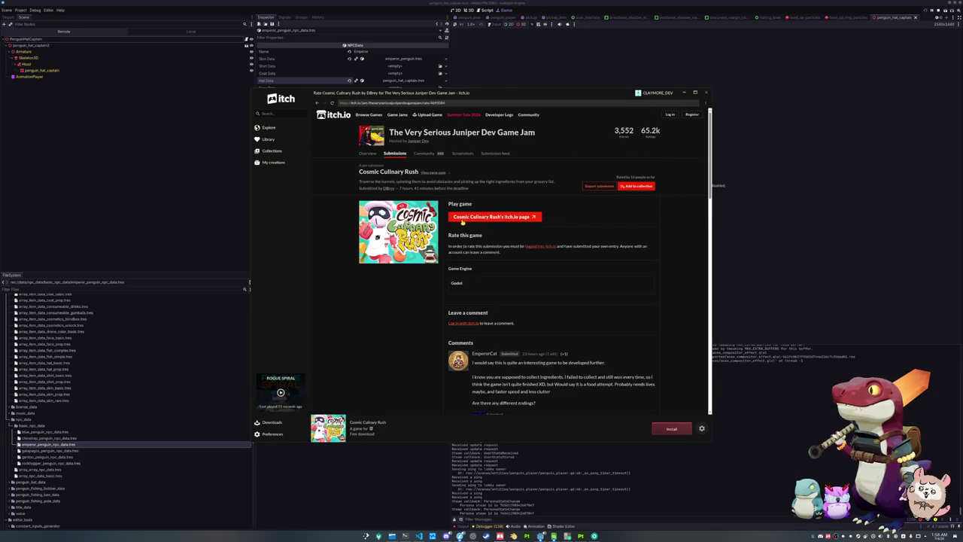
Step: Go to Cosmic Culinary Rush's own itch.io game page, then minimize the itch app
{"action": "scroll", "coordinate": [500, 219], "scroll_direction": "down", "scroll_amount": 4}
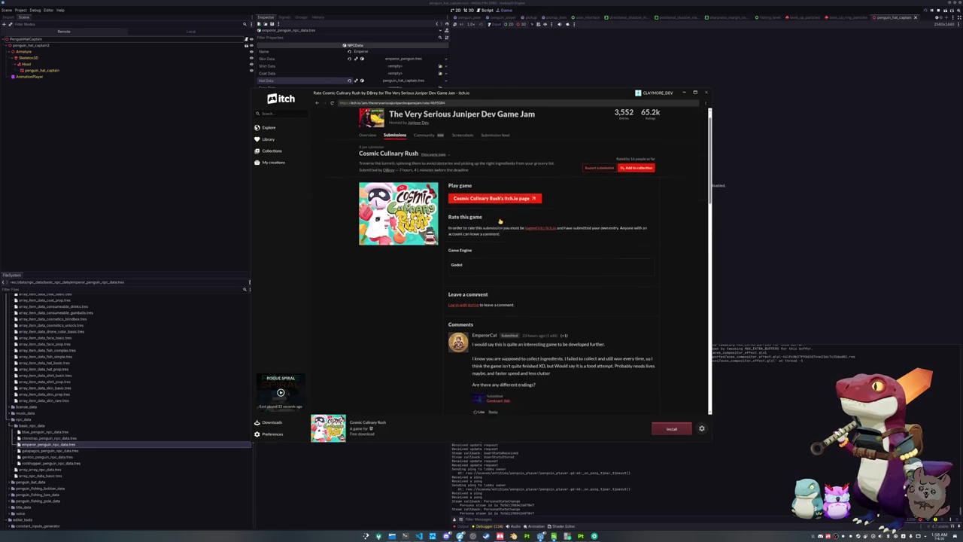
{"action": "scroll", "coordinate": [450, 319], "scroll_direction": "down", "scroll_amount": 2}
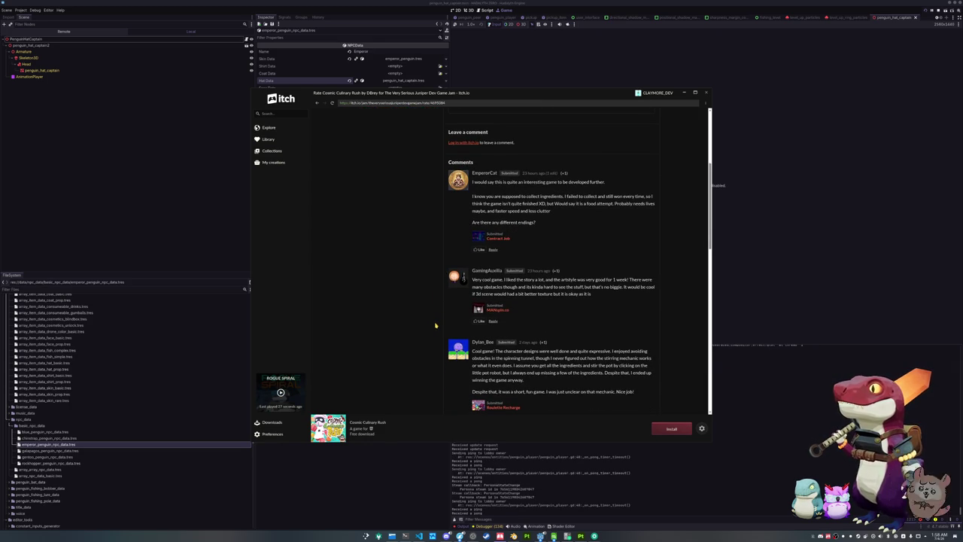
{"action": "scroll", "coordinate": [458, 293], "scroll_direction": "up", "scroll_amount": 6}
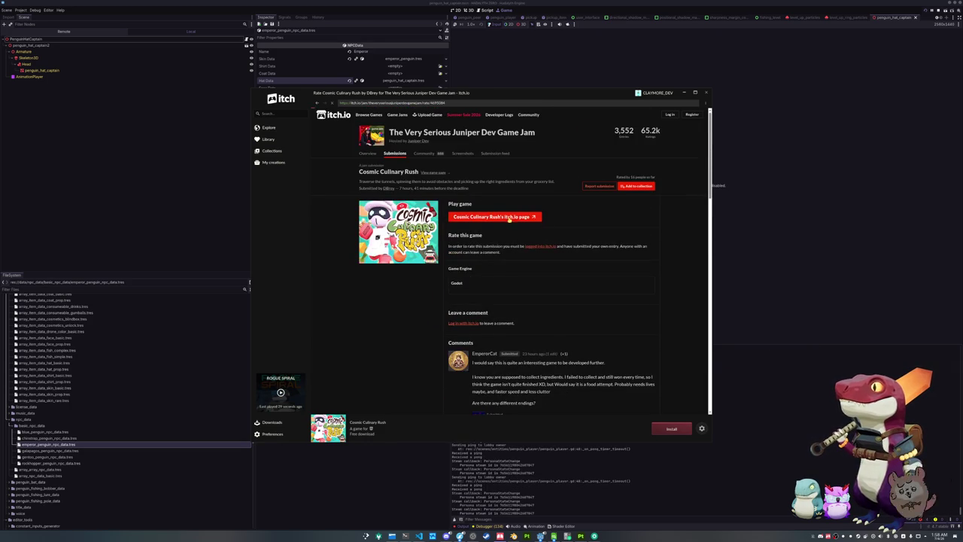
{"action": "left_click", "coordinate": [508, 218]}
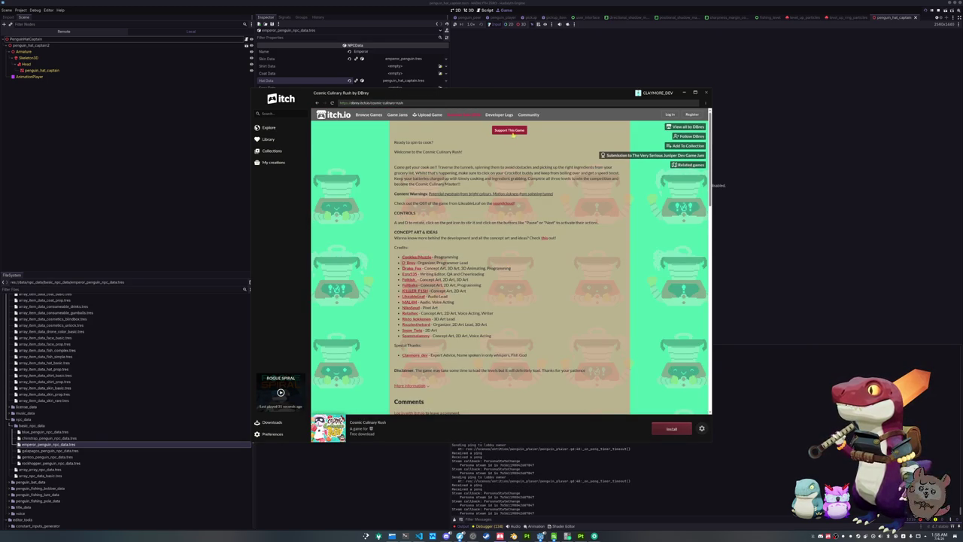
{"action": "scroll", "coordinate": [490, 156], "scroll_direction": "down", "scroll_amount": 2}
{"action": "scroll", "coordinate": [490, 156], "scroll_direction": "up", "scroll_amount": 2}
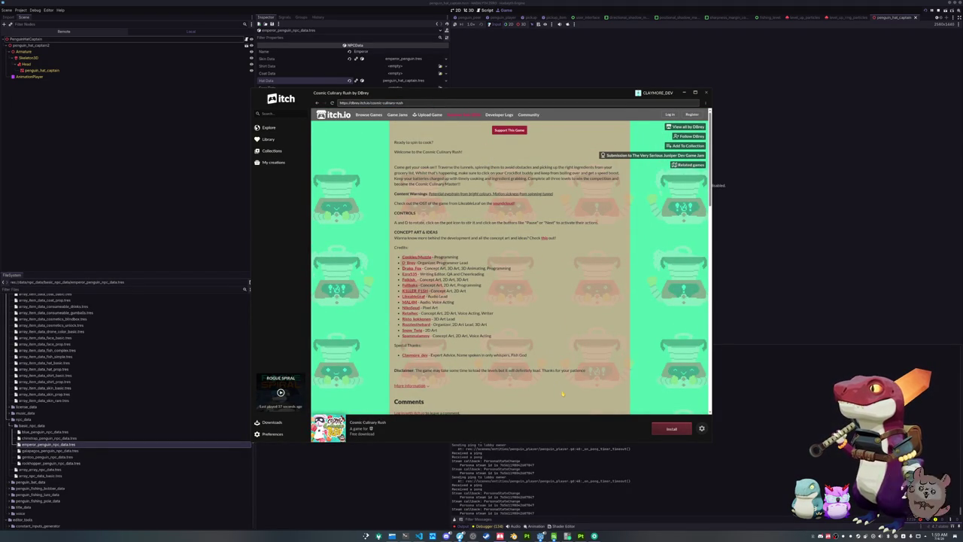
{"action": "left_click", "coordinate": [472, 535]}
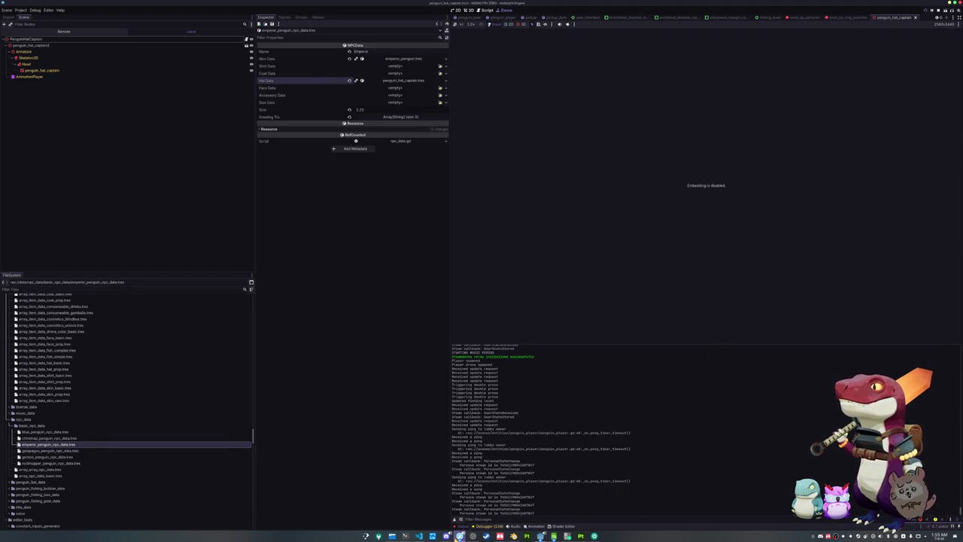
Step: Restore the browser over the Godot editor and enlarge it to show Cosmic Culinary Rush's title screen
{"action": "left_click", "coordinate": [473, 536]}
{"action": "left_click", "coordinate": [472, 535]}
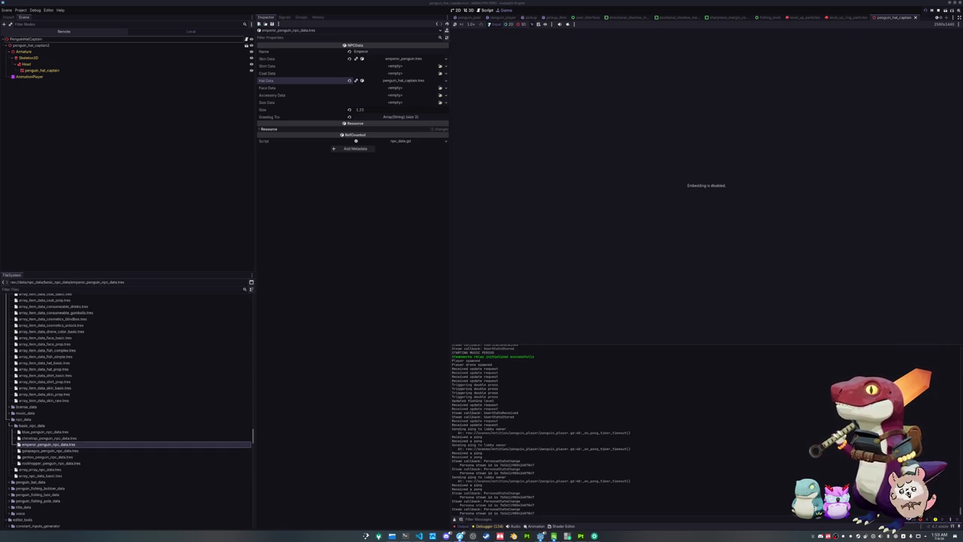
{"action": "mouse_move", "coordinate": [543, 205]}
{"action": "left_mouse_down"}
{"action": "mouse_move", "coordinate": [258, 86]}
{"action": "mouse_move", "coordinate": [290, 33]}
{"action": "mouse_move", "coordinate": [338, 24]}
{"action": "left_mouse_up"}
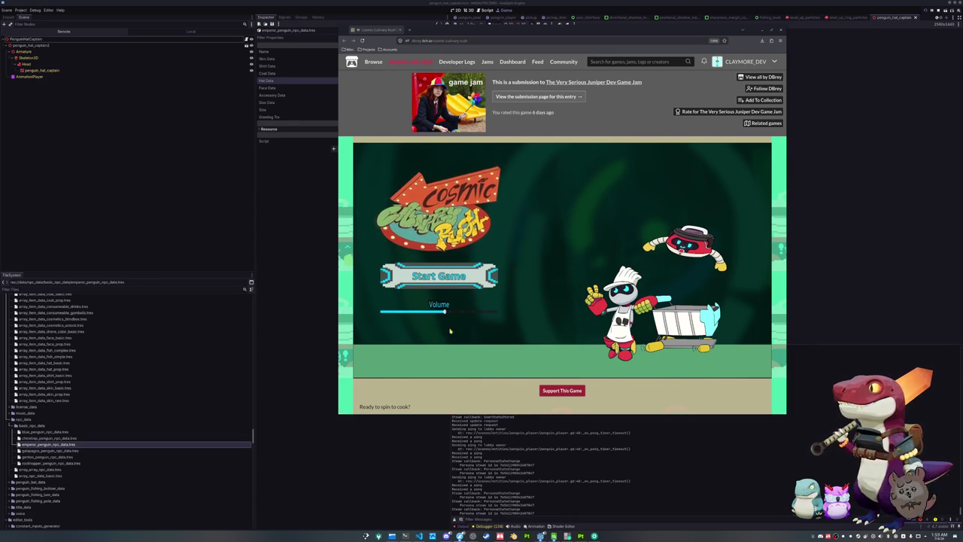
Step: Lower the game volume, start Cosmic Culinary Rush, and advance the announcer's opening lines
{"action": "left_click_drag", "start_coordinate": [445, 311], "coordinate": [404, 314]}
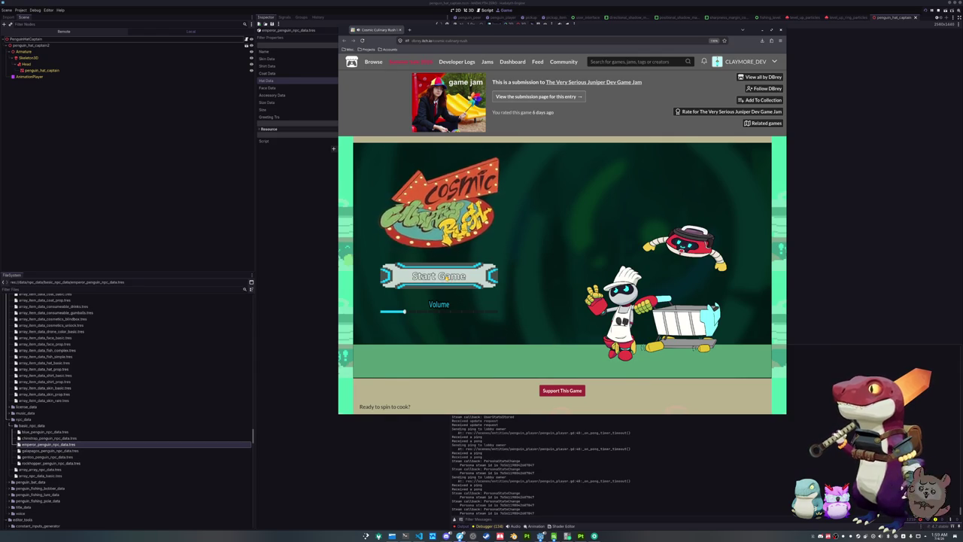
{"action": "left_click", "coordinate": [438, 276]}
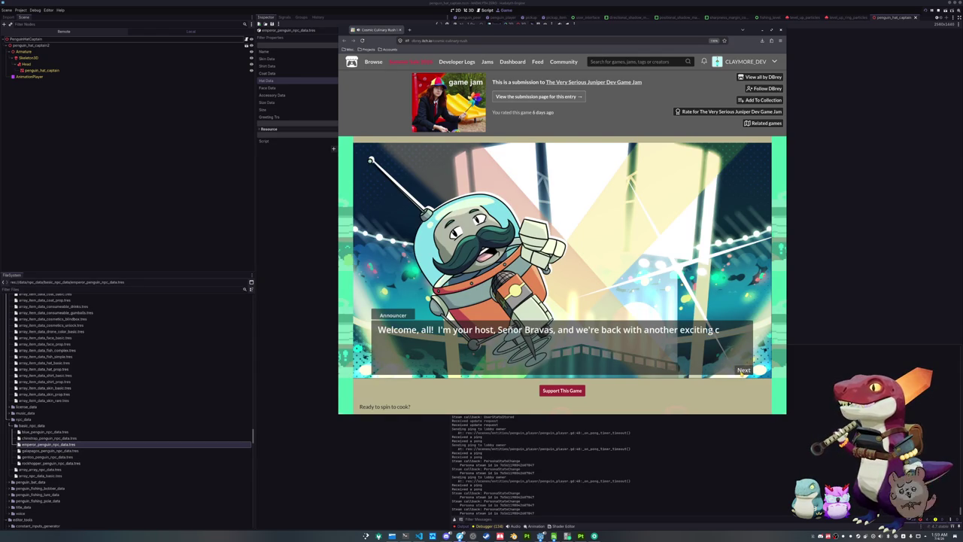
{"action": "left_click", "coordinate": [743, 370]}
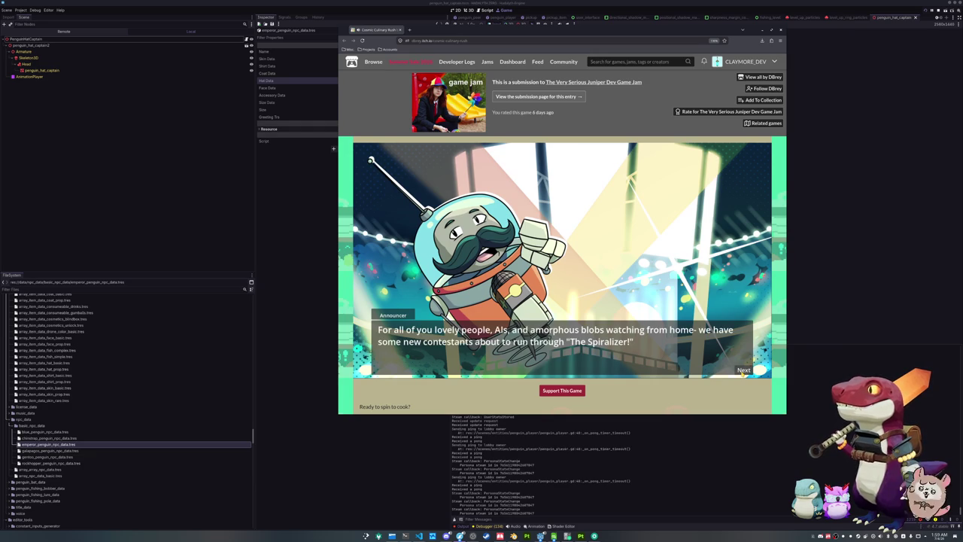
{"action": "left_click", "coordinate": [743, 372]}
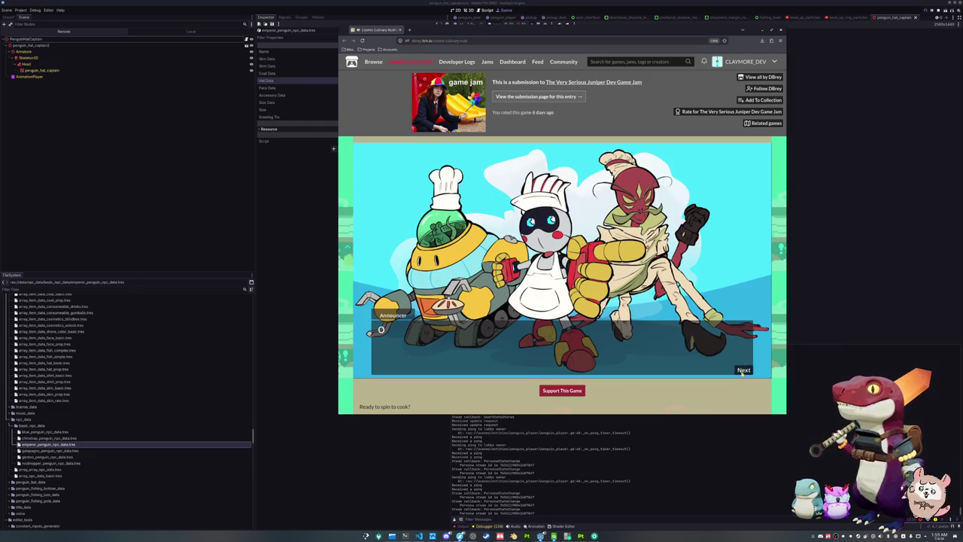
{"action": "left_click", "coordinate": [743, 371]}
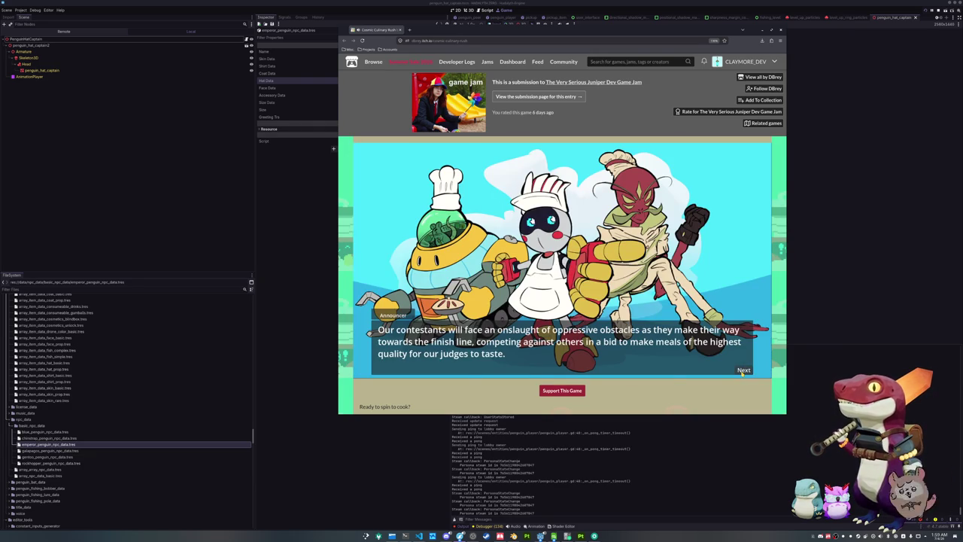
{"action": "left_click", "coordinate": [742, 371]}
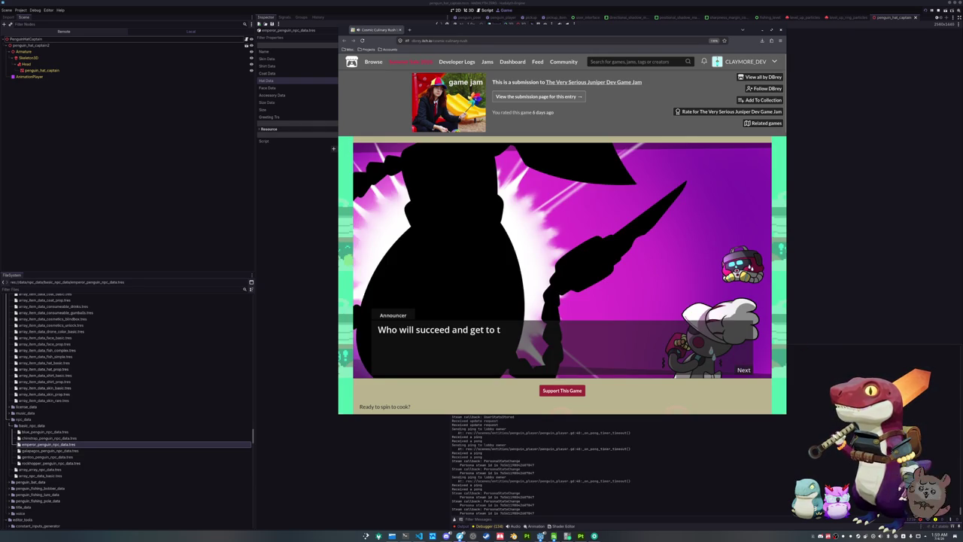
{"action": "left_click", "coordinate": [743, 371]}
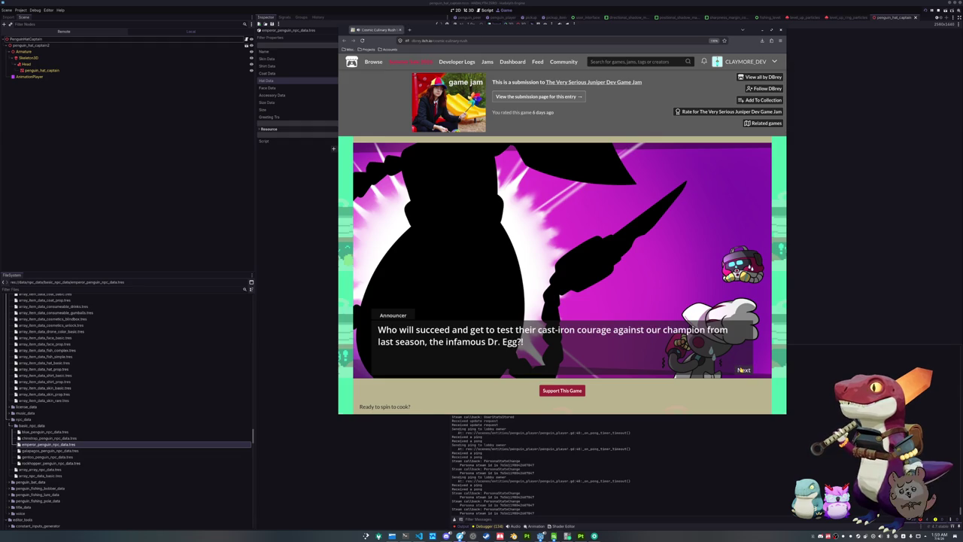
{"action": "left_click", "coordinate": [744, 370]}
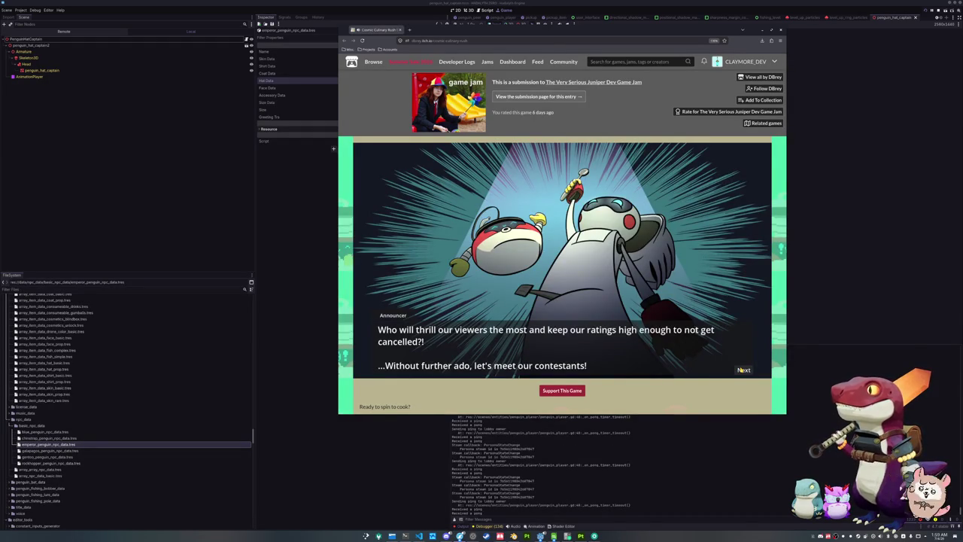
Step: Advance the arena introductions of the robot chef and Astroix until cooking begins
{"action": "left_click", "coordinate": [742, 369]}
{"action": "left_click", "coordinate": [743, 369]}
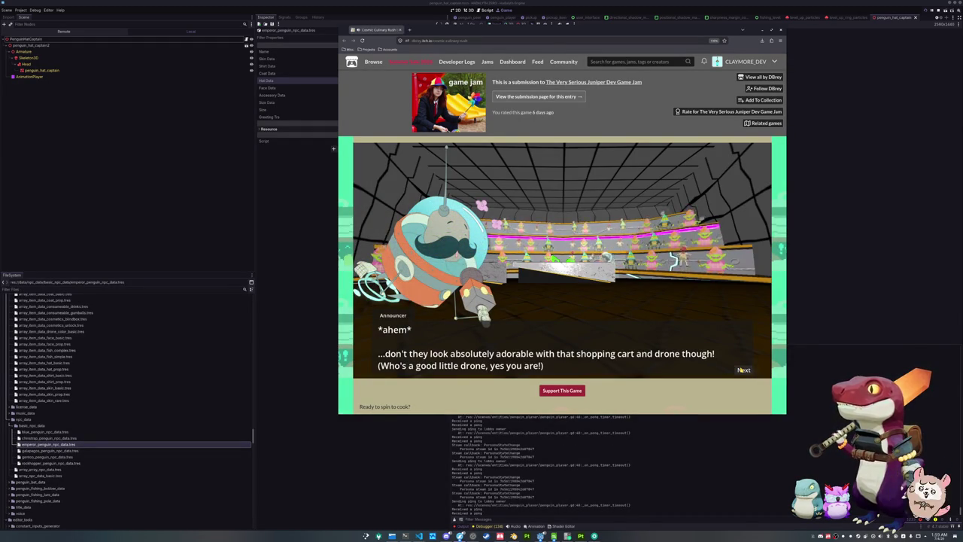
{"action": "left_click", "coordinate": [743, 369]}
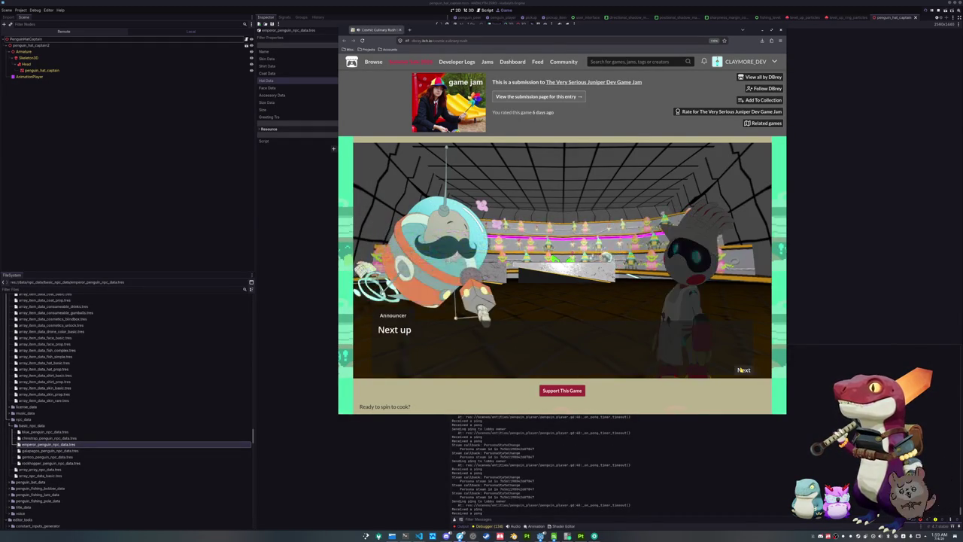
{"action": "left_click", "coordinate": [743, 369]}
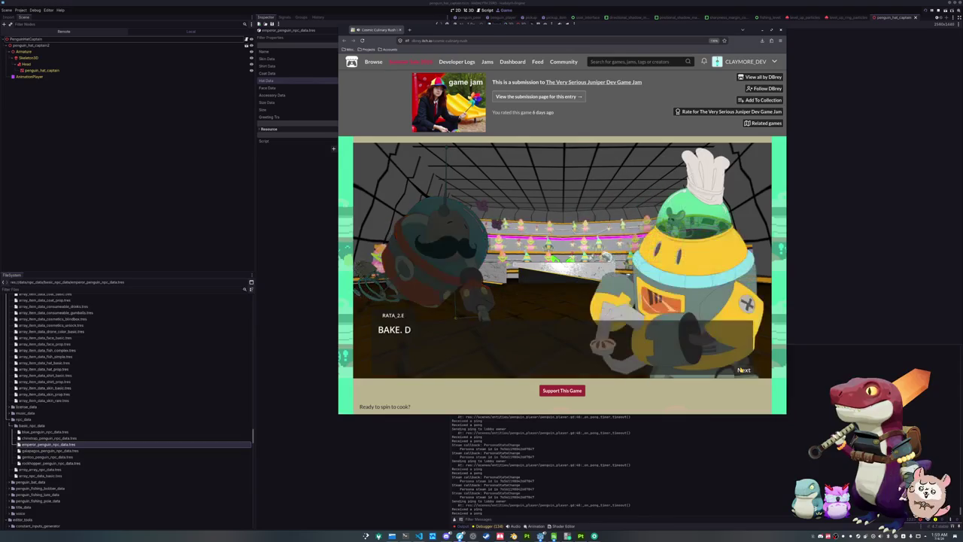
{"action": "left_click", "coordinate": [743, 369]}
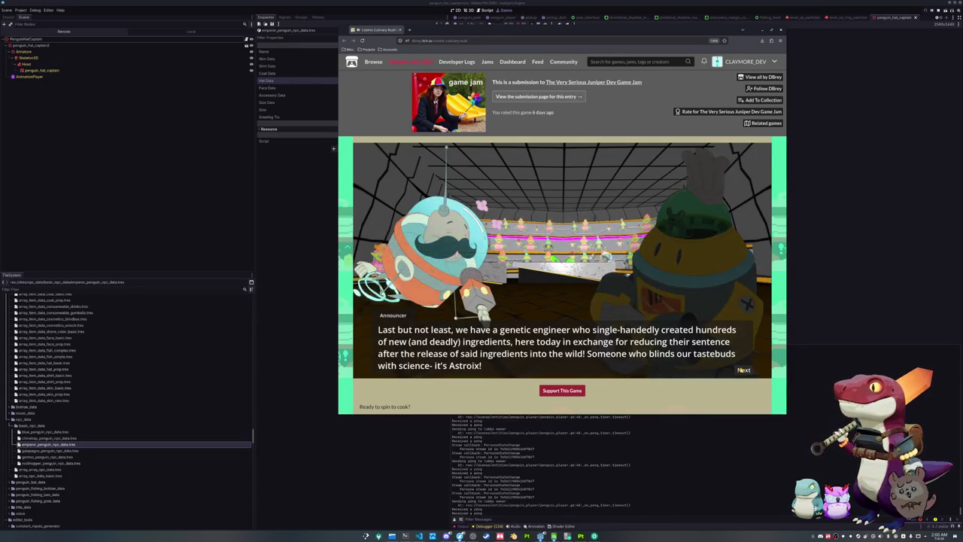
{"action": "left_click", "coordinate": [743, 369]}
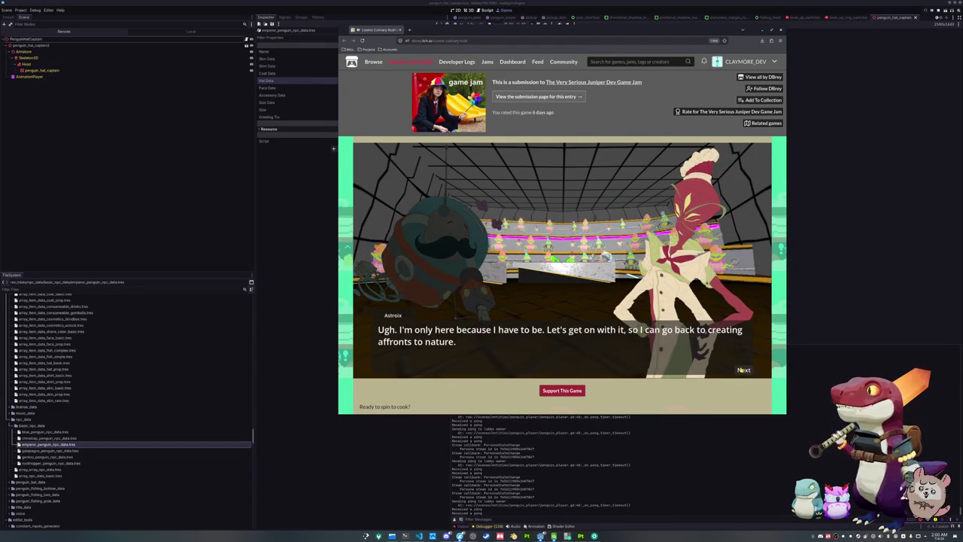
{"action": "left_click", "coordinate": [744, 370]}
{"action": "left_click", "coordinate": [743, 370]}
{"action": "left_click", "coordinate": [743, 369]}
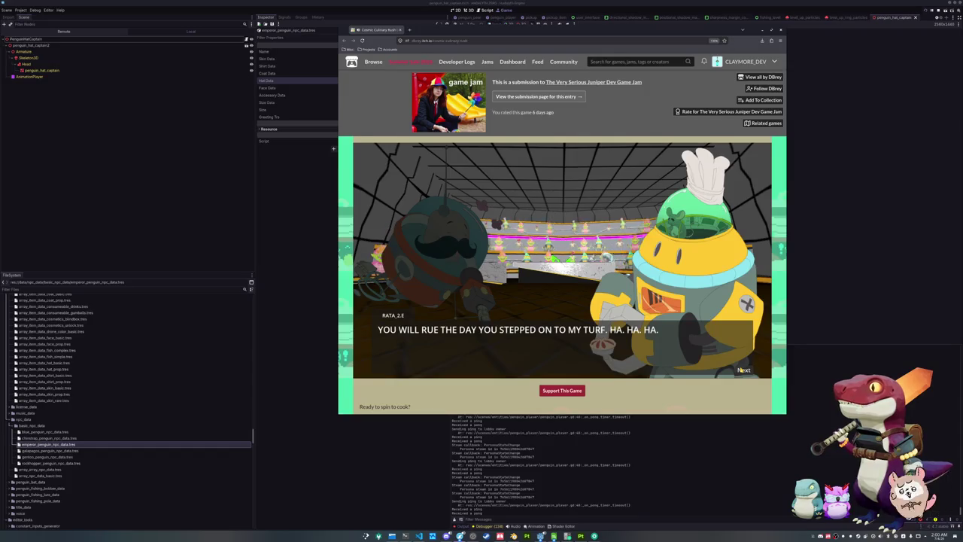
{"action": "left_click", "coordinate": [743, 369]}
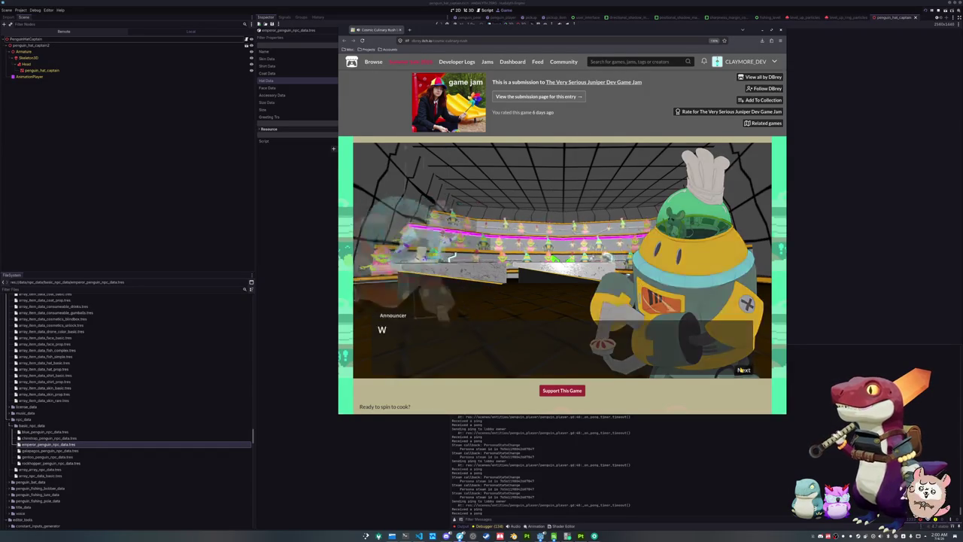
{"action": "left_click", "coordinate": [743, 369]}
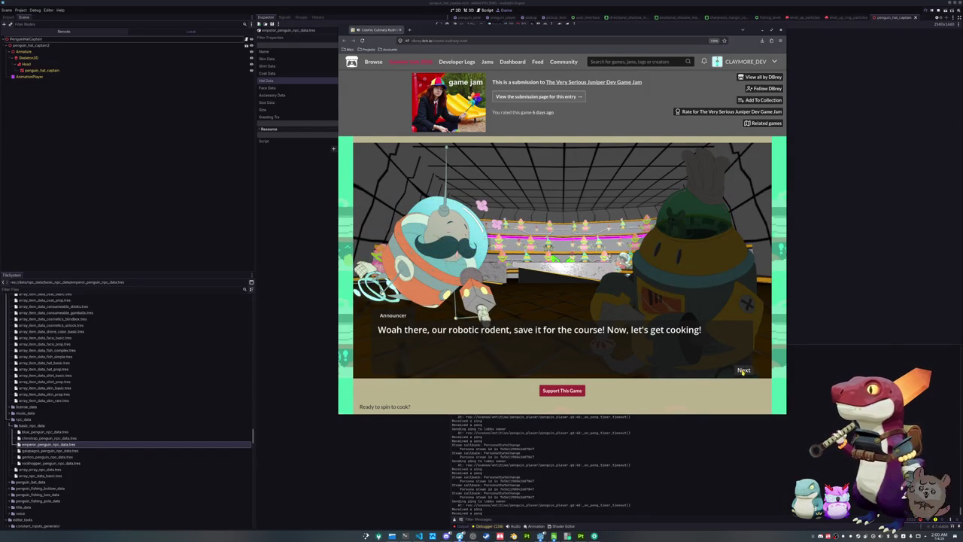
{"action": "left_click", "coordinate": [743, 369]}
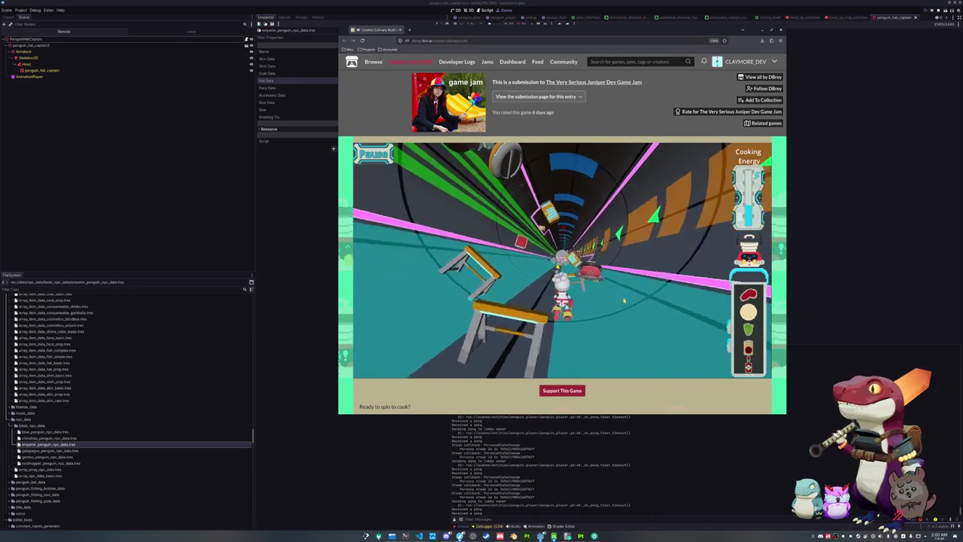
Step: Play the first tunnel run, pausing and resuming once, until the next announcer scene
{"action": "key", "text": "Escape"}
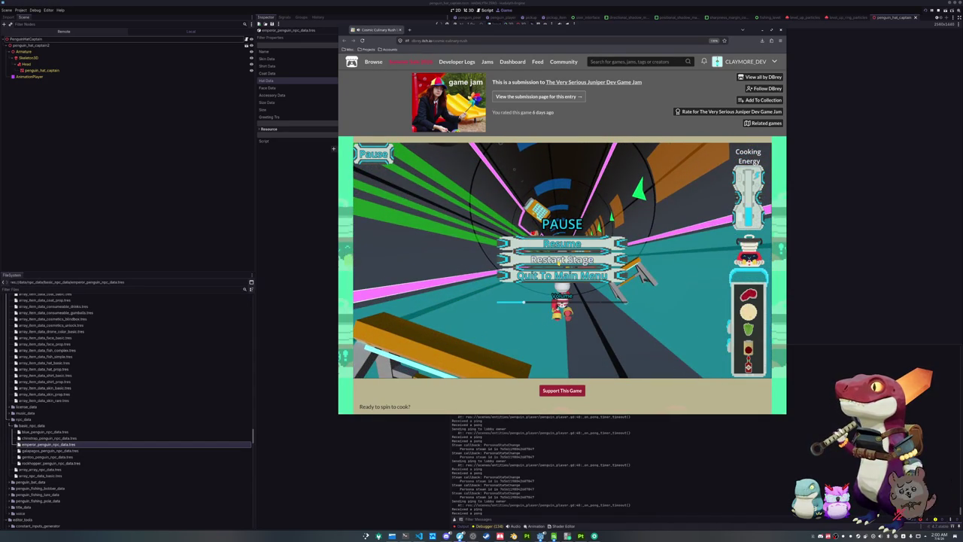
{"action": "key", "text": "Escape"}
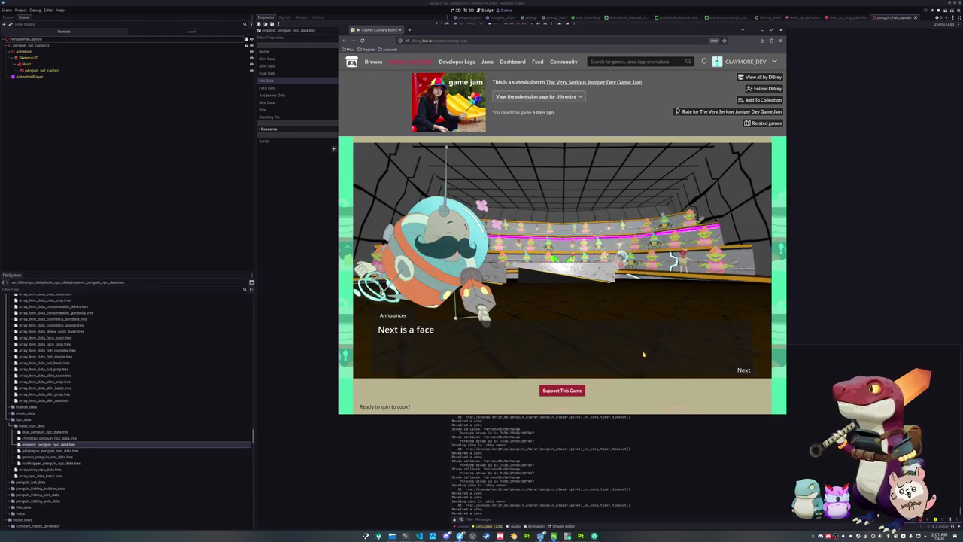
Step: Advance through the Astroix dialogue and play the next tunnel run
{"action": "left_click", "coordinate": [744, 370]}
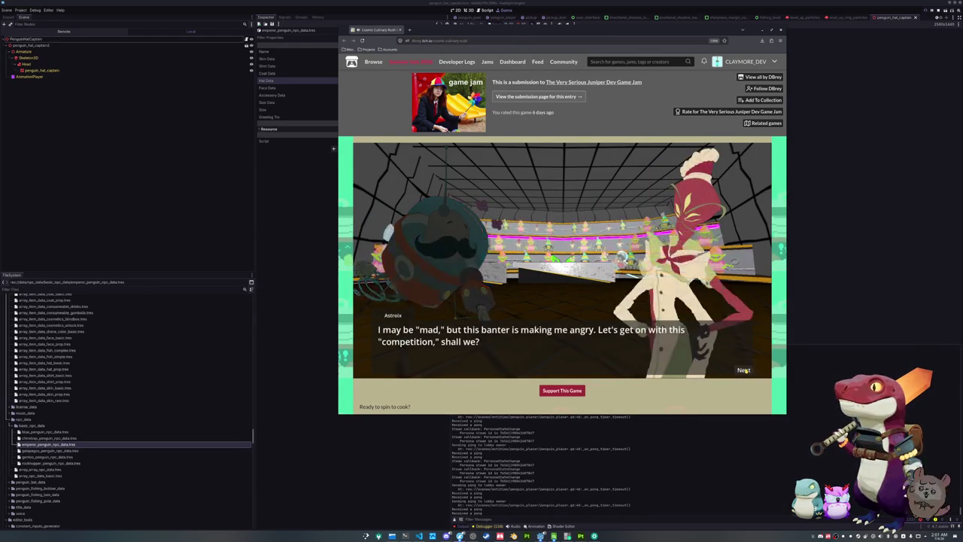
{"action": "left_click", "coordinate": [744, 370]}
{"action": "left_click", "coordinate": [743, 370]}
{"action": "left_click", "coordinate": [743, 370]}
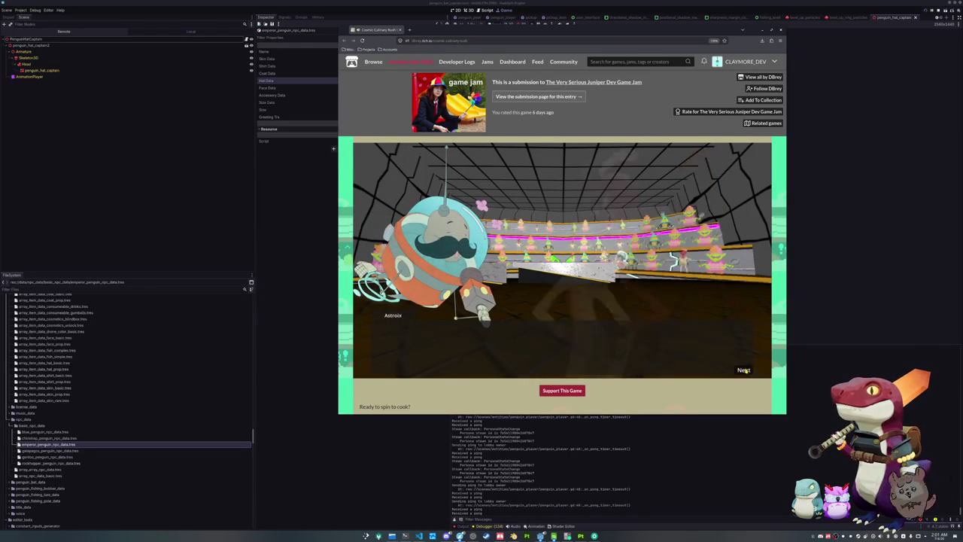
{"action": "left_click", "coordinate": [744, 370]}
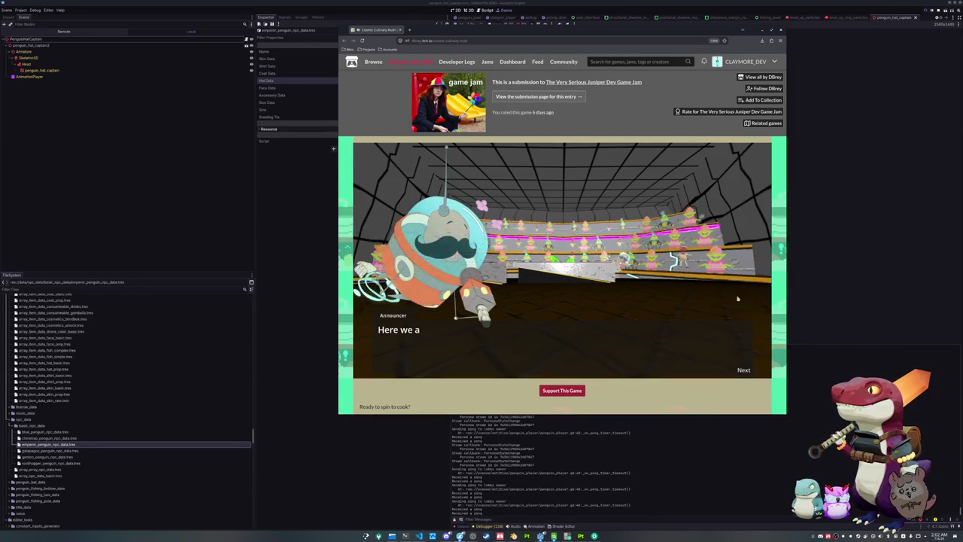
Step: Advance through Dr Egg's introduction to start the tunnel stage
{"action": "left_click", "coordinate": [743, 370]}
{"action": "left_click", "coordinate": [743, 371]}
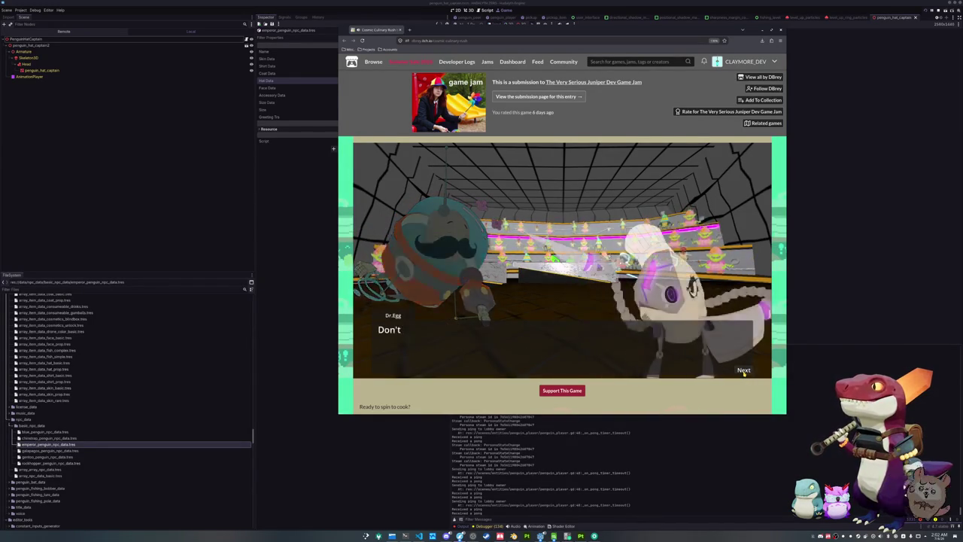
{"action": "left_click", "coordinate": [743, 371]}
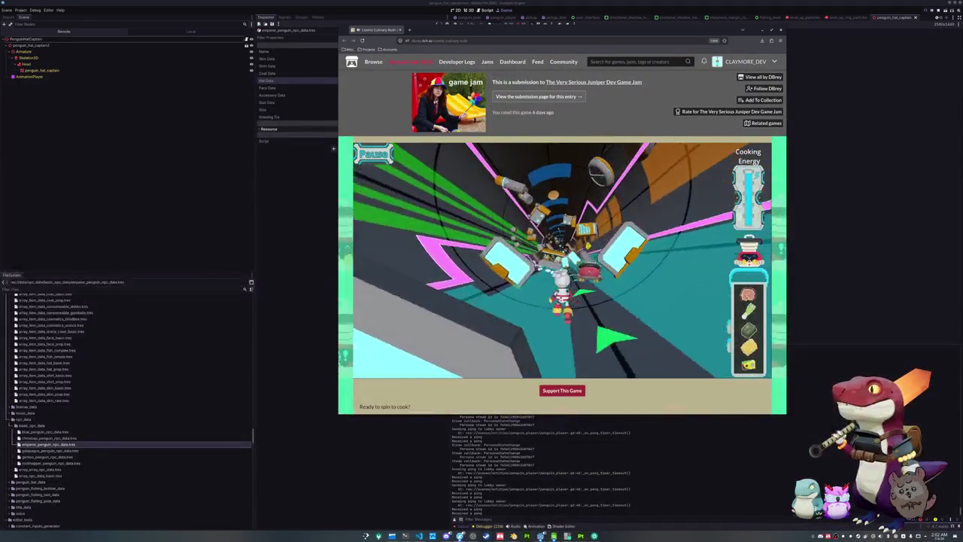
Step: Pause the game and capture a region screenshot of the runner beside the dinosaur racer
{"action": "key", "text": "Escape"}
{"action": "key", "text": "Escape"}
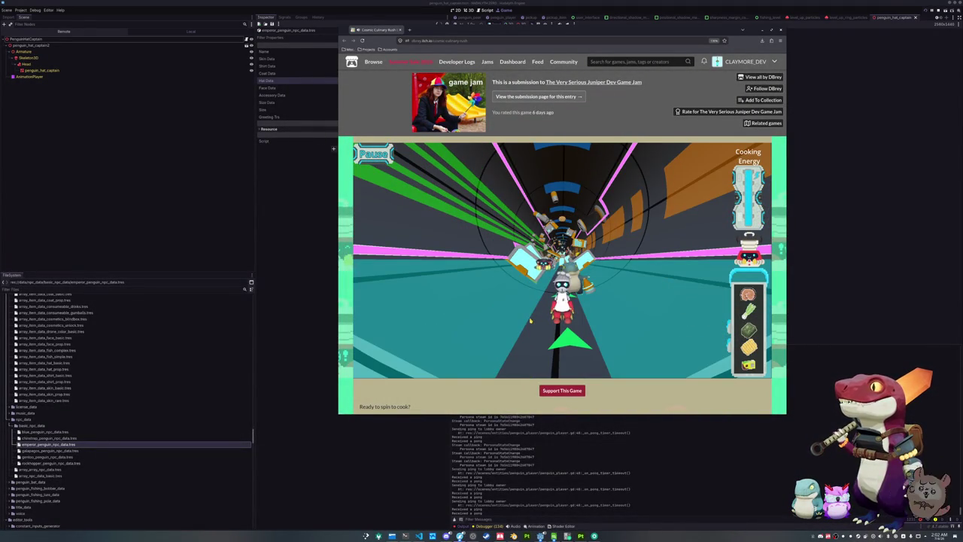
{"action": "key", "text": "Print"}
{"action": "left_click_drag", "start_coordinate": [530, 260], "coordinate": [586, 308]}
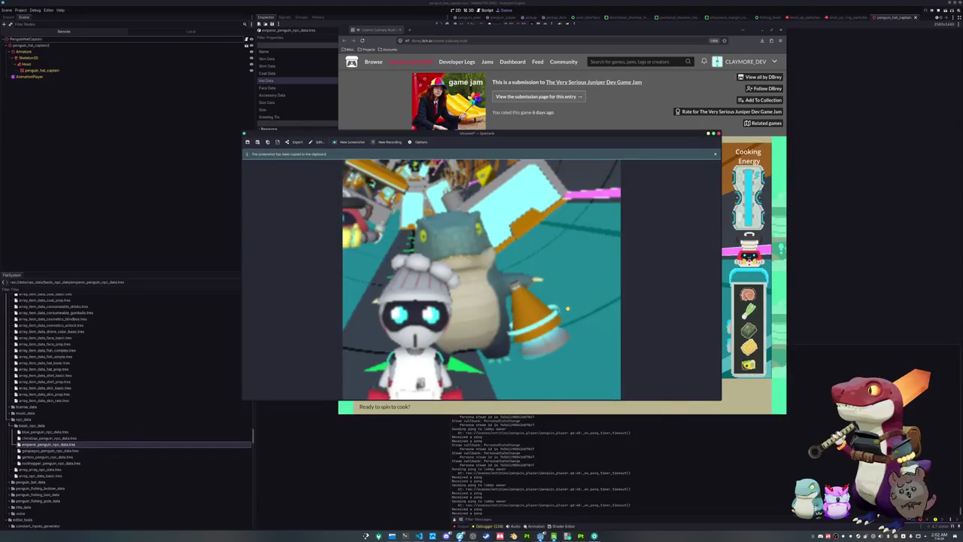
Step: Move the Spectacle screenshot window to the left edge, uncovering the running game
{"action": "mouse_move", "coordinate": [570, 132]}
{"action": "left_mouse_down"}
{"action": "mouse_move", "coordinate": [297, 124]}
{"action": "mouse_move", "coordinate": [232, 87]}
{"action": "mouse_move", "coordinate": [188, 85]}
{"action": "left_mouse_up"}
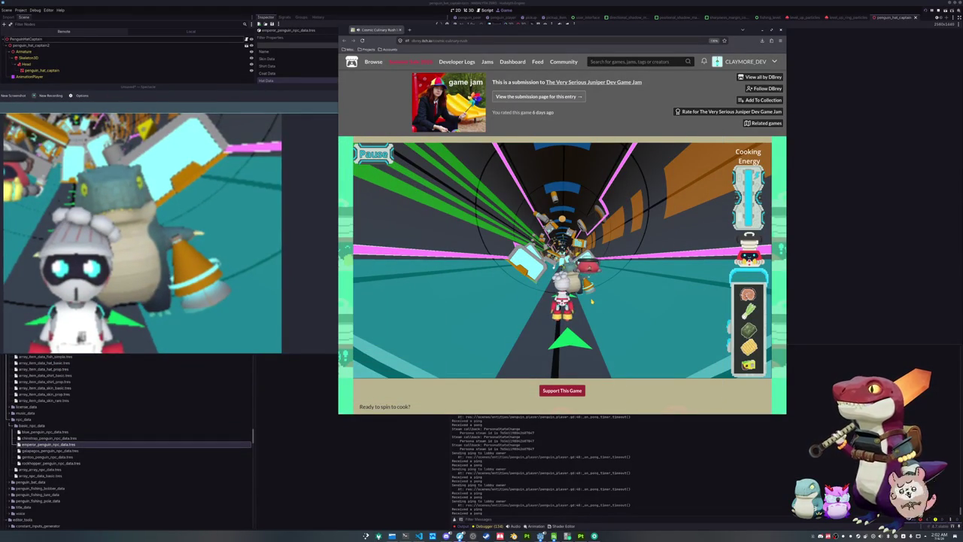
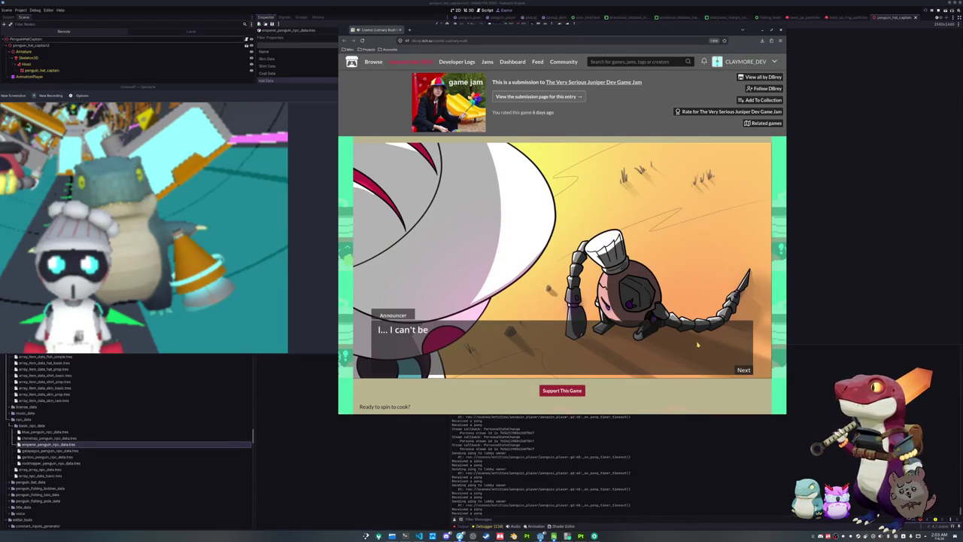
Step: Advance through the announcer's and Dr Egg's closing lines until Cosmic Culinary Rush returns to its title screen
{"action": "left_click", "coordinate": [743, 371]}
{"action": "left_click", "coordinate": [743, 370]}
{"action": "left_click", "coordinate": [743, 370]}
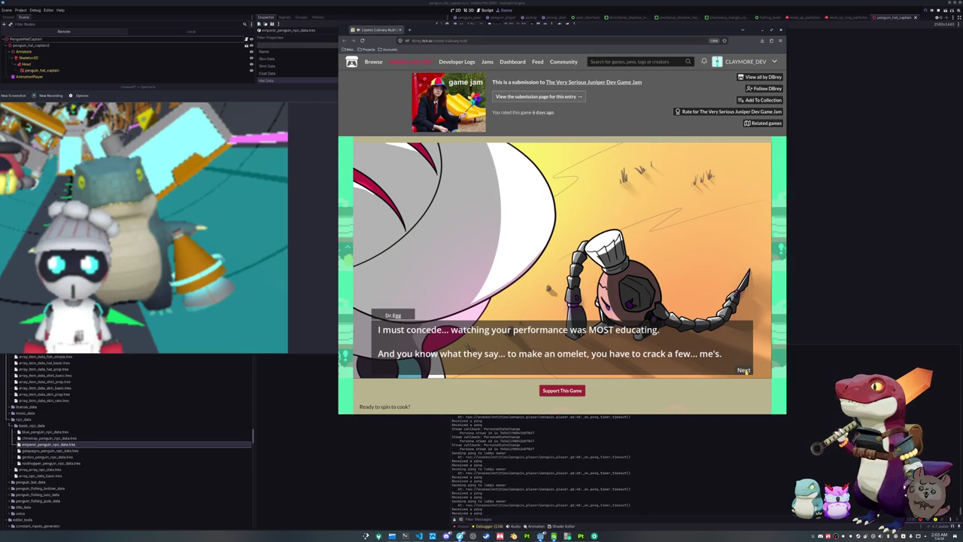
{"action": "left_click", "coordinate": [743, 370]}
{"action": "left_click", "coordinate": [743, 370]}
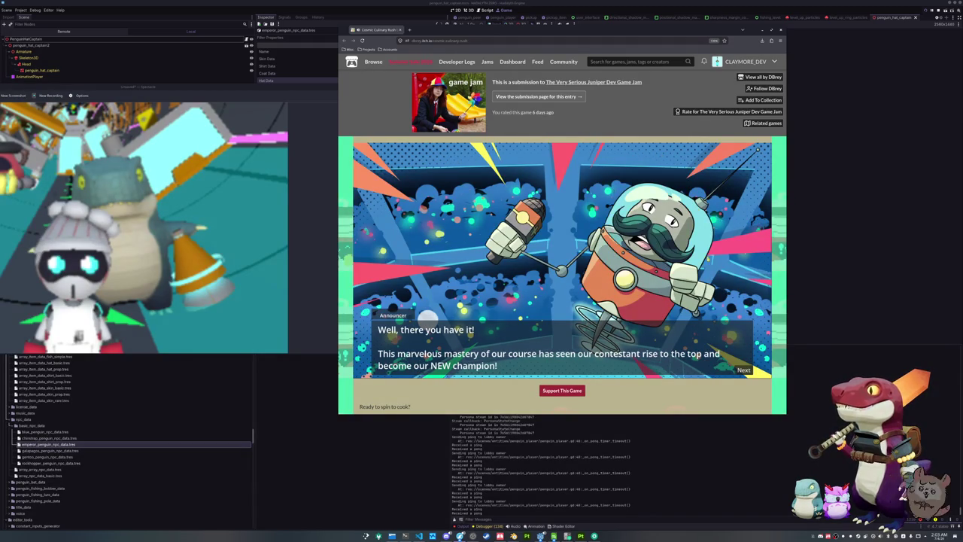
{"action": "left_click", "coordinate": [743, 370]}
{"action": "left_click", "coordinate": [742, 370]}
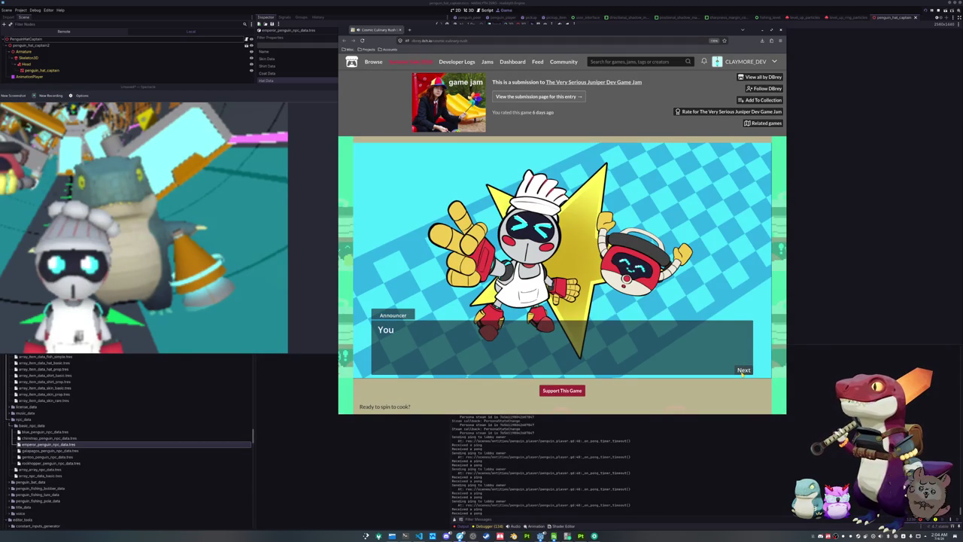
{"action": "left_click", "coordinate": [743, 370]}
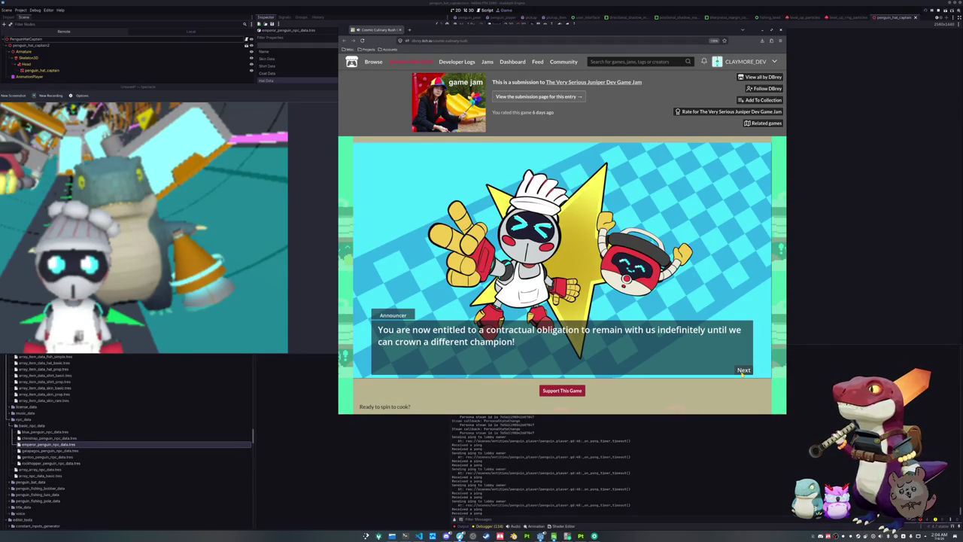
{"action": "left_click", "coordinate": [741, 372]}
{"action": "left_click", "coordinate": [741, 374]}
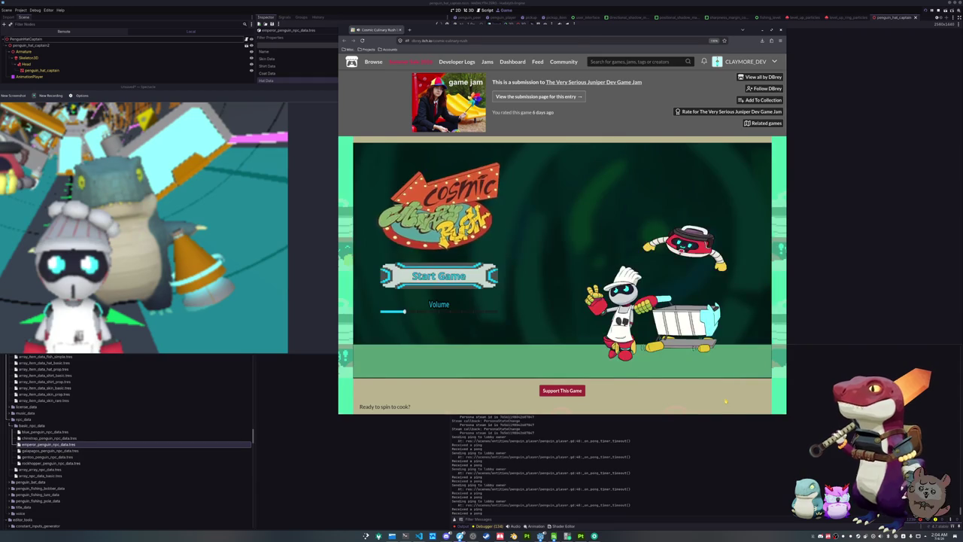
Step: Zoom the itch.io page in twice and scroll through the game's credits
{"action": "scroll", "coordinate": [742, 374], "scroll_direction": "down", "scroll_amount": 3}
{"action": "scroll", "coordinate": [465, 370], "scroll_direction": "down", "scroll_amount": 7}
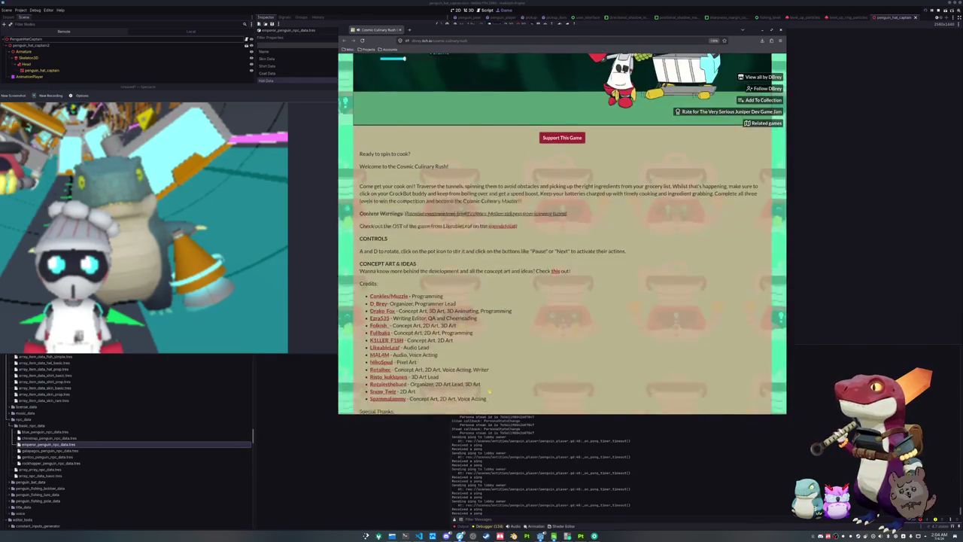
{"action": "scroll", "coordinate": [465, 371], "scroll_direction": "up", "scroll_amount": 3}
{"action": "scroll", "coordinate": [467, 311], "scroll_direction": "down", "scroll_amount": 3}
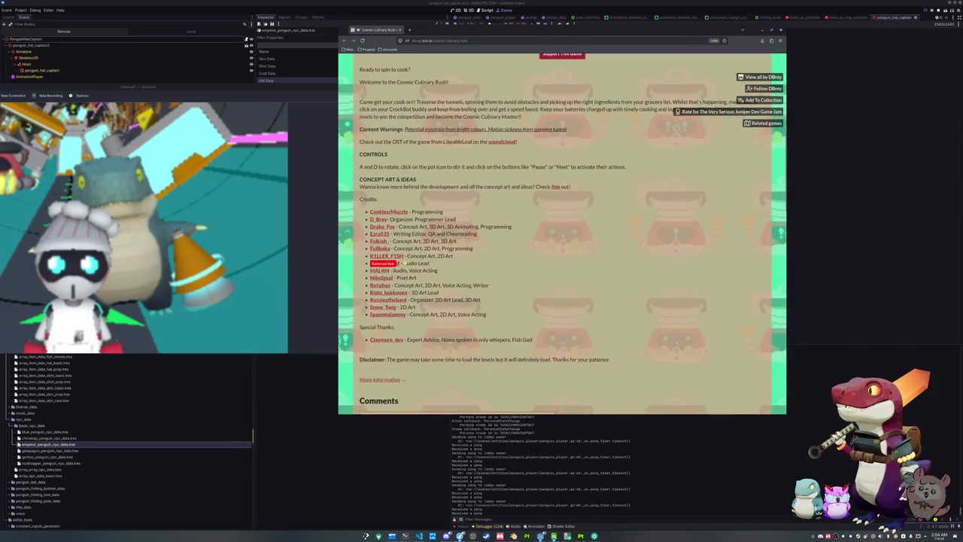
{"action": "scroll", "coordinate": [466, 312], "scroll_direction": "up", "scroll_amount": 6}
{"action": "key", "text": "ctrl+plus"}
{"action": "key", "text": "ctrl+plus"}
{"action": "scroll", "coordinate": [563, 234], "scroll_direction": "down", "scroll_amount": 5}
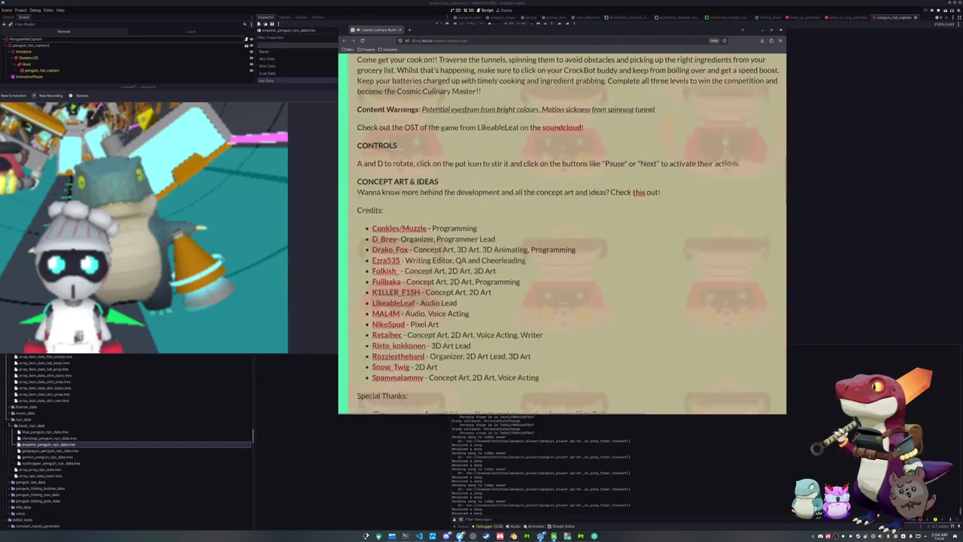
{"action": "scroll", "coordinate": [563, 233], "scroll_direction": "up", "scroll_amount": 1}
{"action": "key", "text": "ctrl+plus"}
{"action": "scroll", "coordinate": [563, 226], "scroll_direction": "down", "scroll_amount": 5}
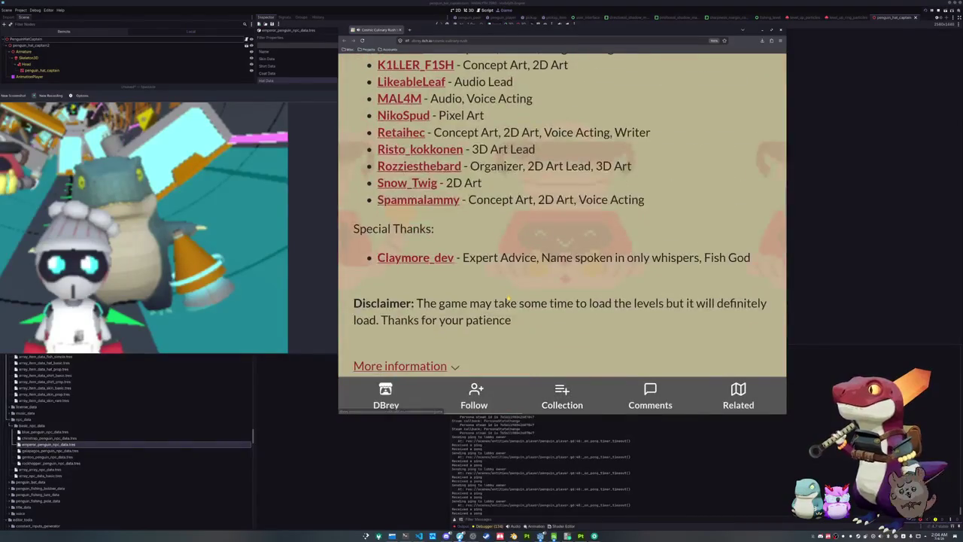
{"action": "scroll", "coordinate": [563, 226], "scroll_direction": "up", "scroll_amount": 4}
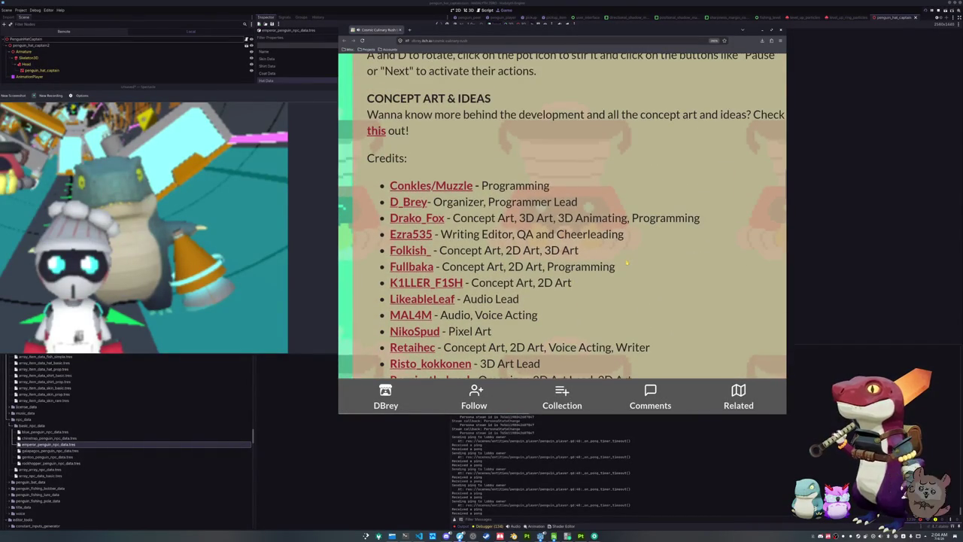
{"action": "scroll", "coordinate": [626, 263], "scroll_direction": "down", "scroll_amount": 2}
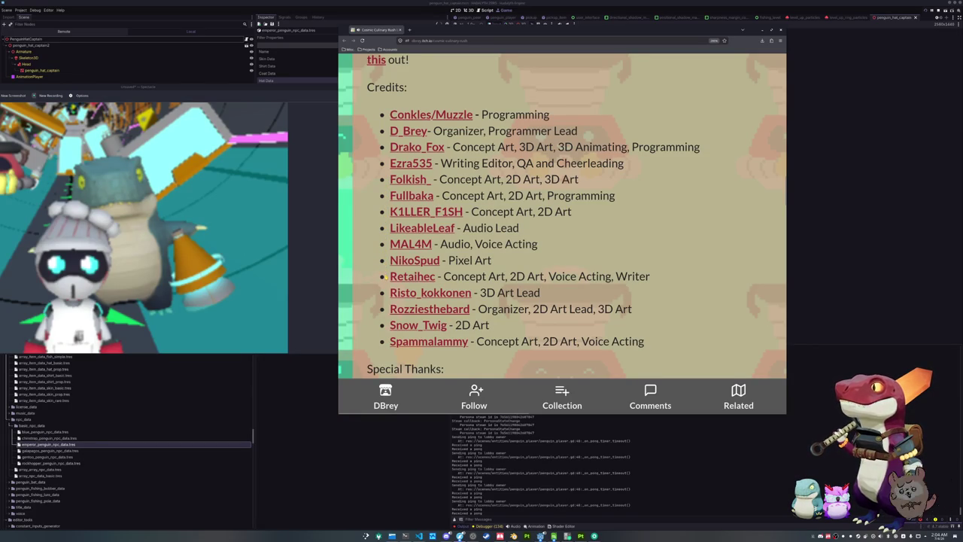
{"action": "scroll", "coordinate": [382, 301], "scroll_direction": "down", "scroll_amount": 2}
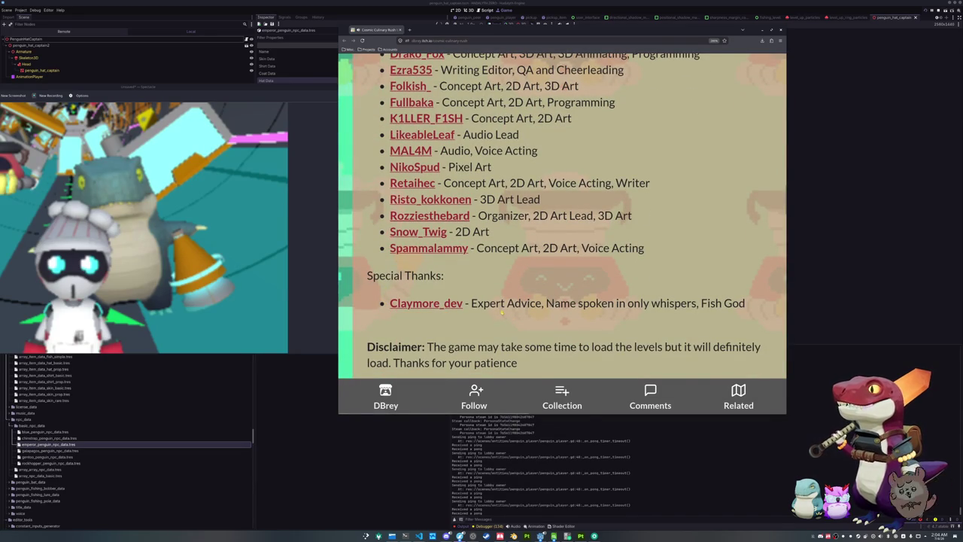
{"action": "scroll", "coordinate": [502, 314], "scroll_direction": "up", "scroll_amount": 2}
Step: Close the itch.io page and the running game, then save the hat scene from Godot's 3D view
{"action": "key", "text": "ctrl+w"}
{"action": "key", "text": "F8"}
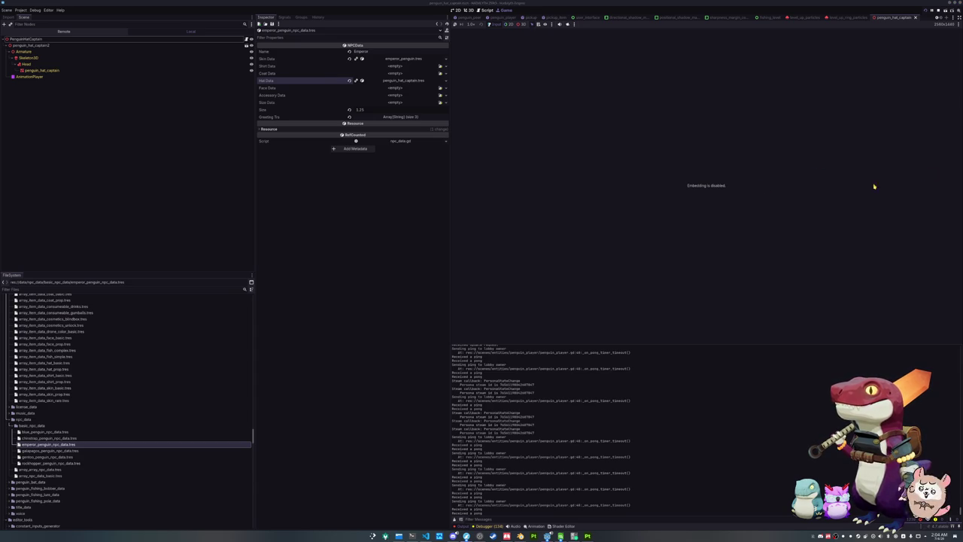
{"action": "left_click", "coordinate": [468, 10]}
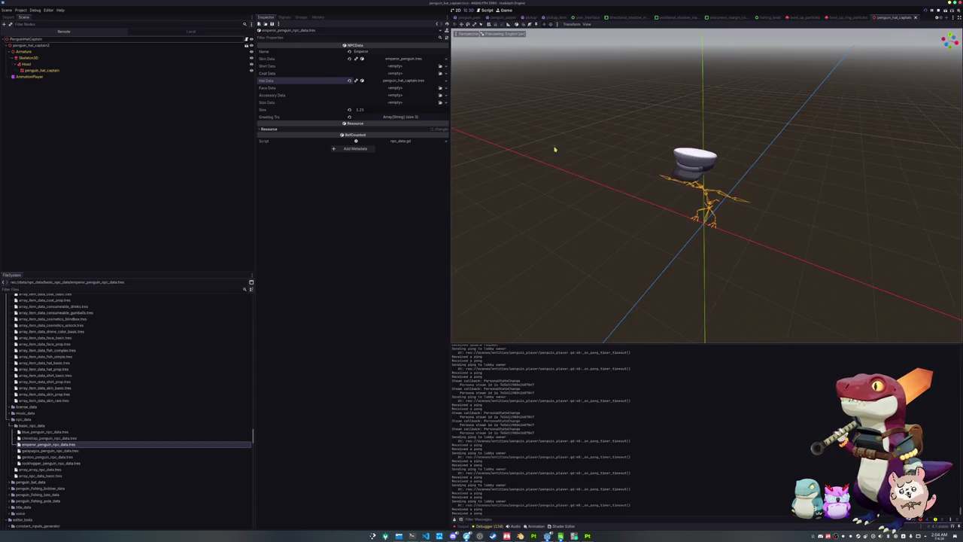
{"action": "key", "text": "ctrl+s"}
{"action": "left_click", "coordinate": [520, 535]}
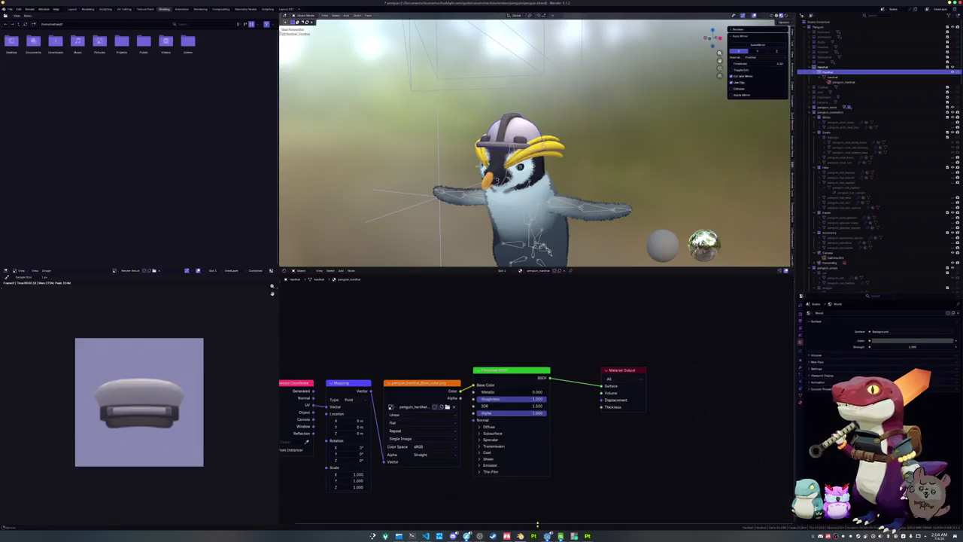
Step: Drag Hardhat into the penguin_costumes collection in the Outliner and rename it penguin_hat_hardhat
{"action": "scroll", "coordinate": [499, 200], "scroll_direction": "down", "scroll_amount": 5}
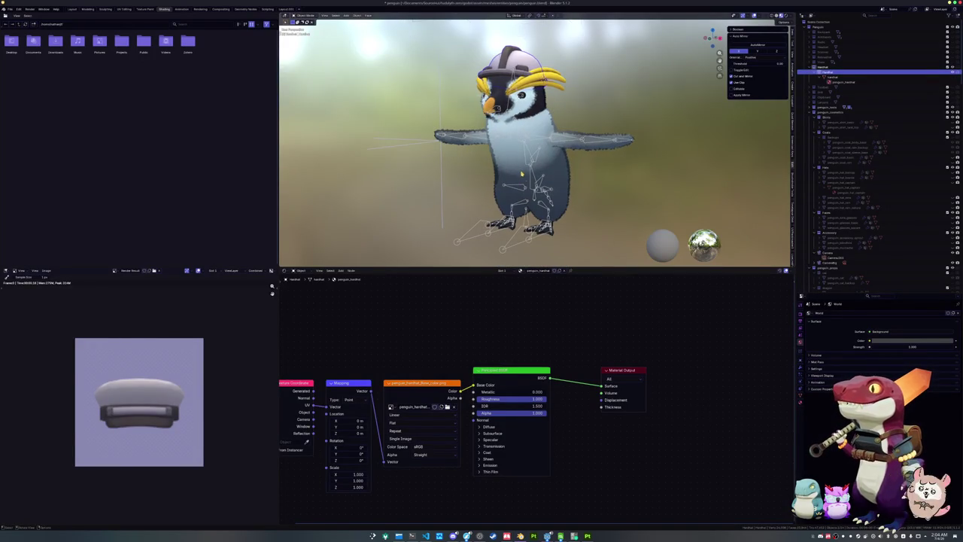
{"action": "mouse_move", "coordinate": [827, 72]}
{"action": "left_mouse_down"}
{"action": "mouse_move", "coordinate": [830, 219]}
{"action": "mouse_move", "coordinate": [830, 168]}
{"action": "left_mouse_up"}
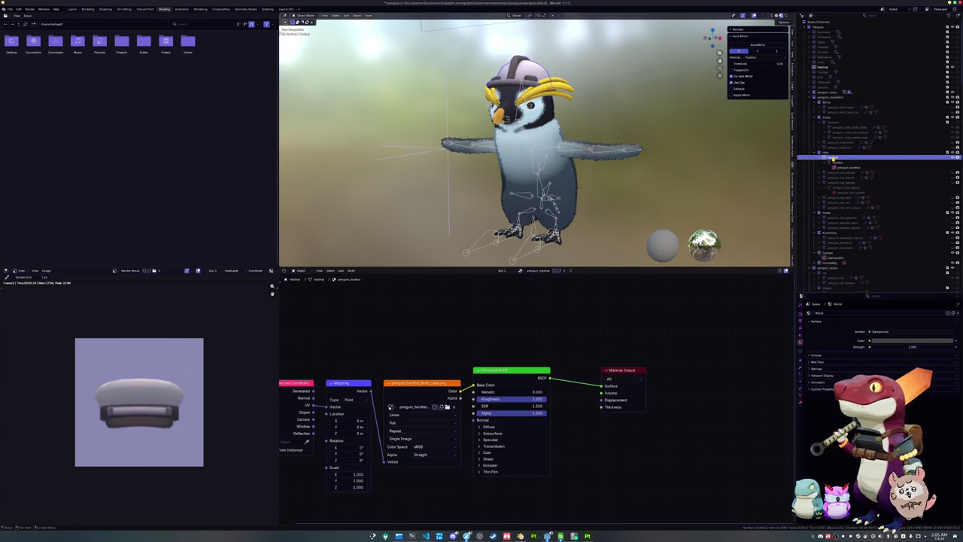
{"action": "scroll", "coordinate": [833, 180], "scroll_direction": "down", "scroll_amount": 2}
{"action": "scroll", "coordinate": [830, 169], "scroll_direction": "up", "scroll_amount": 2}
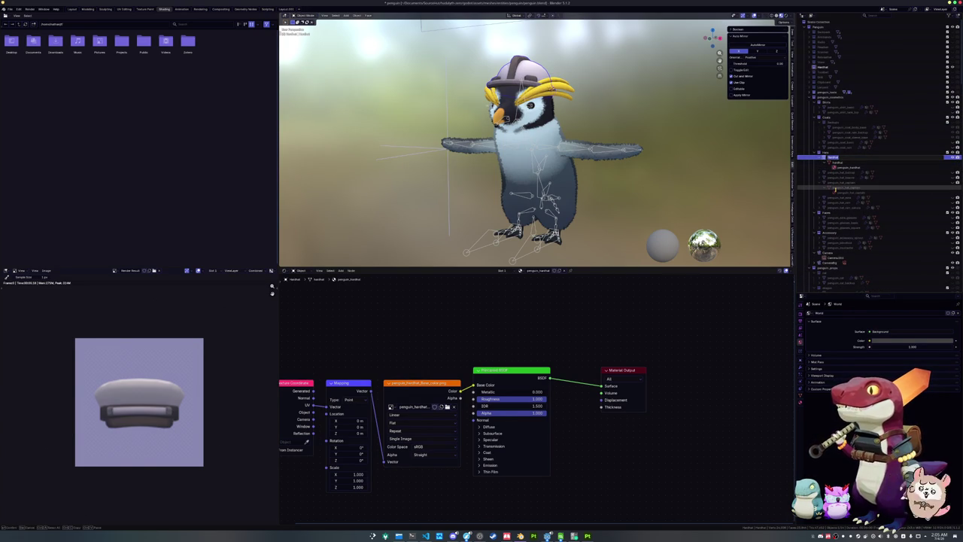
{"action": "type", "text": "penguin_hat_h"}
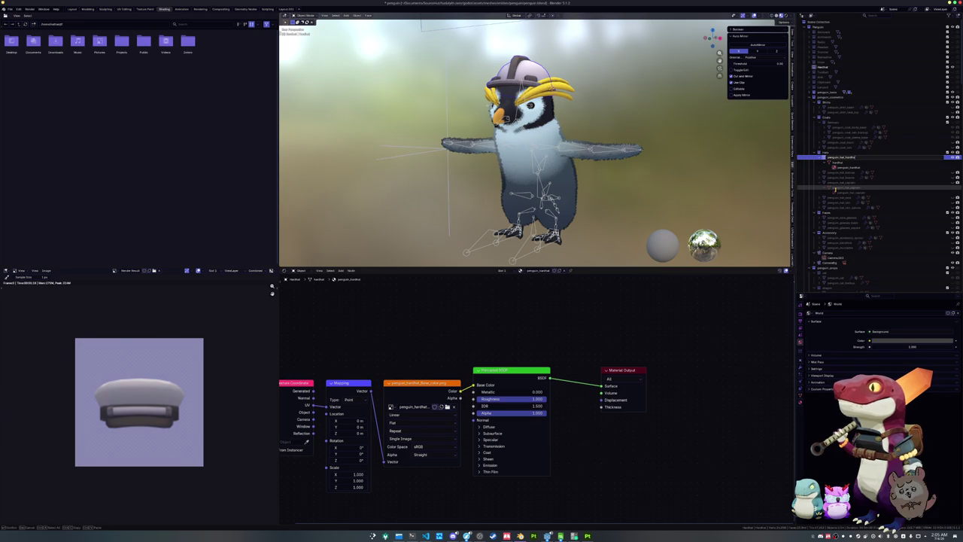
{"action": "key", "text": "Return"}
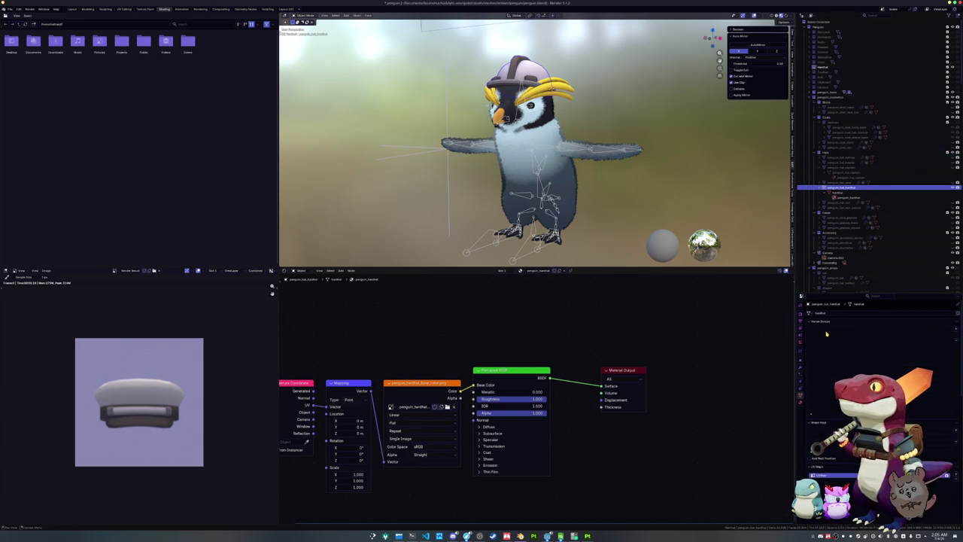
{"action": "left_click", "coordinate": [800, 393]}
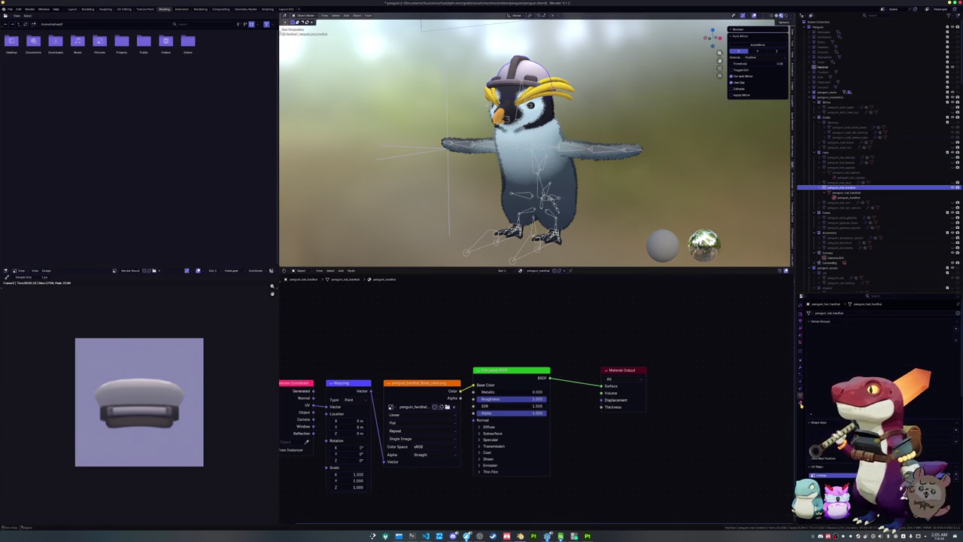
{"action": "left_click", "coordinate": [801, 403]}
{"action": "left_click", "coordinate": [843, 364]}
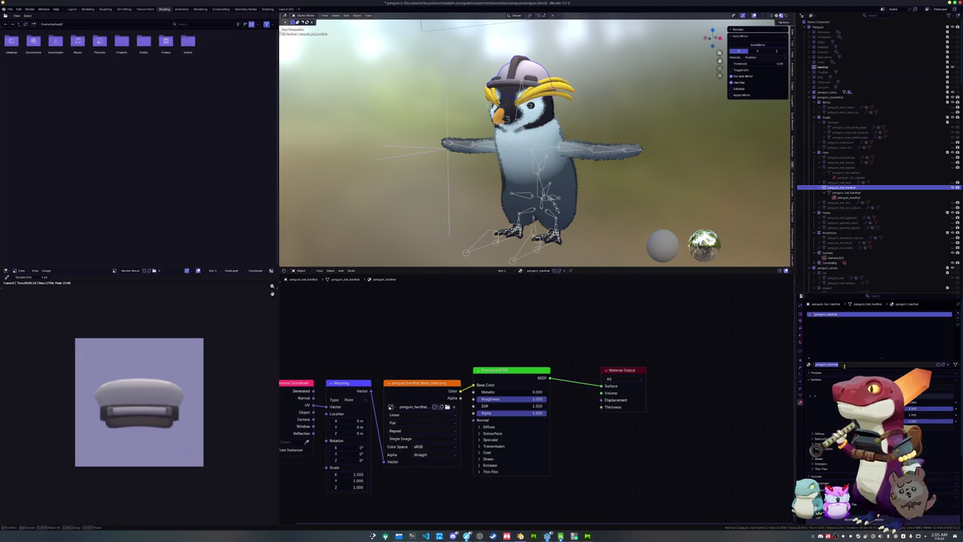
{"action": "scroll", "coordinate": [576, 177], "scroll_direction": "up", "scroll_amount": 4}
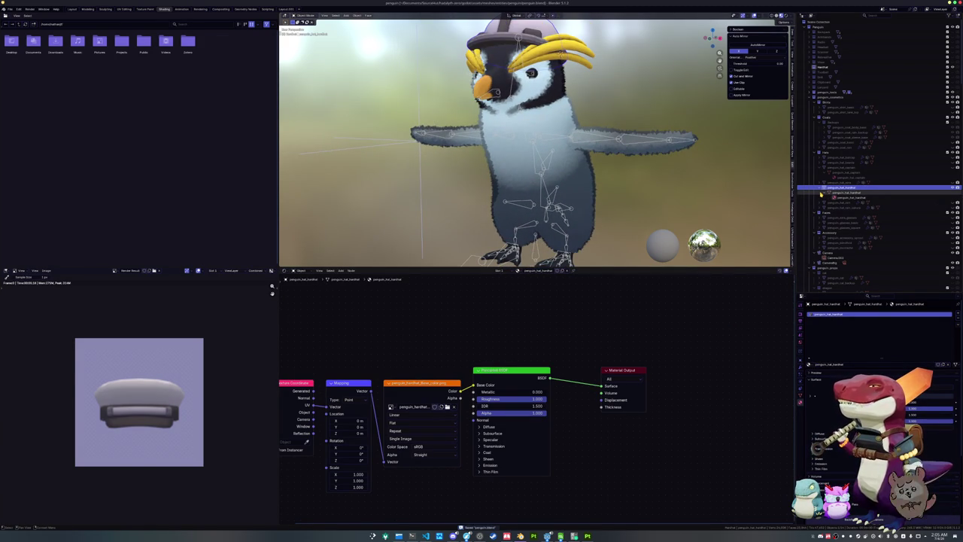
{"action": "scroll", "coordinate": [638, 175], "scroll_direction": "down", "scroll_amount": 2}
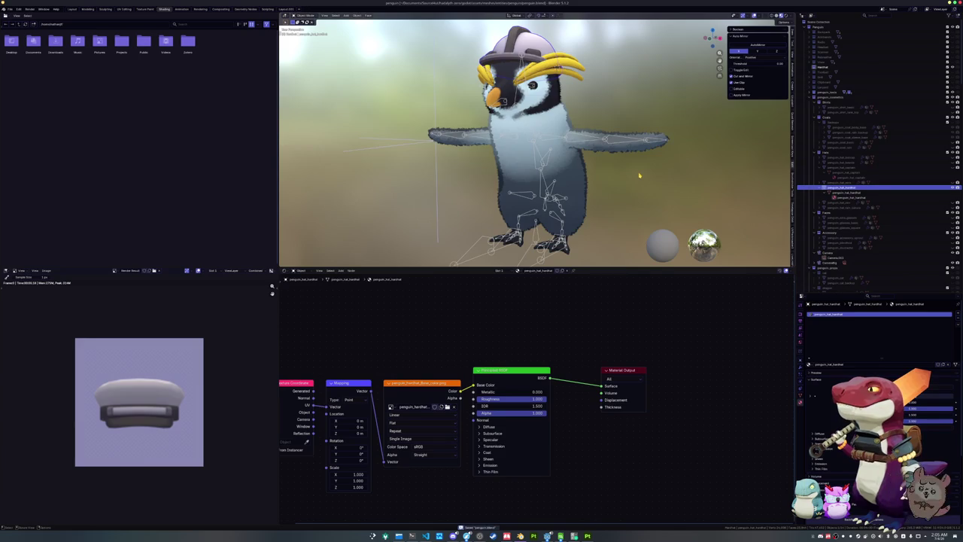
{"action": "left_click", "coordinate": [526, 242]}
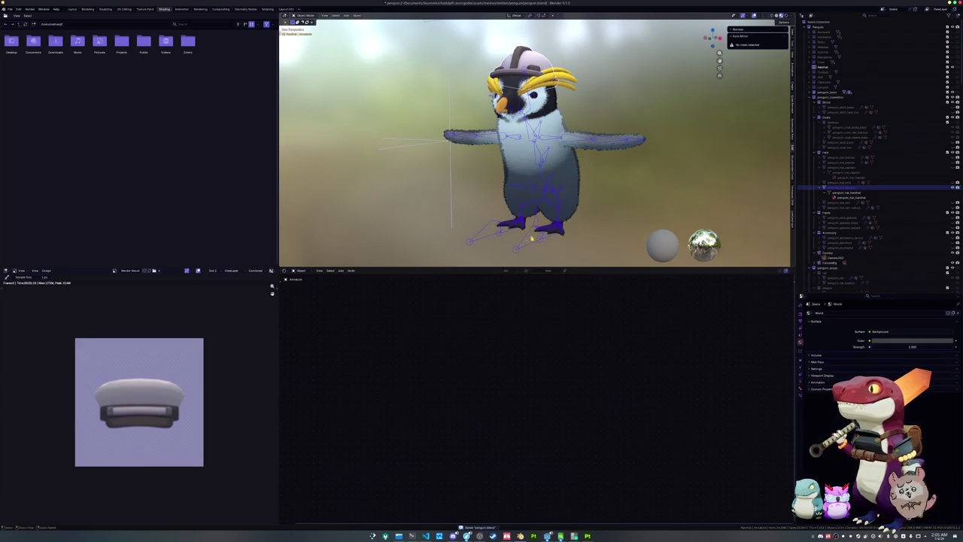
{"action": "left_click", "coordinate": [530, 66]}
{"action": "scroll", "coordinate": [572, 158], "scroll_direction": "down", "scroll_amount": 1}
{"action": "key", "text": "g"}
{"action": "key", "text": "z"}
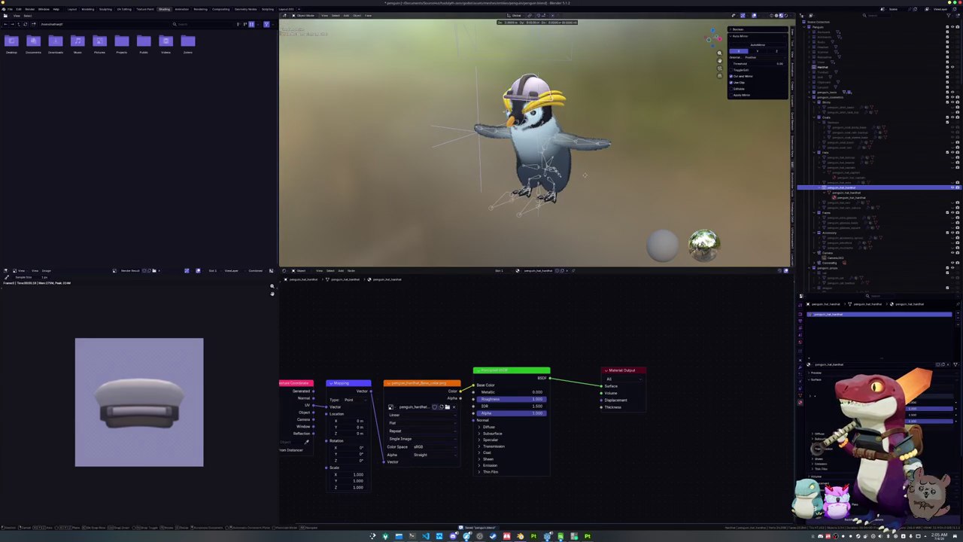
{"action": "left_click", "coordinate": [580, 166]}
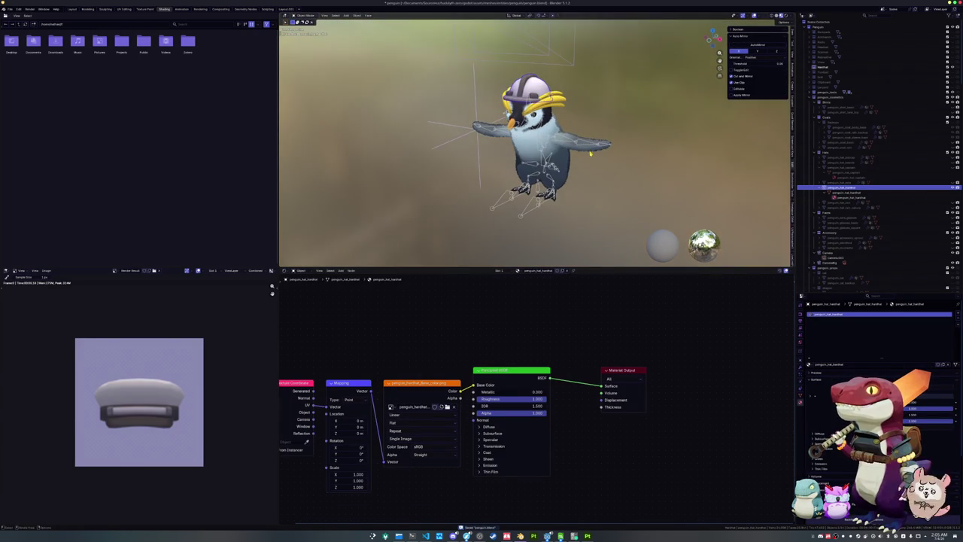
{"action": "key", "text": "ctrl+a"}
{"action": "left_click", "coordinate": [589, 153]}
{"action": "key", "text": "KP_1"}
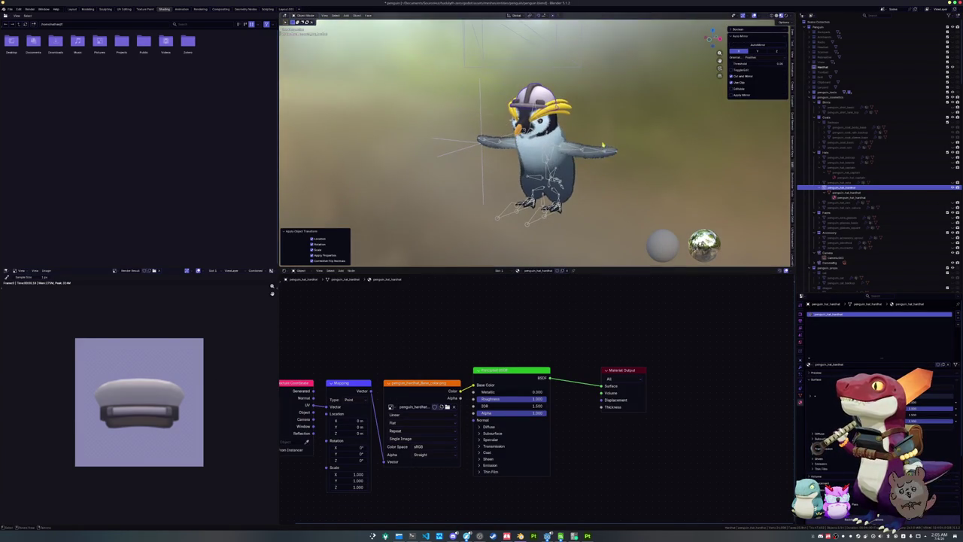
{"action": "key", "text": "g"}
{"action": "left_click", "coordinate": [643, 121]}
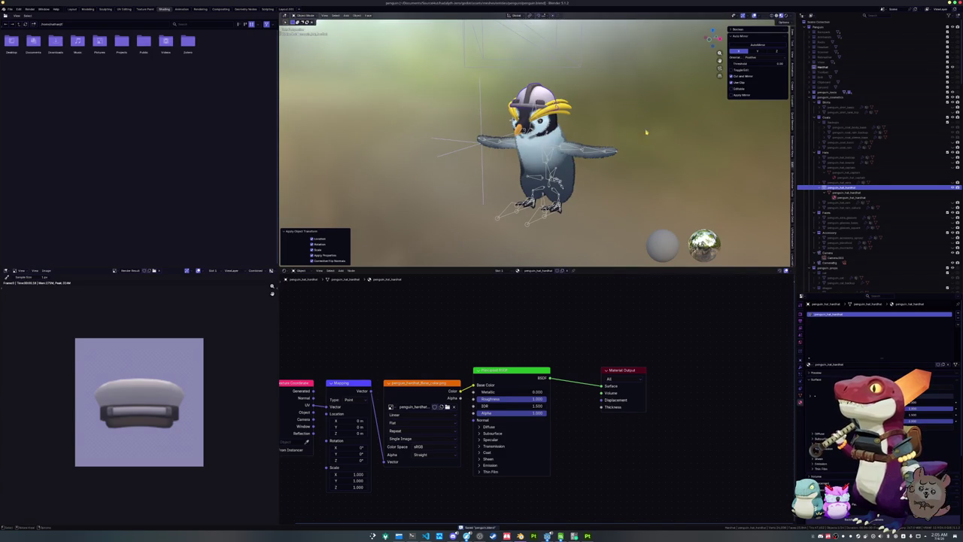
{"action": "left_click", "coordinate": [531, 224]}
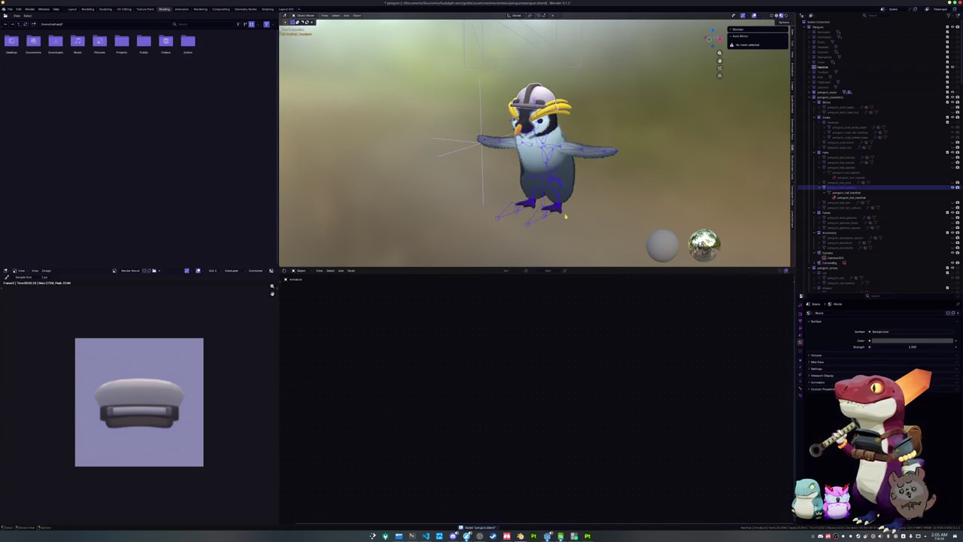
{"action": "left_click", "coordinate": [534, 220]}
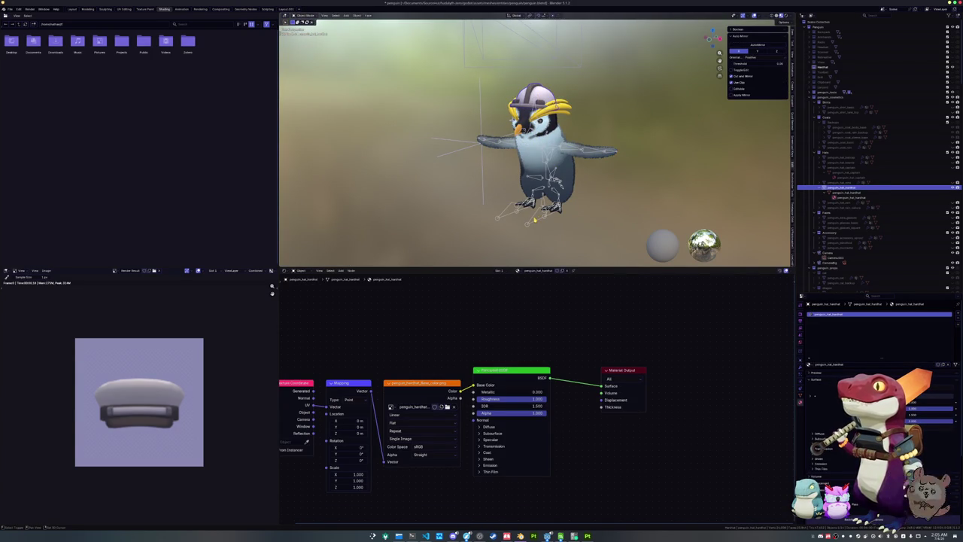
{"action": "left_click", "coordinate": [533, 218]}
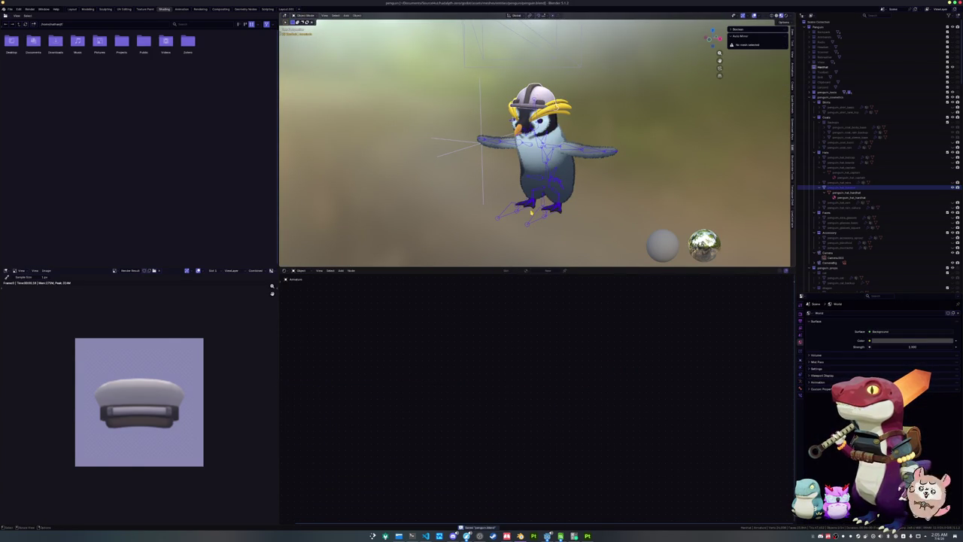
{"action": "left_click", "coordinate": [18, 8]}
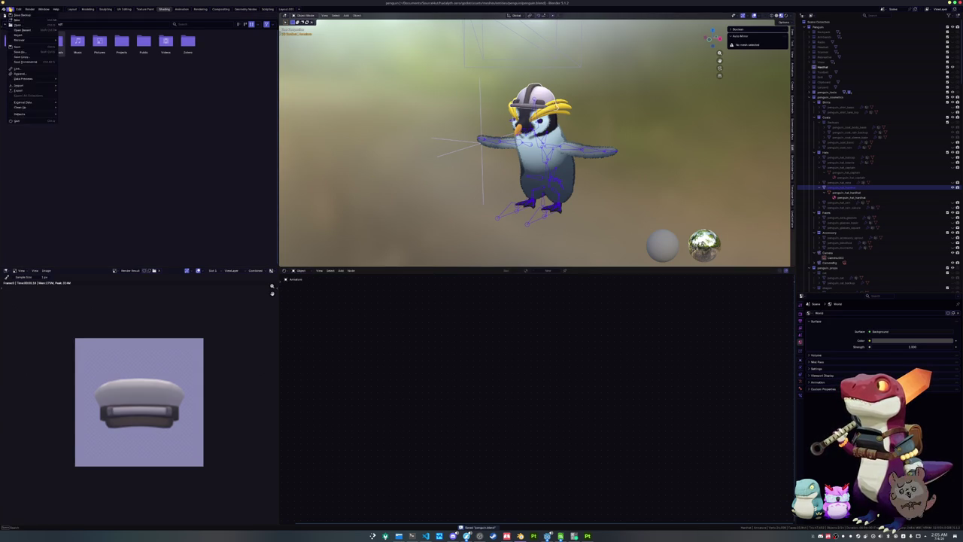
{"action": "key", "text": "ctrl+z"}
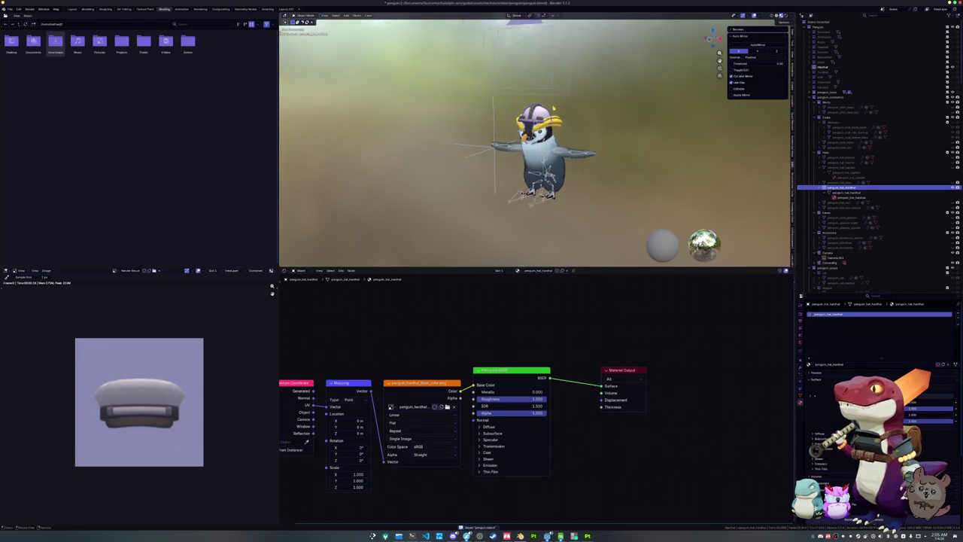
Step: Frame the hardhat in the camera view, render it, and delete the Principled BSDF node so it renders unlit
{"action": "key", "text": "KP_0"}
{"action": "key", "text": "g"}
{"action": "left_click", "coordinate": [559, 146]}
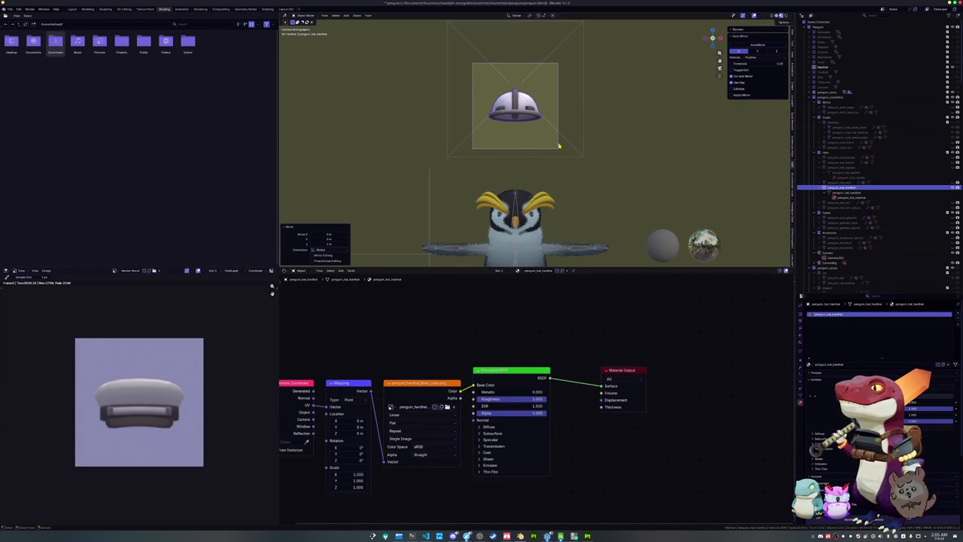
{"action": "key", "text": "F12"}
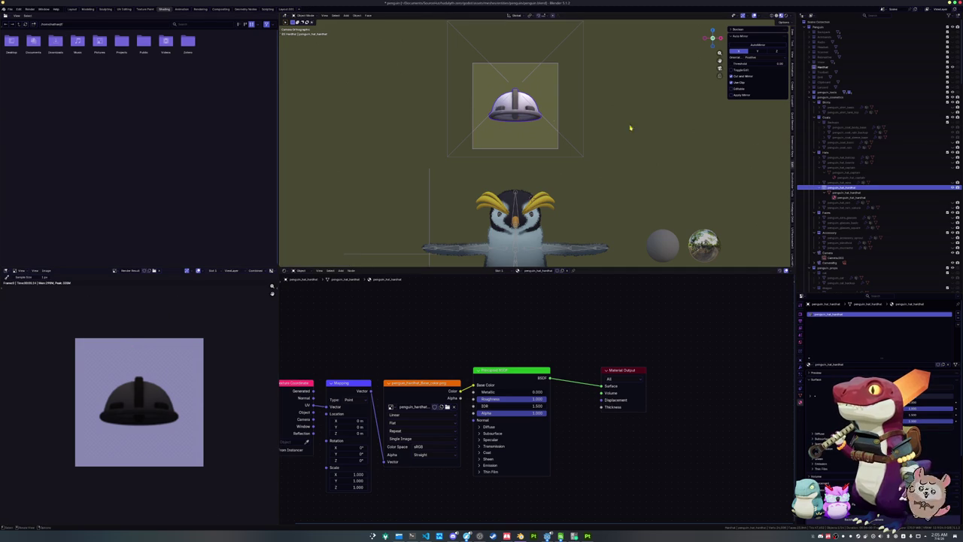
{"action": "scroll", "coordinate": [822, 175], "scroll_direction": "down", "scroll_amount": 10}
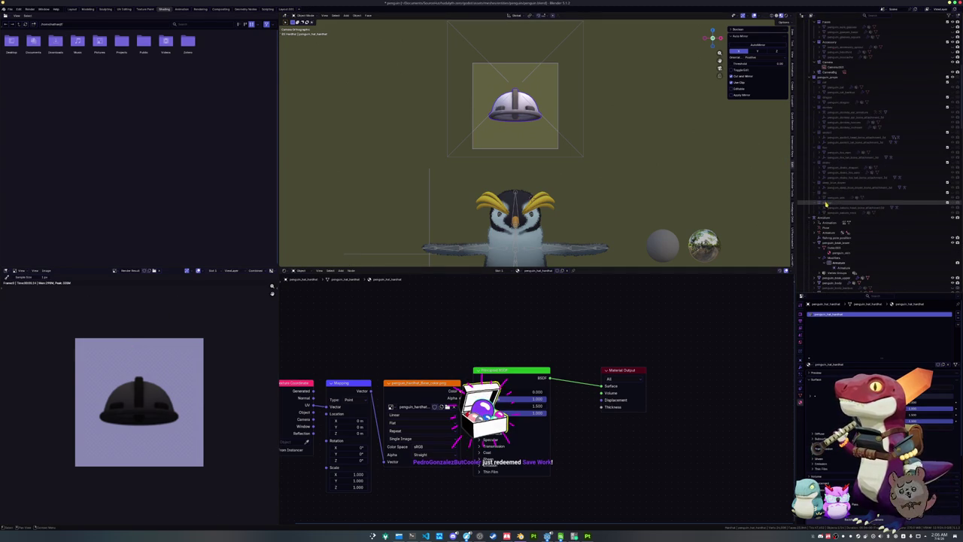
{"action": "scroll", "coordinate": [602, 339], "scroll_direction": "left", "scroll_amount": 3}
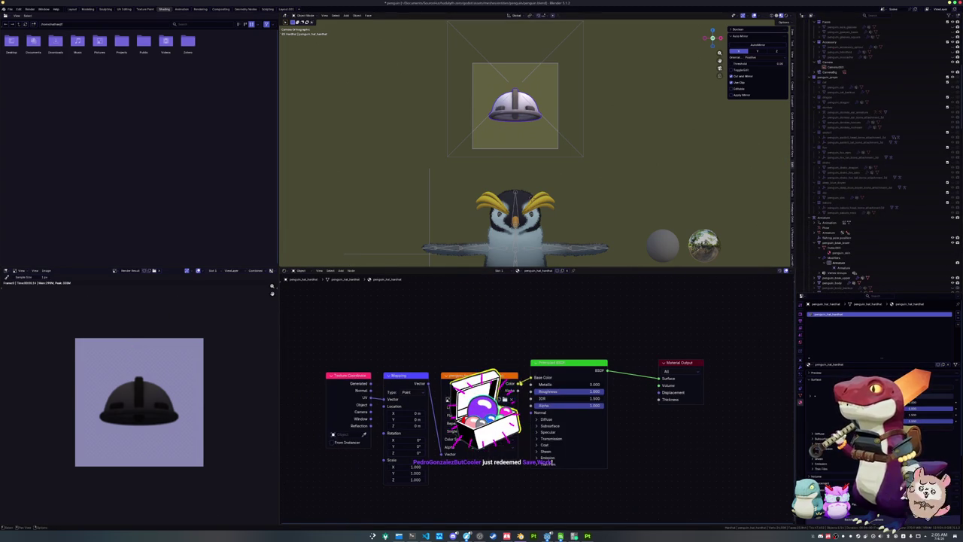
{"action": "key", "text": "ctrl+x"}
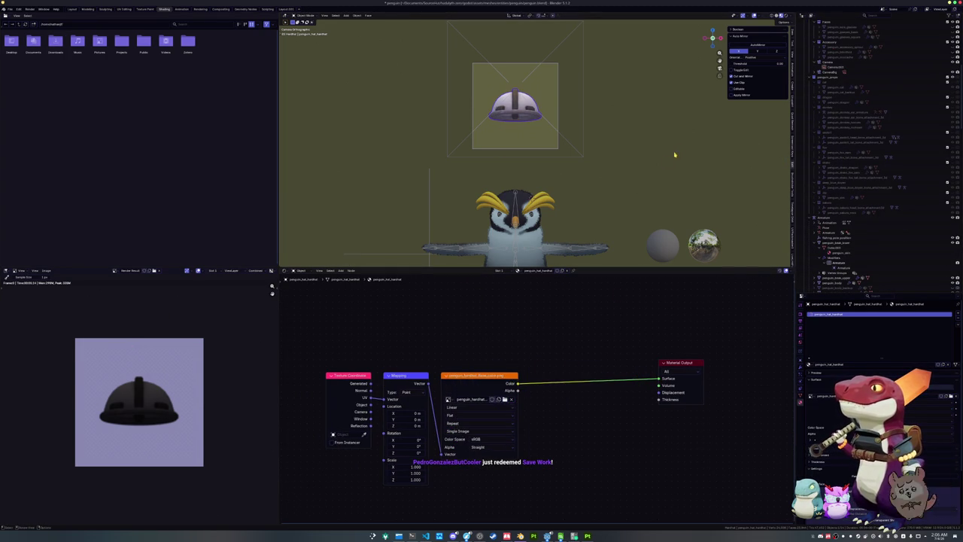
Step: Save the render as penguin_hat_hardhat.png and reset the hat back onto the penguin's head
{"action": "left_click", "coordinate": [46, 270]}
{"action": "left_click", "coordinate": [53, 316]}
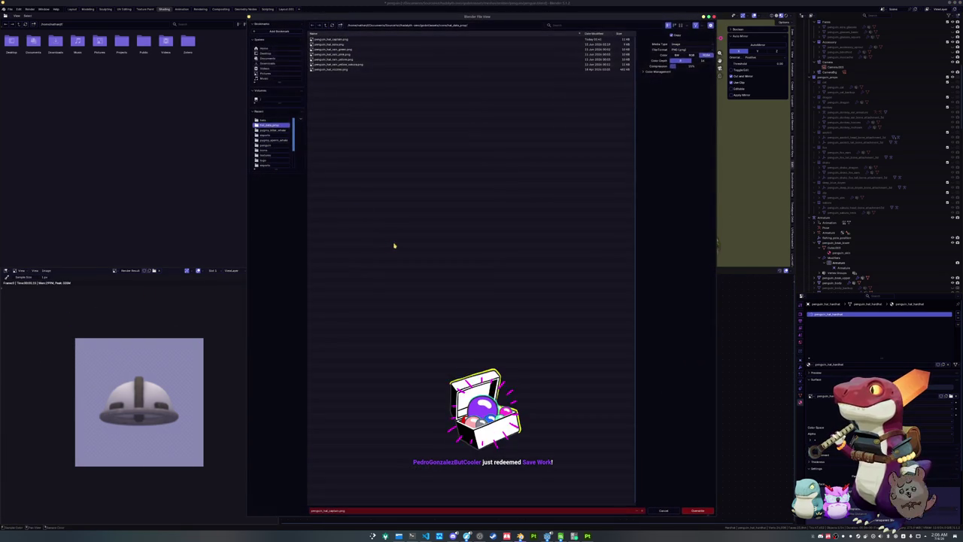
{"action": "left_click", "coordinate": [357, 510]}
{"action": "type", "text": "penguin_"}
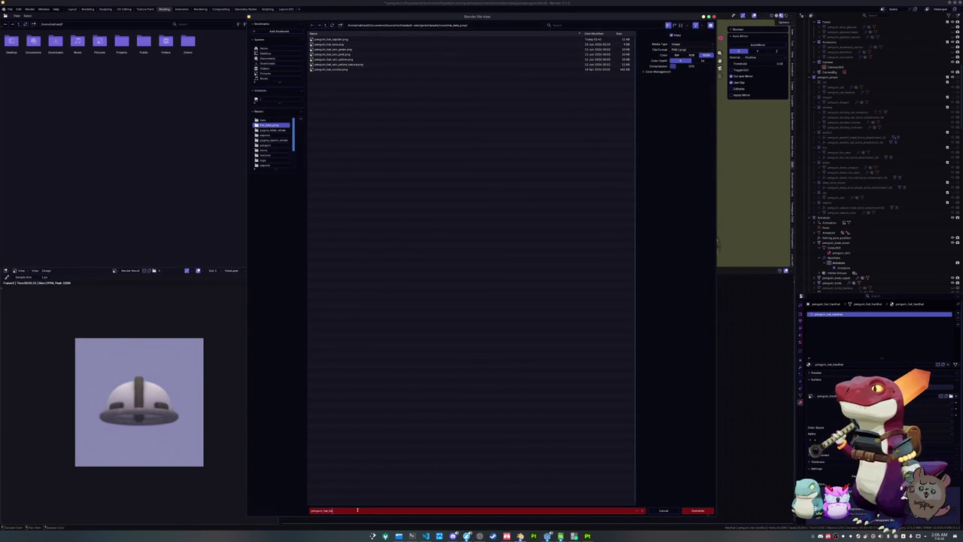
{"action": "key", "text": "Return"}
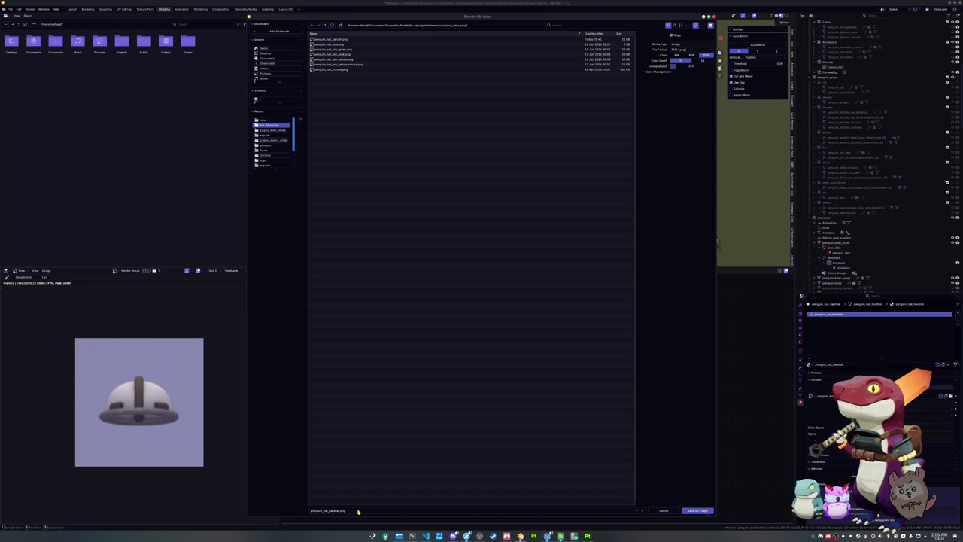
{"action": "key", "text": "Return"}
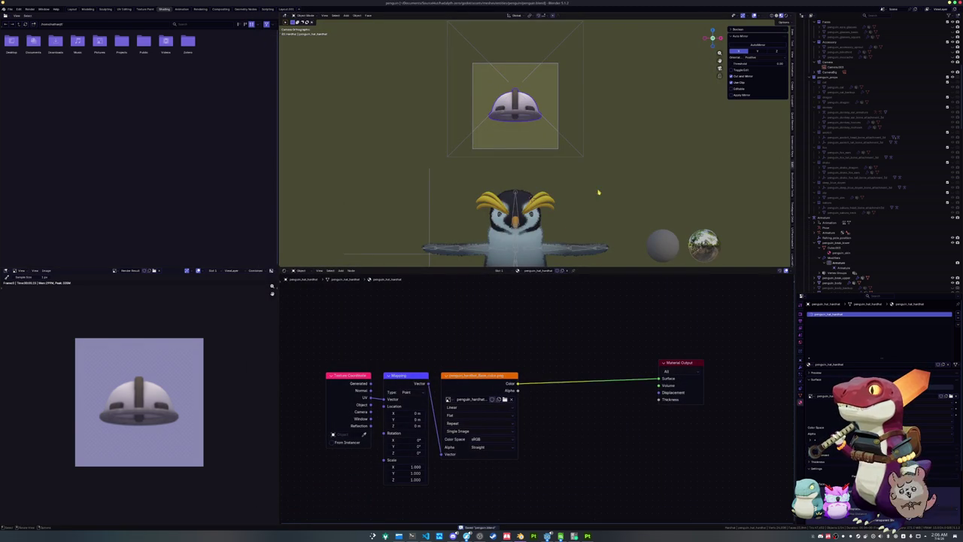
{"action": "key", "text": "alt+g"}
{"action": "key", "text": "KP_0"}
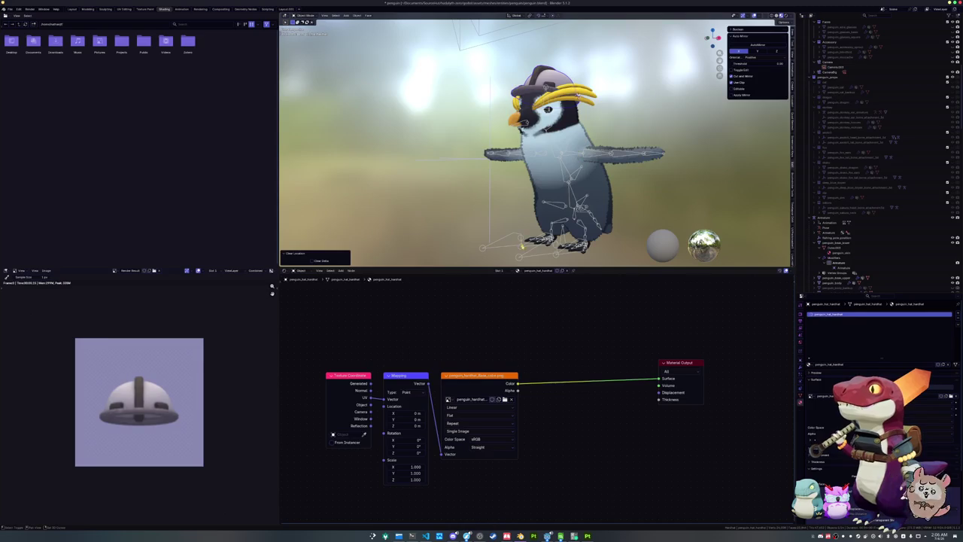
Step: Select the penguin's armature and orbit the view to look at the penguin from above
{"action": "left_click", "coordinate": [527, 256]}
{"action": "left_click_drag", "start_coordinate": [526, 256], "coordinate": [526, 216]}
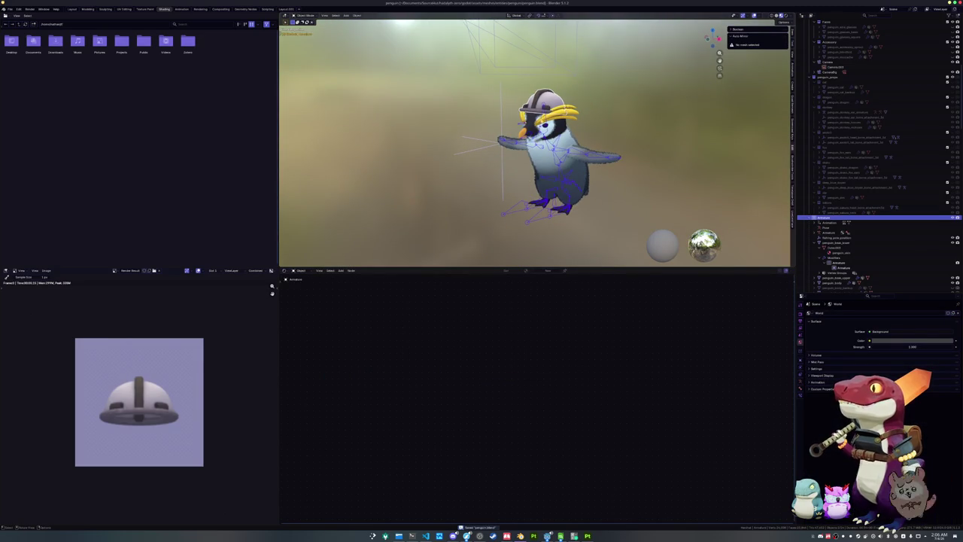
{"action": "left_click", "coordinate": [543, 110]}
{"action": "left_click", "coordinate": [517, 210]}
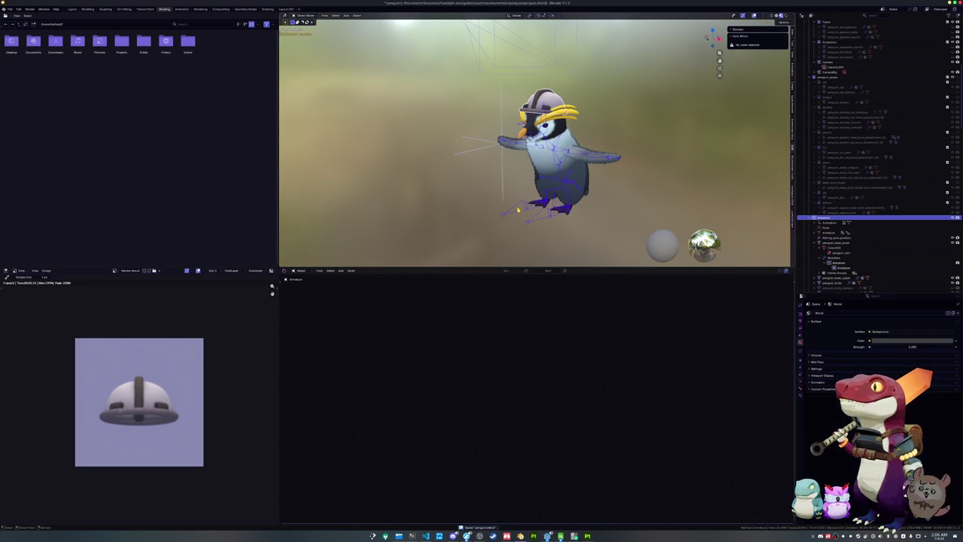
{"action": "left_click_drag", "start_coordinate": [519, 211], "coordinate": [414, 165]}
{"action": "left_click_drag", "start_coordinate": [292, 158], "coordinate": [311, 140]}
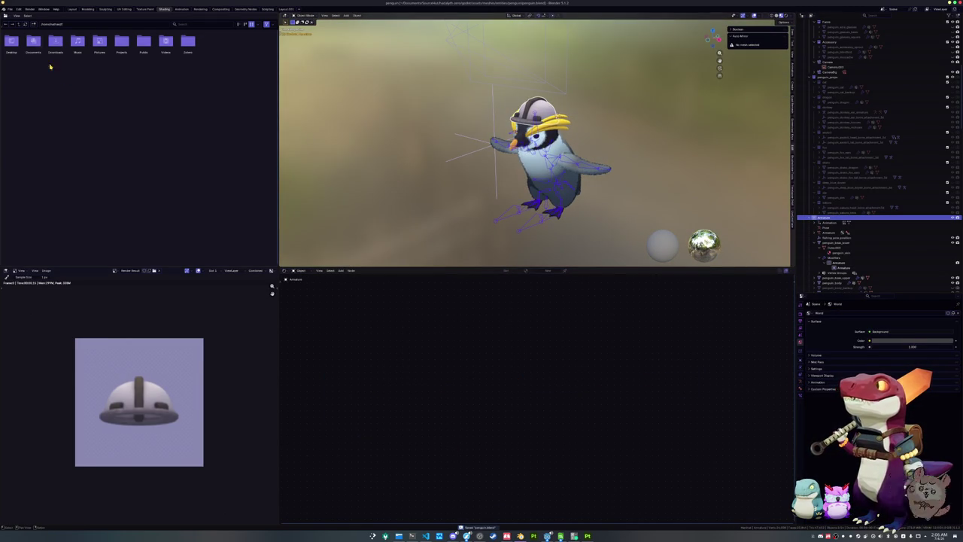
Step: Start a glTF 2.0 export with the file name penguin_hat_hardhat.glb
{"action": "left_click", "coordinate": [11, 9]}
{"action": "mouse_move", "coordinate": [21, 91]}
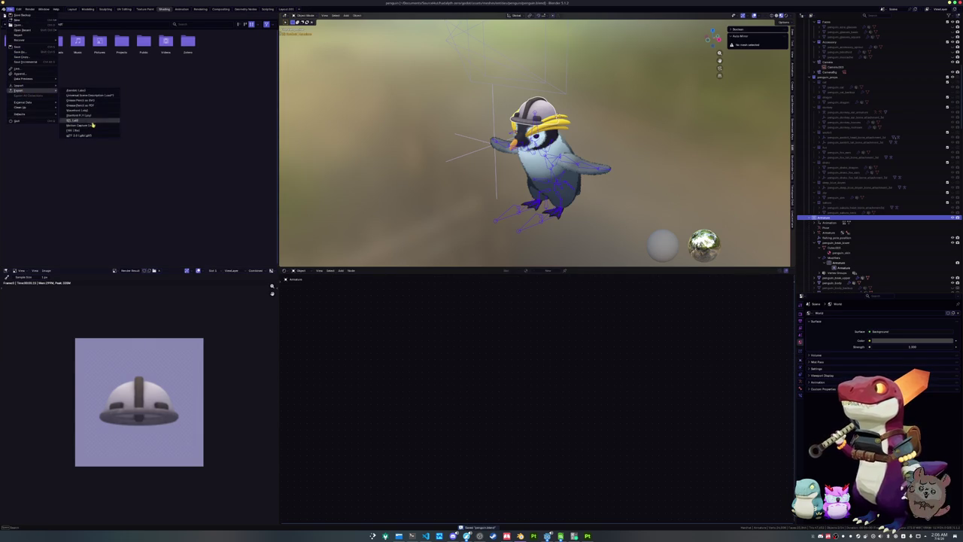
{"action": "left_click", "coordinate": [88, 138]}
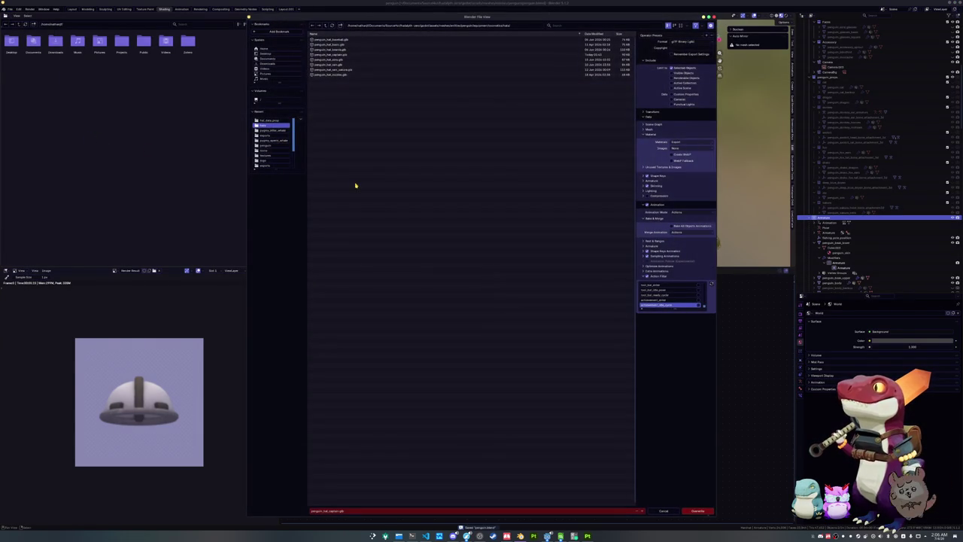
{"action": "left_click", "coordinate": [331, 511]}
{"action": "left_click", "coordinate": [331, 510]}
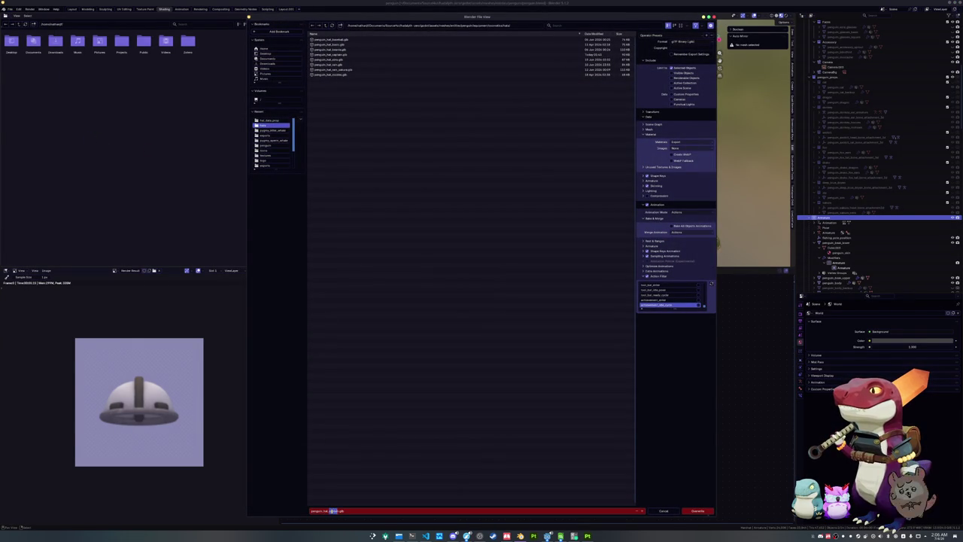
{"action": "type", "text": "helmet"}
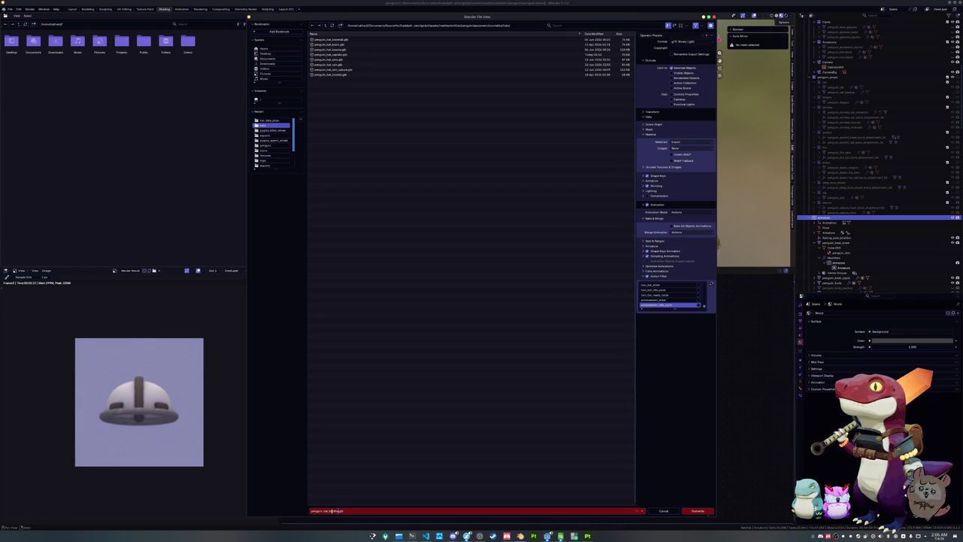
{"action": "key", "text": "Return"}
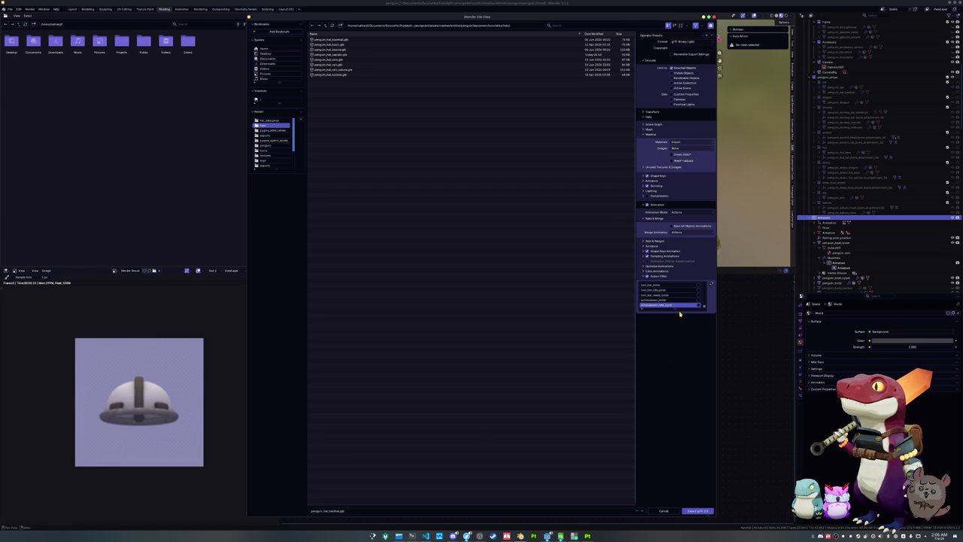
Step: Expand the Action Filter list and export the model to penguin_hat_hardhat.glb
{"action": "left_click_drag", "start_coordinate": [675, 307], "coordinate": [671, 432]}
{"action": "scroll", "coordinate": [673, 368], "scroll_direction": "up", "scroll_amount": 8}
{"action": "scroll", "coordinate": [673, 368], "scroll_direction": "up", "scroll_amount": 8}
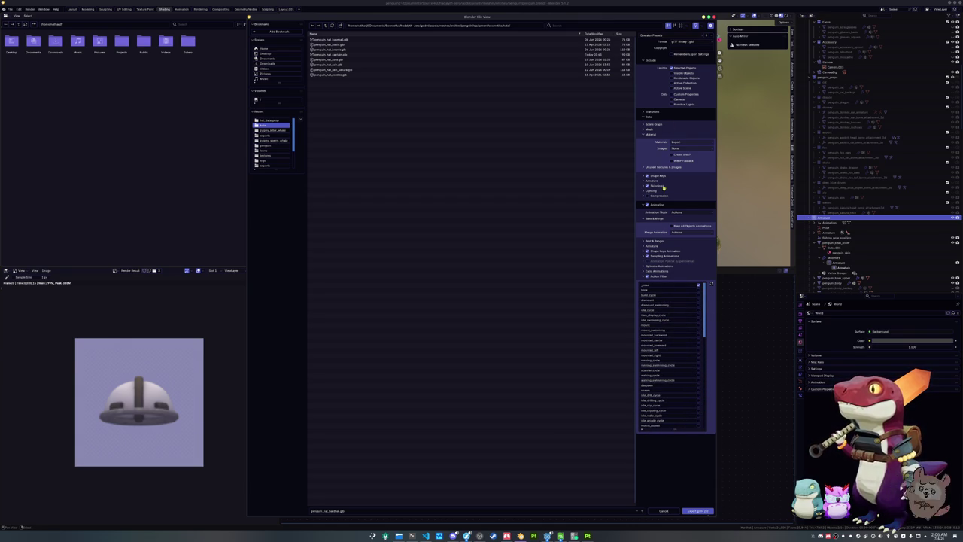
{"action": "left_click", "coordinate": [697, 511]}
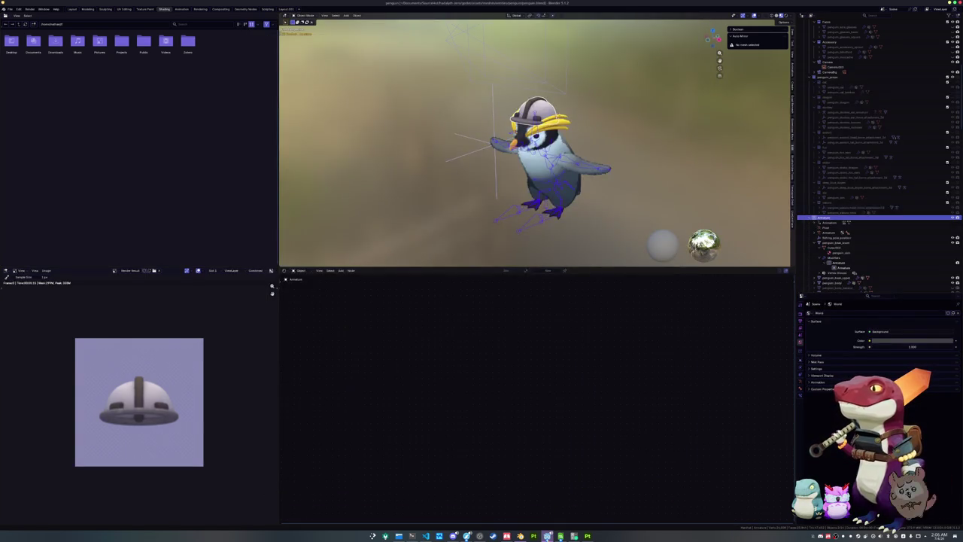
{"action": "key", "text": "alt+Tab"}
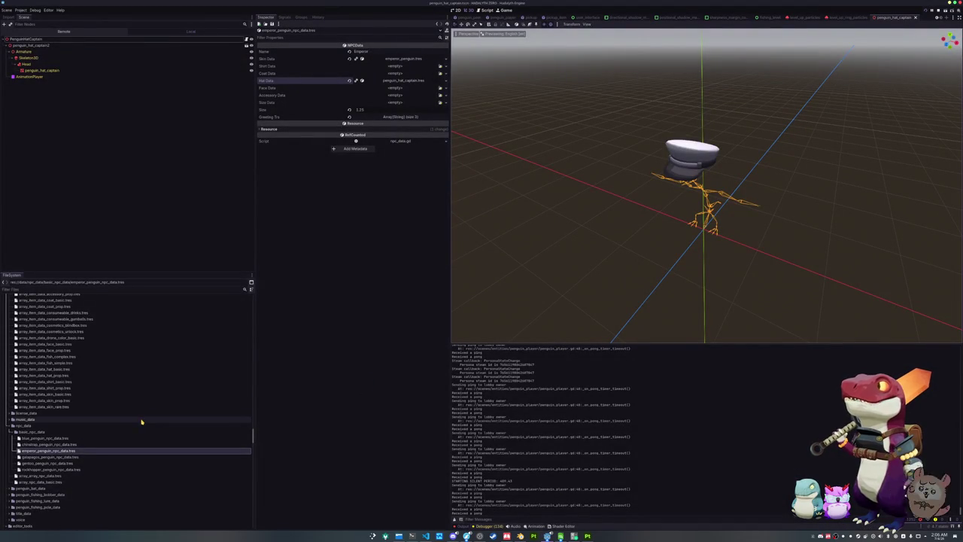
Step: Filter the FileSystem dock to 'hardhat' and inspect the icon, model and material files
{"action": "scroll", "coordinate": [140, 419], "scroll_direction": "up", "scroll_amount": 10}
{"action": "scroll", "coordinate": [88, 400], "scroll_direction": "down", "scroll_amount": 15}
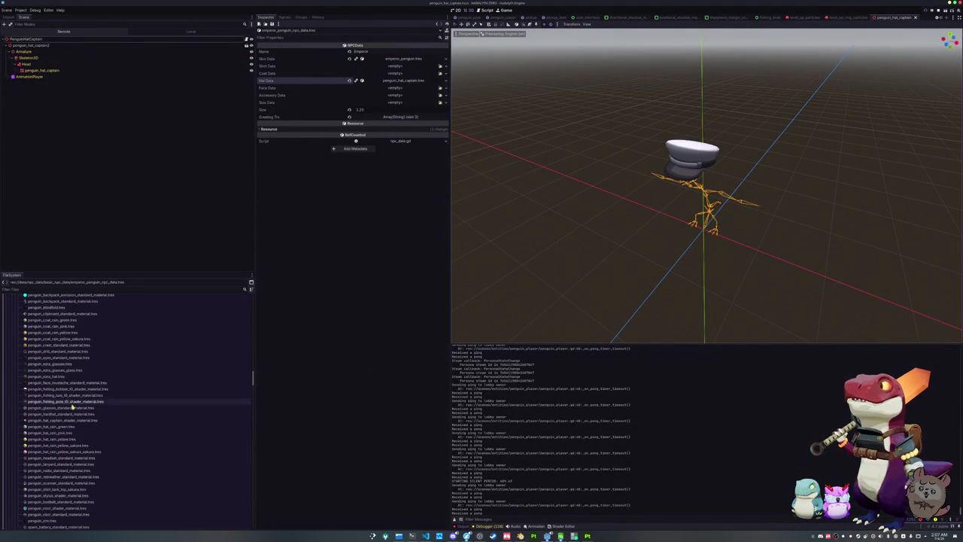
{"action": "scroll", "coordinate": [75, 404], "scroll_direction": "up", "scroll_amount": 10}
{"action": "scroll", "coordinate": [65, 406], "scroll_direction": "up", "scroll_amount": 15}
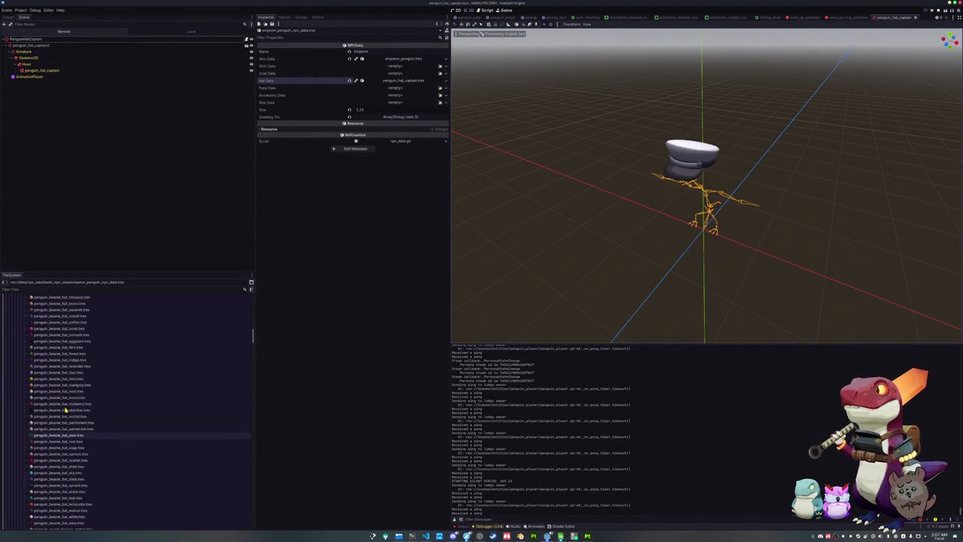
{"action": "left_click", "coordinate": [56, 290]}
{"action": "type", "text": "hardhat"}
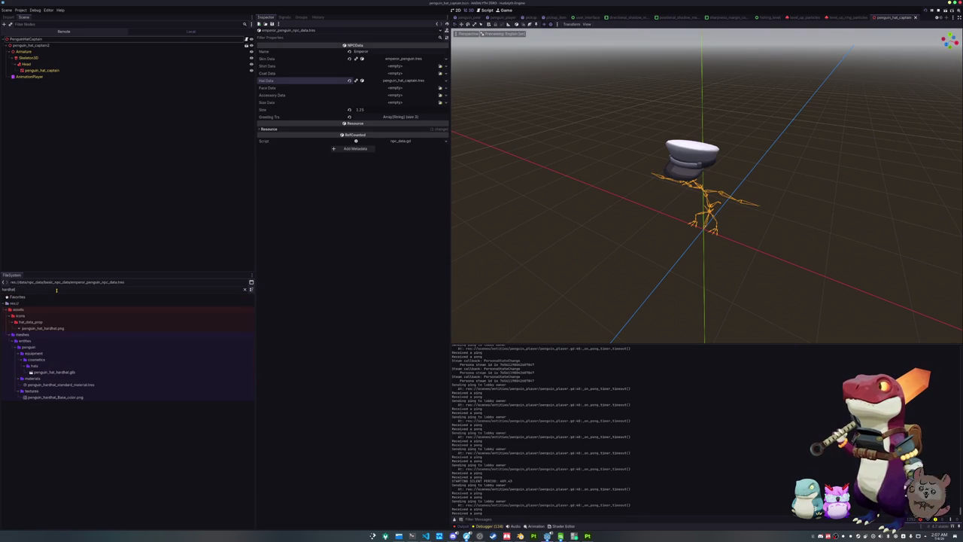
{"action": "left_click", "coordinate": [55, 329]}
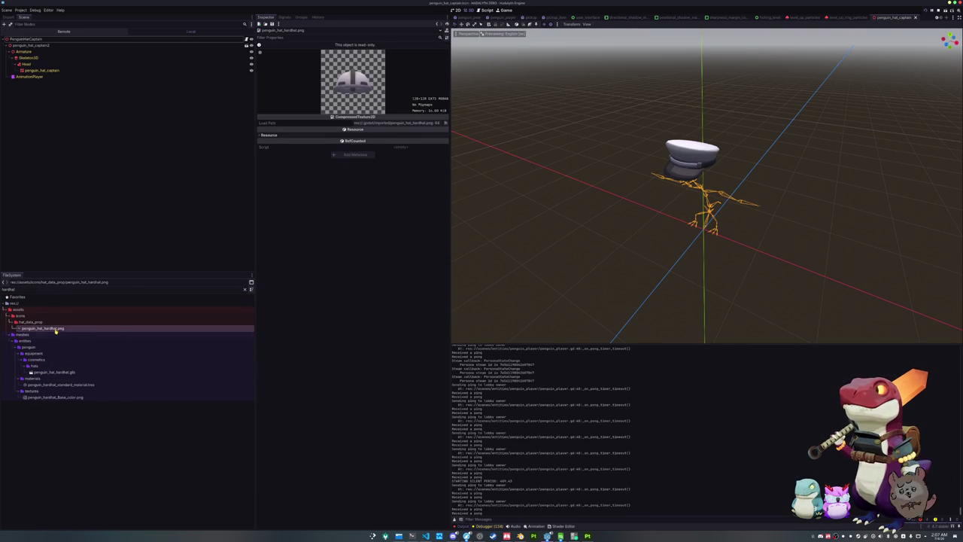
{"action": "left_click", "coordinate": [64, 372]}
{"action": "left_click", "coordinate": [92, 385]}
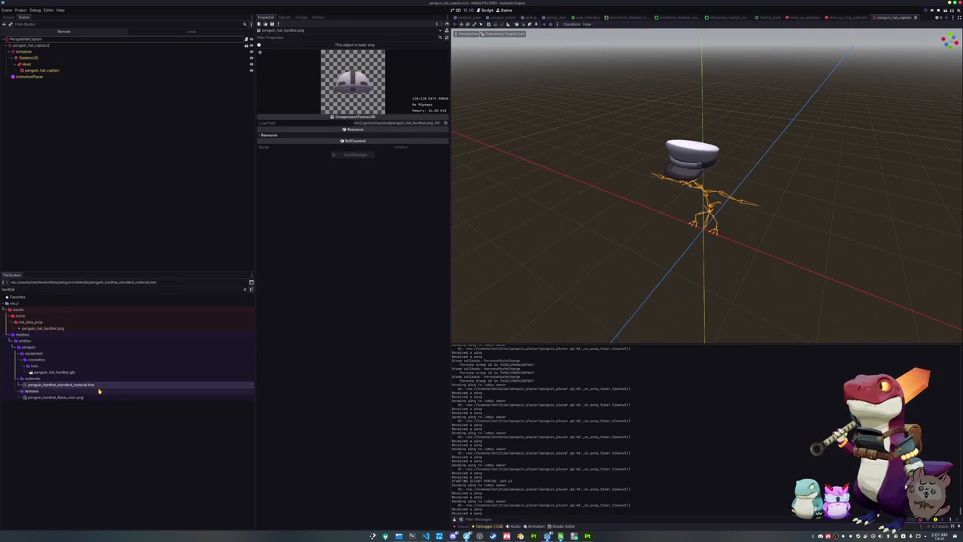
Step: Rename the hardhat material to penguin_hat_hardhat_shader_material.tres
{"action": "key", "text": "F2"}
{"action": "type", "text": "penguin_"}
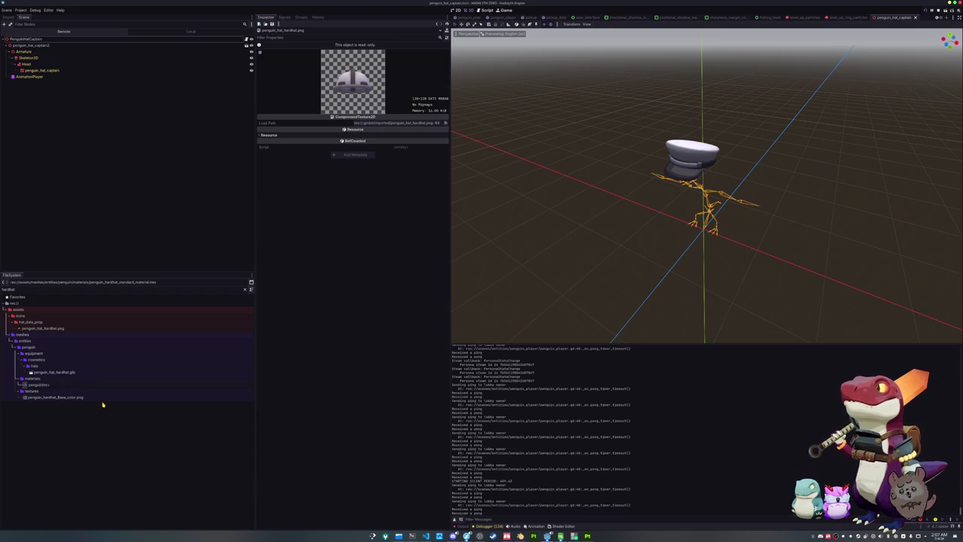
{"action": "type", "text": "hat_hardhat"}
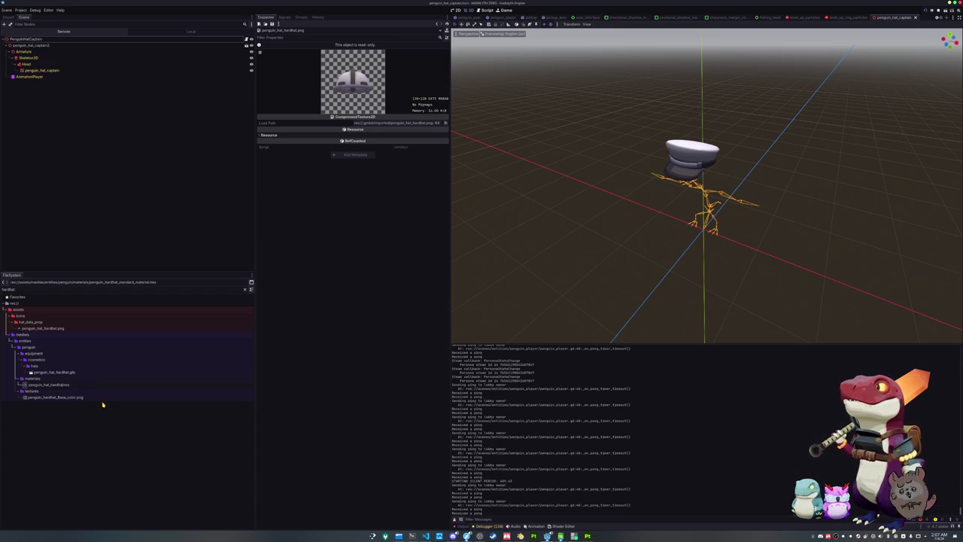
{"action": "type", "text": "_standard_material"}
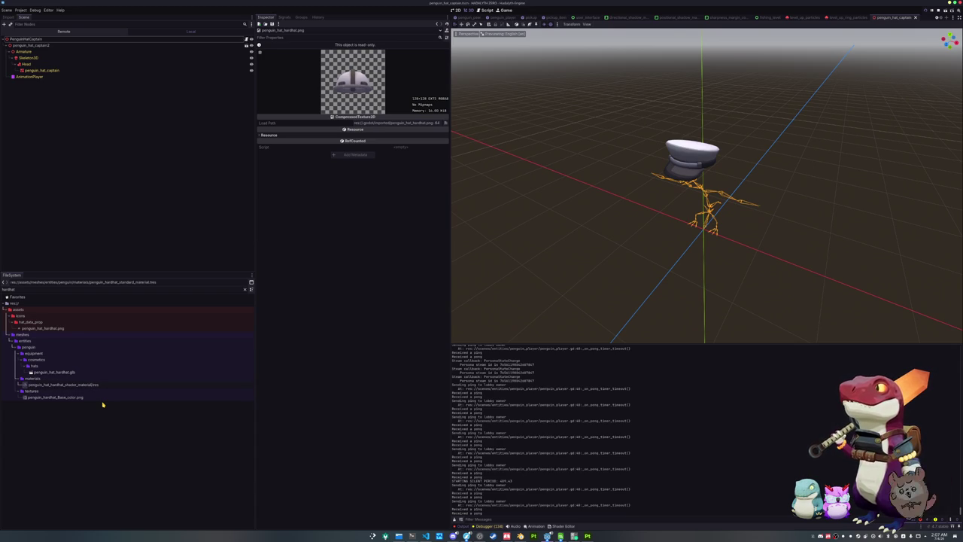
{"action": "key", "text": "Return"}
Step: Rename the hardhat texture to penguin_hat_hardhat_Base_color.png
{"action": "left_click", "coordinate": [95, 399]}
{"action": "key", "text": "F2"}
{"action": "type", "text": "penguin"}
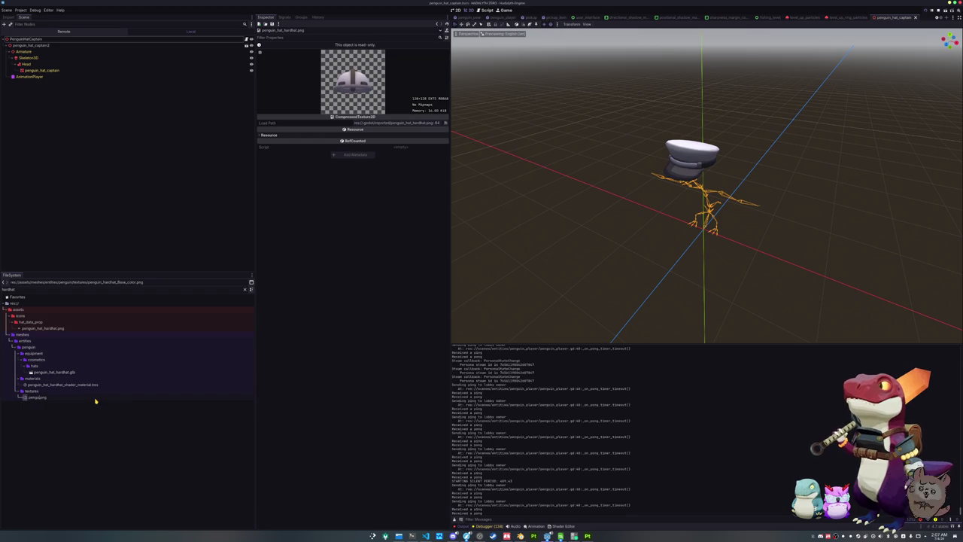
{"action": "type", "text": "_hat_hardhat_Bas"}
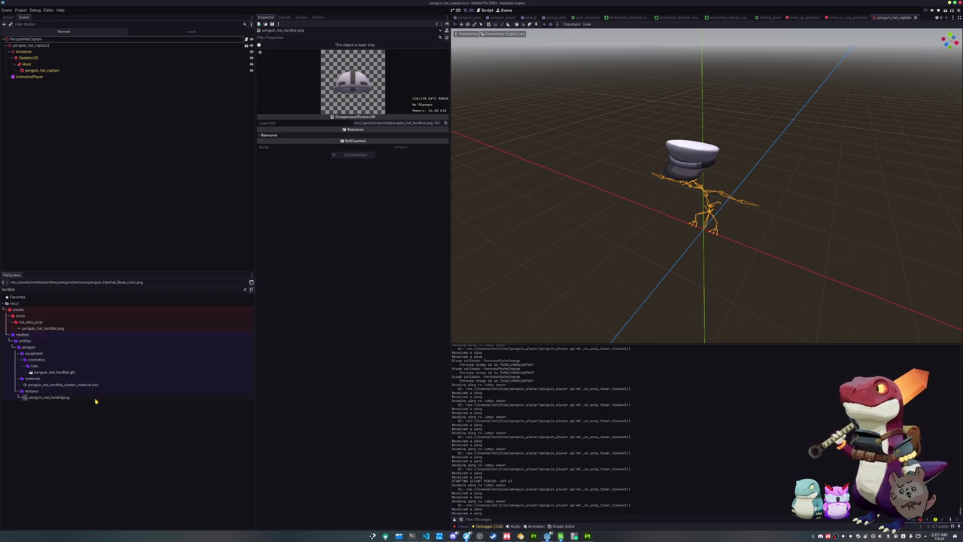
{"action": "type", "text": "eCo"}
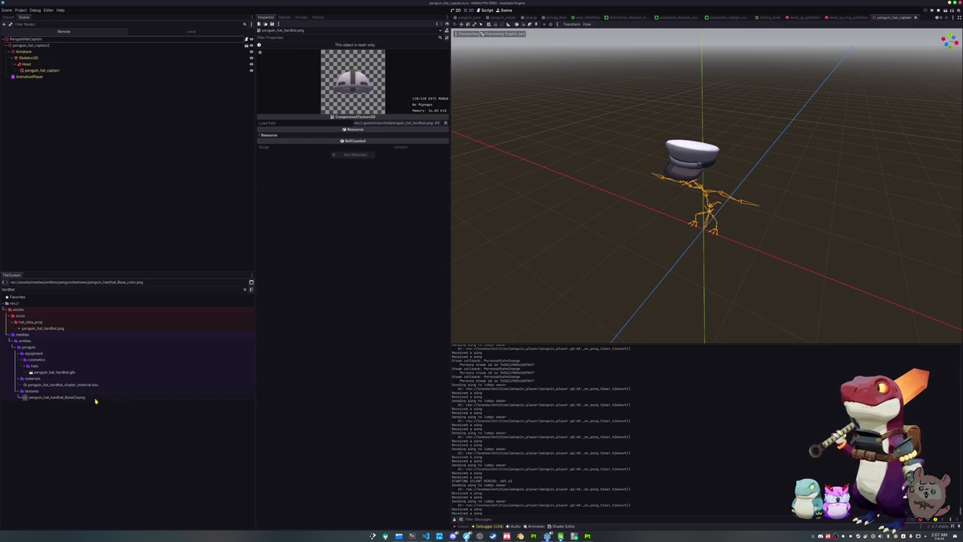
{"action": "type", "text": "_color"}
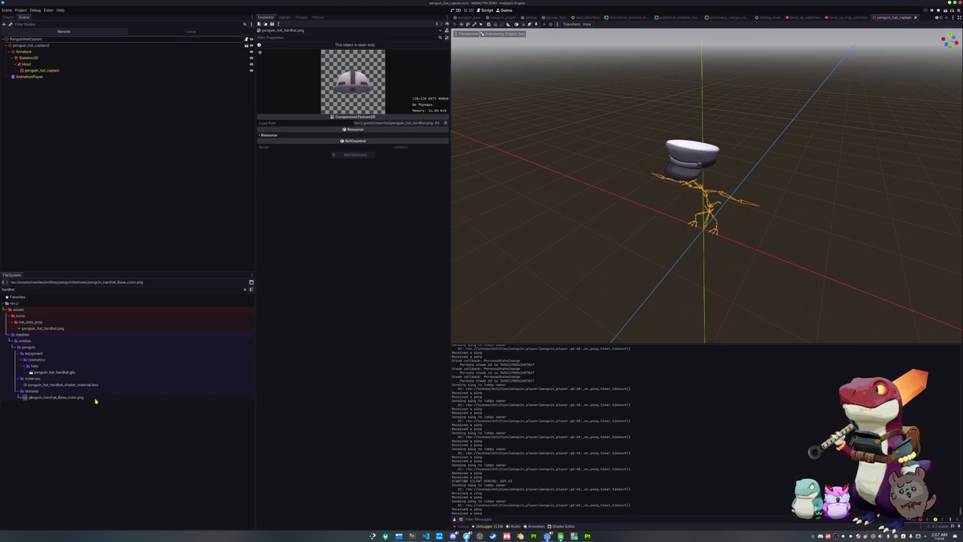
{"action": "key", "text": "Return"}
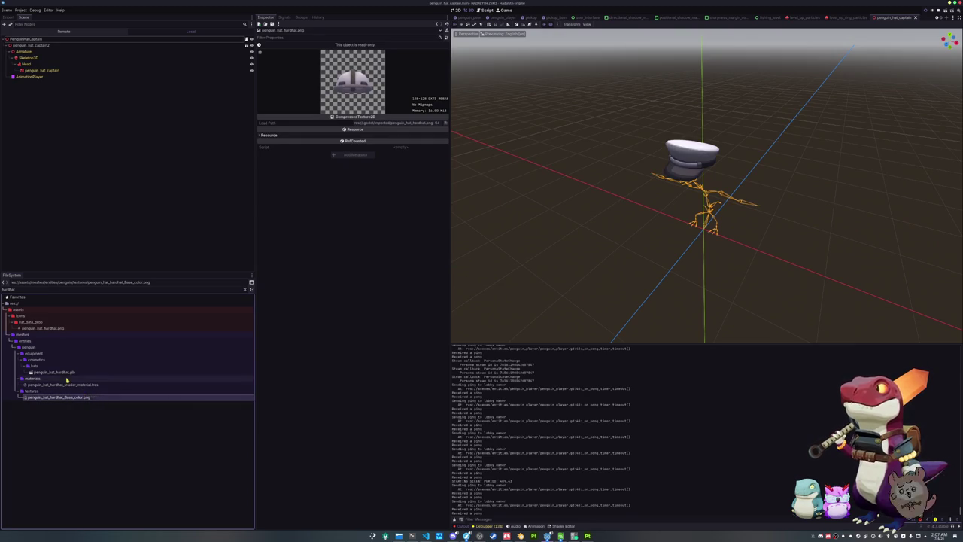
Step: Inspect the hardhat material's shading and albedo texture settings in the Inspector
{"action": "left_click", "coordinate": [66, 385]}
{"action": "left_click", "coordinate": [428, 81]}
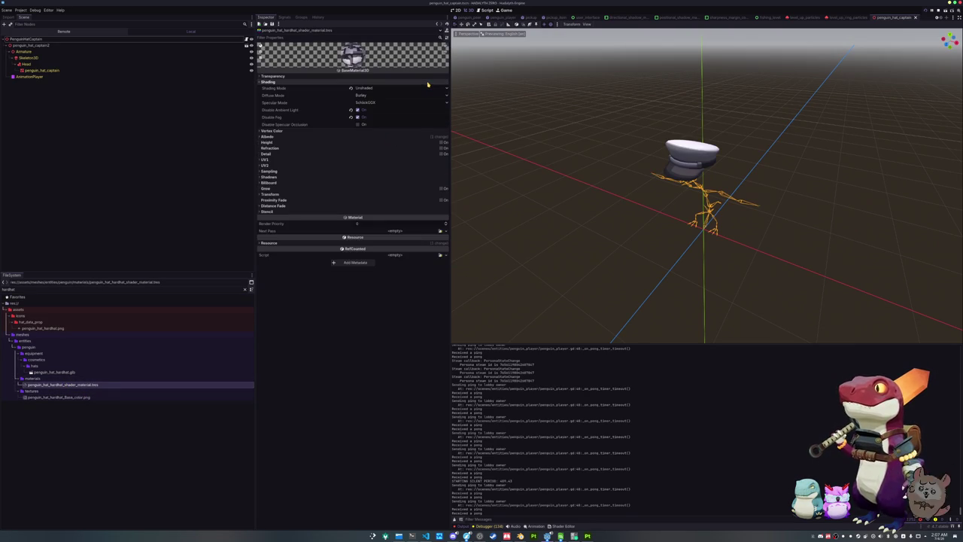
{"action": "left_click", "coordinate": [422, 137]}
{"action": "left_click", "coordinate": [404, 155]}
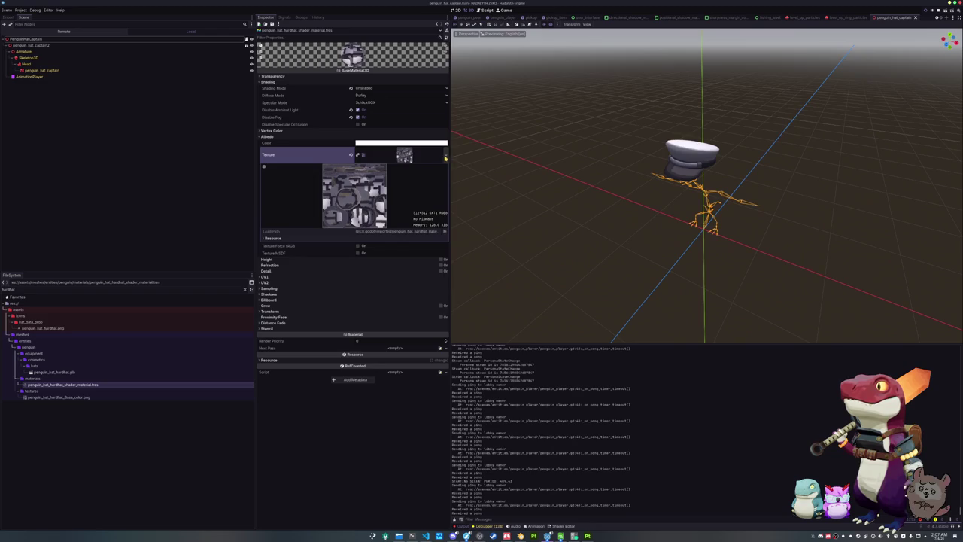
{"action": "left_click", "coordinate": [445, 155]}
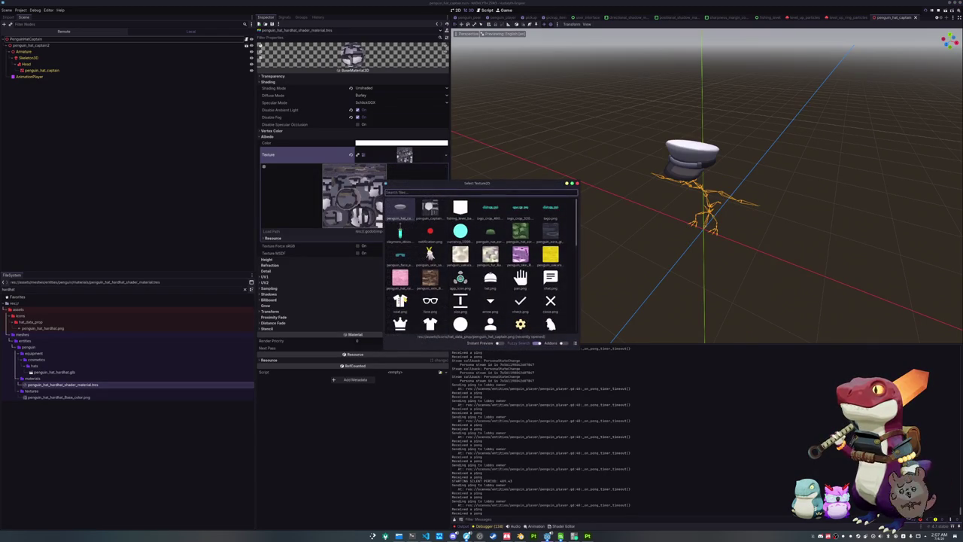
{"action": "key", "text": "Escape"}
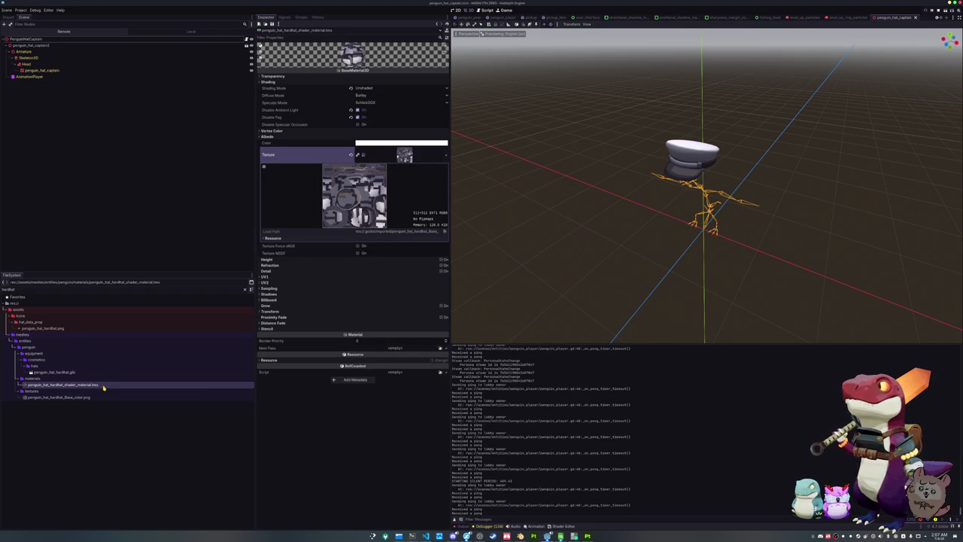
Step: Convert the hardhat material to a ShaderMaterial and load the cell shader into it
{"action": "right_click", "coordinate": [104, 388]}
{"action": "left_click", "coordinate": [132, 472]}
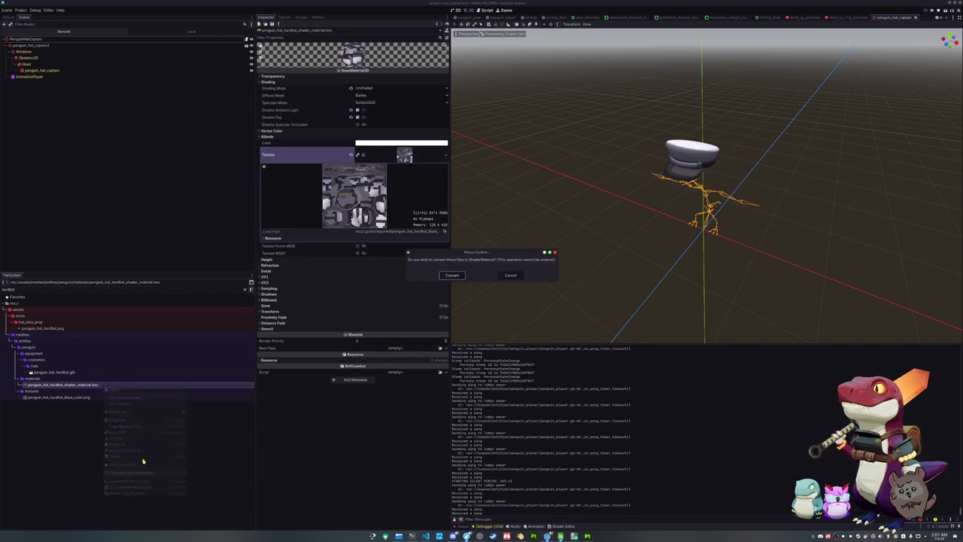
{"action": "left_click", "coordinate": [451, 276]}
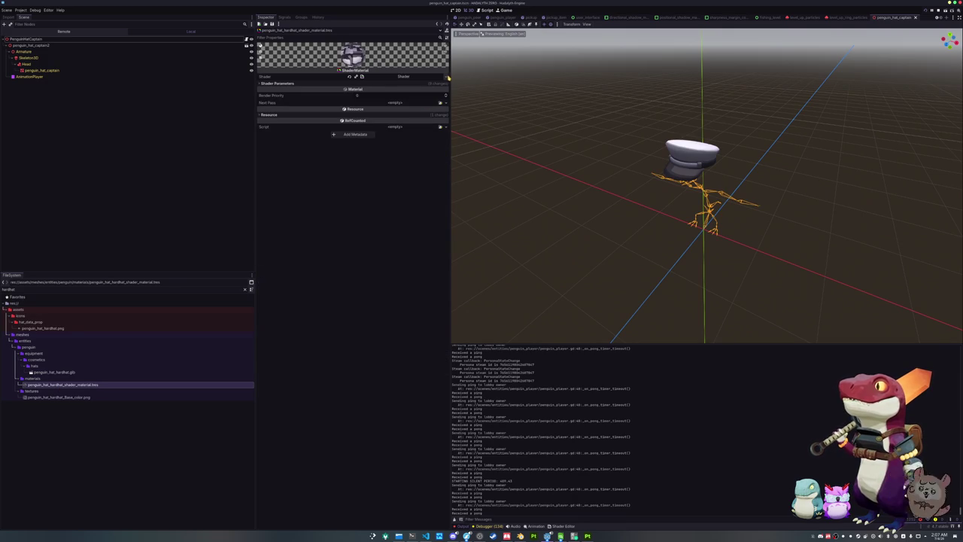
{"action": "left_click", "coordinate": [443, 76]}
{"action": "left_click", "coordinate": [429, 91]}
{"action": "type", "text": "cell"}
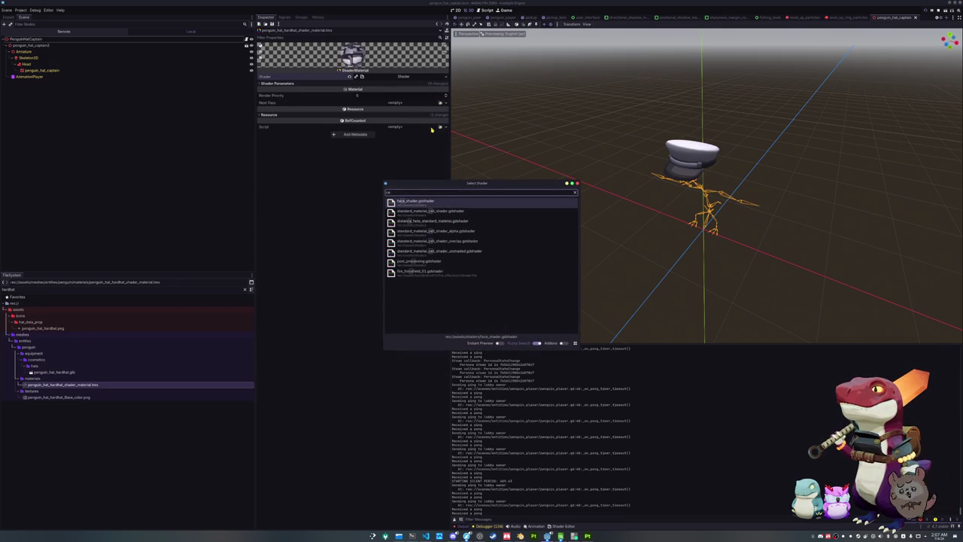
{"action": "double_click", "coordinate": [453, 206]}
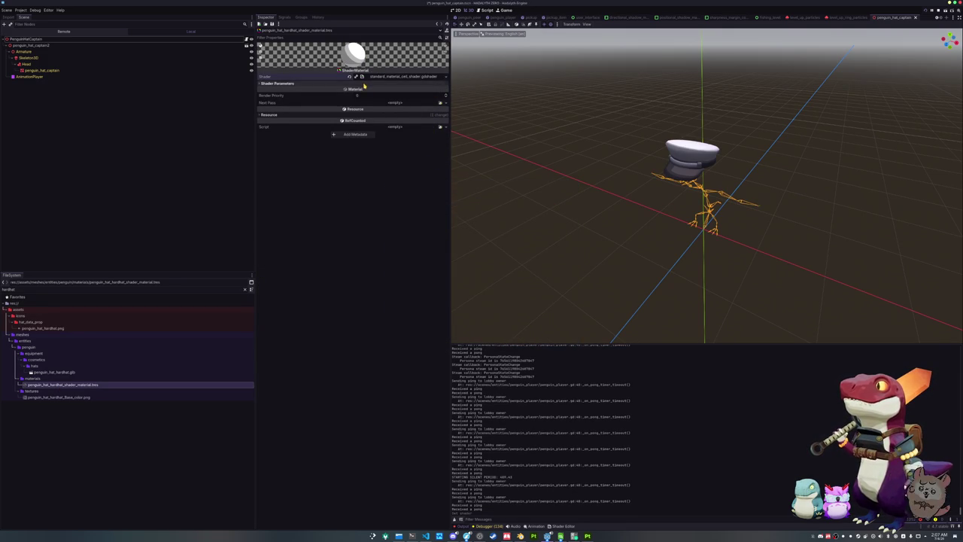
Step: Set the Albedo Texture parameter to the hardhat Base_color image
{"action": "left_click", "coordinate": [440, 90]}
{"action": "type", "text": "hardhat"}
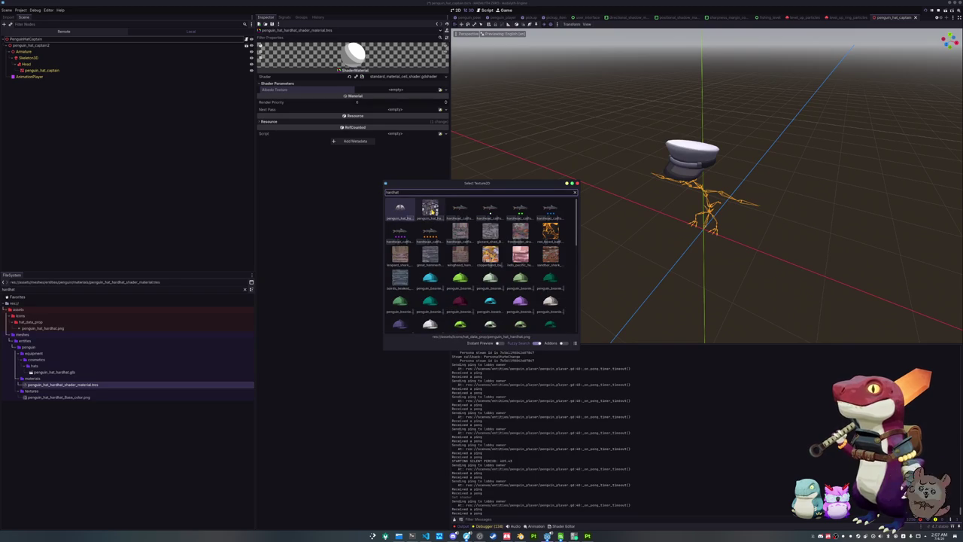
{"action": "left_click", "coordinate": [430, 209]}
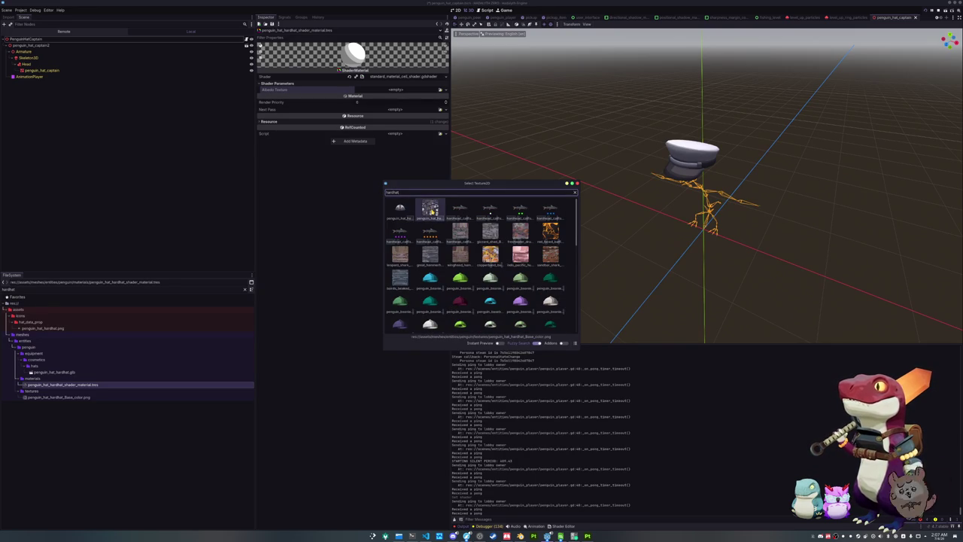
{"action": "double_click", "coordinate": [430, 210]}
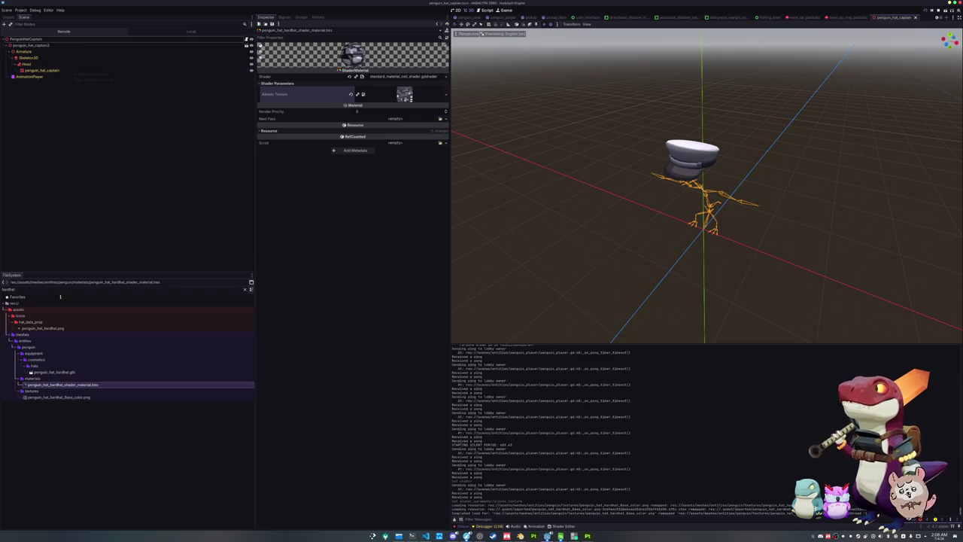
Step: Clear the FileSystem filter and select the empty key cell below Captain's Hat in the translations sheet
{"action": "left_click", "coordinate": [85, 399]}
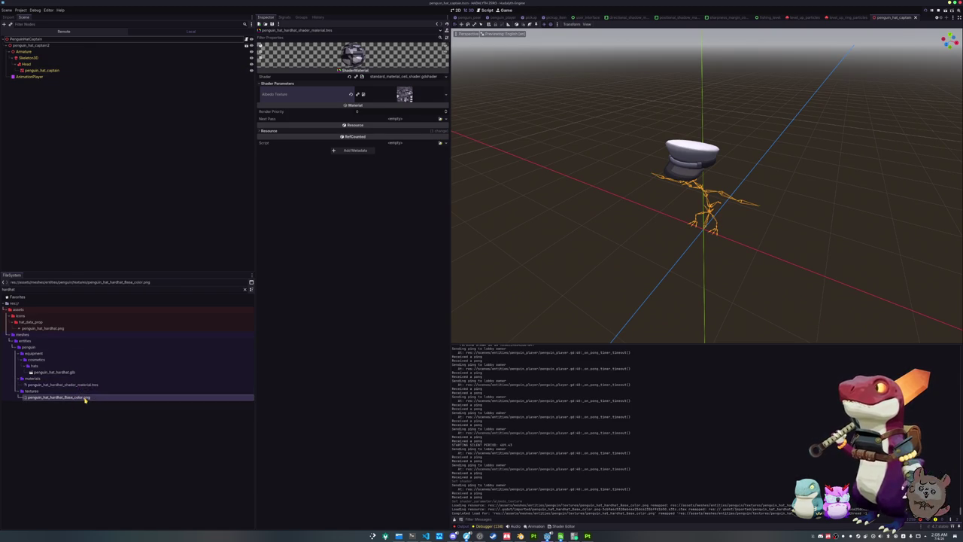
{"action": "left_click", "coordinate": [246, 290]}
{"action": "scroll", "coordinate": [113, 410], "scroll_direction": "down", "scroll_amount": 10}
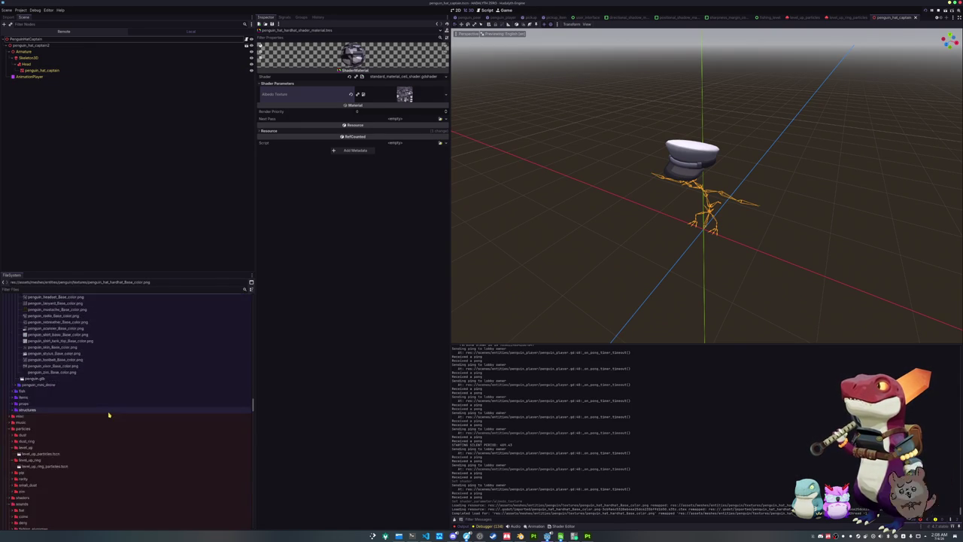
{"action": "scroll", "coordinate": [85, 437], "scroll_direction": "down", "scroll_amount": 10}
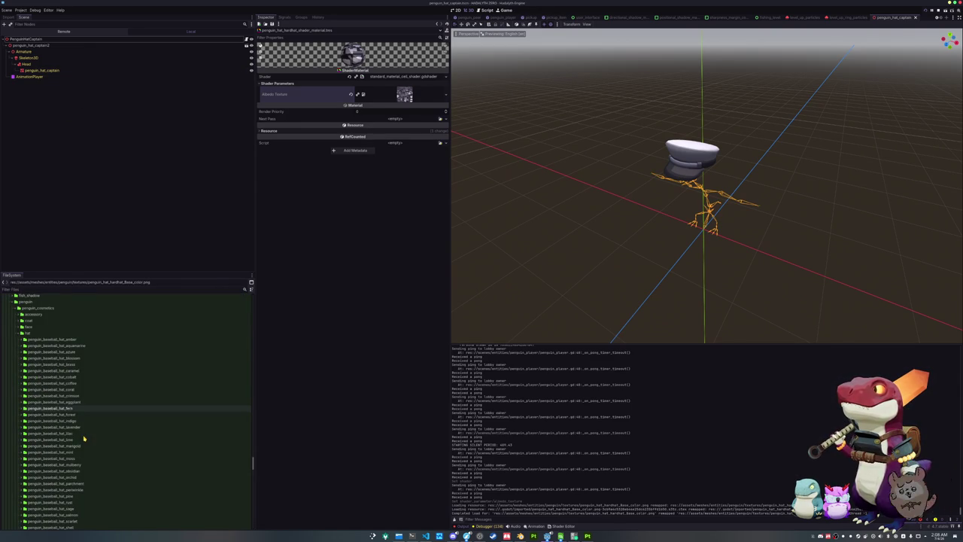
{"action": "scroll", "coordinate": [84, 438], "scroll_direction": "down", "scroll_amount": 15}
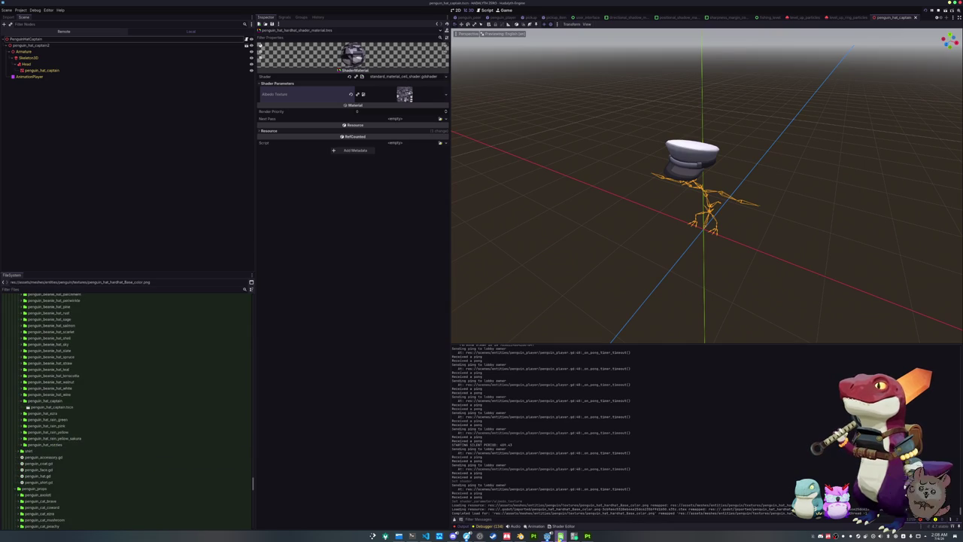
{"action": "left_click", "coordinate": [560, 536]}
{"action": "left_click", "coordinate": [271, 102]}
Step: Enter key #PROP_HAT_HARDHAT in A11 with the translation Hardhat in B11
{"action": "type", "text": "PROP_HAT_HARDHAT"}
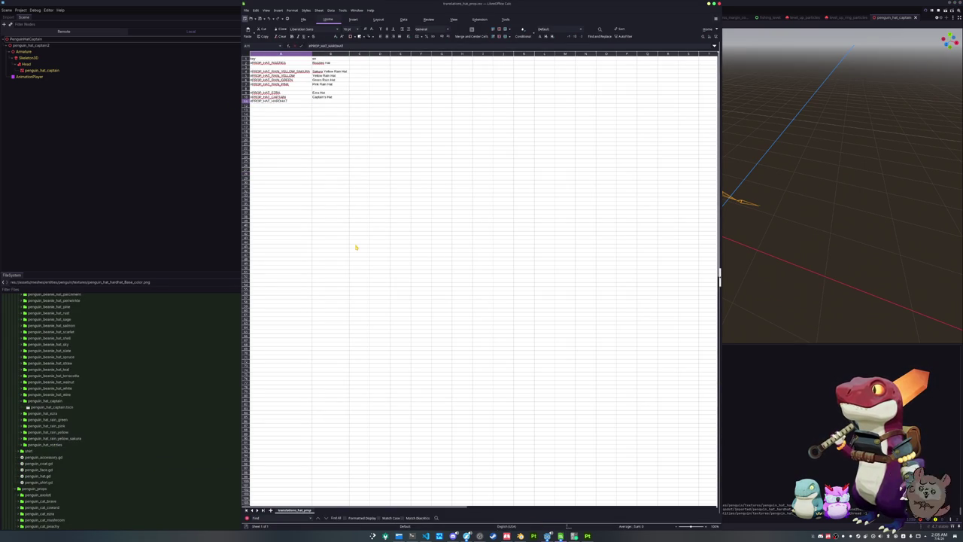
{"action": "key", "text": "Tab"}
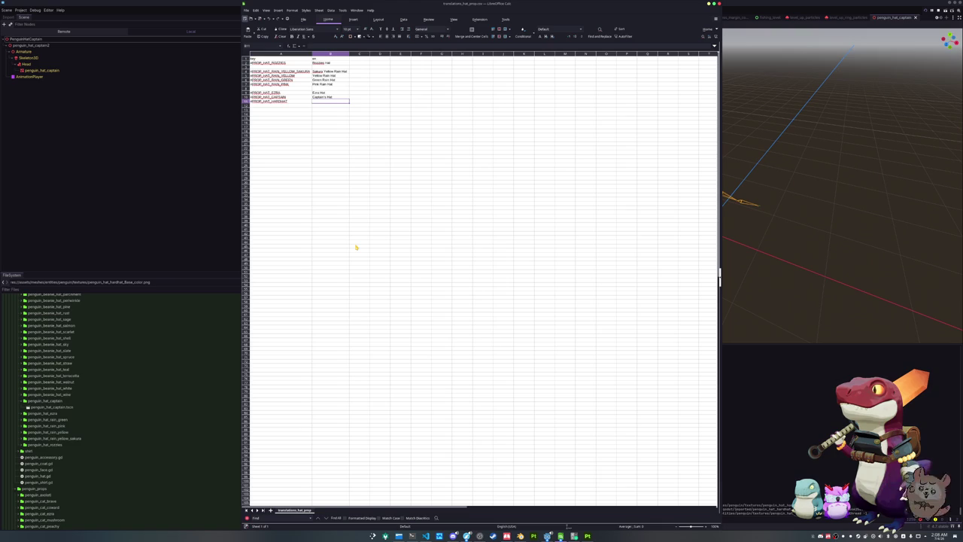
{"action": "type", "text": "Hardhat"}
{"action": "key", "text": "Return"}
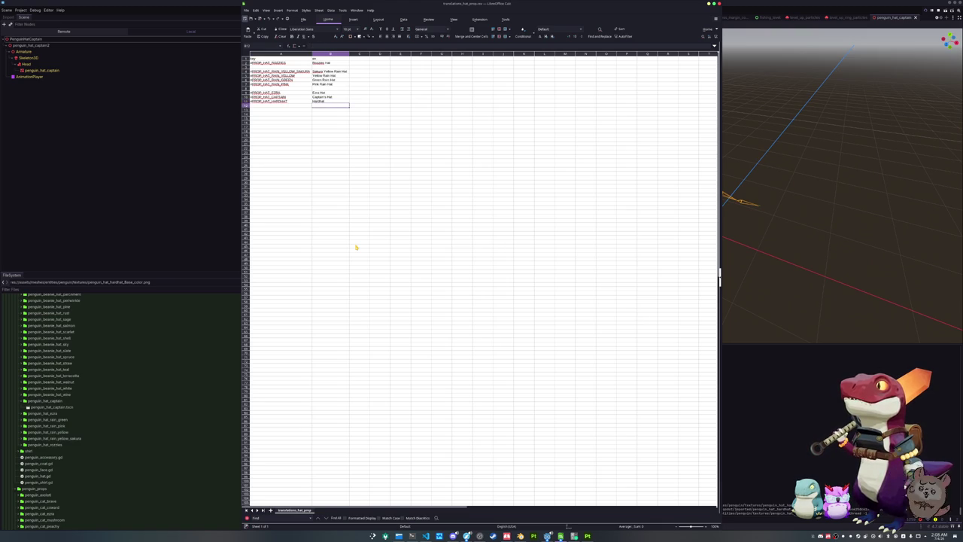
{"action": "key", "text": "Up"}
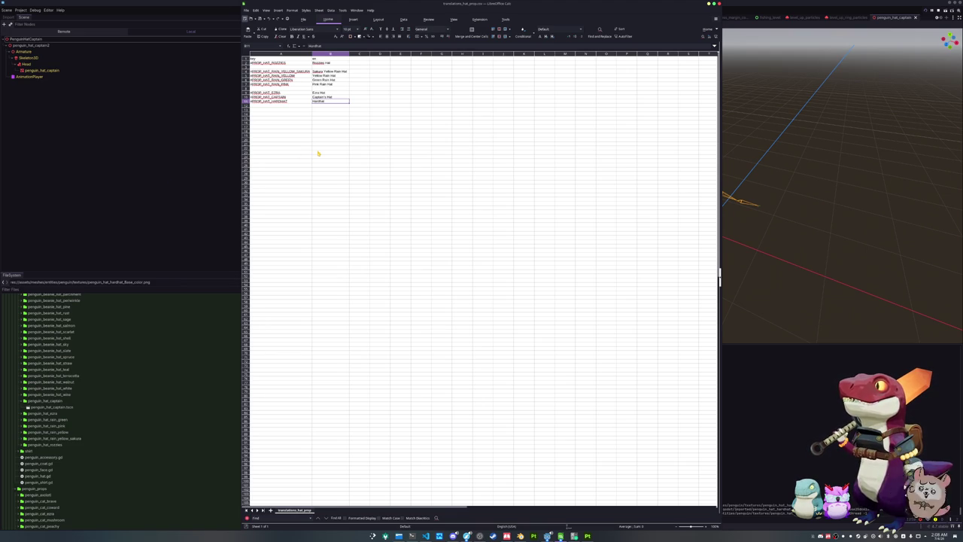
{"action": "left_click", "coordinate": [204, 201]}
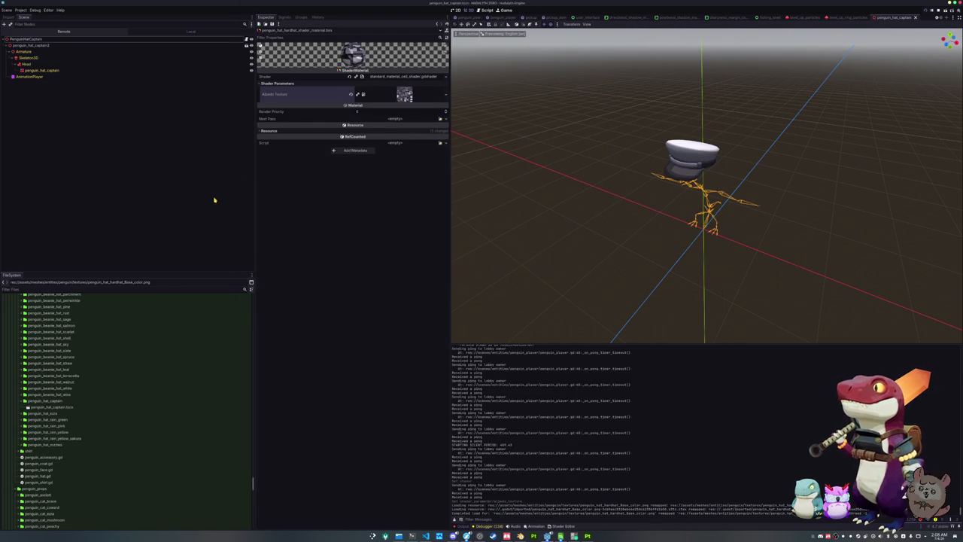
Step: Duplicate the penguin_hat_captain folder as penguin_hat_hardhat
{"action": "left_click", "coordinate": [92, 402]}
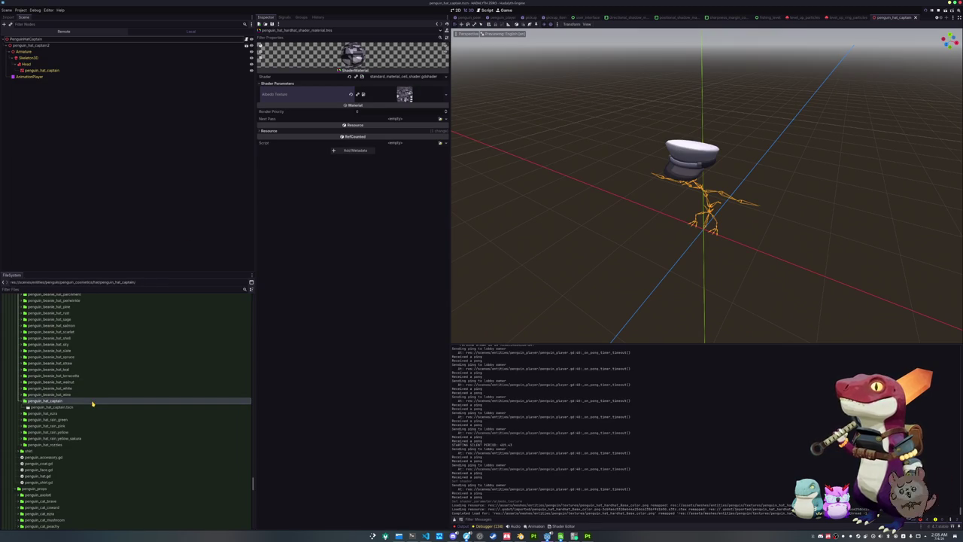
{"action": "key", "text": "ctrl+d"}
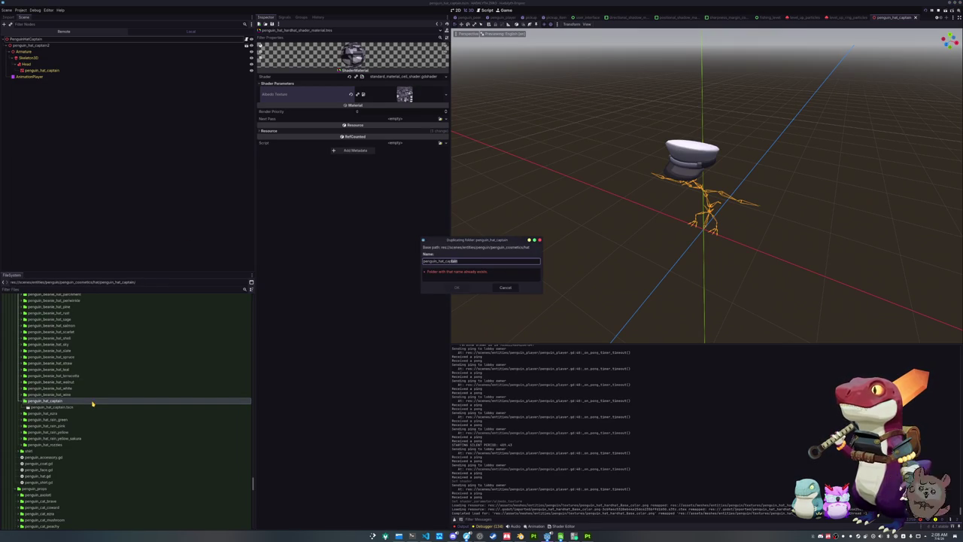
{"action": "type", "text": "hardha"}
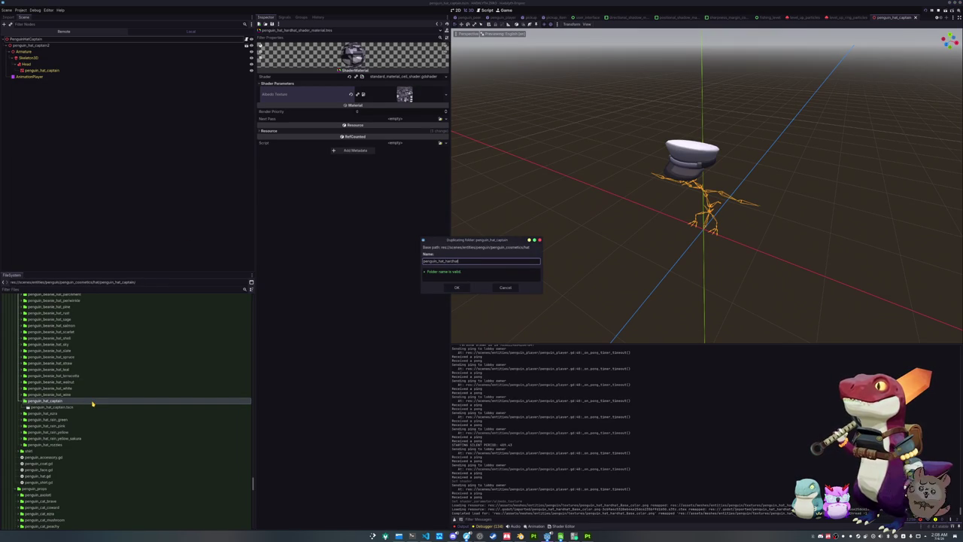
{"action": "key", "text": "Return"}
Step: Rename the copied scene to penguin_hat_hardhat.tscn, open it, and delete the leftover captain hat node
{"action": "left_click", "coordinate": [78, 419]}
{"action": "left_click", "coordinate": [78, 426]}
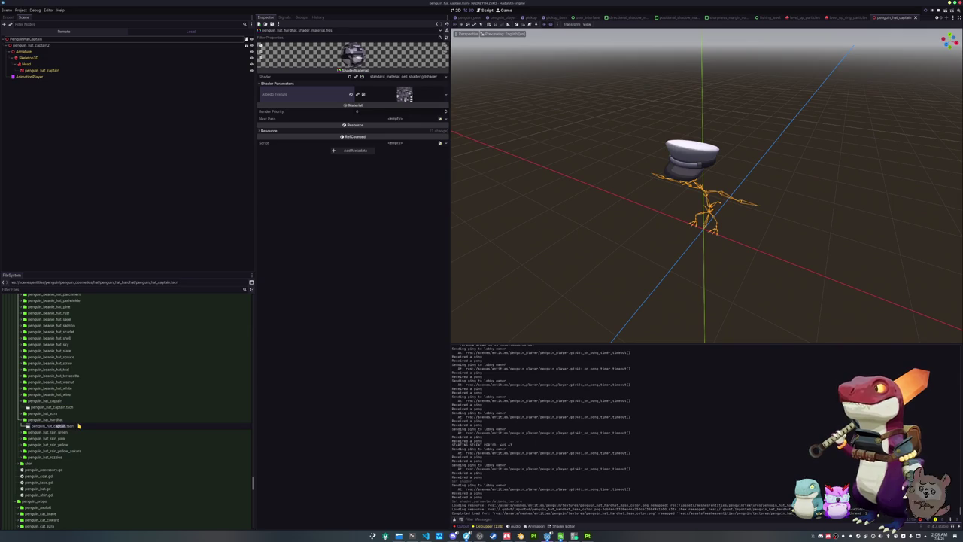
{"action": "key", "text": "Return"}
{"action": "double_click", "coordinate": [78, 426]}
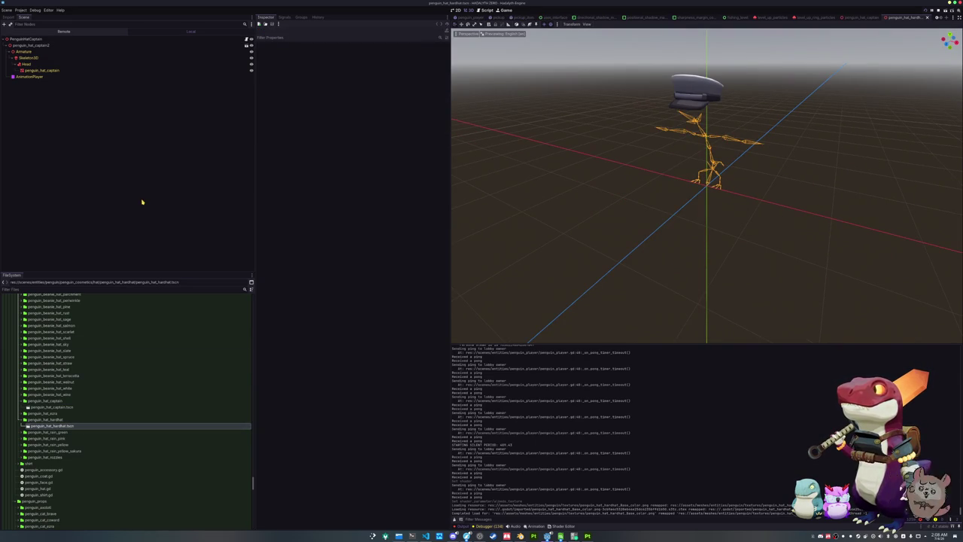
{"action": "key", "text": "Delete"}
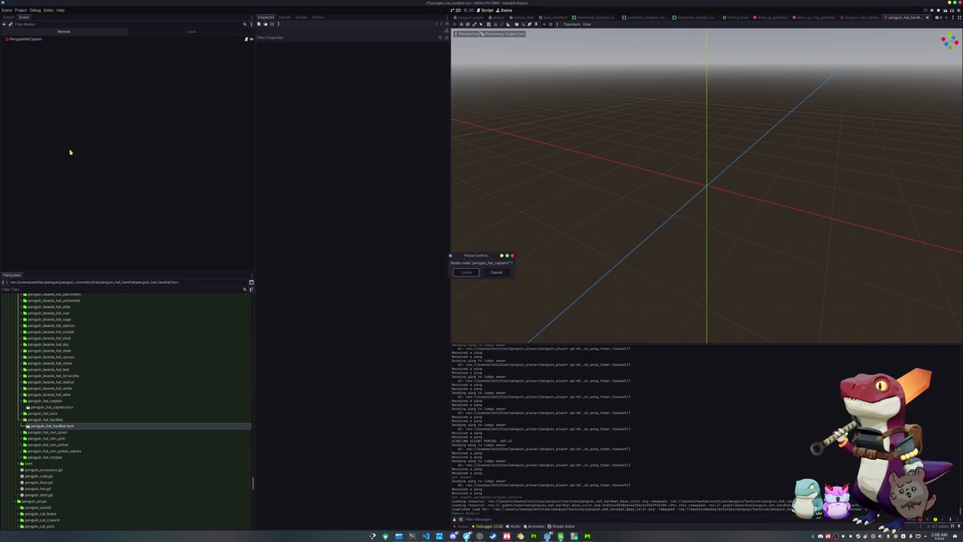
Step: Find penguin_hat_hardhat.glb in the FileSystem and instance it under the PenguinHatCaptain root node
{"action": "key", "text": "ctrl+s"}
{"action": "scroll", "coordinate": [85, 381], "scroll_direction": "down", "scroll_amount": 10}
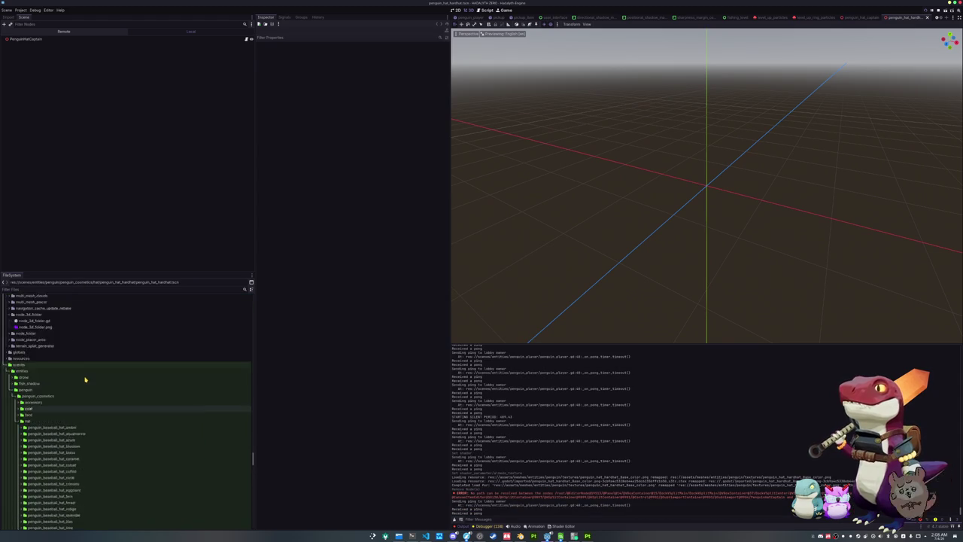
{"action": "scroll", "coordinate": [86, 380], "scroll_direction": "down", "scroll_amount": 10}
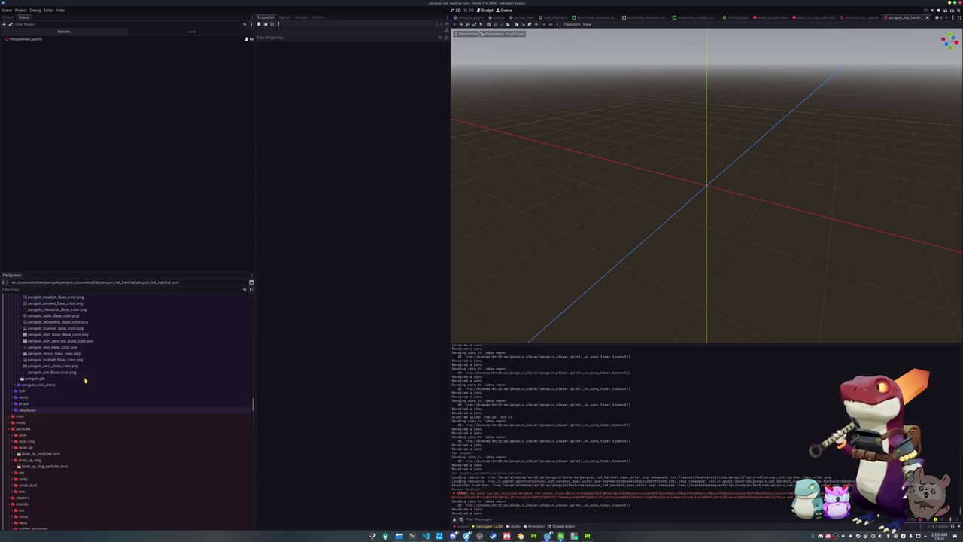
{"action": "scroll", "coordinate": [66, 402], "scroll_direction": "down", "scroll_amount": 15}
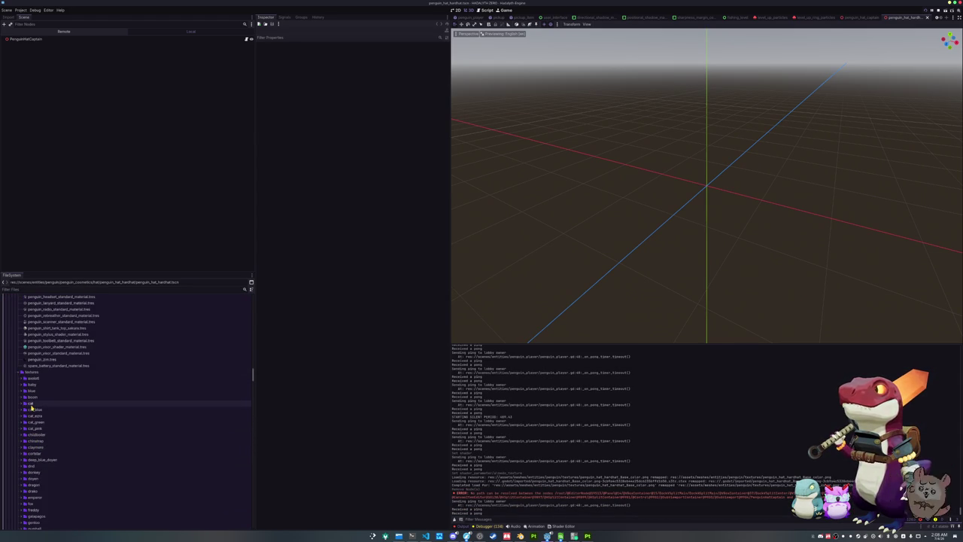
{"action": "scroll", "coordinate": [32, 407], "scroll_direction": "down", "scroll_amount": 10}
{"action": "scroll", "coordinate": [33, 410], "scroll_direction": "up", "scroll_amount": 5}
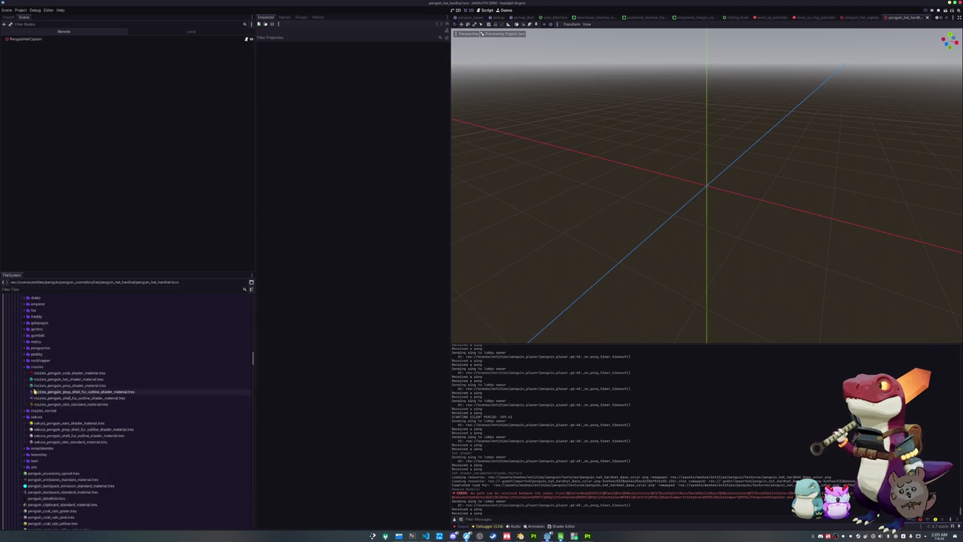
{"action": "scroll", "coordinate": [33, 423], "scroll_direction": "up", "scroll_amount": 8}
{"action": "scroll", "coordinate": [33, 414], "scroll_direction": "down", "scroll_amount": 3}
{"action": "scroll", "coordinate": [33, 414], "scroll_direction": "down", "scroll_amount": 10}
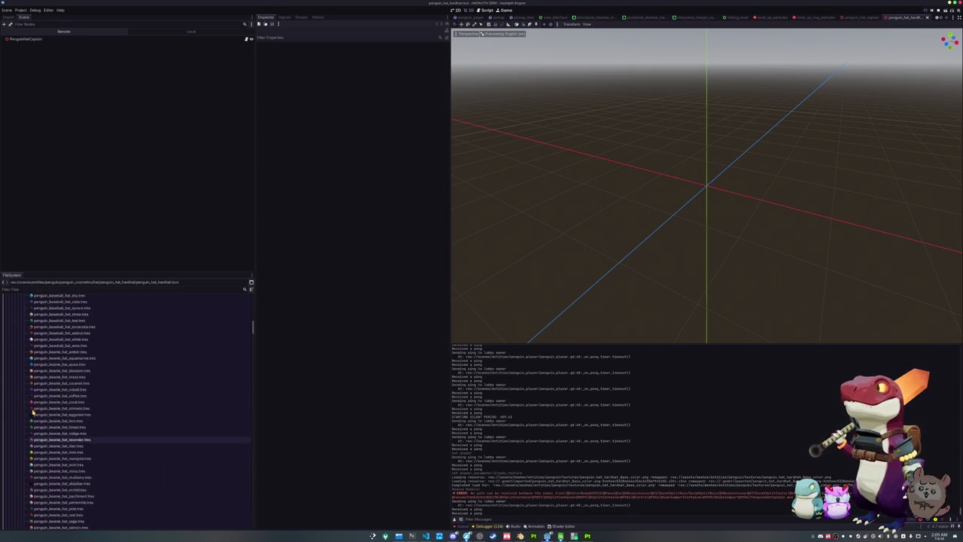
{"action": "double_click", "coordinate": [32, 418]}
{"action": "scroll", "coordinate": [34, 414], "scroll_direction": "up", "scroll_amount": 10}
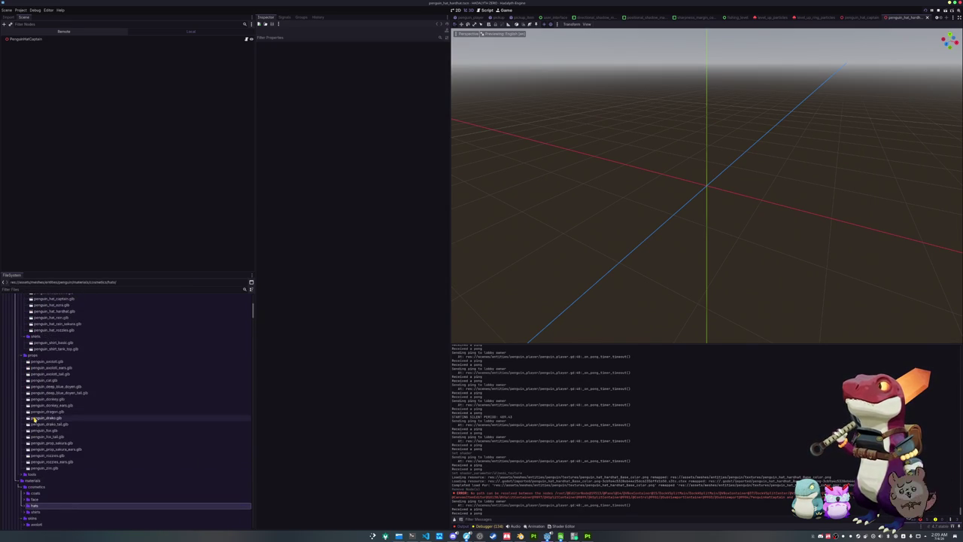
{"action": "mouse_move", "coordinate": [46, 401]}
{"action": "left_mouse_down"}
{"action": "mouse_move", "coordinate": [97, 183]}
{"action": "mouse_move", "coordinate": [60, 43]}
{"action": "mouse_move", "coordinate": [51, 41]}
{"action": "left_mouse_up"}
{"action": "right_click", "coordinate": [57, 45]}
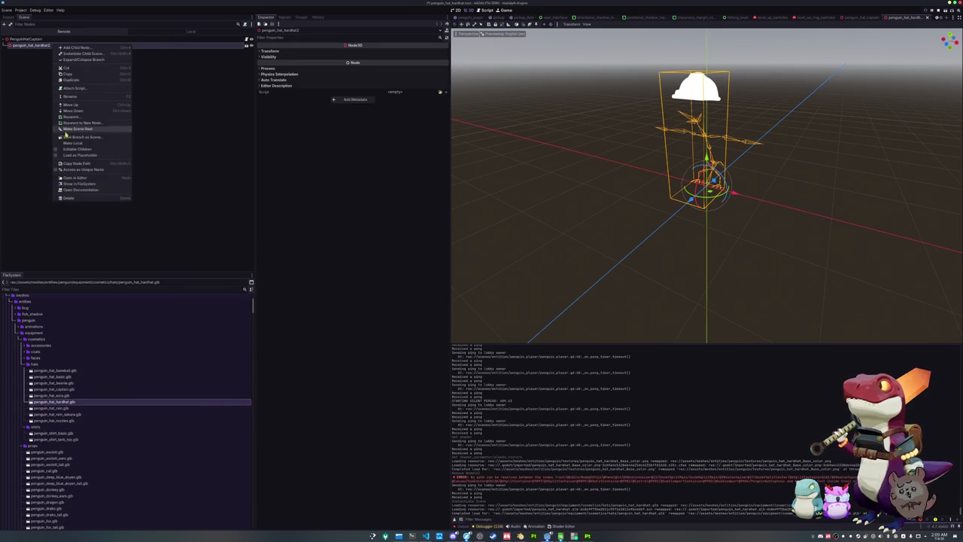
Step: Enable Editable Children and set the hardhat shader material as the hardhat mesh's Material Override
{"action": "left_click", "coordinate": [68, 143]}
{"action": "left_click", "coordinate": [151, 71]}
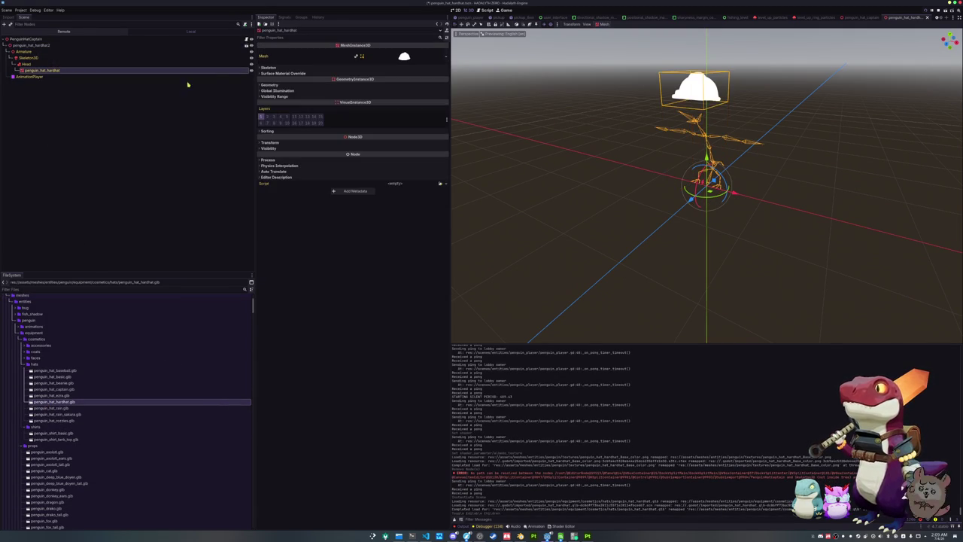
{"action": "left_click", "coordinate": [421, 85]}
{"action": "left_click", "coordinate": [440, 91]}
{"action": "type", "text": "hardhat"}
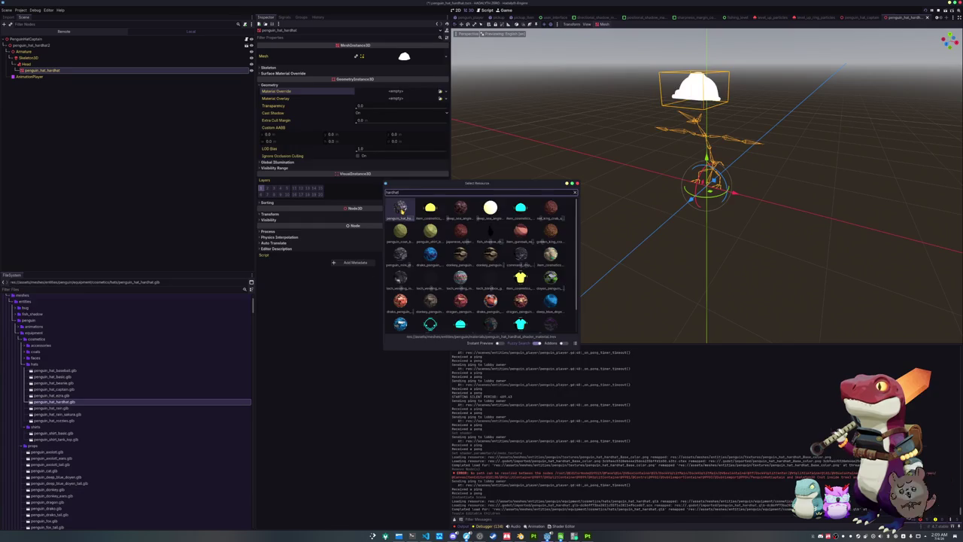
{"action": "double_click", "coordinate": [402, 209]}
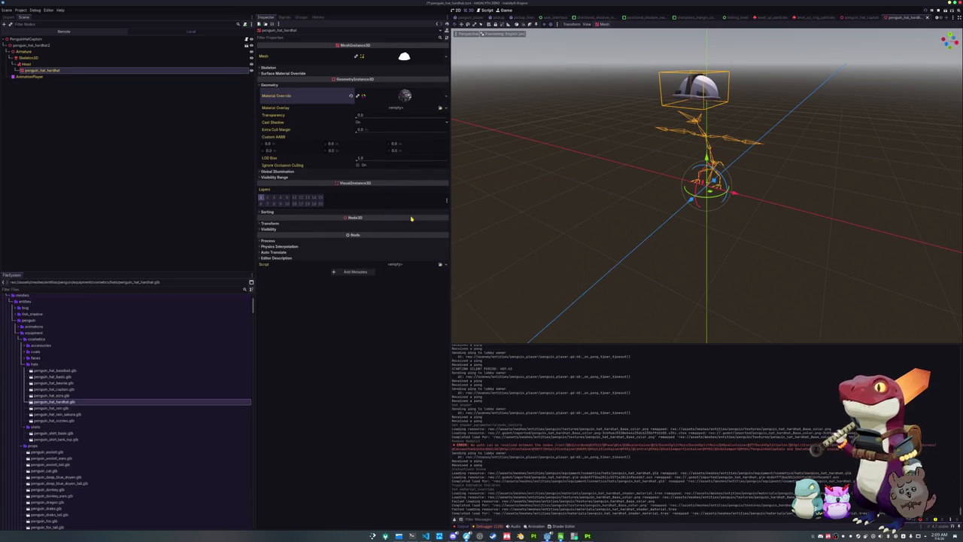
Step: Link the PenguinHatCaptain root's skeleton to the hat's Skeleton3D
{"action": "left_click", "coordinate": [30, 38]}
{"action": "left_click", "coordinate": [397, 52]}
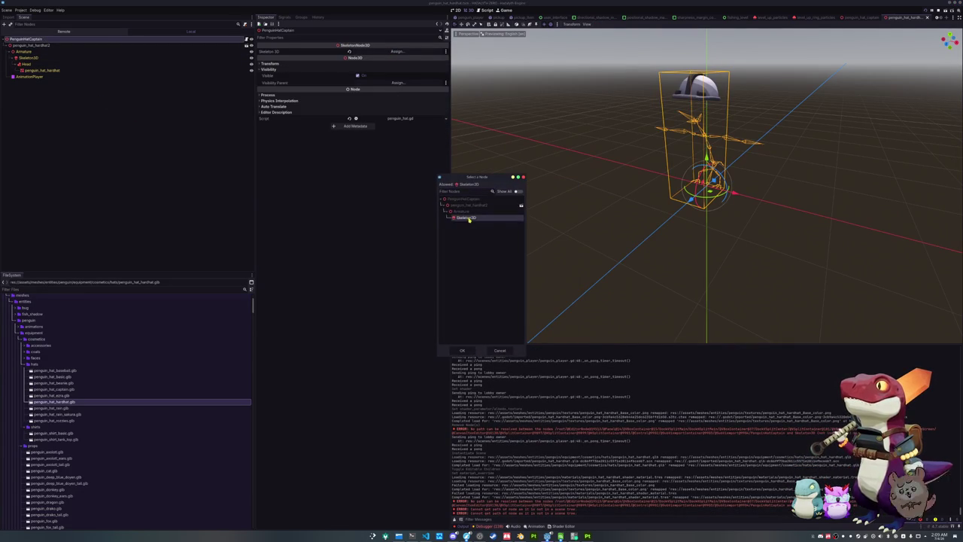
{"action": "double_click", "coordinate": [466, 217]}
Step: Browse down the project files, expanding a materials folder
{"action": "scroll", "coordinate": [72, 423], "scroll_direction": "down", "scroll_amount": 4}
{"action": "scroll", "coordinate": [72, 423], "scroll_direction": "down", "scroll_amount": 3}
{"action": "double_click", "coordinate": [69, 423]}
{"action": "scroll", "coordinate": [45, 413], "scroll_direction": "down", "scroll_amount": 4}
{"action": "scroll", "coordinate": [43, 411], "scroll_direction": "down", "scroll_amount": 10}
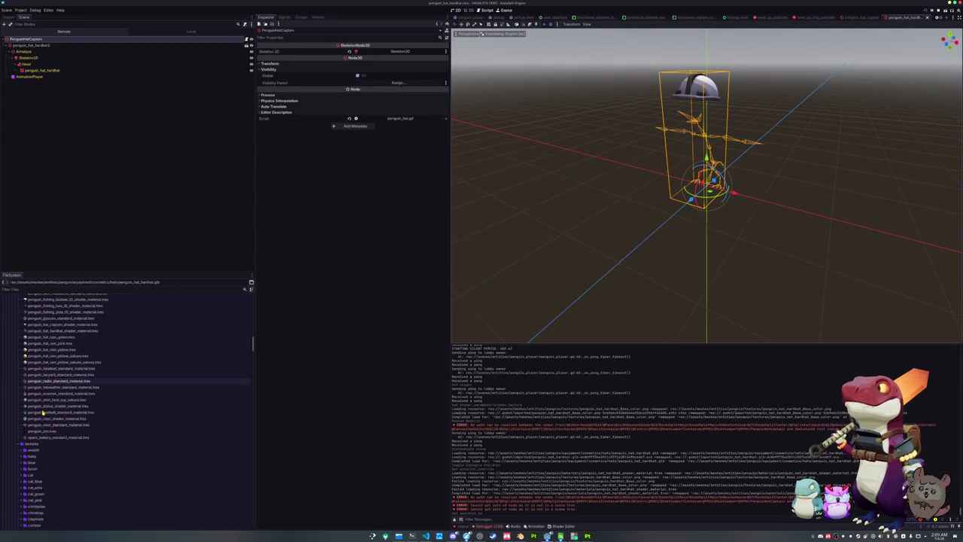
{"action": "scroll", "coordinate": [34, 423], "scroll_direction": "down", "scroll_amount": 8}
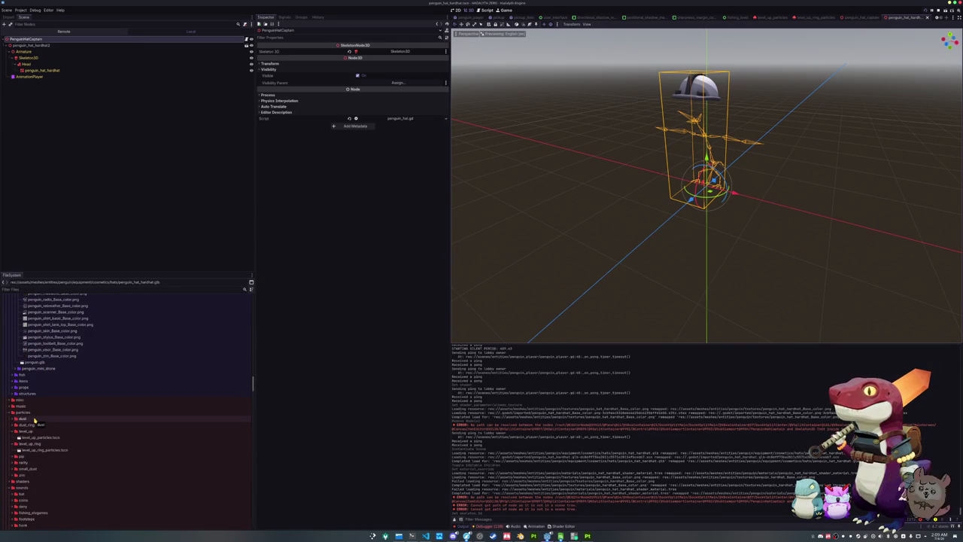
{"action": "scroll", "coordinate": [36, 418], "scroll_direction": "down", "scroll_amount": 2}
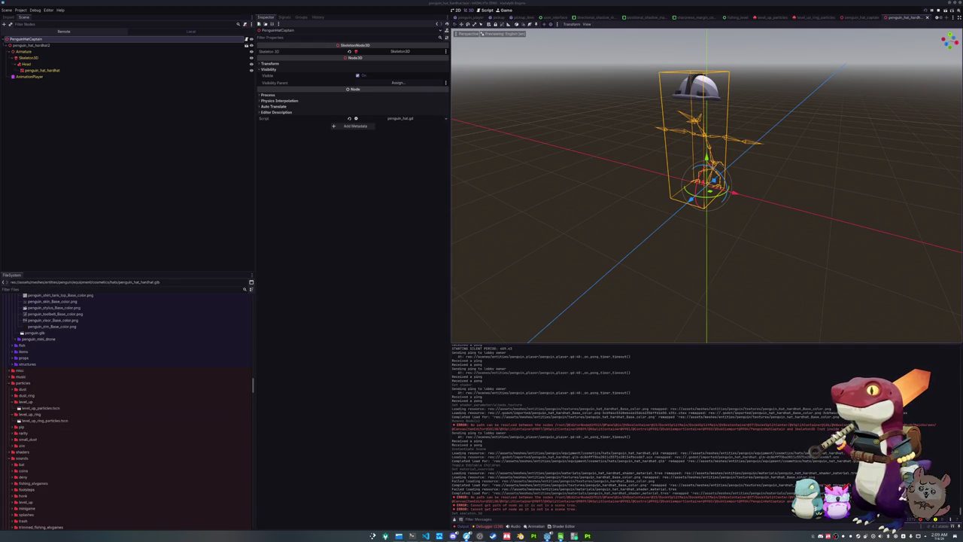
Step: Duplicate penguin_hat_nozzles.tres as penguin_hat_hardhat.tres and open the copy
{"action": "left_click", "coordinate": [147, 389]}
{"action": "scroll", "coordinate": [92, 395], "scroll_direction": "up", "scroll_amount": 2}
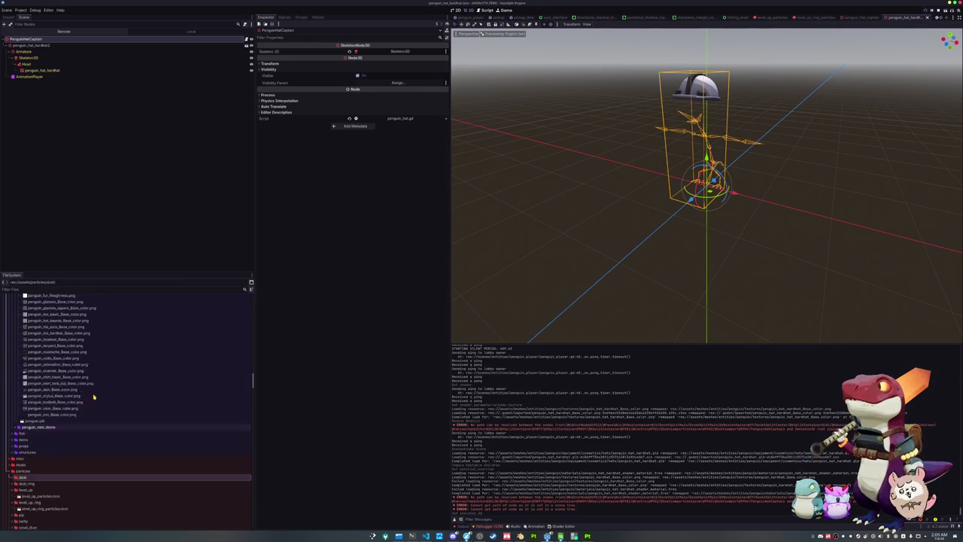
{"action": "scroll", "coordinate": [64, 407], "scroll_direction": "down", "scroll_amount": 4}
{"action": "scroll", "coordinate": [54, 408], "scroll_direction": "up", "scroll_amount": 10}
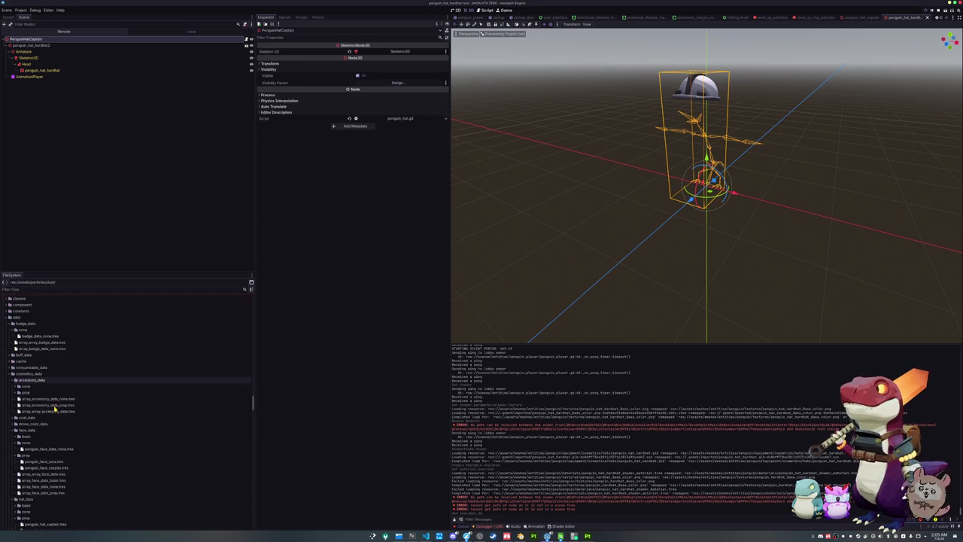
{"action": "scroll", "coordinate": [30, 391], "scroll_direction": "down", "scroll_amount": 3}
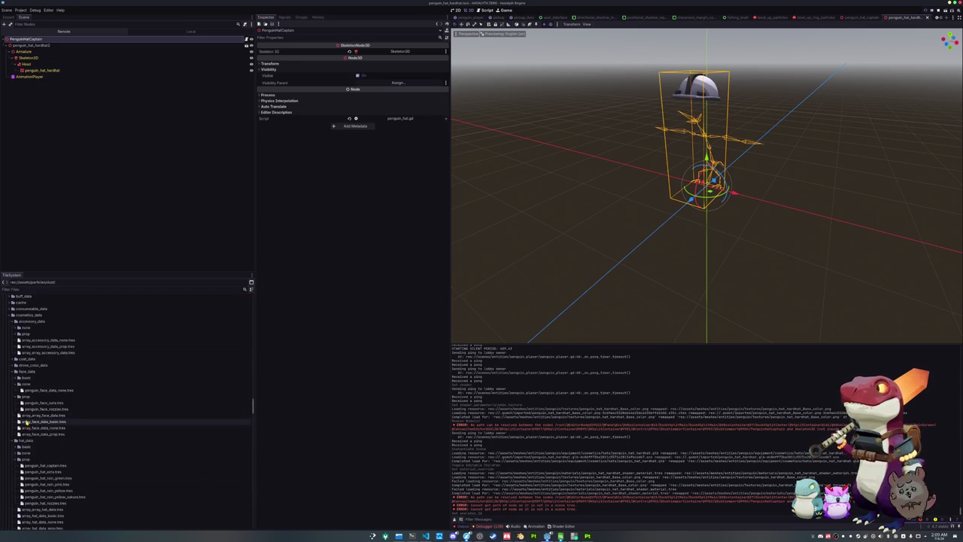
{"action": "scroll", "coordinate": [34, 436], "scroll_direction": "down", "scroll_amount": 2}
{"action": "left_click", "coordinate": [45, 467]}
{"action": "scroll", "coordinate": [136, 428], "scroll_direction": "down", "scroll_amount": 3}
{"action": "key", "text": "ctrl+d"}
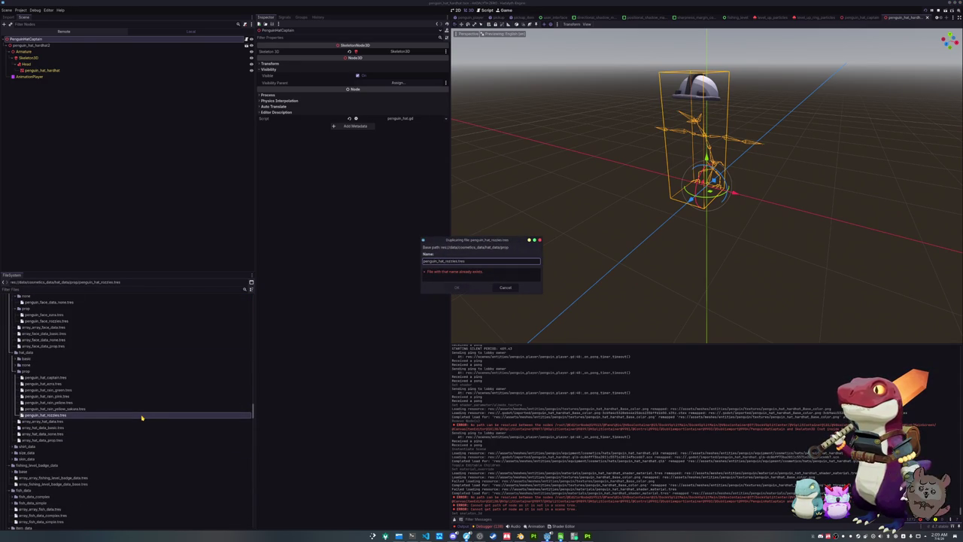
{"action": "type", "text": "hardhat"}
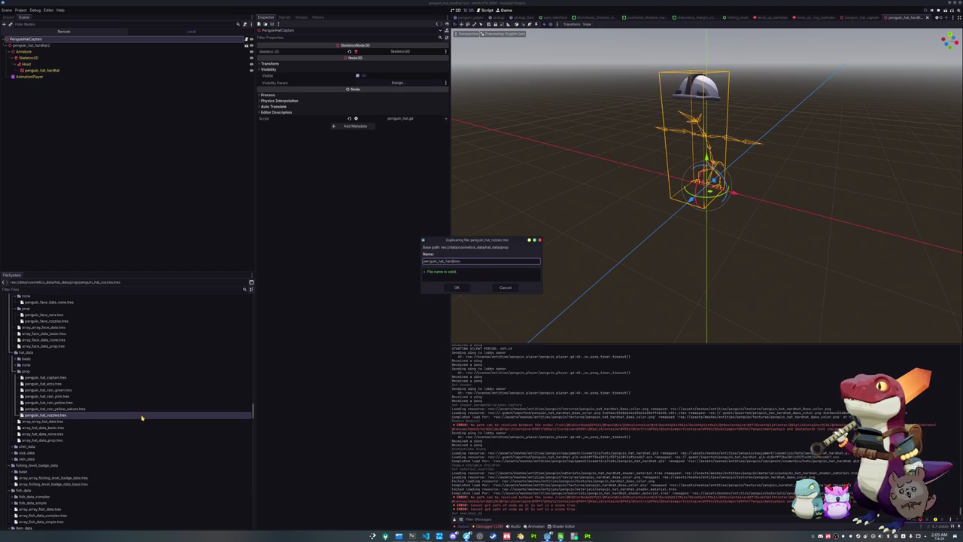
{"action": "key", "text": "Return"}
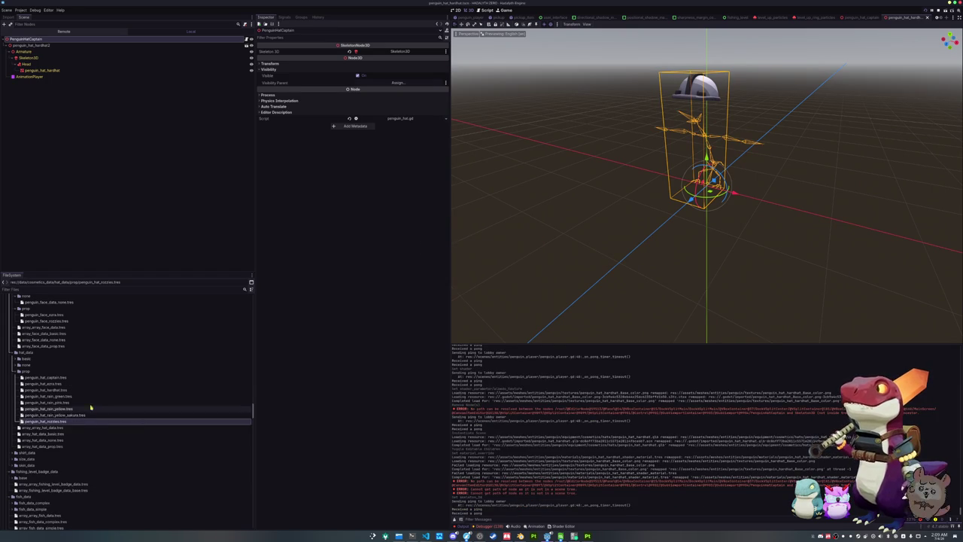
{"action": "left_click", "coordinate": [68, 391]}
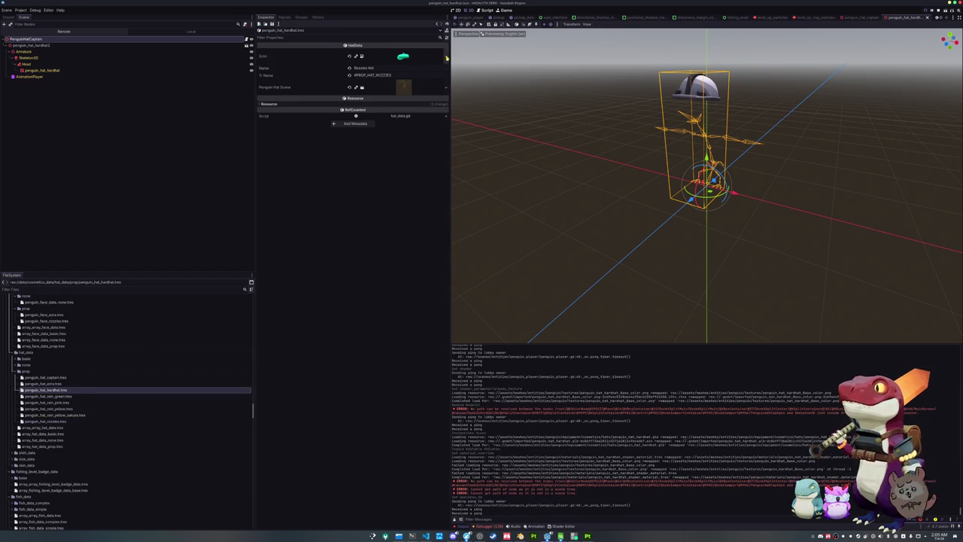
Step: Set the hardhat icon, name Hardhat, and Tr Name #PROP_HAT_HARDHAT
{"action": "left_click", "coordinate": [446, 57]}
{"action": "left_click", "coordinate": [418, 199]}
{"action": "type", "text": "hat"}
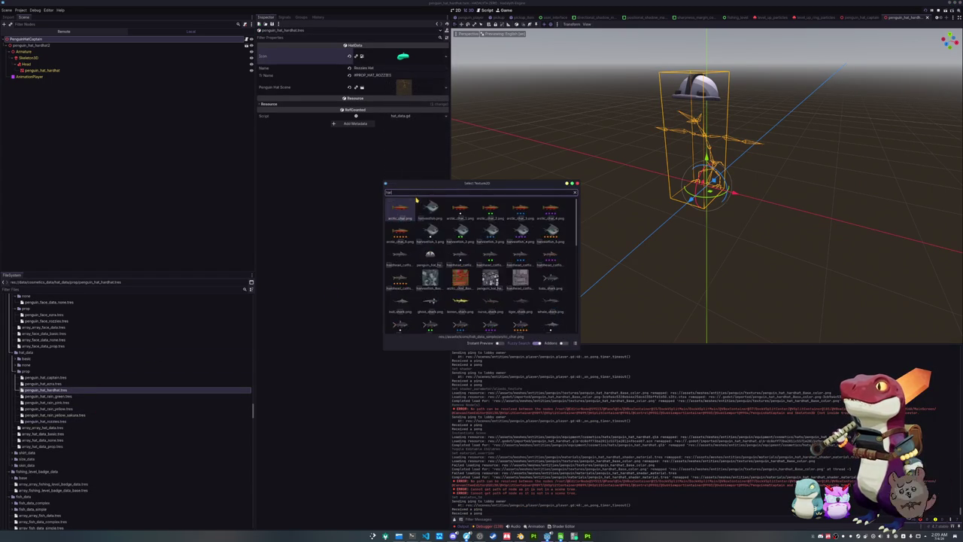
{"action": "double_click", "coordinate": [430, 209]}
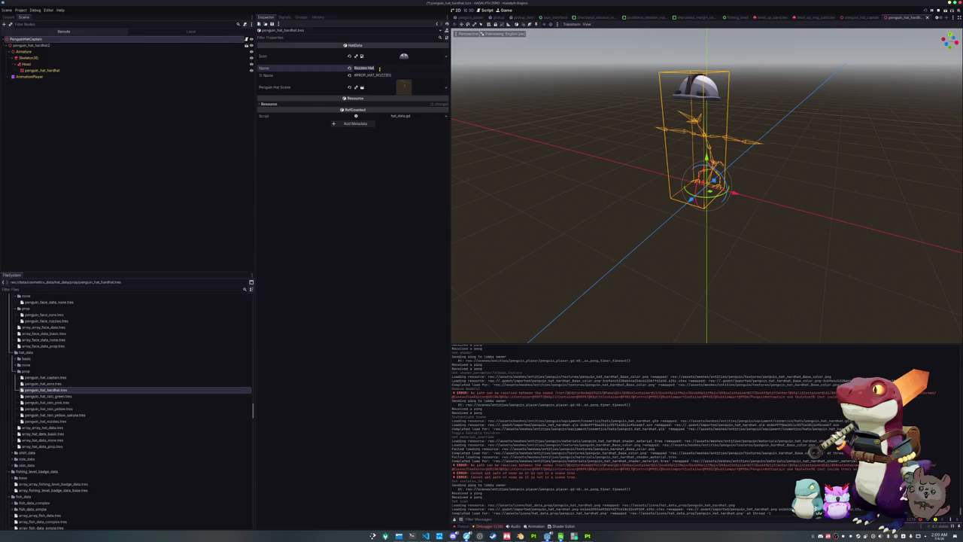
{"action": "type", "text": "Hardhat"}
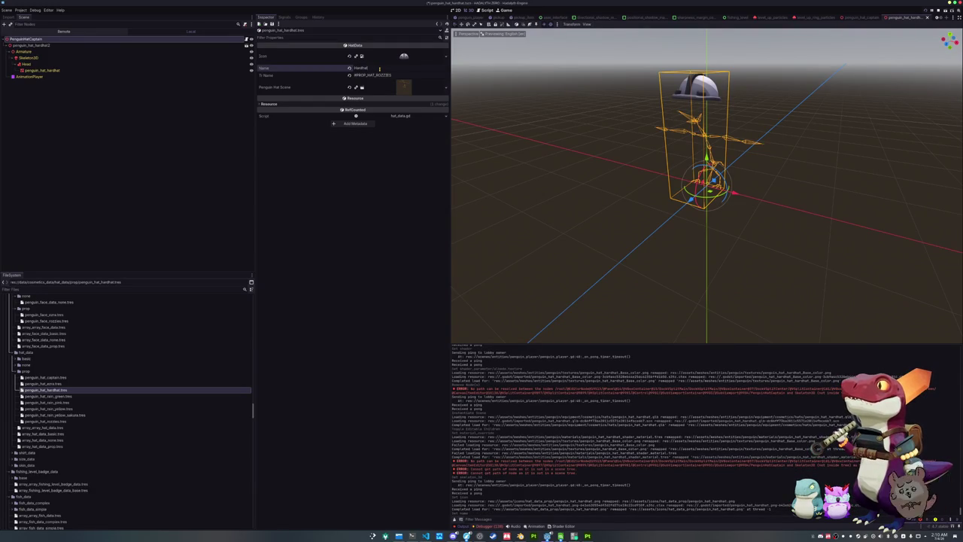
{"action": "key", "text": "Tab"}
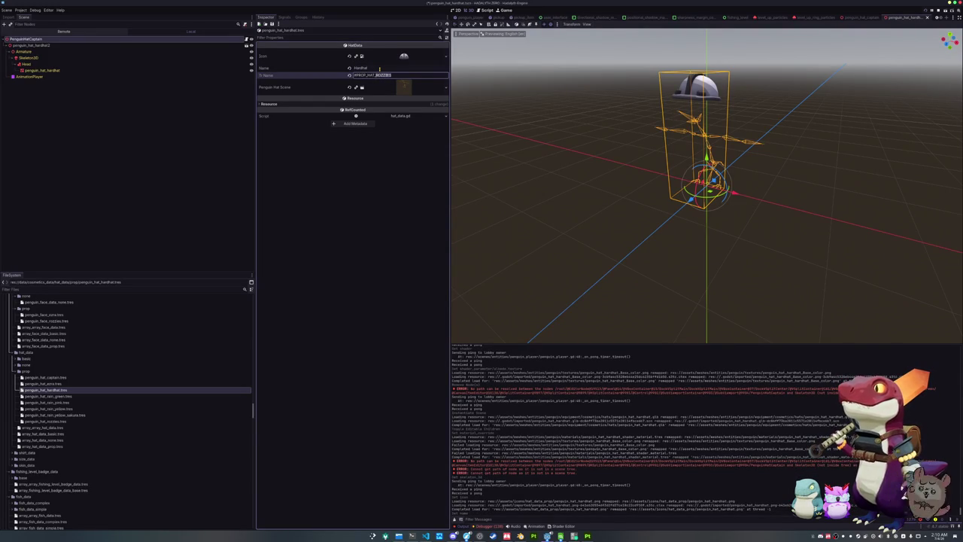
{"action": "type", "text": "HARDHAT"}
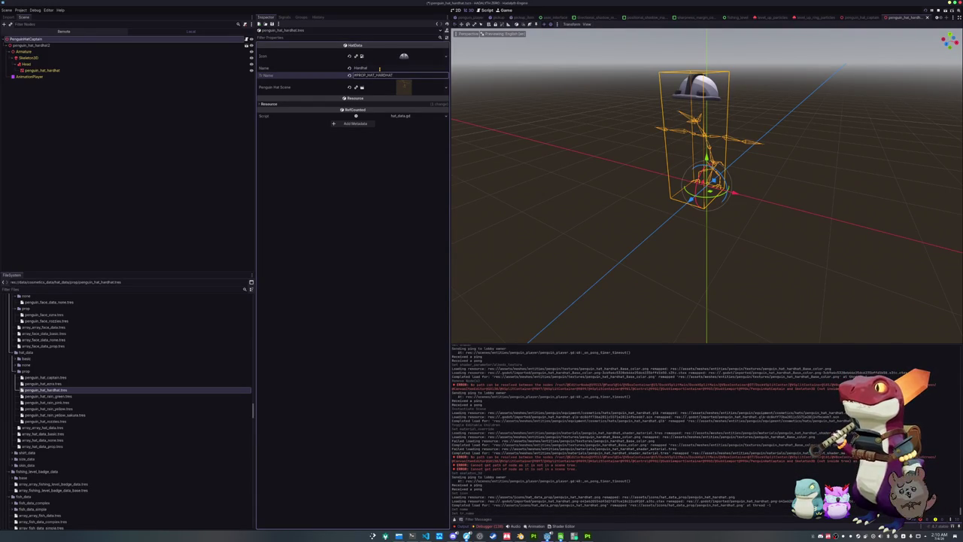
Step: Quick-load the hardhat scene into Penguin Hat Scene
{"action": "left_click", "coordinate": [445, 87]}
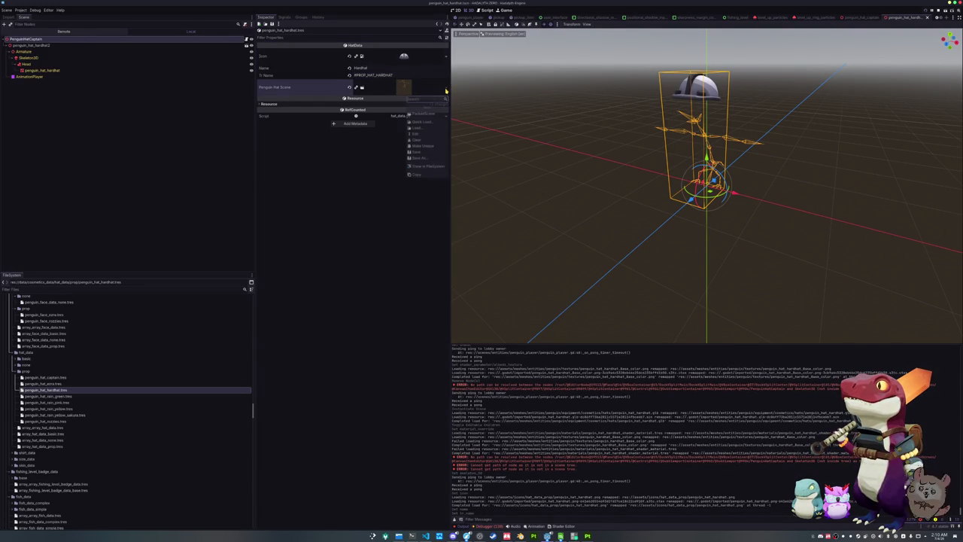
{"action": "left_click", "coordinate": [422, 123]}
{"action": "type", "text": "hardhat"}
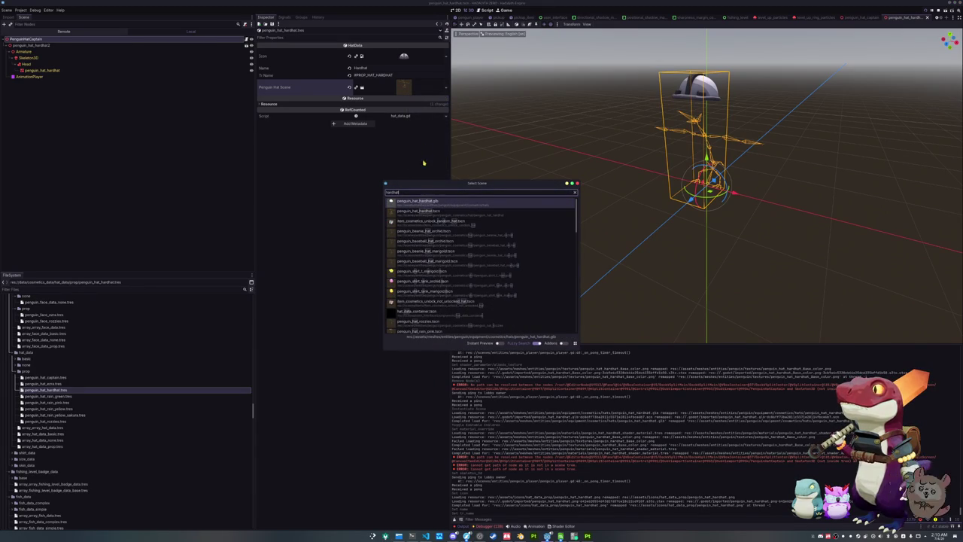
{"action": "double_click", "coordinate": [419, 214]}
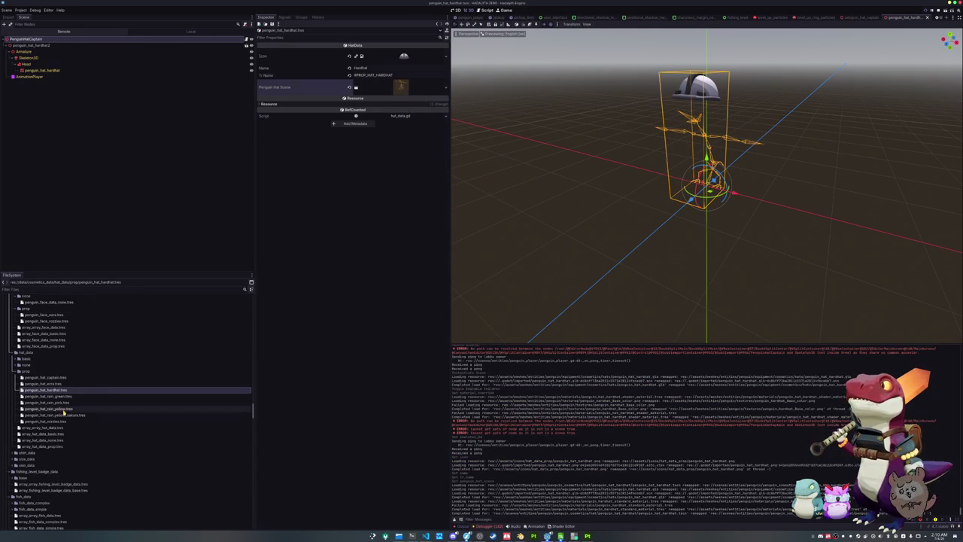
Step: Append penguin_hat_hardhat.tres as a new entry in array_hat_data_prop.tres
{"action": "left_click", "coordinate": [45, 446]}
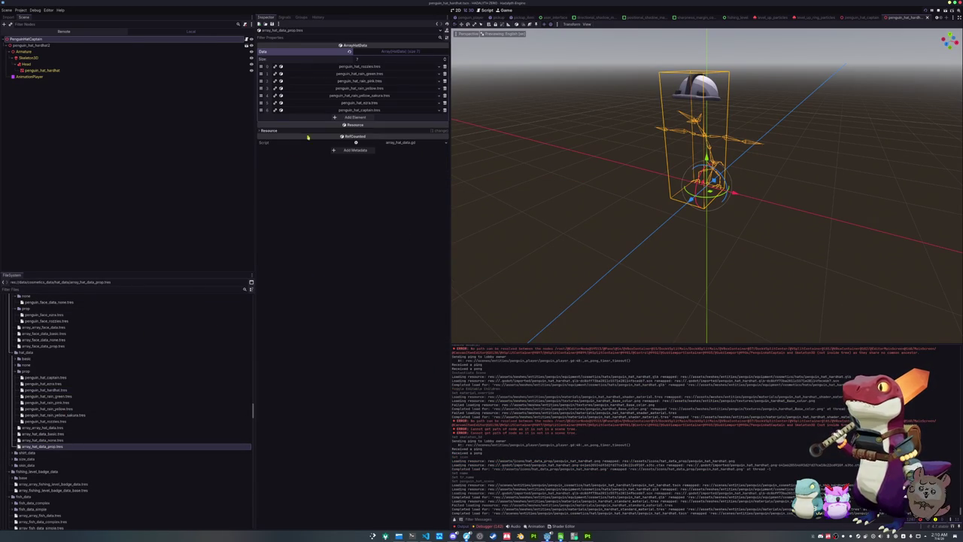
{"action": "left_click", "coordinate": [355, 117]}
{"action": "left_click", "coordinate": [433, 118]}
{"action": "left_click", "coordinate": [421, 217]}
{"action": "type", "text": "hardhat"}
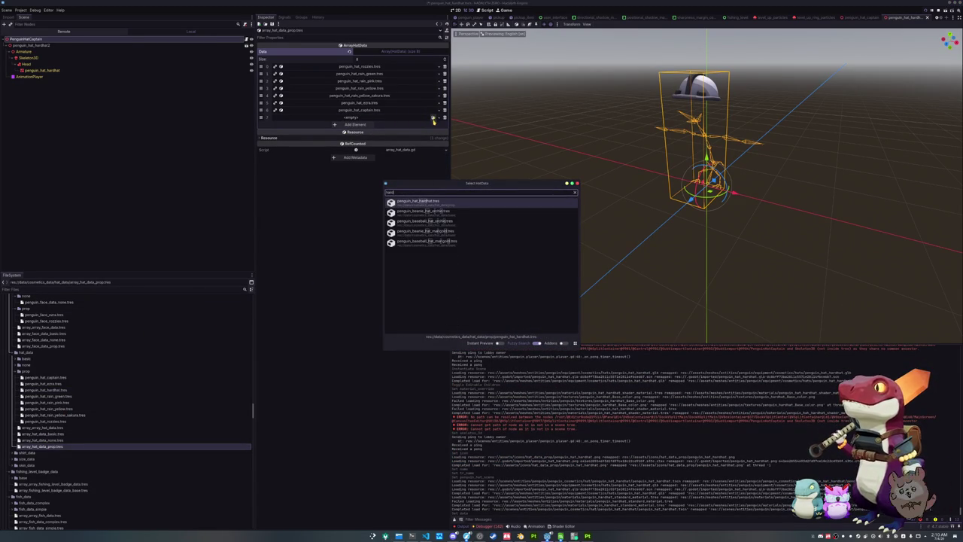
{"action": "double_click", "coordinate": [428, 204]}
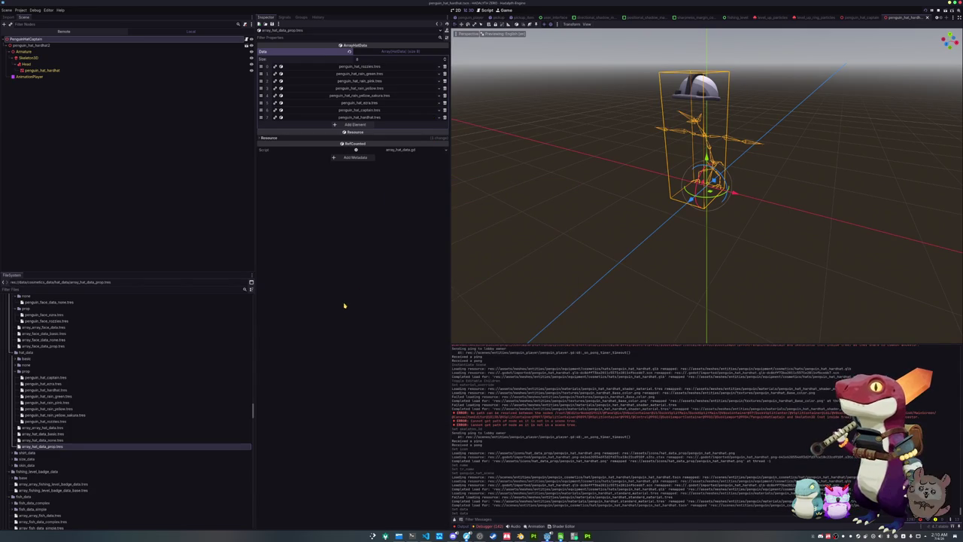
Step: Select the penguin_hat_nozzles.tres item file as a template
{"action": "scroll", "coordinate": [94, 436], "scroll_direction": "down", "scroll_amount": 3}
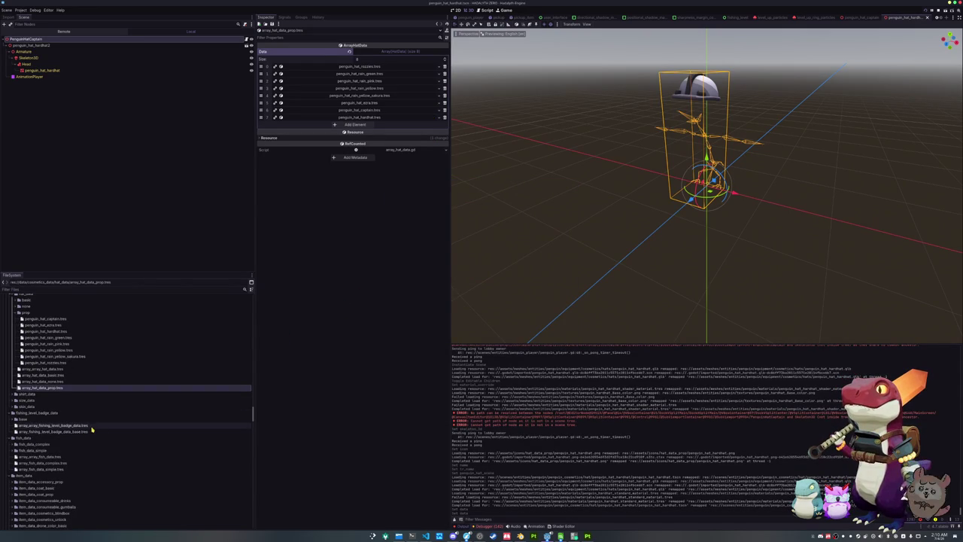
{"action": "scroll", "coordinate": [87, 415], "scroll_direction": "down", "scroll_amount": 3}
{"action": "scroll", "coordinate": [73, 402], "scroll_direction": "down", "scroll_amount": 3}
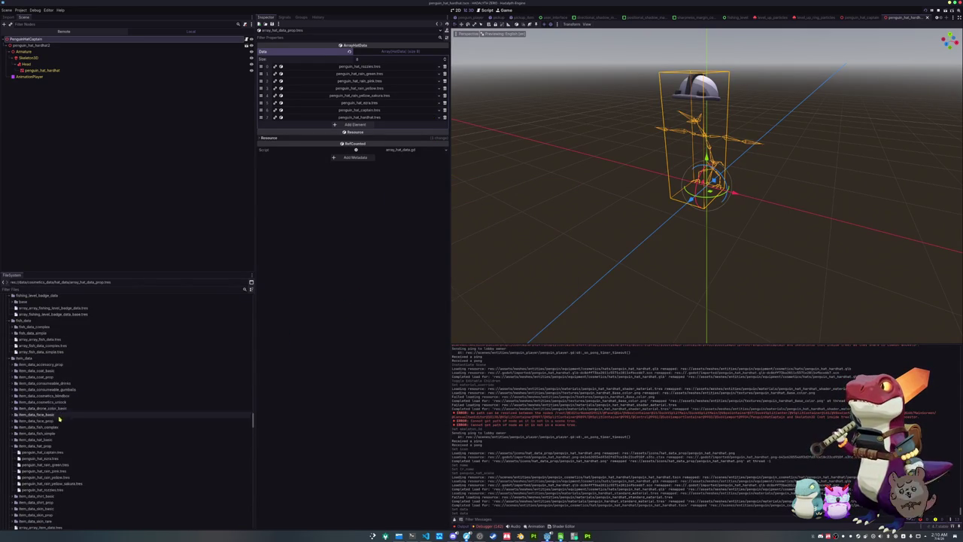
{"action": "left_click", "coordinate": [53, 489]}
Step: Duplicate the nozzles hat item as penguin_hat_hardhat.tres and open it
{"action": "key", "text": "ctrl+d"}
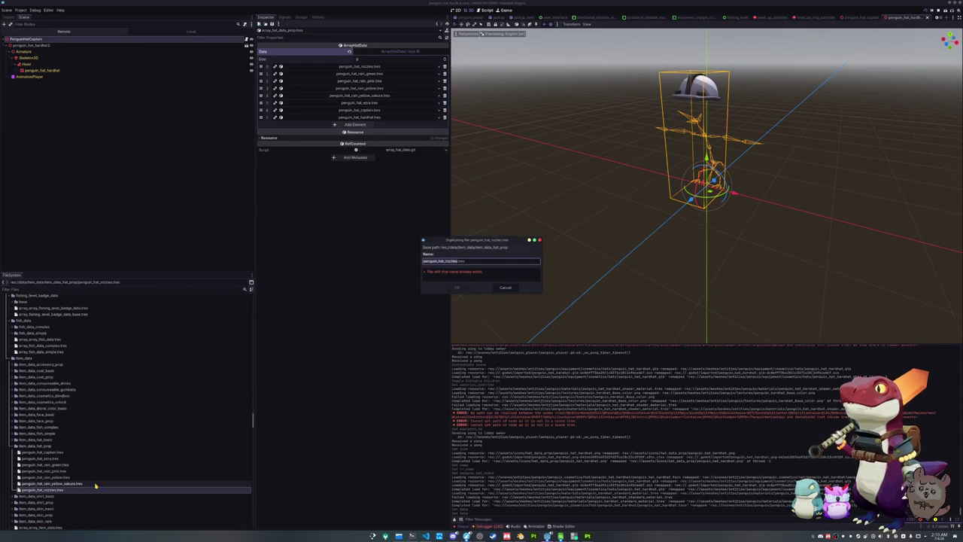
{"action": "type", "text": "hardhat"}
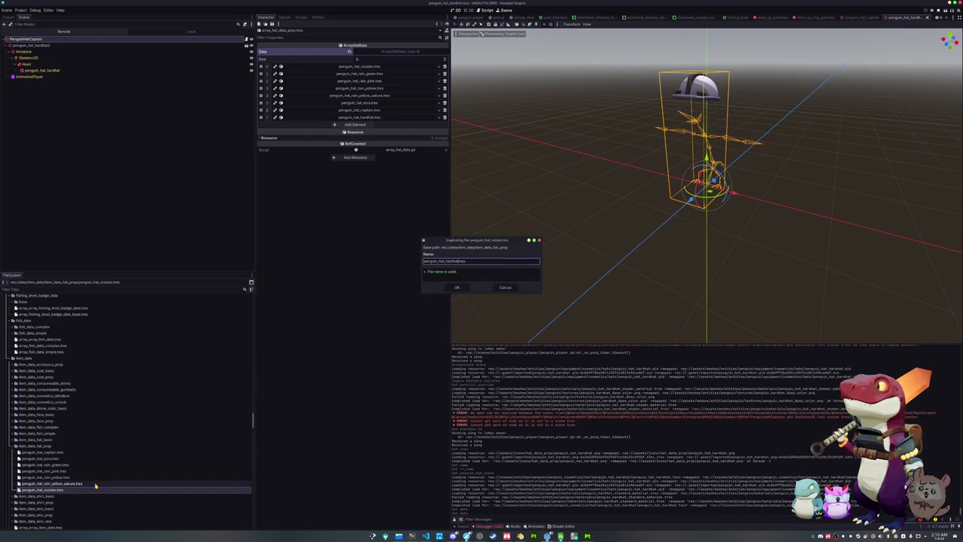
{"action": "key", "text": "Return"}
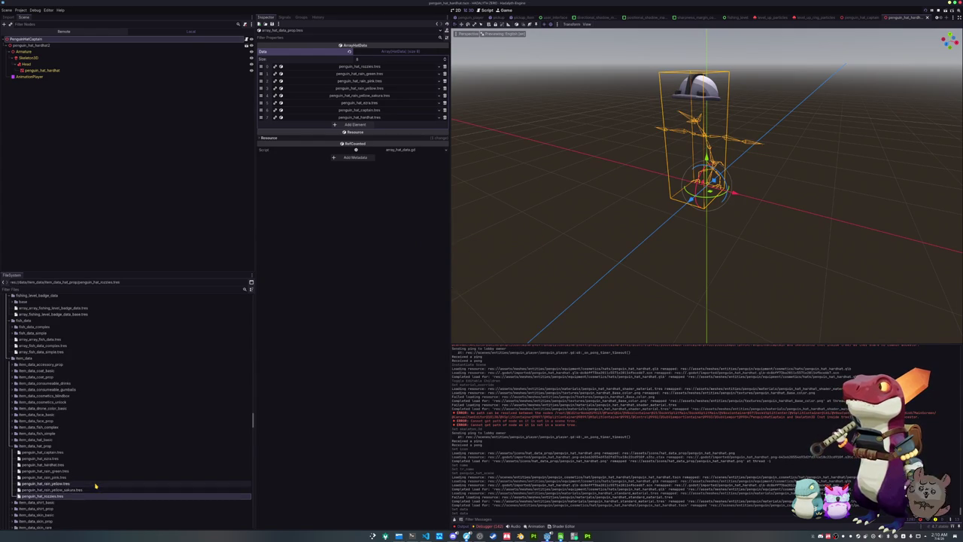
{"action": "left_click", "coordinate": [65, 465]}
{"action": "left_click", "coordinate": [65, 464]}
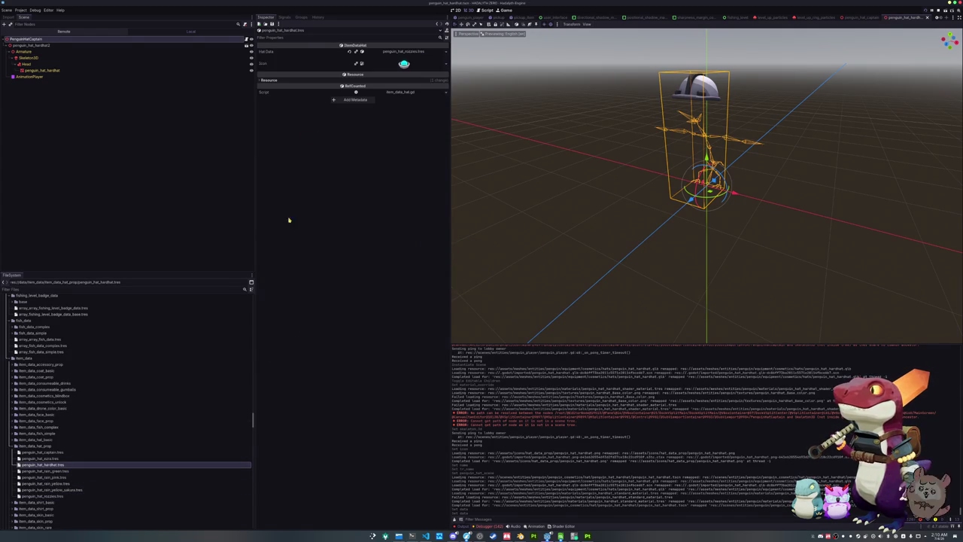
Step: Set the item's Hat Data to penguin_hat_hardhat.tres
{"action": "left_click", "coordinate": [446, 65]}
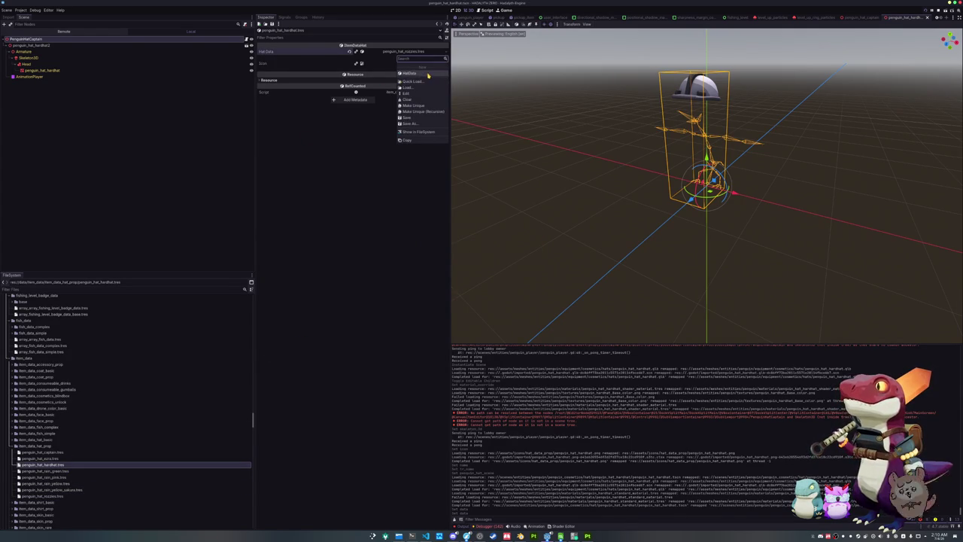
{"action": "left_click", "coordinate": [423, 81]}
{"action": "type", "text": "hard"}
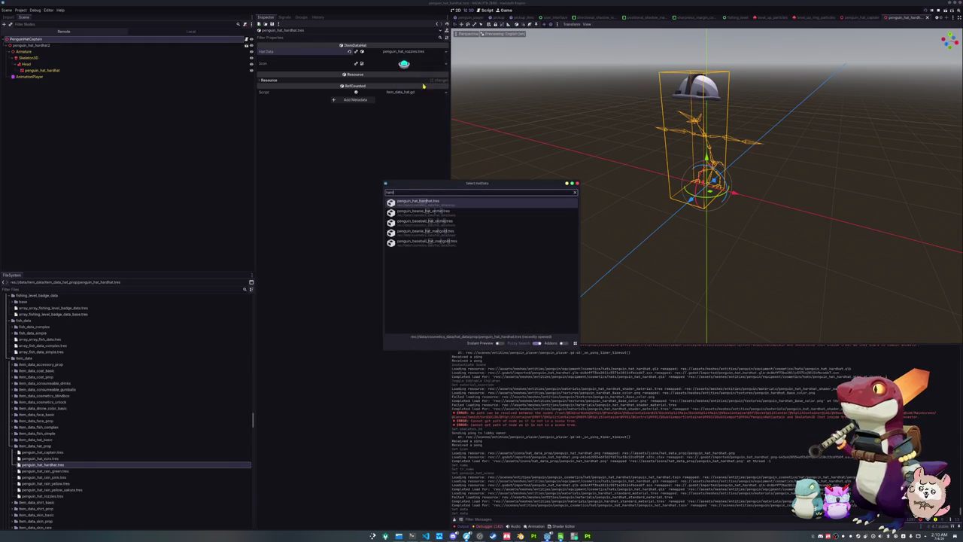
{"action": "double_click", "coordinate": [429, 201]}
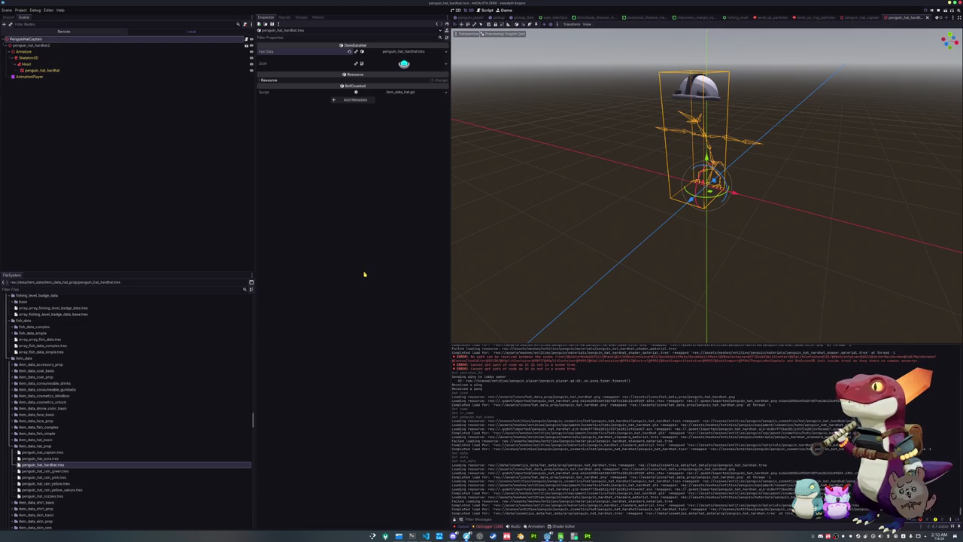
Step: Open array_item_data_hat_prop.tres in the inspector
{"action": "scroll", "coordinate": [152, 367], "scroll_direction": "down", "scroll_amount": 3}
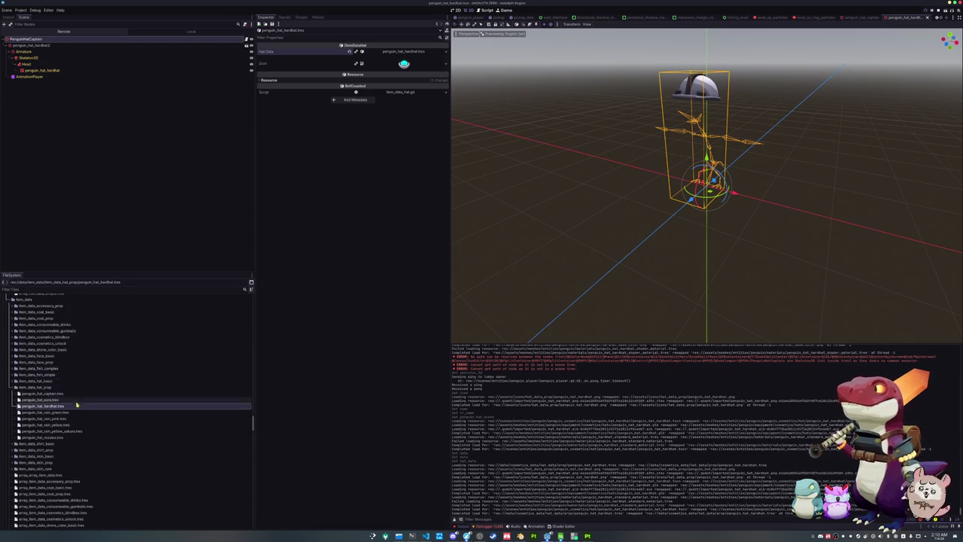
{"action": "scroll", "coordinate": [75, 402], "scroll_direction": "down", "scroll_amount": 3}
{"action": "scroll", "coordinate": [47, 451], "scroll_direction": "down", "scroll_amount": 2}
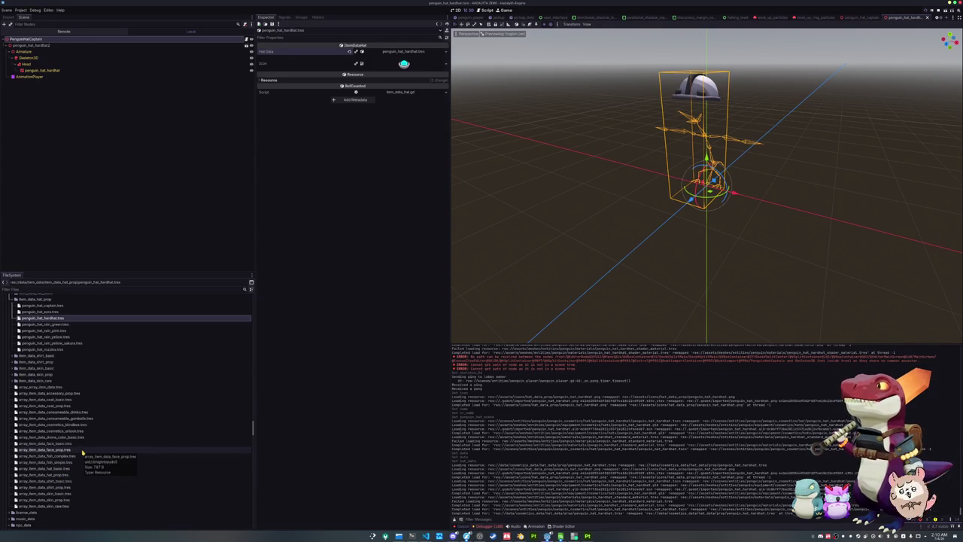
{"action": "double_click", "coordinate": [80, 473]}
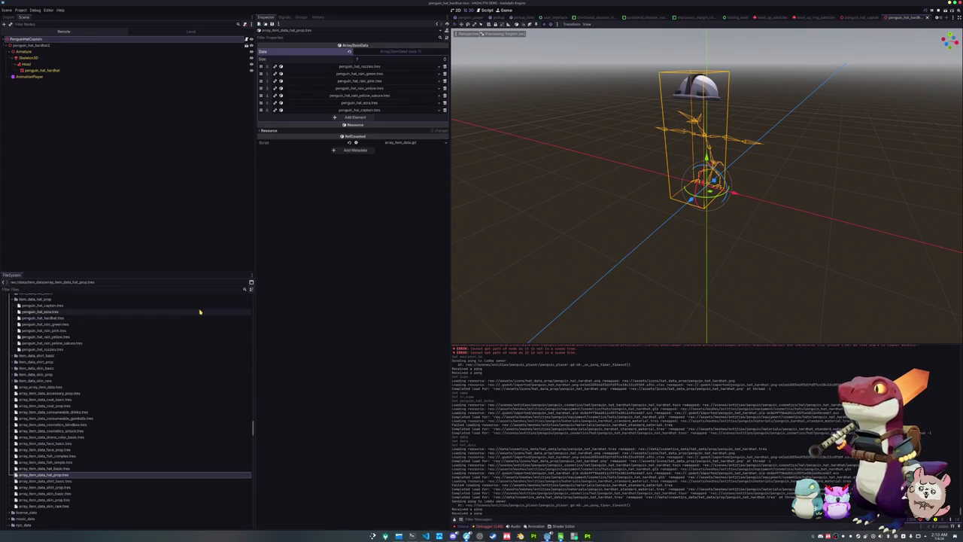
Step: Add penguin_hat_hardhat.tres as entry 8 of the item hat prop array and run the project
{"action": "left_click", "coordinate": [334, 117]}
{"action": "left_click", "coordinate": [433, 117]}
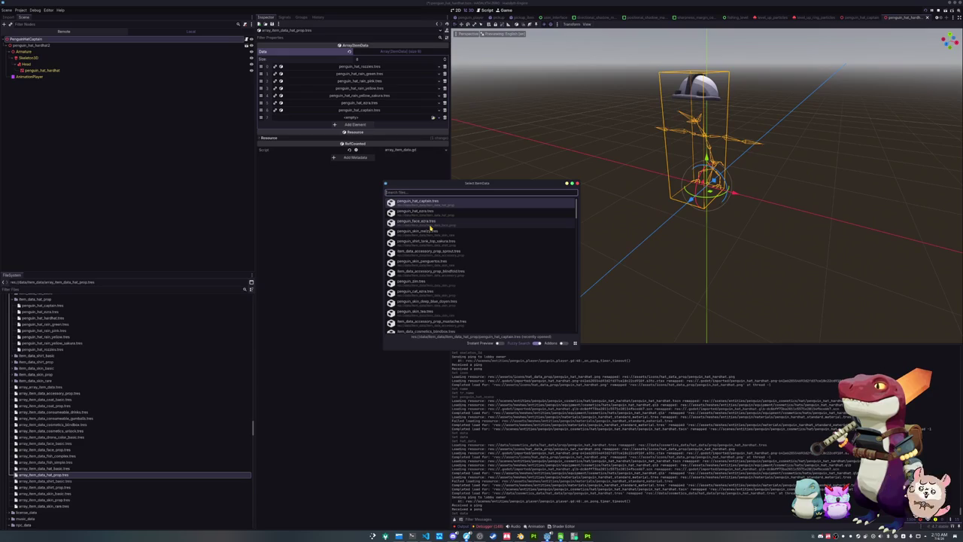
{"action": "type", "text": "penguin_hat_"}
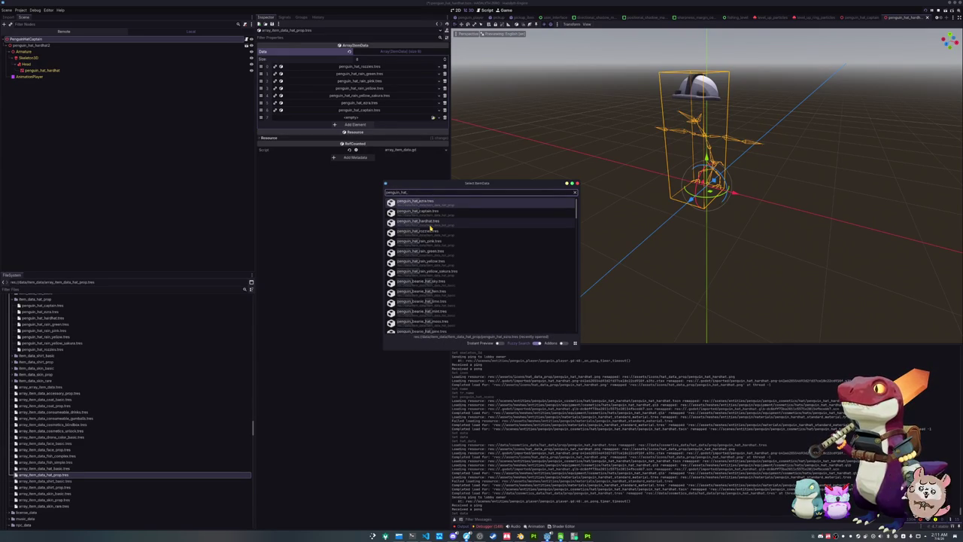
{"action": "type", "text": "nozzles"}
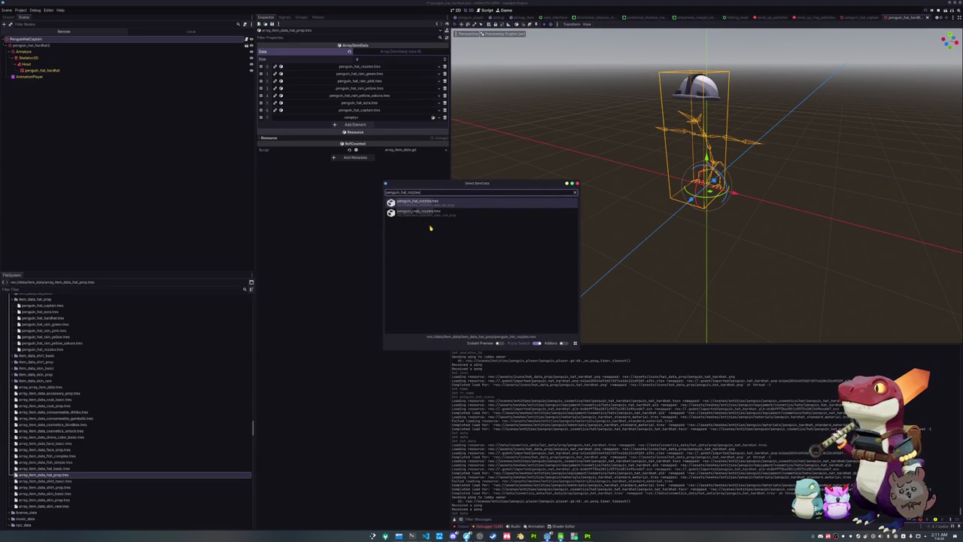
{"action": "key", "text": "Down"}
{"action": "key", "text": "Up"}
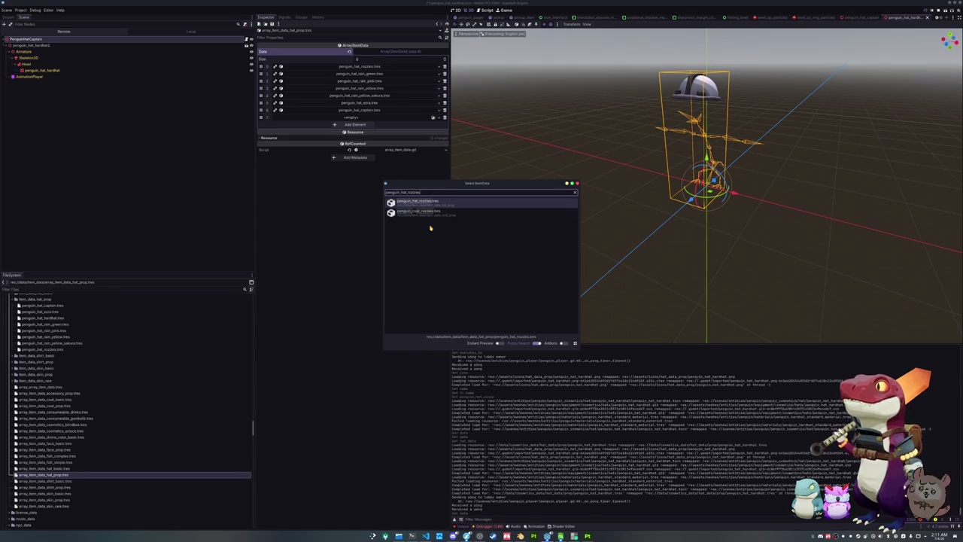
{"action": "key", "text": "BackSpace"}
{"action": "key", "text": "BackSpace"}
{"action": "key", "text": "BackSpace"}
{"action": "type", "text": "hardhat"}
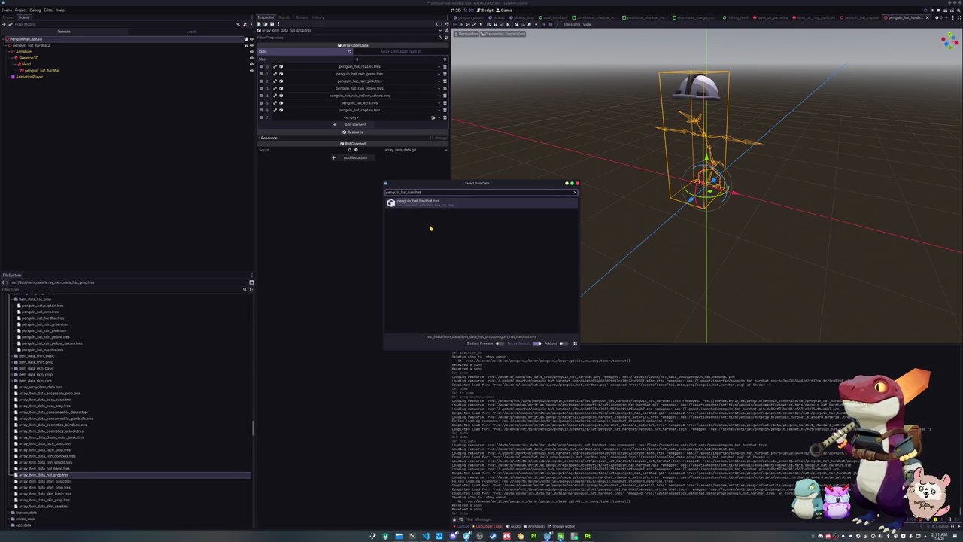
{"action": "double_click", "coordinate": [431, 225]}
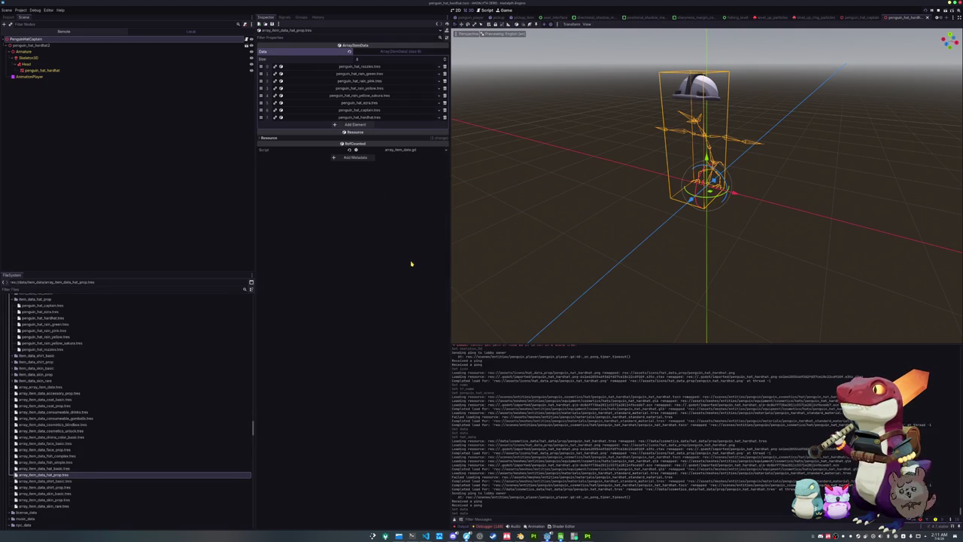
{"action": "key", "text": "F5"}
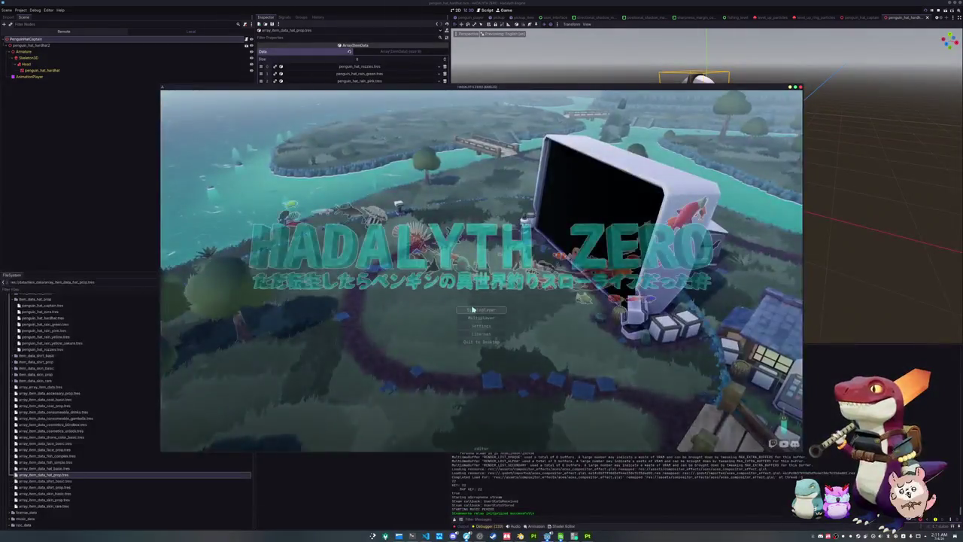
Step: Start the game, grant the hardhat via the inventory console, and equip it on the penguin
{"action": "left_click", "coordinate": [484, 323]}
{"action": "key", "text": "i"}
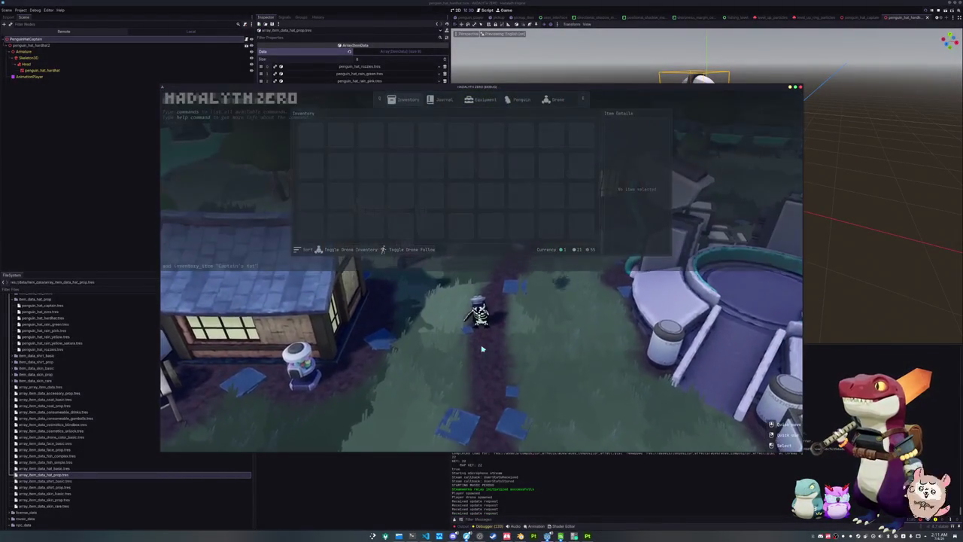
{"action": "key", "text": "BackSpace"}
{"action": "key", "text": "BackSpace"}
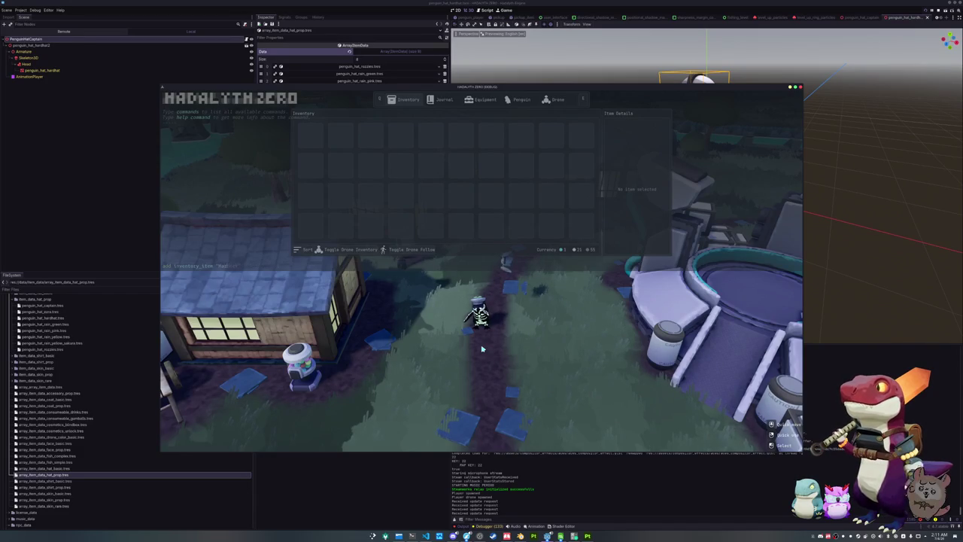
{"action": "key", "text": "Return"}
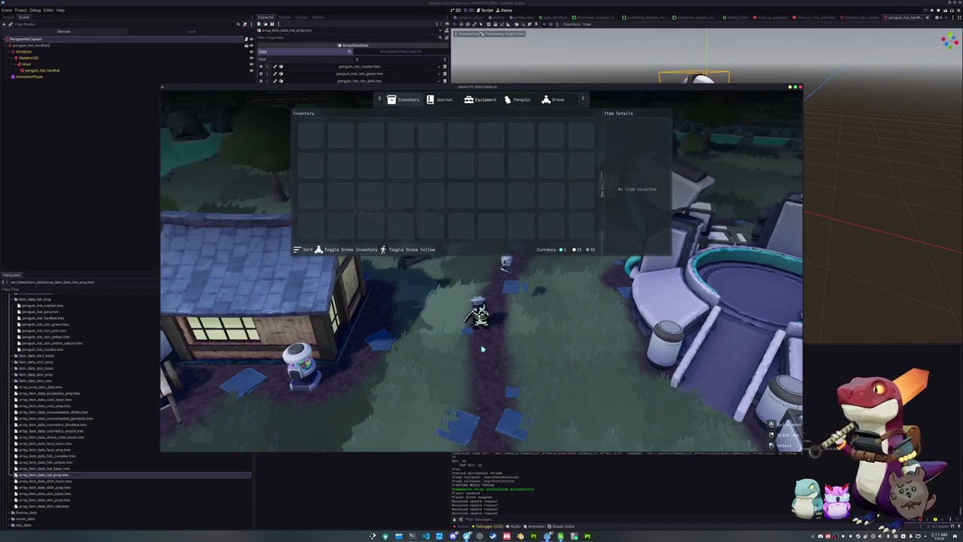
{"action": "left_click", "coordinate": [320, 144]}
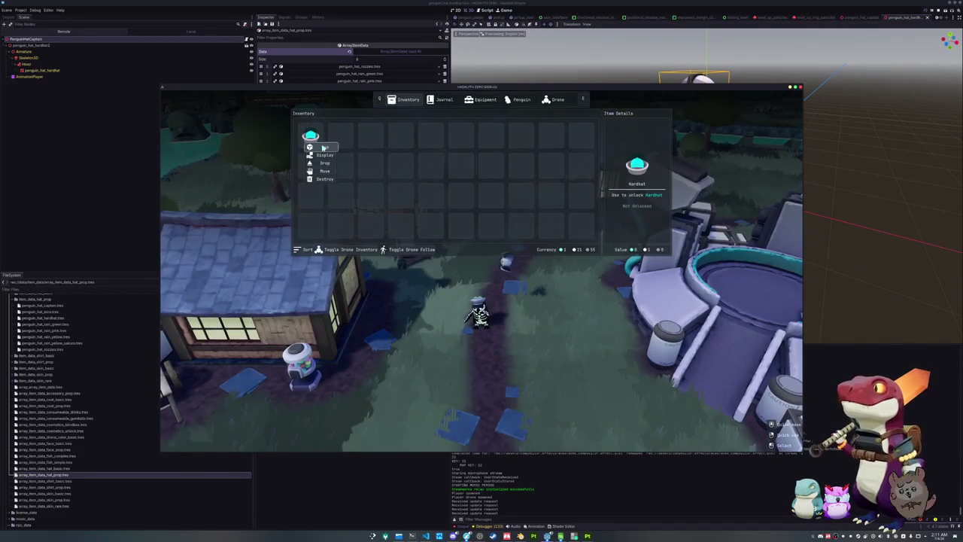
{"action": "key", "text": "e"}
{"action": "key", "text": "e"}
{"action": "key", "text": "e"}
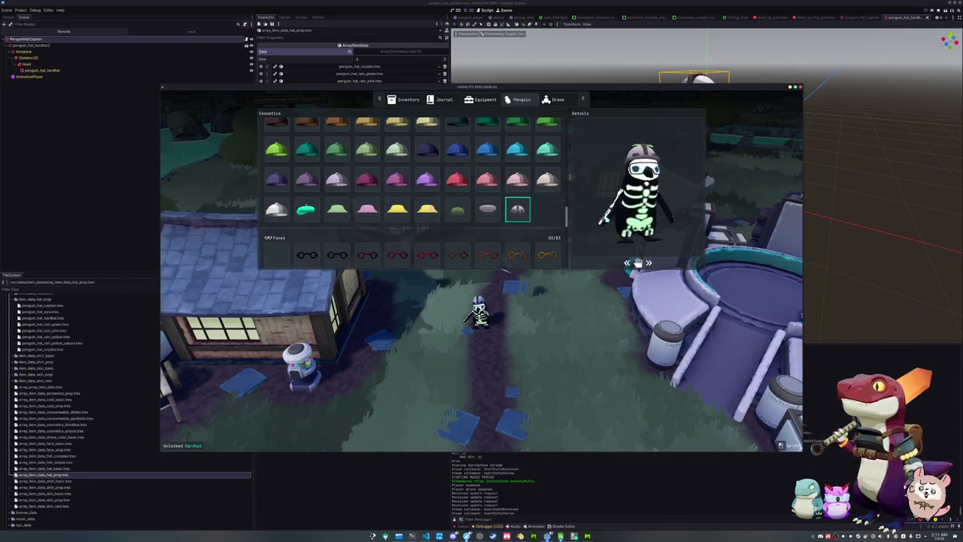
{"action": "key", "text": "Tab"}
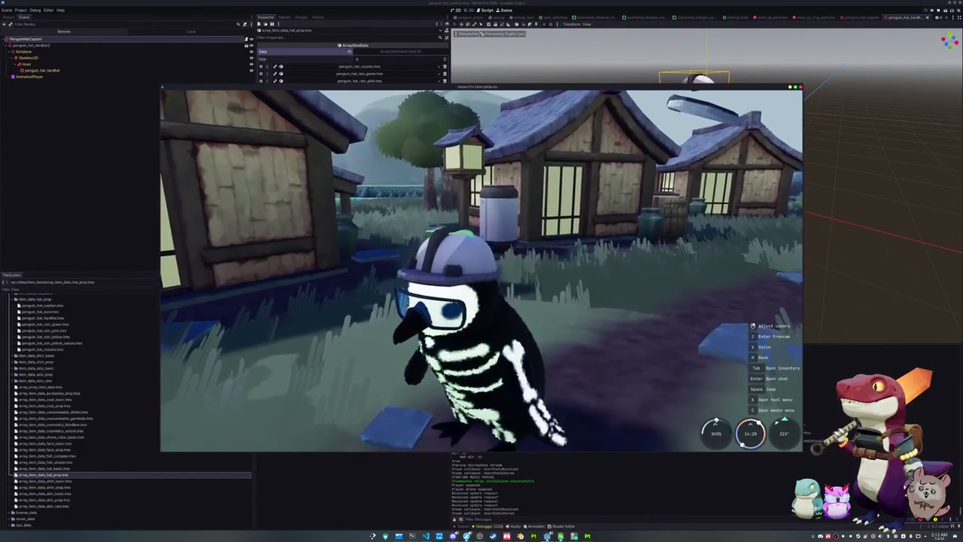
Step: Walk and jump the penguin around the village onto the roof to view the hardhat
{"action": "key", "text": "Tab"}
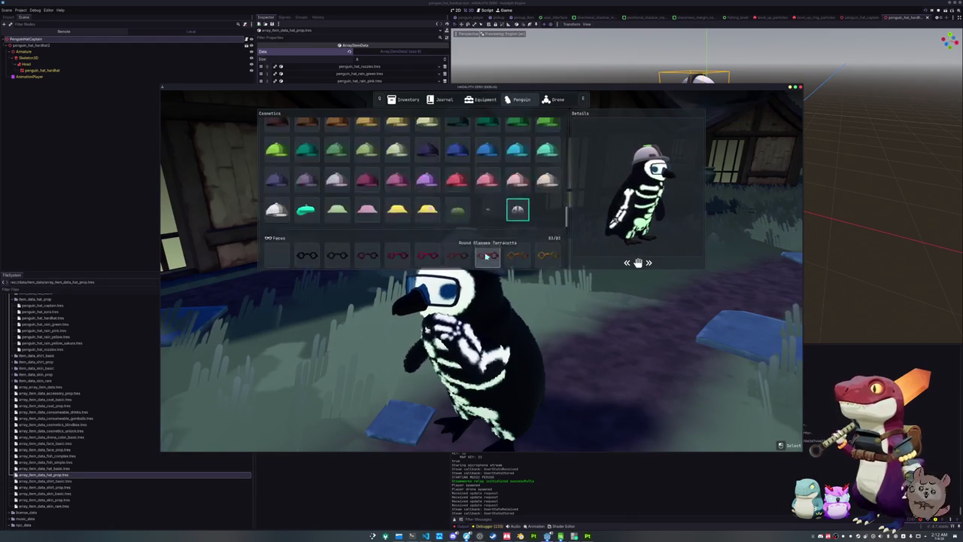
{"action": "key", "text": "Tab"}
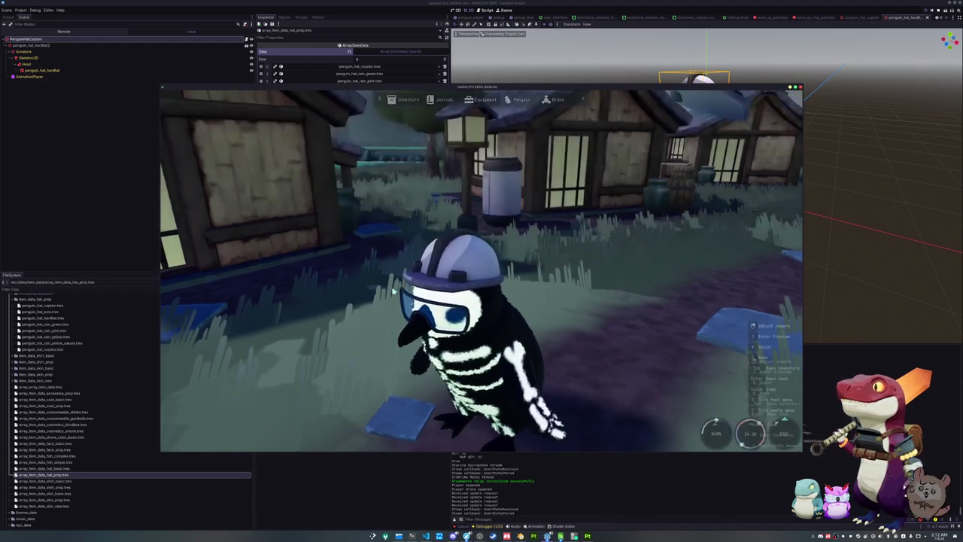
{"action": "key", "text": "w"}
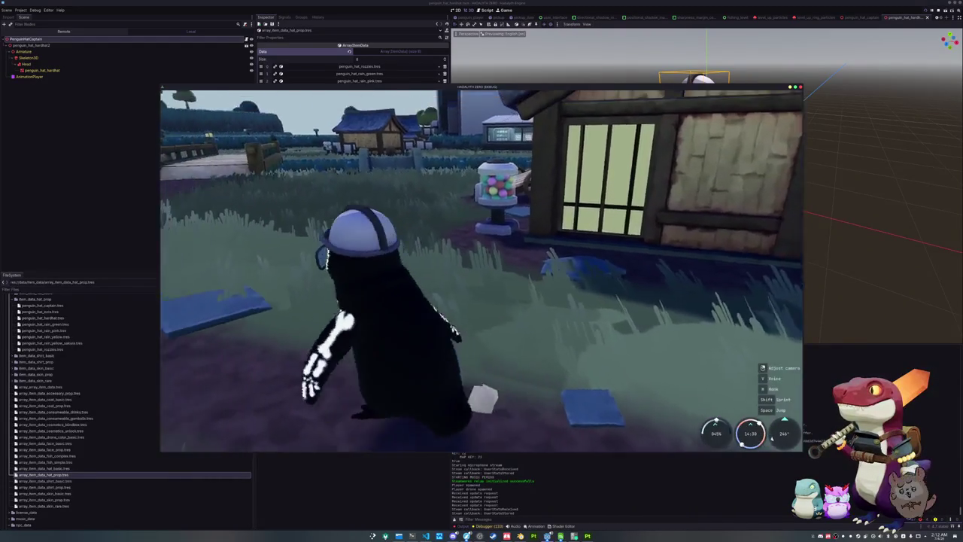
{"action": "key", "text": "s"}
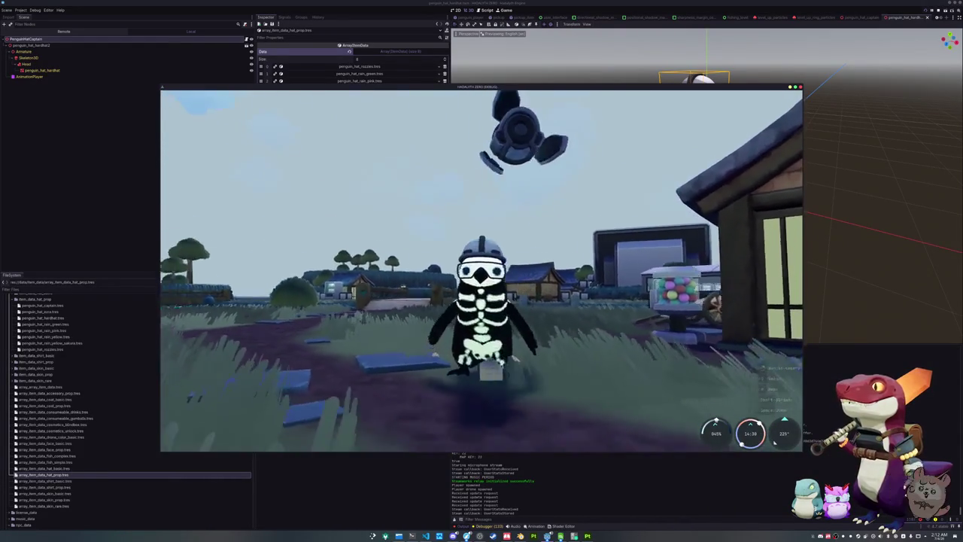
{"action": "key", "text": "s"}
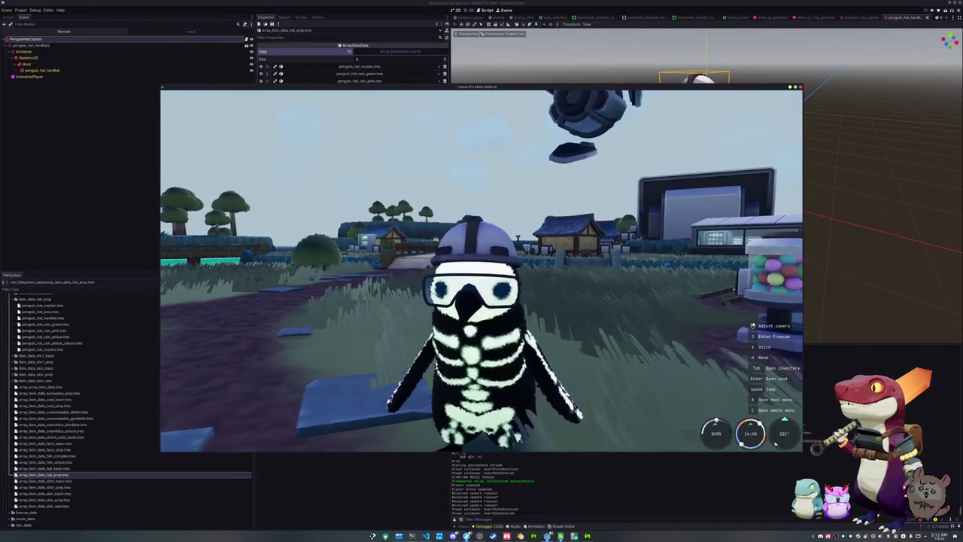
{"action": "key", "text": "w"}
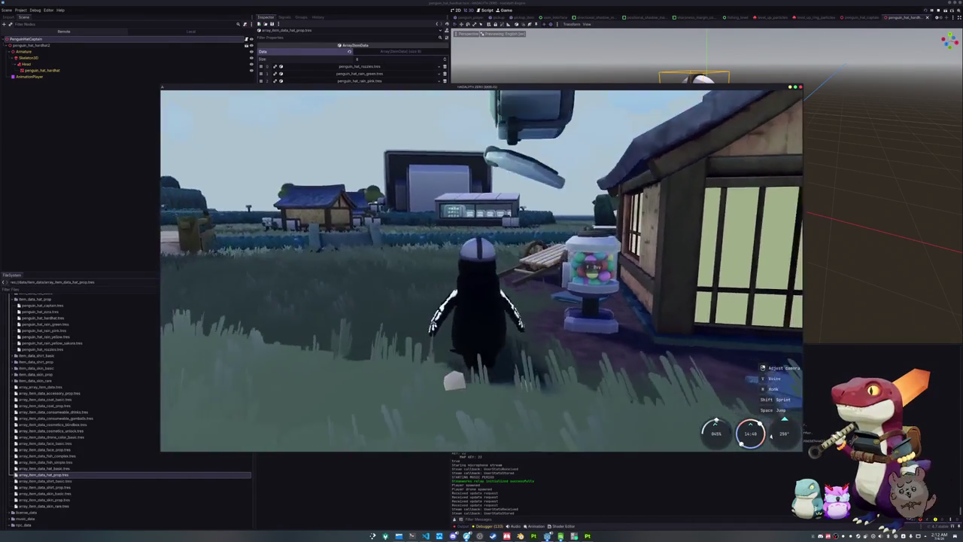
{"action": "key", "text": "w"}
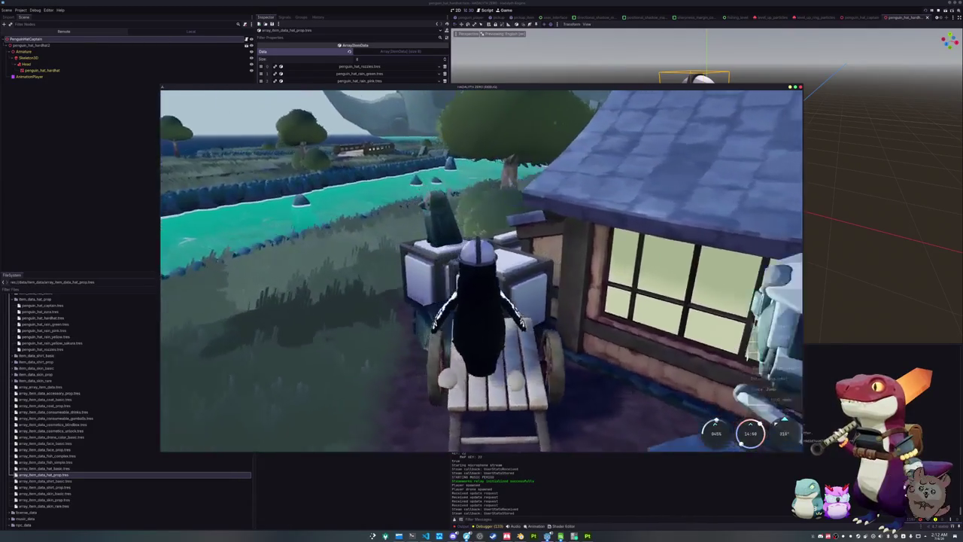
{"action": "key", "text": "w"}
{"action": "key", "text": "space"}
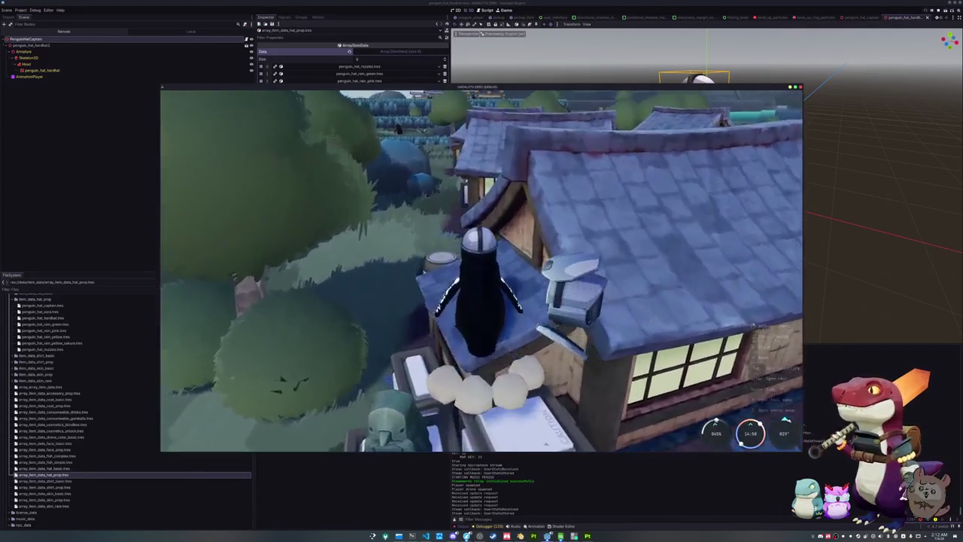
{"action": "left_click_drag", "start_coordinate": [526, 331], "coordinate": [370, 333]}
Step: Equip the Deep Blue Goyen Penguin skin and run along the water
{"action": "key", "text": "Tab"}
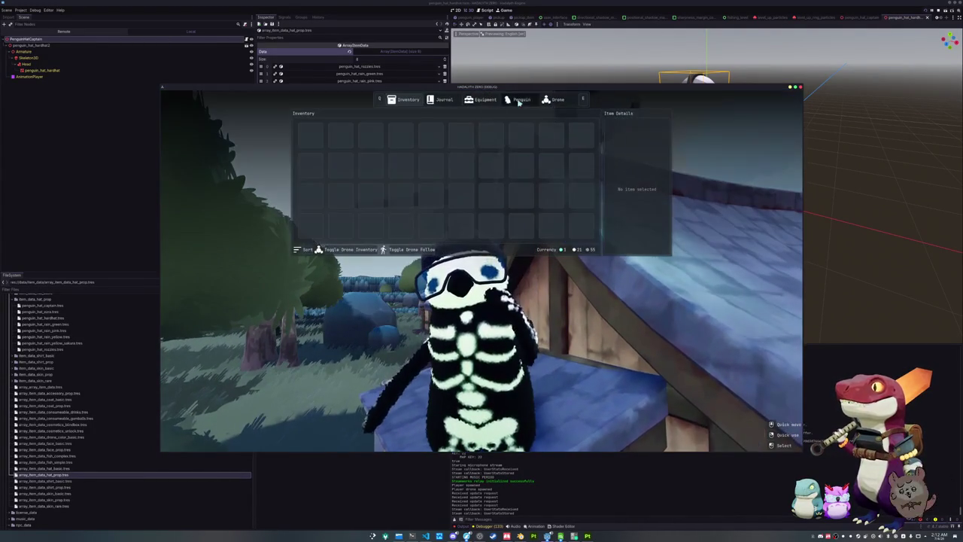
{"action": "key", "text": "Down"}
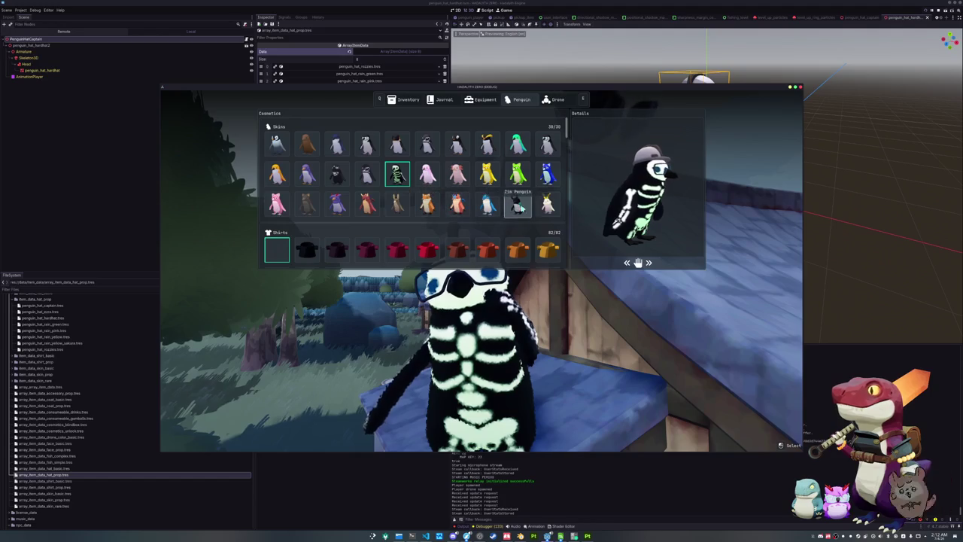
{"action": "key", "text": "Return"}
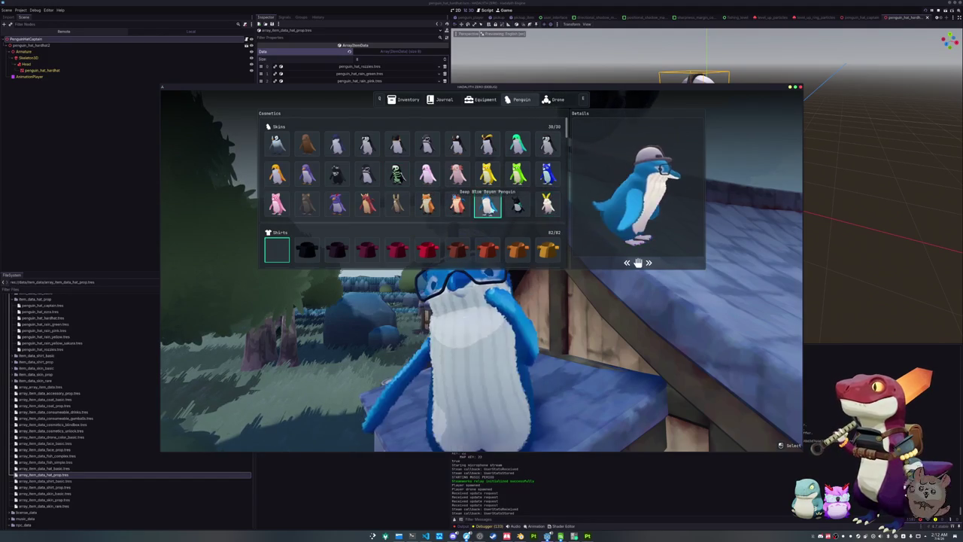
{"action": "key", "text": "Tab"}
{"action": "key", "text": "w"}
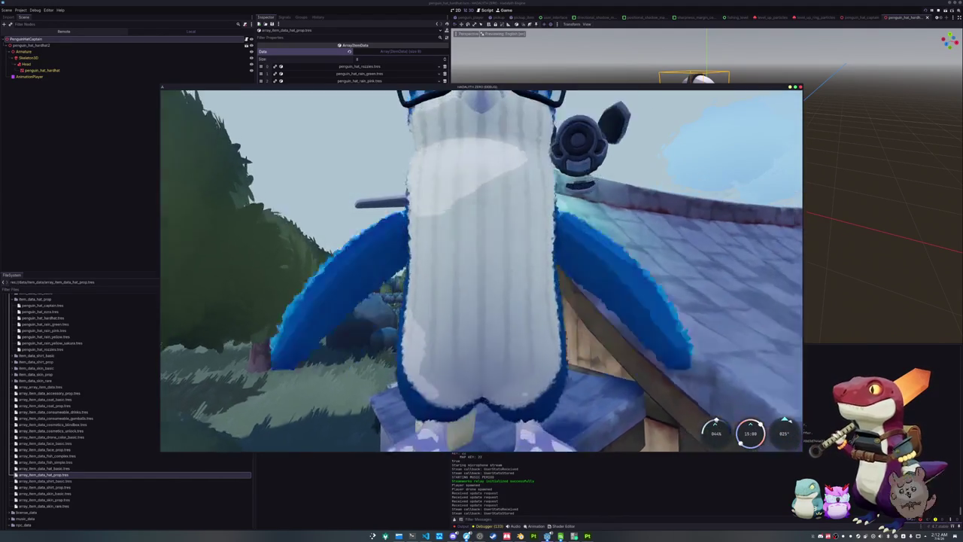
{"action": "key", "text": "w"}
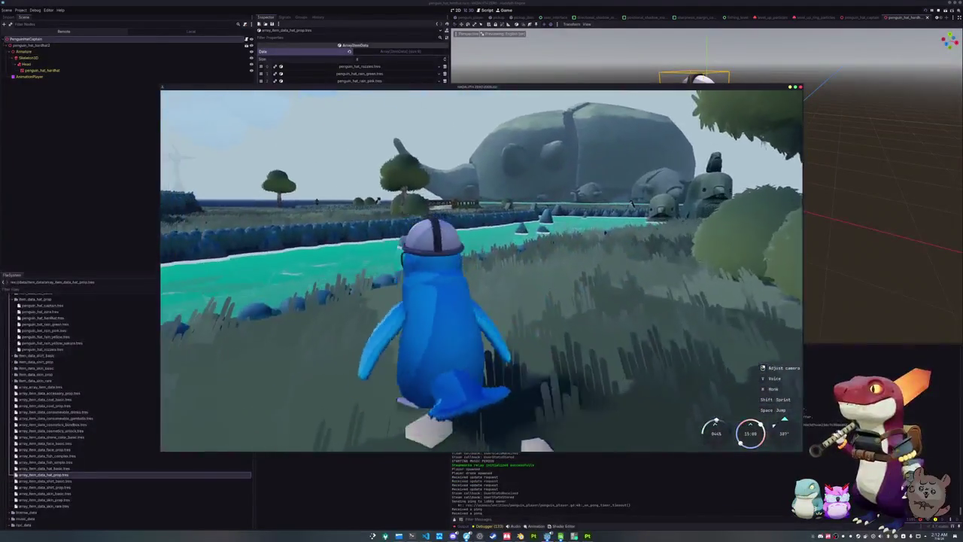
Step: Switch to the teal-green penguin skin, then stop the game
{"action": "key", "text": "Tab"}
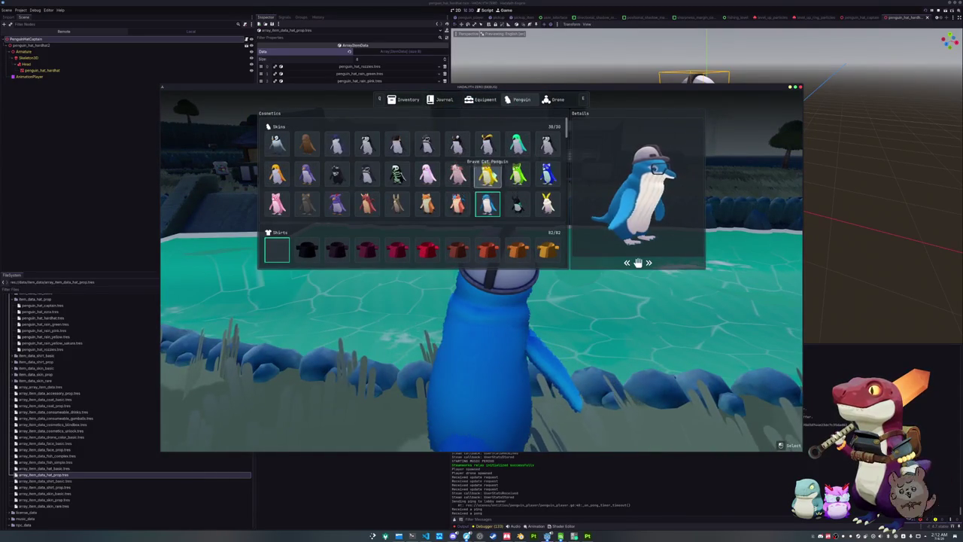
{"action": "left_click", "coordinate": [516, 143]}
{"action": "key", "text": "Tab"}
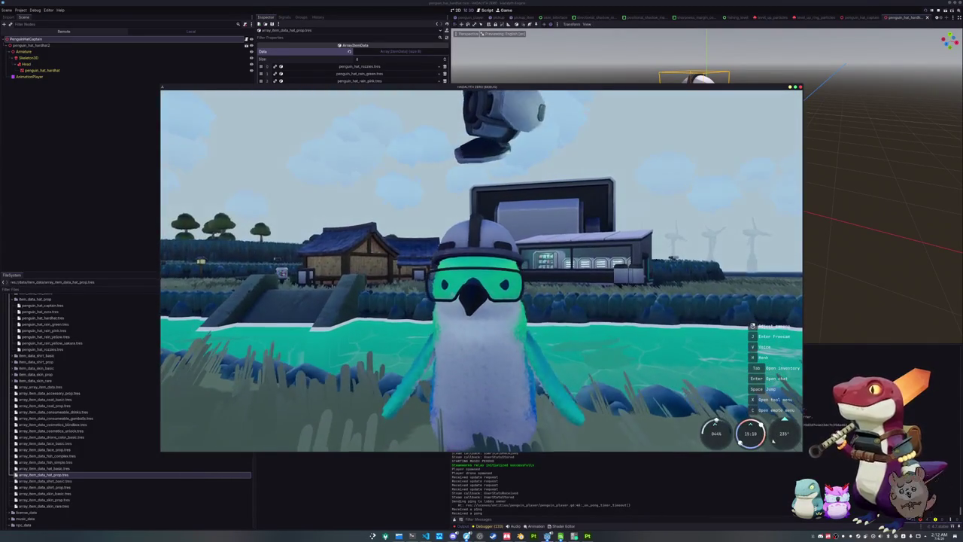
{"action": "key", "text": "F8"}
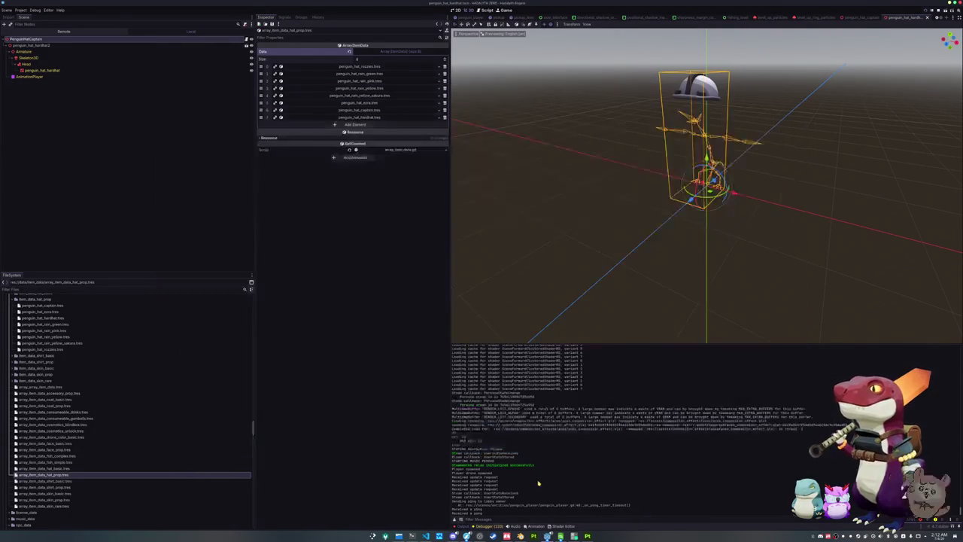
{"action": "key", "text": "alt+Tab"}
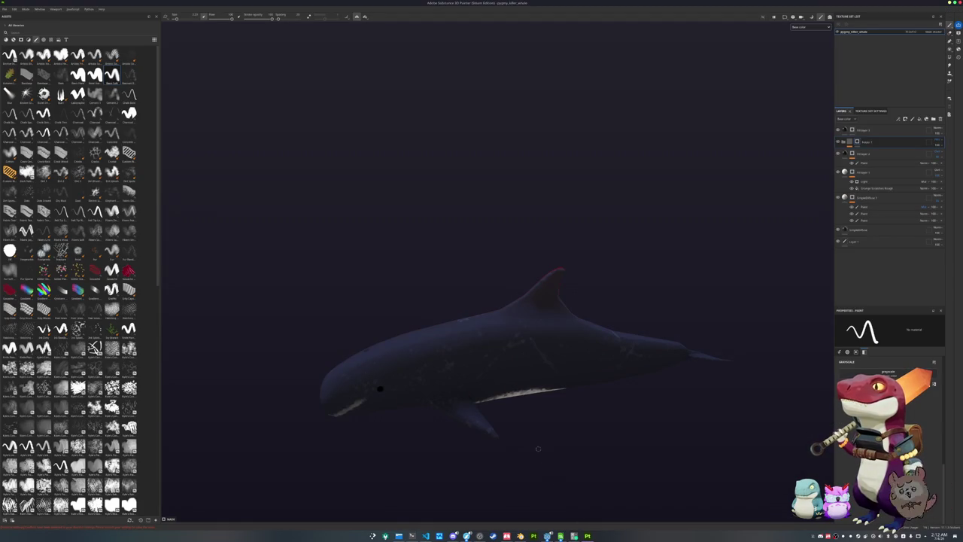
{"action": "key", "text": "alt+Tab"}
{"action": "left_click", "coordinate": [520, 536]}
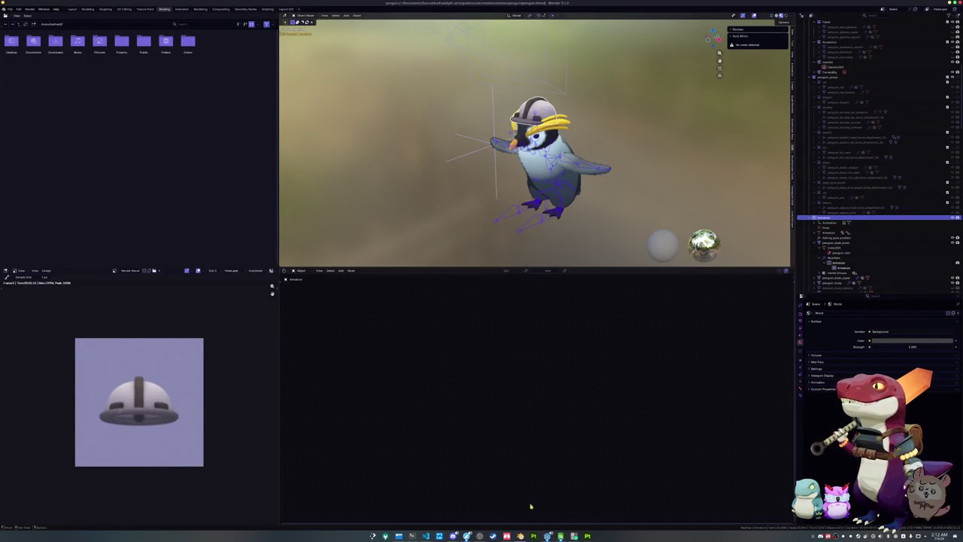
{"action": "key", "text": "alt+Tab"}
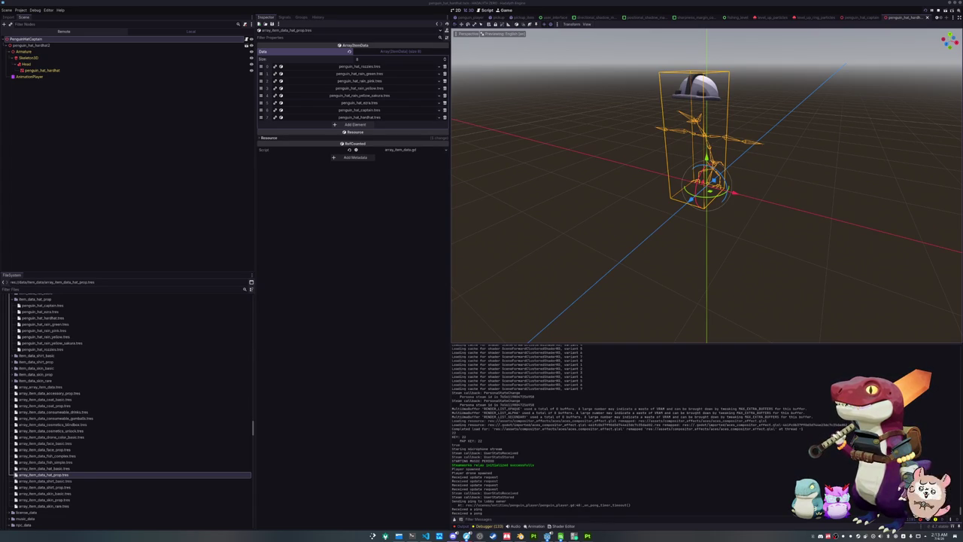
{"action": "mouse_move", "coordinate": [962, 156]}
{"action": "left_mouse_down"}
{"action": "mouse_move", "coordinate": [652, 184]}
{"action": "mouse_move", "coordinate": [522, 169]}
{"action": "left_mouse_up"}
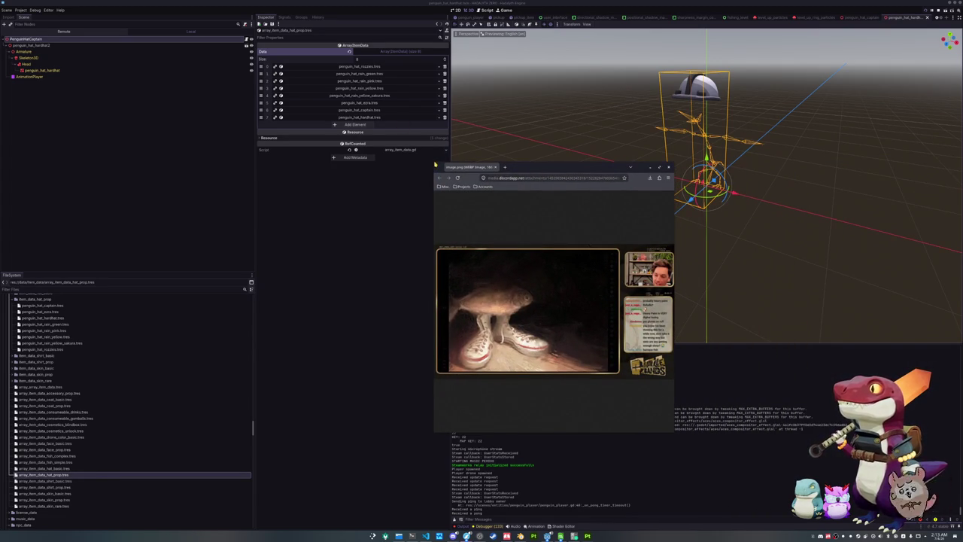
{"action": "mouse_move", "coordinate": [431, 164]}
{"action": "left_mouse_down"}
{"action": "mouse_move", "coordinate": [243, 92]}
{"action": "mouse_move", "coordinate": [96, 73]}
{"action": "mouse_move", "coordinate": [108, 96]}
{"action": "mouse_move", "coordinate": [135, 43]}
{"action": "mouse_move", "coordinate": [134, 9]}
{"action": "left_mouse_up"}
{"action": "scroll", "coordinate": [251, 238], "scroll_direction": "up", "scroll_amount": 4, "text": "ctrl"}
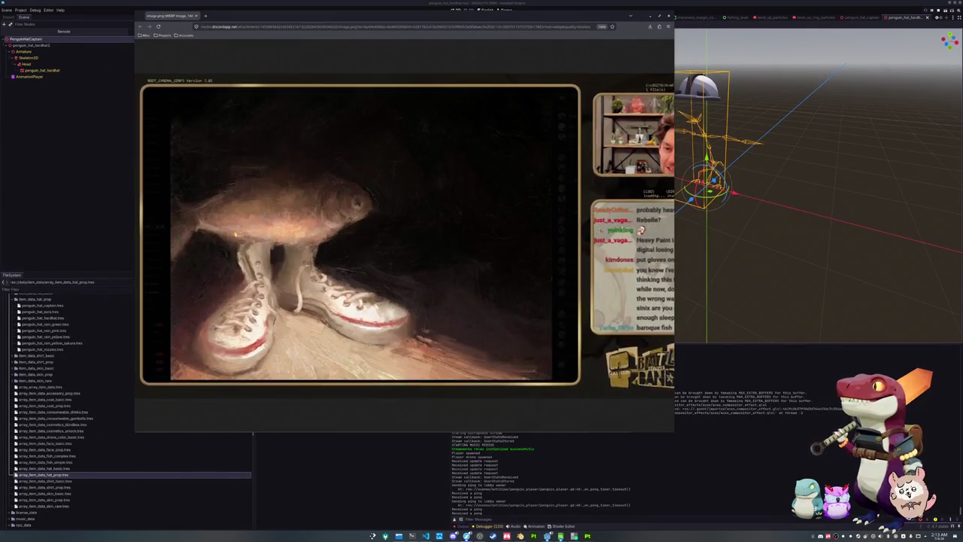
{"action": "scroll", "coordinate": [250, 239], "scroll_direction": "down", "scroll_amount": 1}
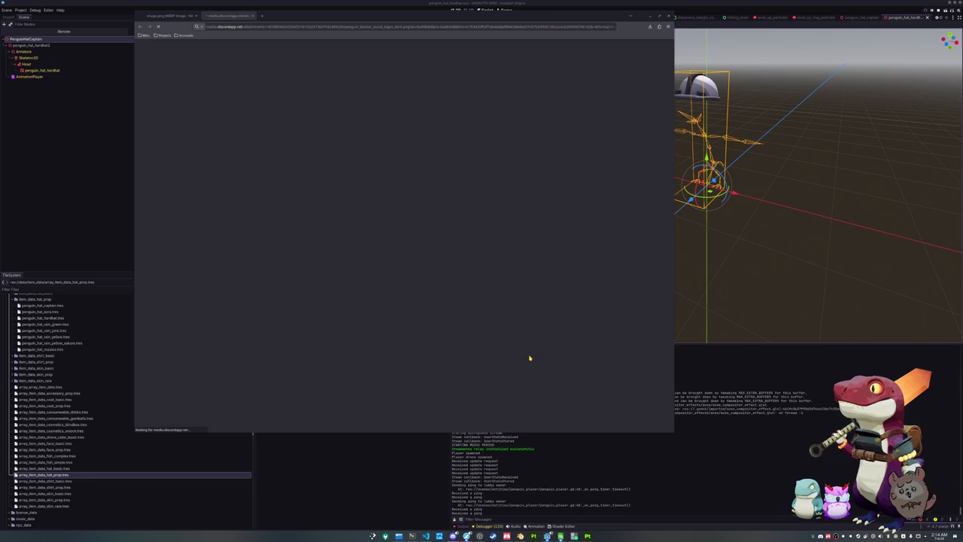
{"action": "key", "text": "ctrl+plus"}
{"action": "key", "text": "ctrl+plus"}
{"action": "key", "text": "ctrl+plus"}
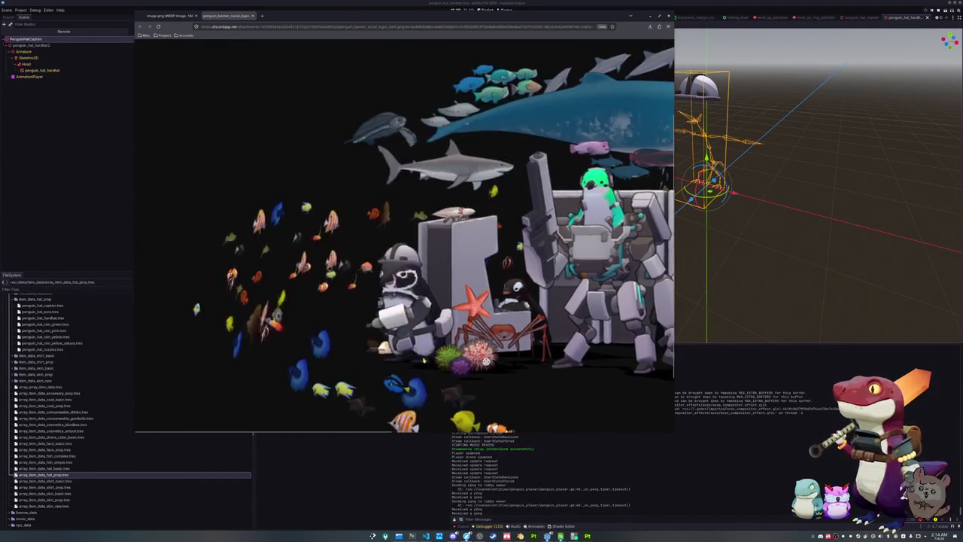
{"action": "key", "text": "alt+Tab"}
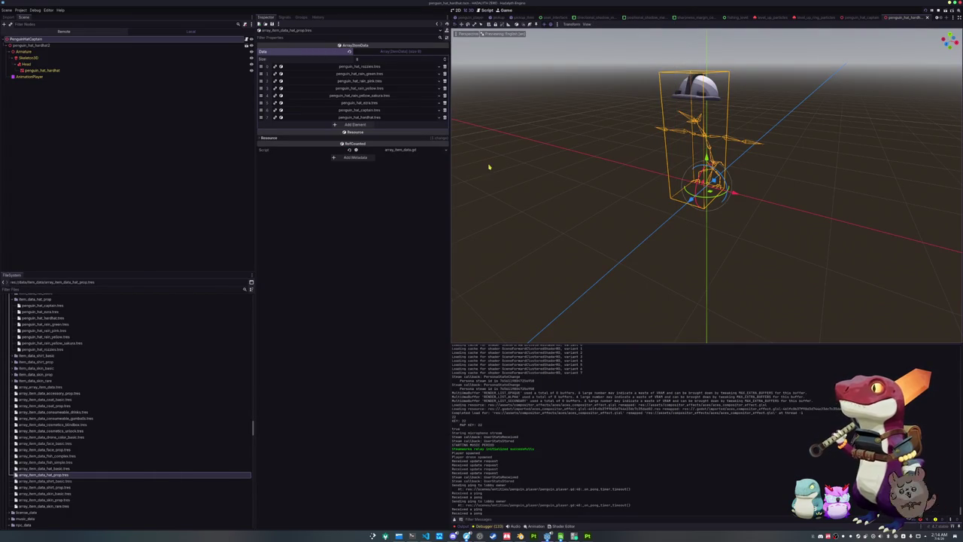
Step: Open galapagos_penguin_npc_data.tres from npc_data/basic_npc_data in FileSystem
{"action": "scroll", "coordinate": [32, 456], "scroll_direction": "up", "scroll_amount": 5}
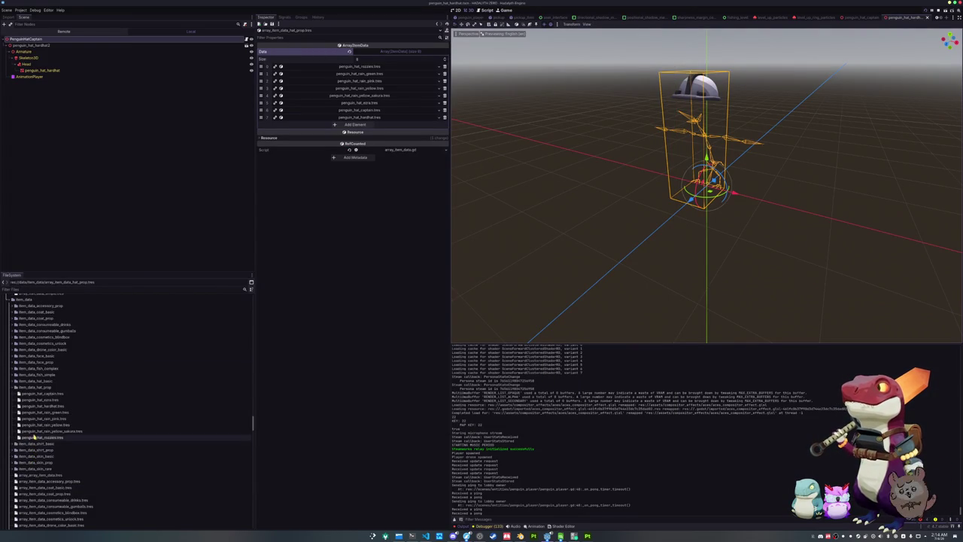
{"action": "scroll", "coordinate": [34, 436], "scroll_direction": "up", "scroll_amount": 5}
{"action": "scroll", "coordinate": [35, 386], "scroll_direction": "up", "scroll_amount": 3}
{"action": "scroll", "coordinate": [39, 360], "scroll_direction": "up", "scroll_amount": 4}
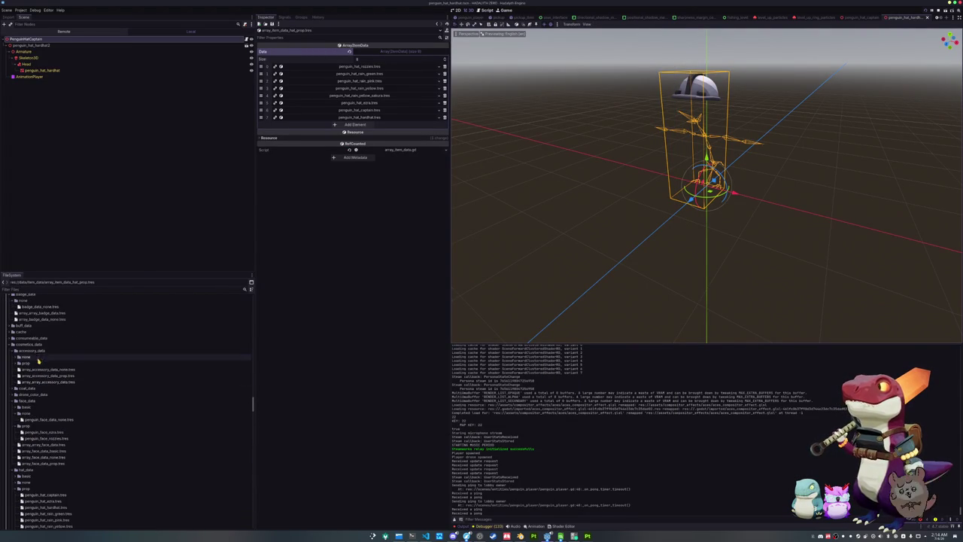
{"action": "scroll", "coordinate": [38, 361], "scroll_direction": "up", "scroll_amount": 3}
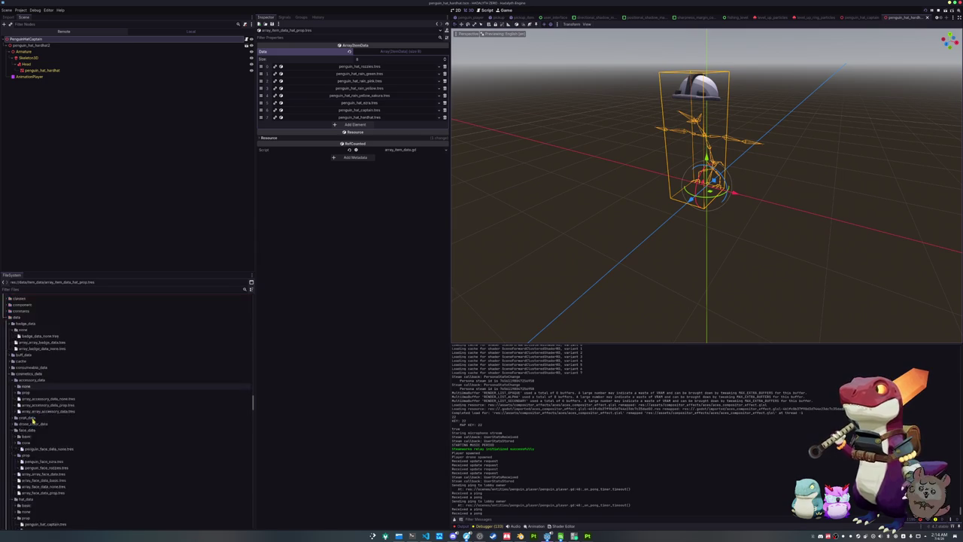
{"action": "scroll", "coordinate": [33, 419], "scroll_direction": "down", "scroll_amount": 4}
{"action": "left_click", "coordinate": [25, 385]}
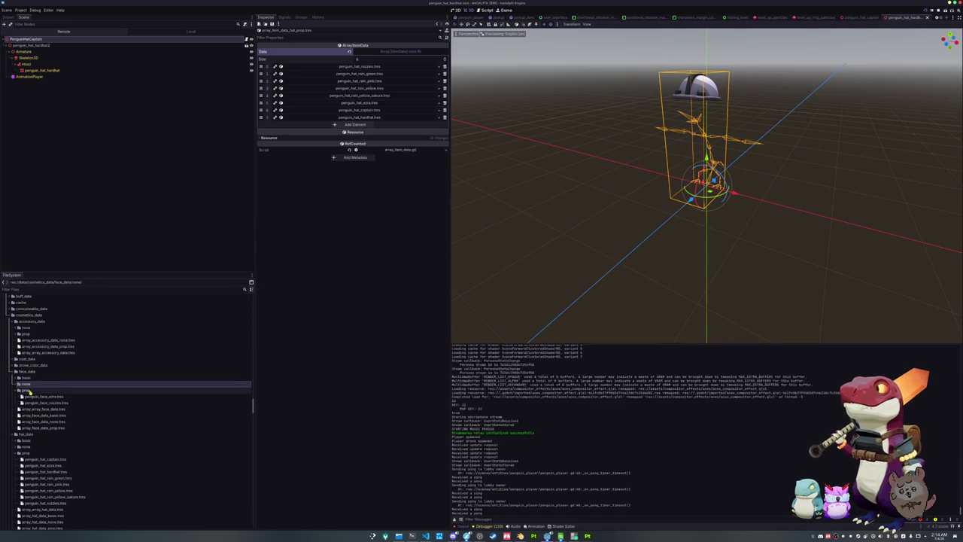
{"action": "scroll", "coordinate": [29, 398], "scroll_direction": "down", "scroll_amount": 5}
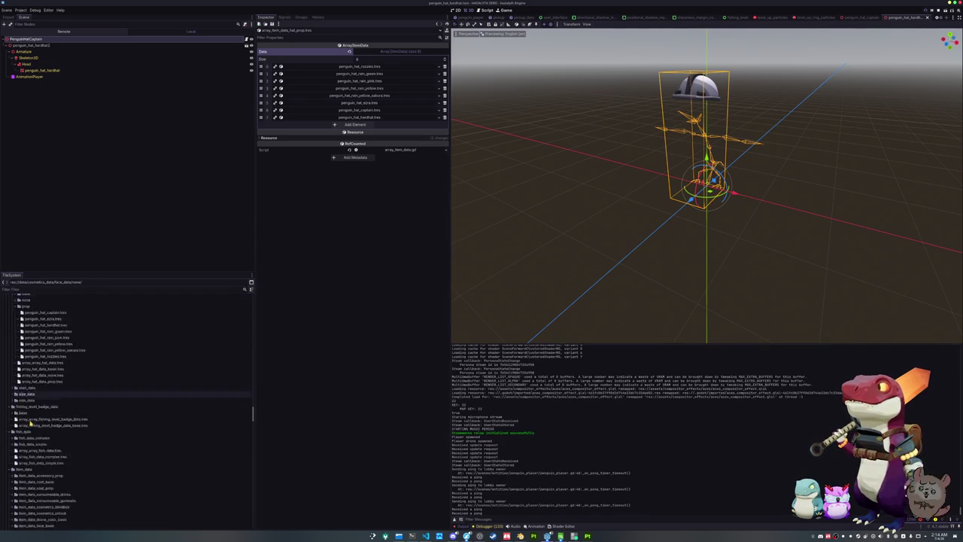
{"action": "scroll", "coordinate": [30, 422], "scroll_direction": "down", "scroll_amount": 10}
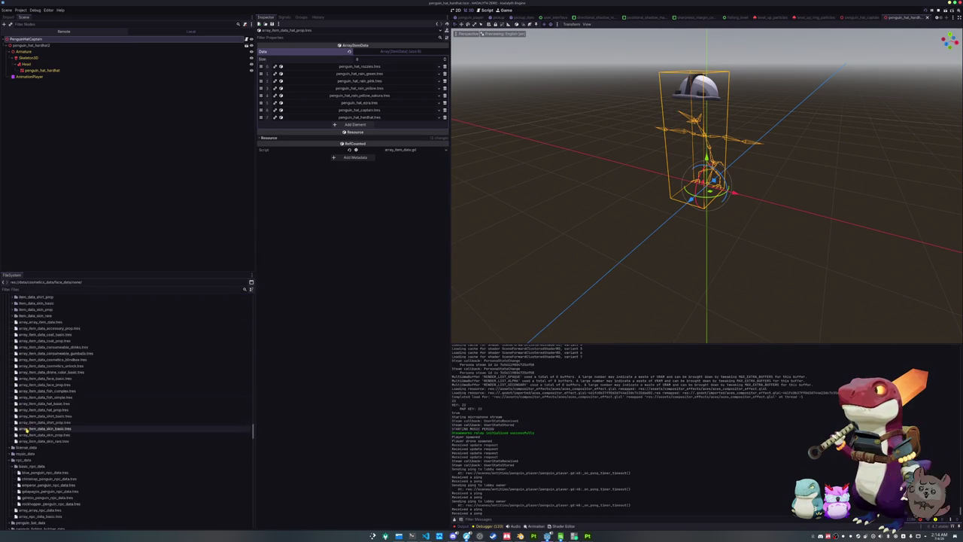
{"action": "scroll", "coordinate": [30, 429], "scroll_direction": "down", "scroll_amount": 2}
{"action": "left_click", "coordinate": [49, 462]}
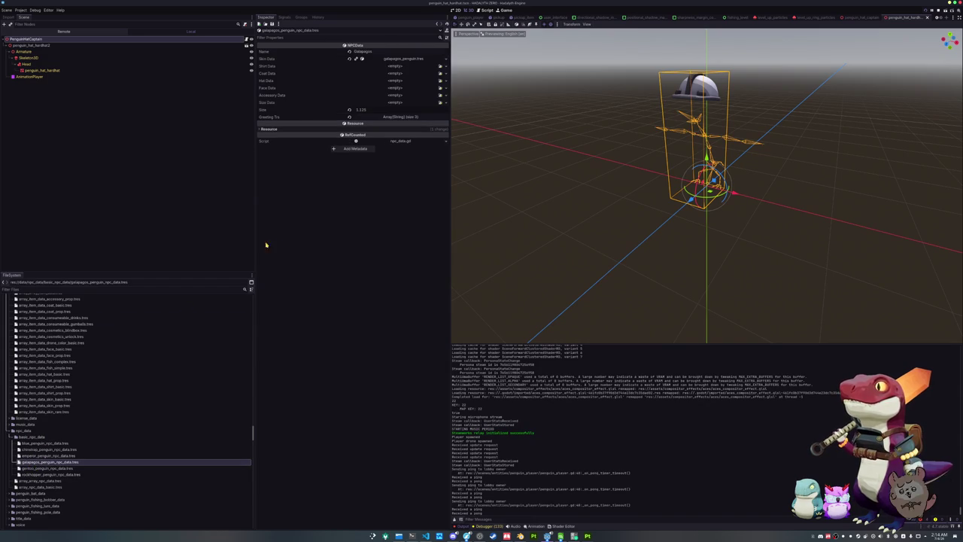
Step: Set the NPC's Hat Data to penguin_hat_hardhat.tres and rerun the game
{"action": "left_click", "coordinate": [439, 82]}
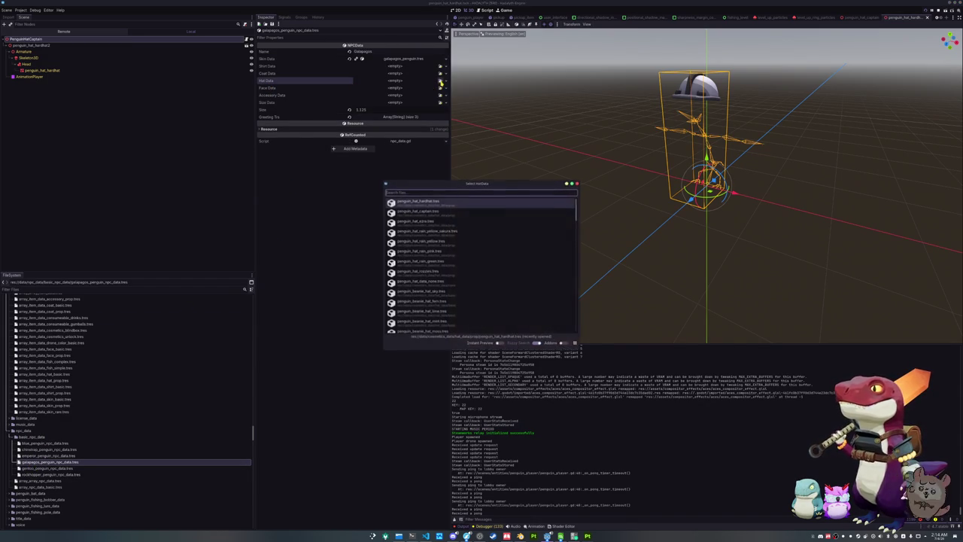
{"action": "type", "text": "hathard"}
{"action": "left_click", "coordinate": [426, 203]}
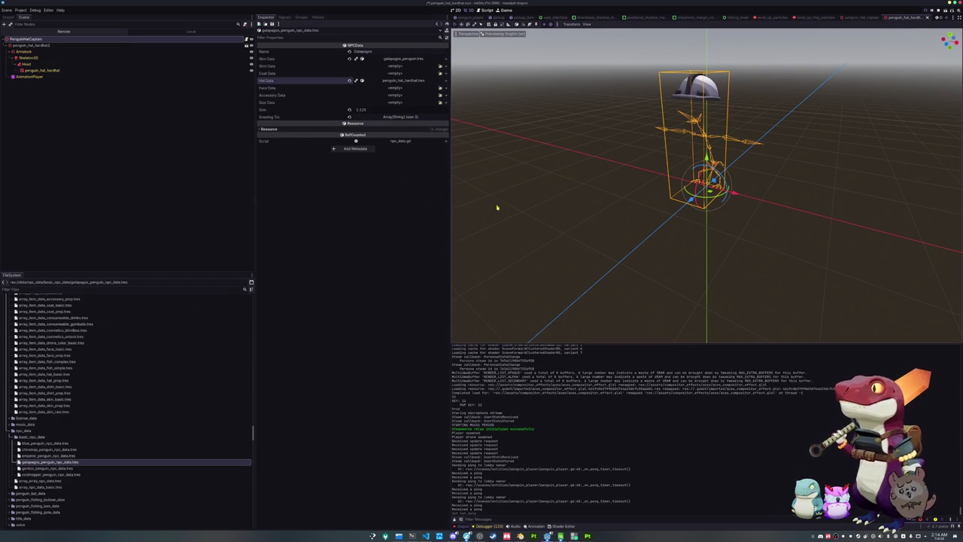
{"action": "scroll", "coordinate": [512, 205], "scroll_direction": "down", "scroll_amount": 2}
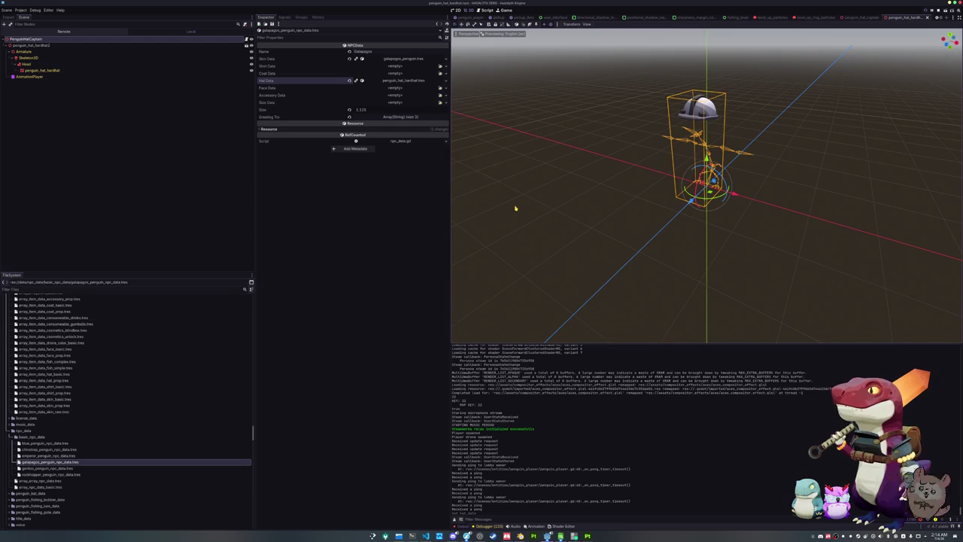
{"action": "key", "text": "F5"}
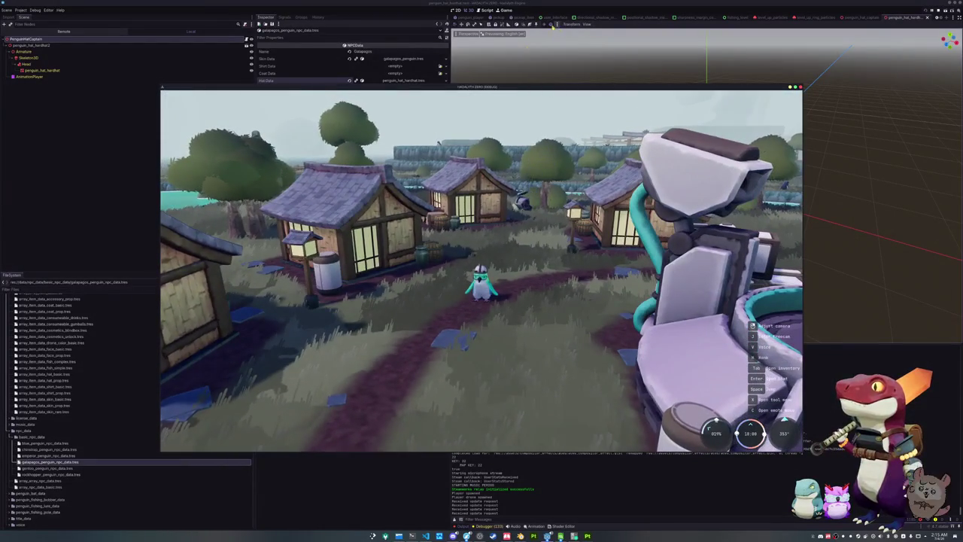
Step: Walk the penguin and swing the camera over the islands, then stop the game
{"action": "key", "text": "F8"}
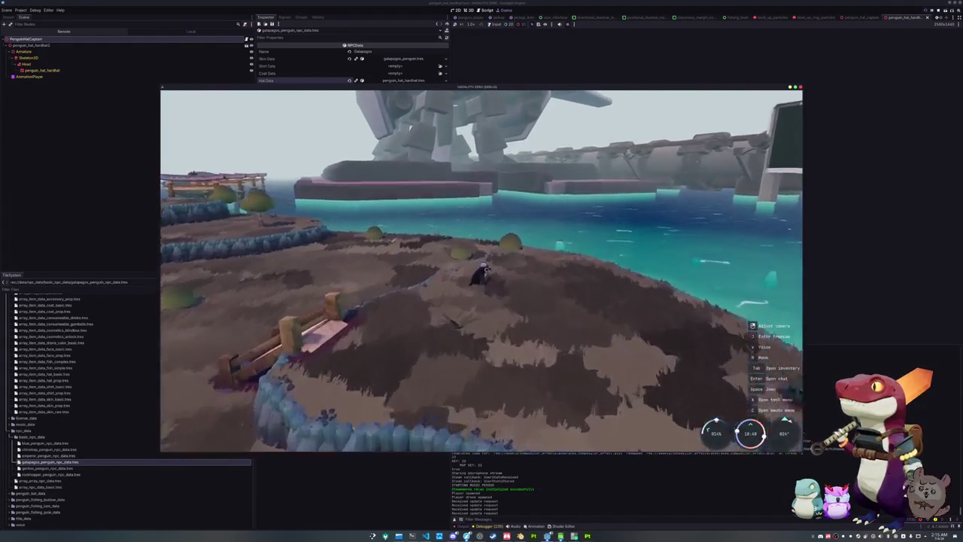
{"action": "key", "text": "w"}
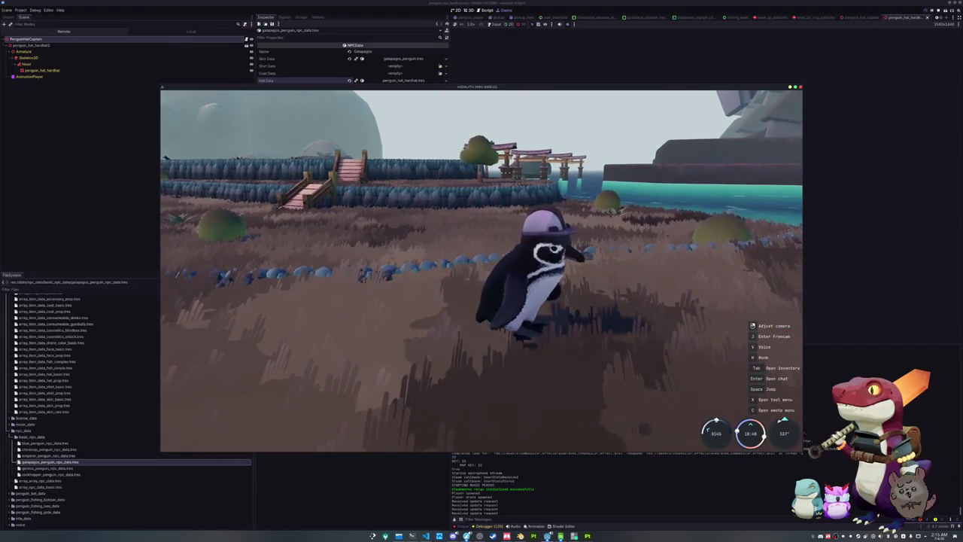
{"action": "key", "text": "a"}
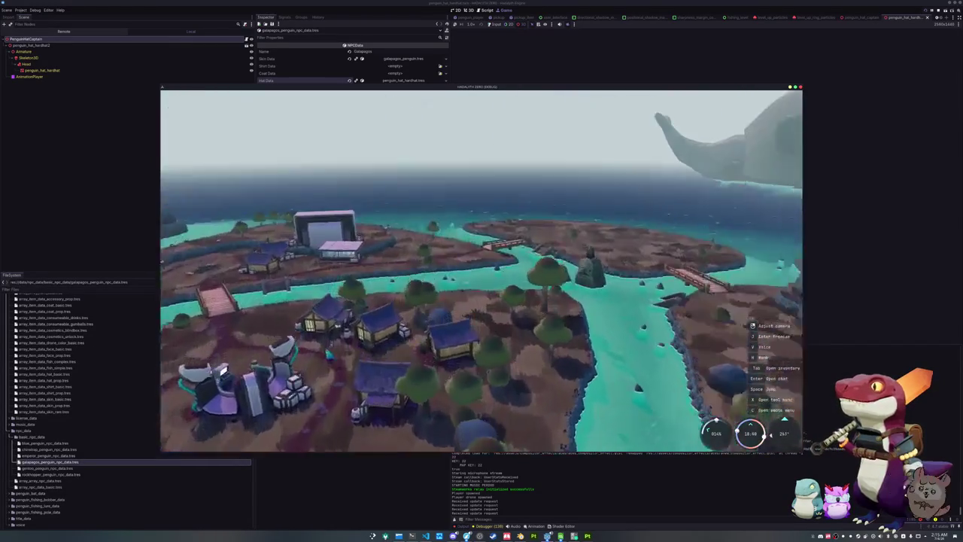
{"action": "key", "text": "a"}
{"action": "key", "text": "w"}
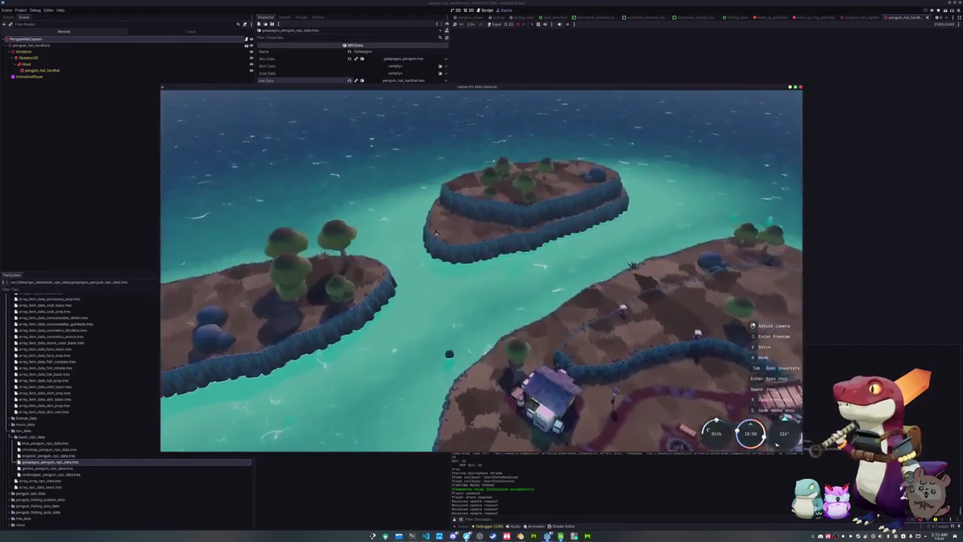
{"action": "key", "text": "a"}
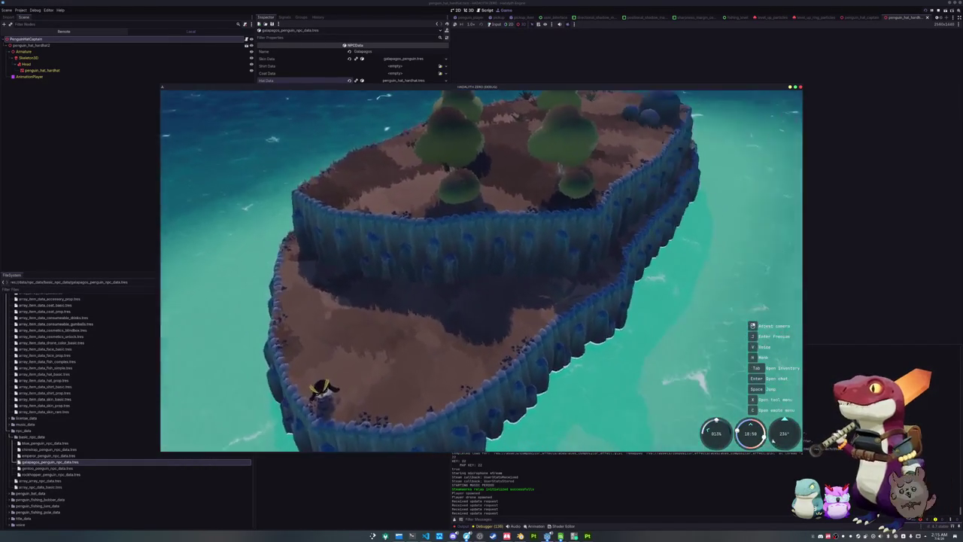
{"action": "key", "text": "F8"}
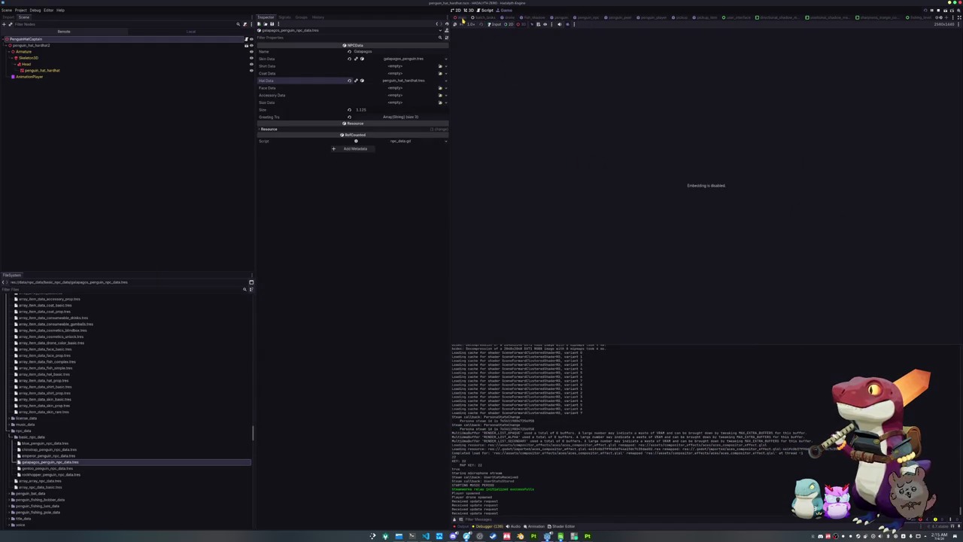
Step: Show main.tscn in 3D and expand PenguinPOIs > PenguinPOIsBot to list its markers
{"action": "left_click", "coordinate": [462, 18]}
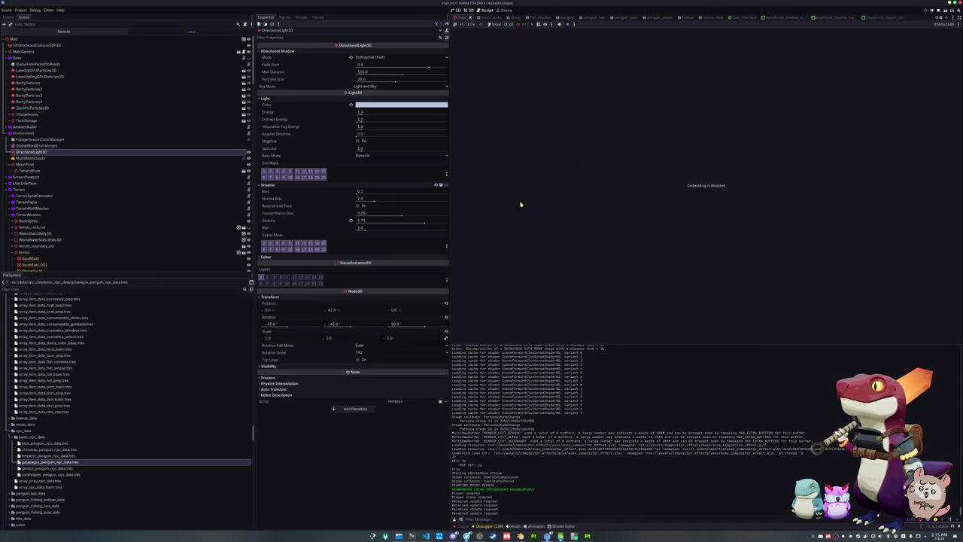
{"action": "left_click", "coordinate": [467, 10]}
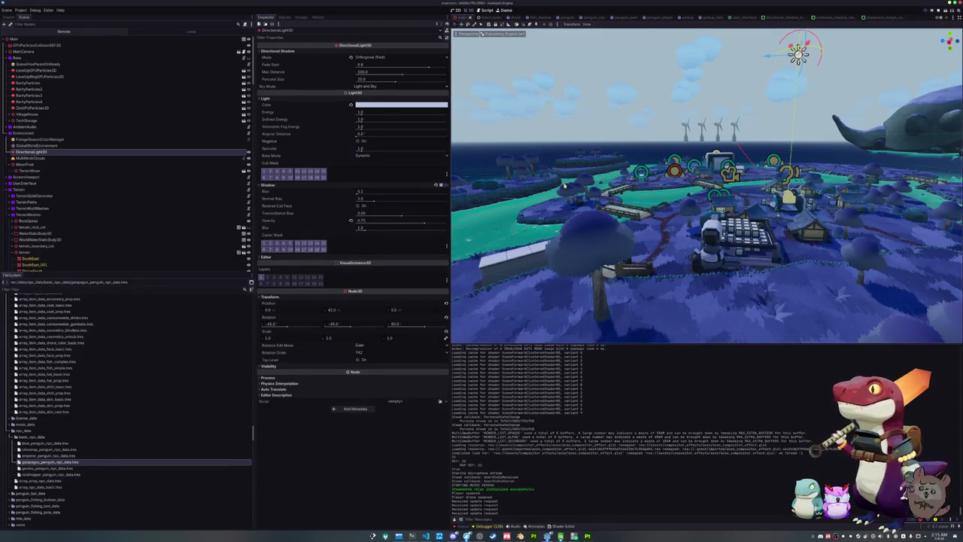
{"action": "scroll", "coordinate": [707, 188], "scroll_direction": "up", "scroll_amount": 5}
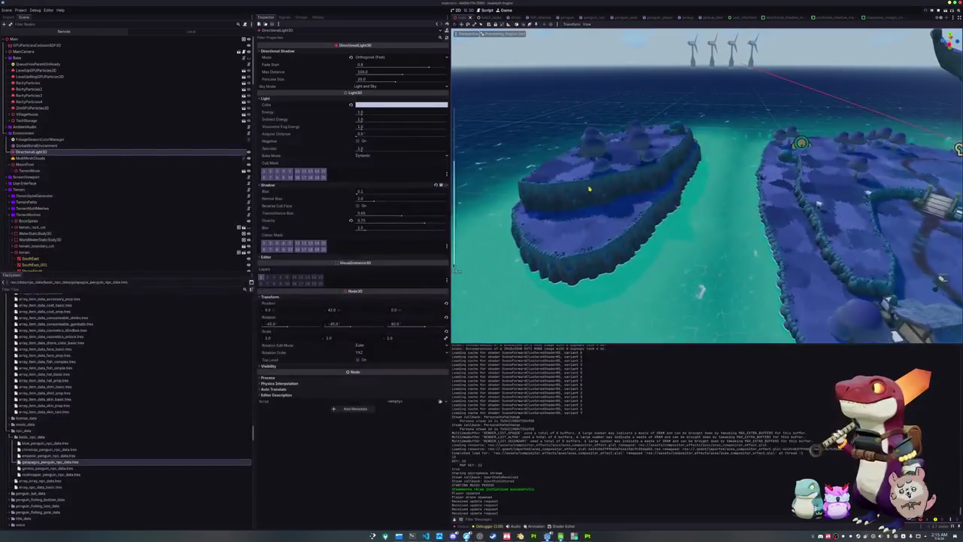
{"action": "scroll", "coordinate": [101, 218], "scroll_direction": "down", "scroll_amount": 10}
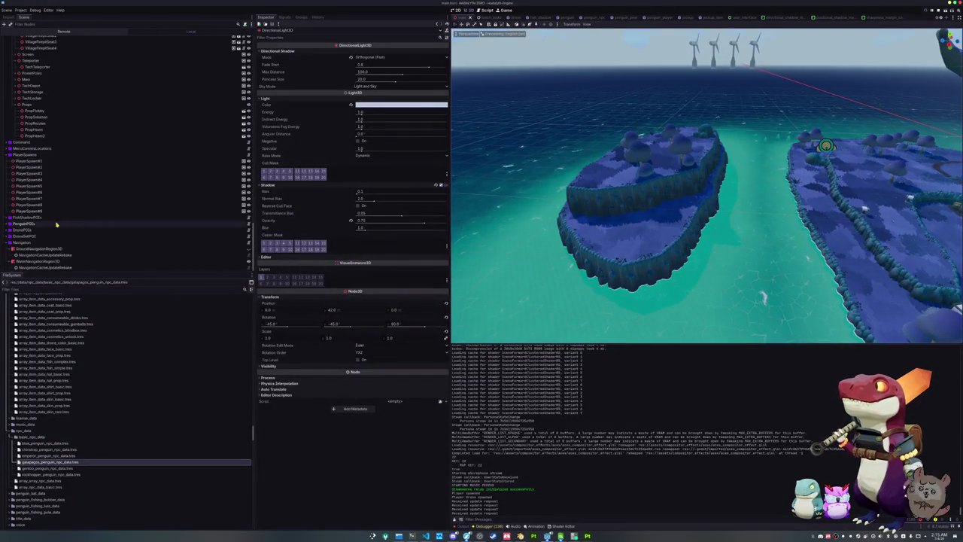
{"action": "left_click", "coordinate": [6, 218]}
{"action": "left_click", "coordinate": [6, 218]}
{"action": "left_click", "coordinate": [6, 223]}
{"action": "scroll", "coordinate": [7, 224], "scroll_direction": "down", "scroll_amount": 1}
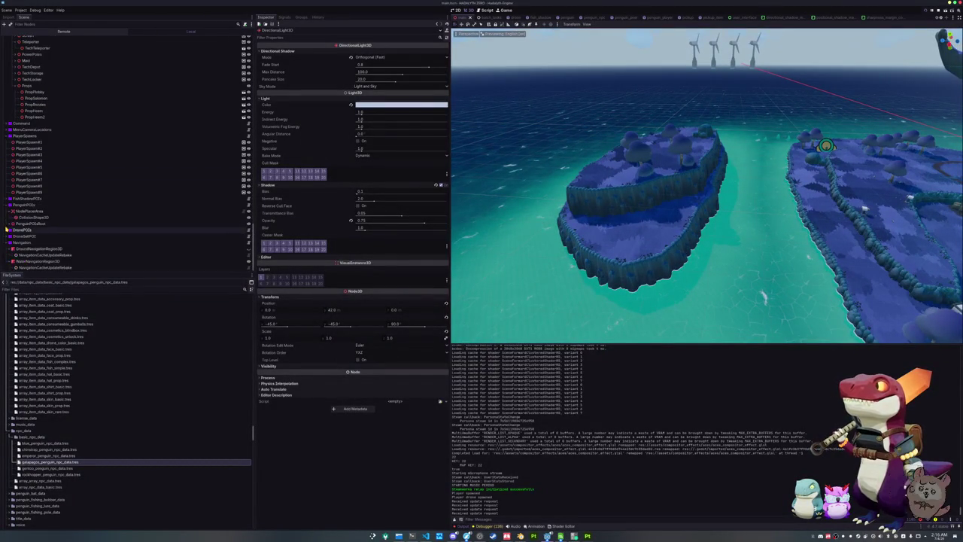
{"action": "left_click", "coordinate": [8, 224]}
{"action": "scroll", "coordinate": [8, 224], "scroll_direction": "down", "scroll_amount": 5}
{"action": "left_click", "coordinate": [41, 142]}
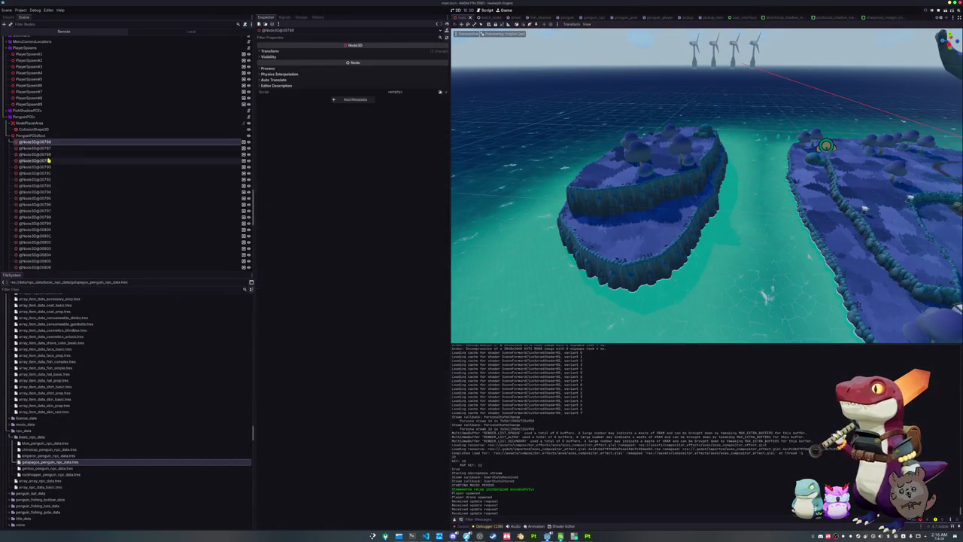
{"action": "key", "text": "Down"}
{"action": "key", "text": "Down"}
{"action": "key", "text": "Down"}
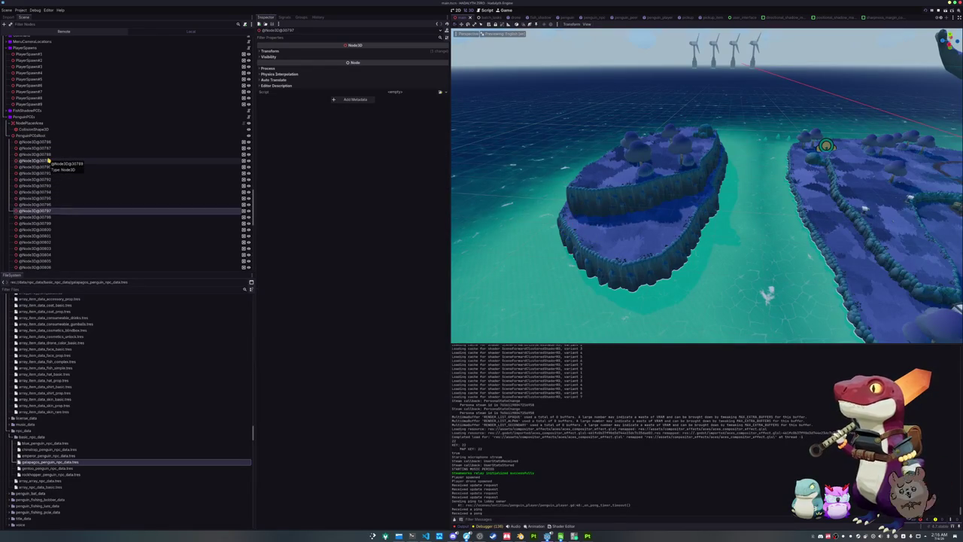
{"action": "key", "text": "Up"}
{"action": "key", "text": "Up"}
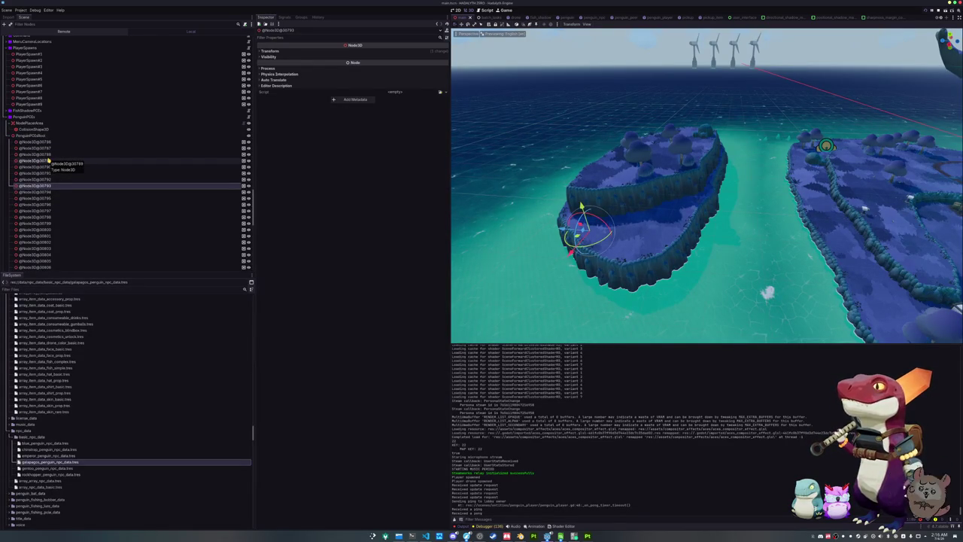
{"action": "key", "text": "Down"}
{"action": "key", "text": "Down"}
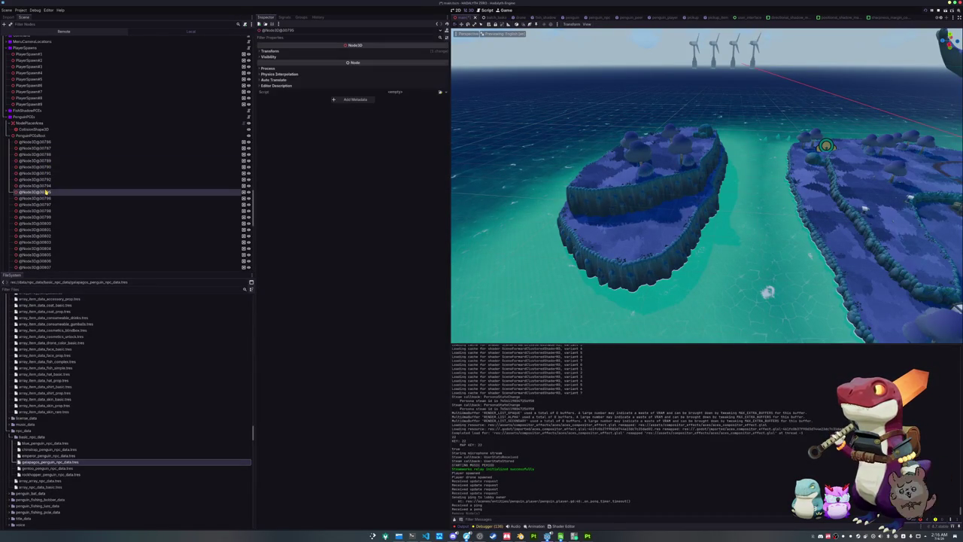
{"action": "key", "text": "Down"}
{"action": "key", "text": "Down"}
{"action": "key", "text": "Down"}
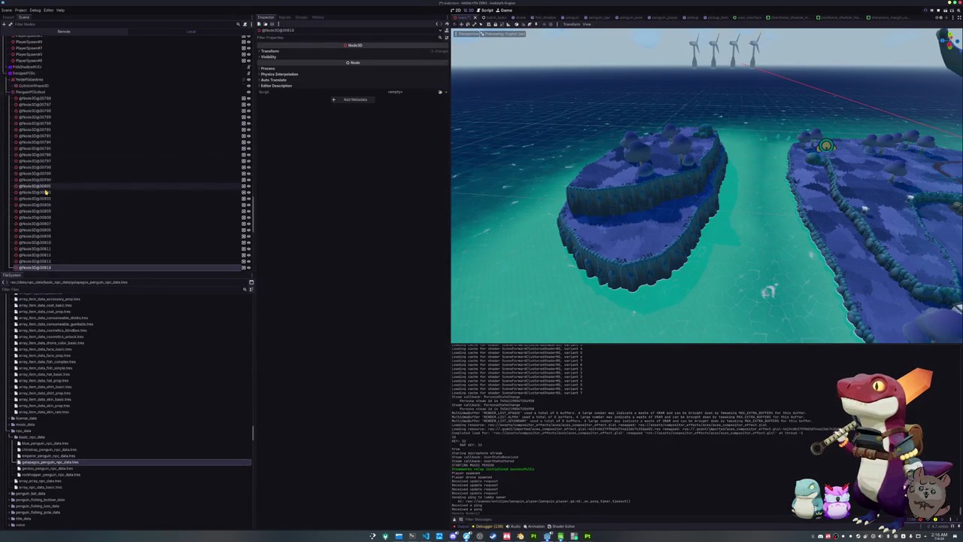
{"action": "key", "text": "Up"}
{"action": "key", "text": "Up"}
{"action": "key", "text": "Up"}
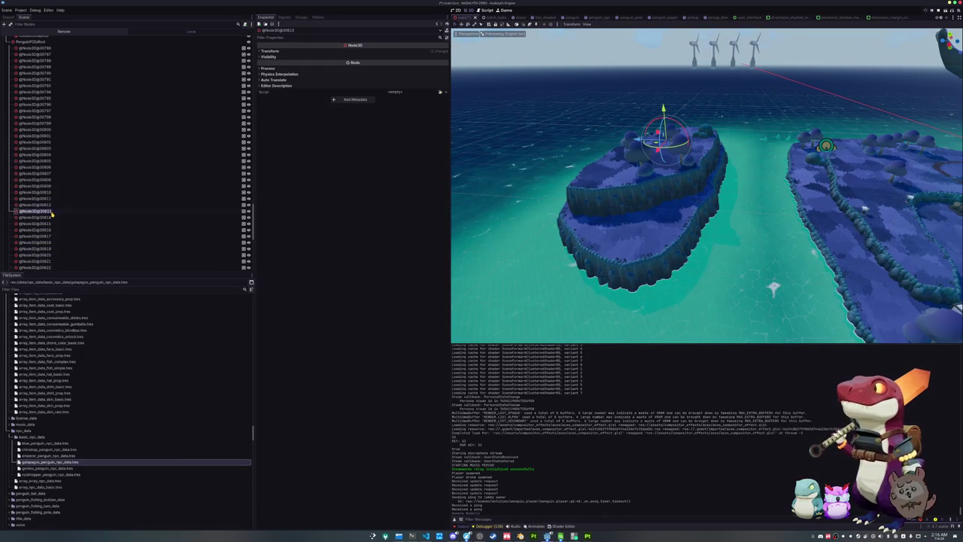
{"action": "key", "text": "Down"}
{"action": "key", "text": "Down"}
{"action": "key", "text": "Down"}
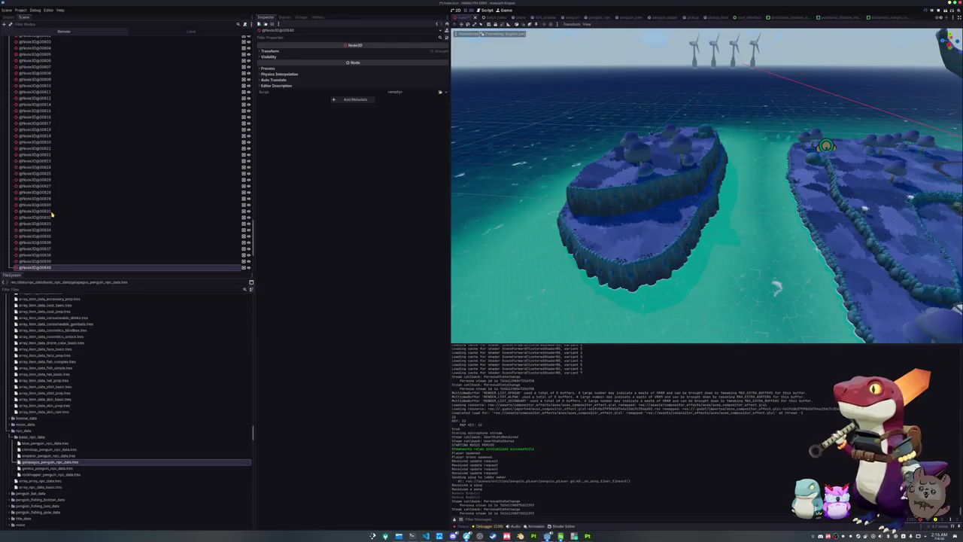
{"action": "key", "text": "Up"}
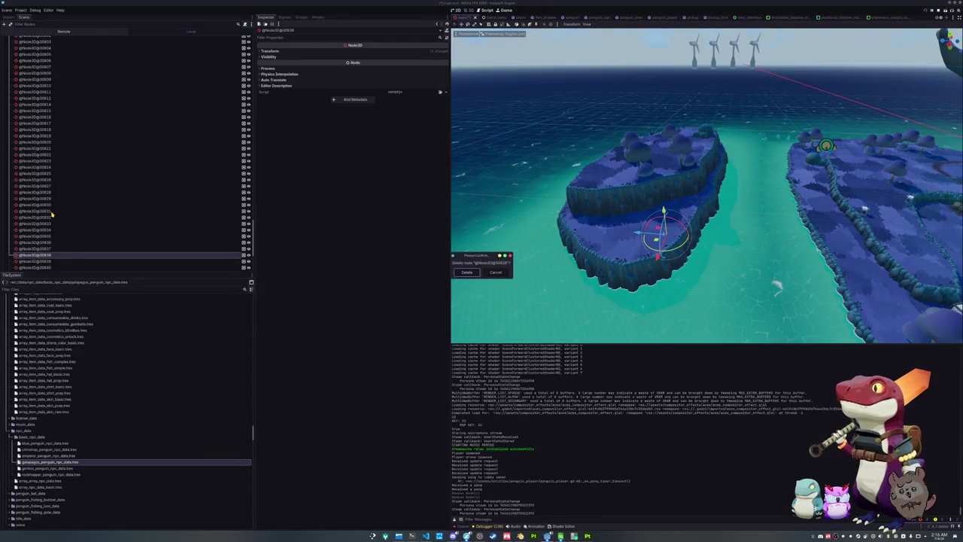
{"action": "key", "text": "Delete"}
{"action": "left_click", "coordinate": [38, 271]}
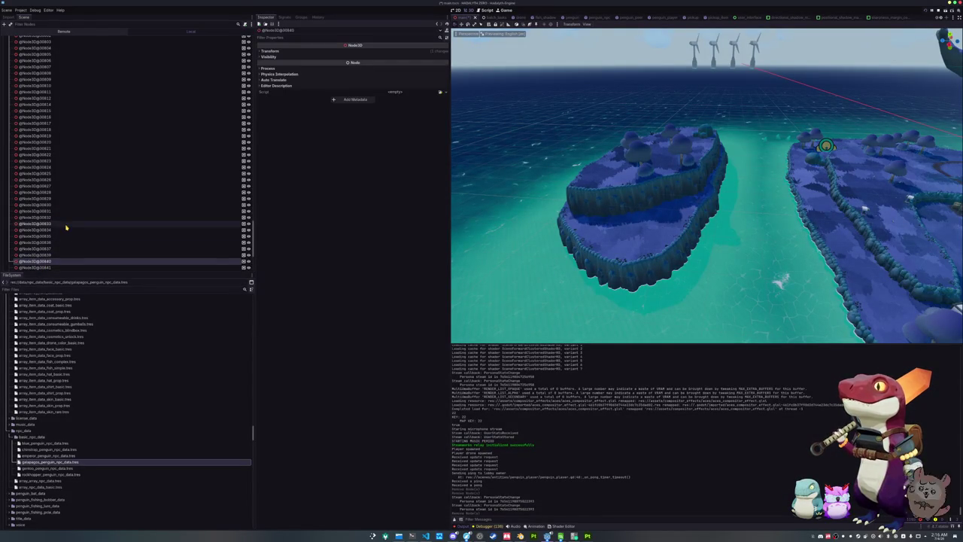
{"action": "key", "text": "Down"}
{"action": "key", "text": "Down"}
{"action": "key", "text": "Down"}
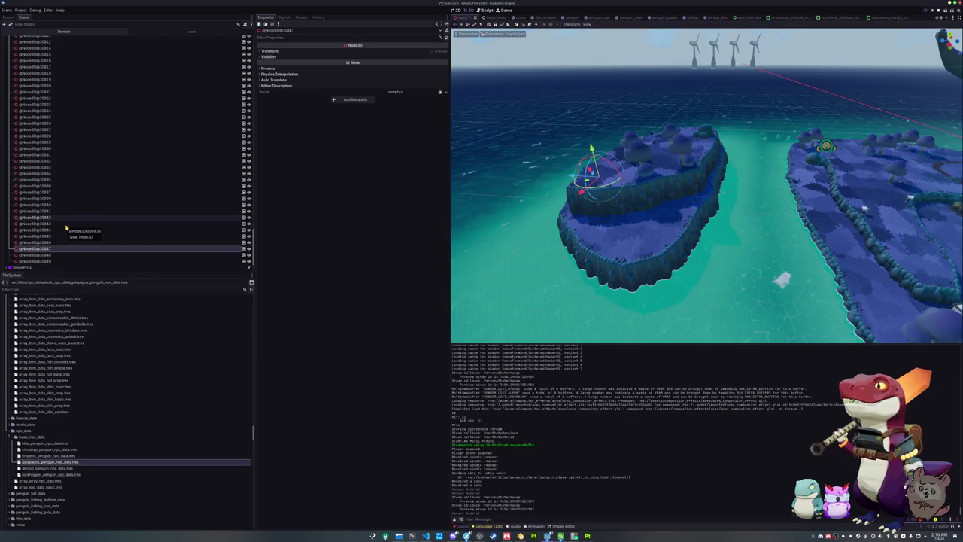
{"action": "key", "text": "Delete"}
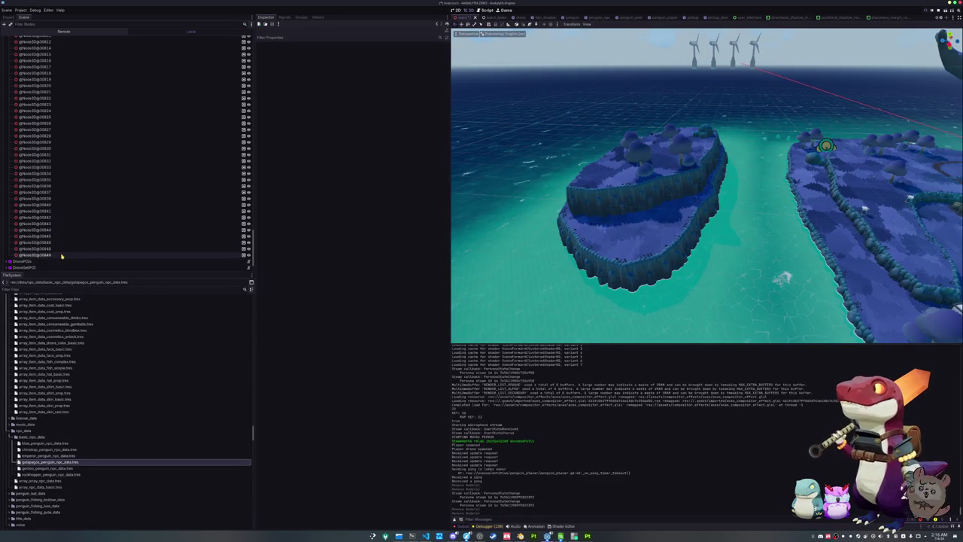
Step: Check the nearby penguin markers, save the main scene, and return to Blender
{"action": "left_click", "coordinate": [65, 251]}
{"action": "left_click", "coordinate": [66, 241]}
{"action": "left_click", "coordinate": [70, 236]}
{"action": "left_click", "coordinate": [75, 230]}
{"action": "key", "text": "ctrl+s"}
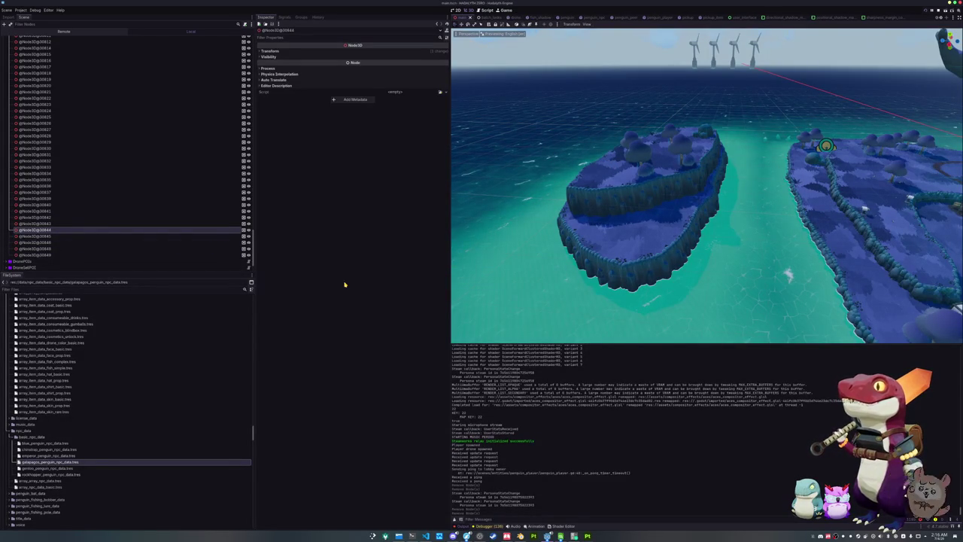
{"action": "left_click", "coordinate": [520, 536]}
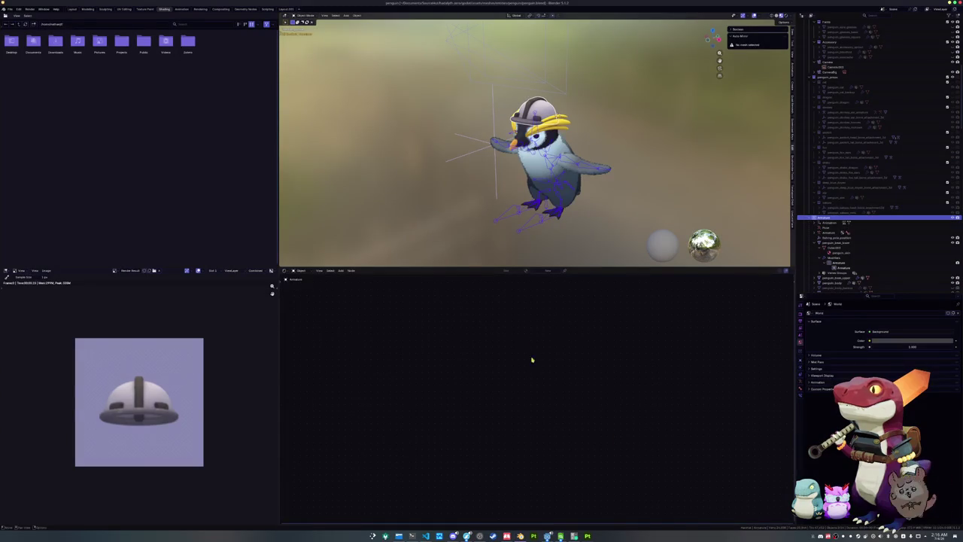
Step: Delete the unneeded entry from the Outliner
{"action": "scroll", "coordinate": [824, 63], "scroll_direction": "up", "scroll_amount": 10}
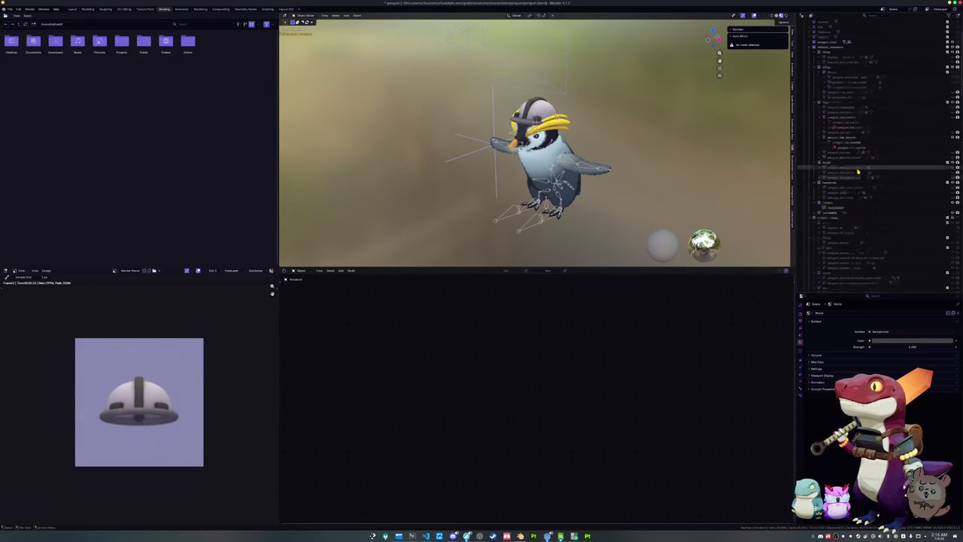
{"action": "left_click", "coordinate": [823, 68]}
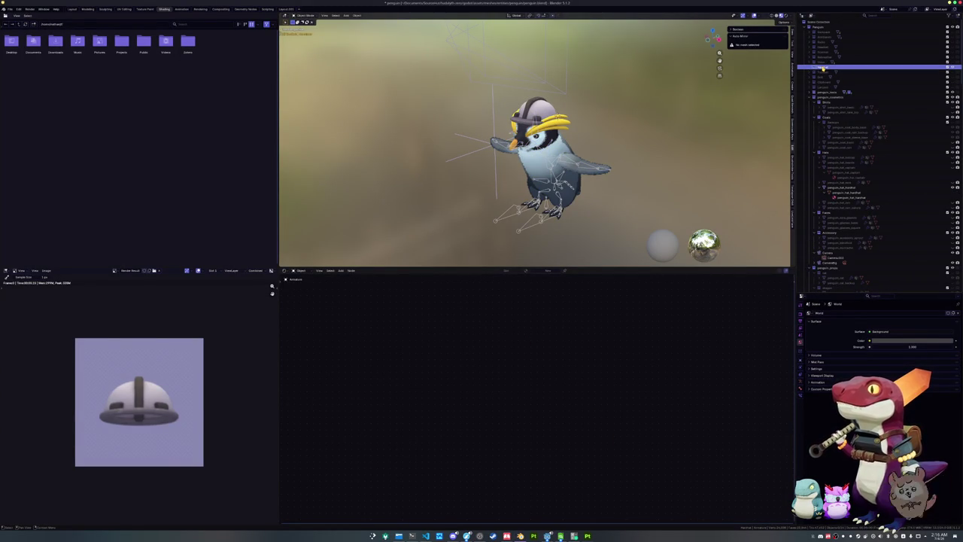
{"action": "key", "text": "Delete"}
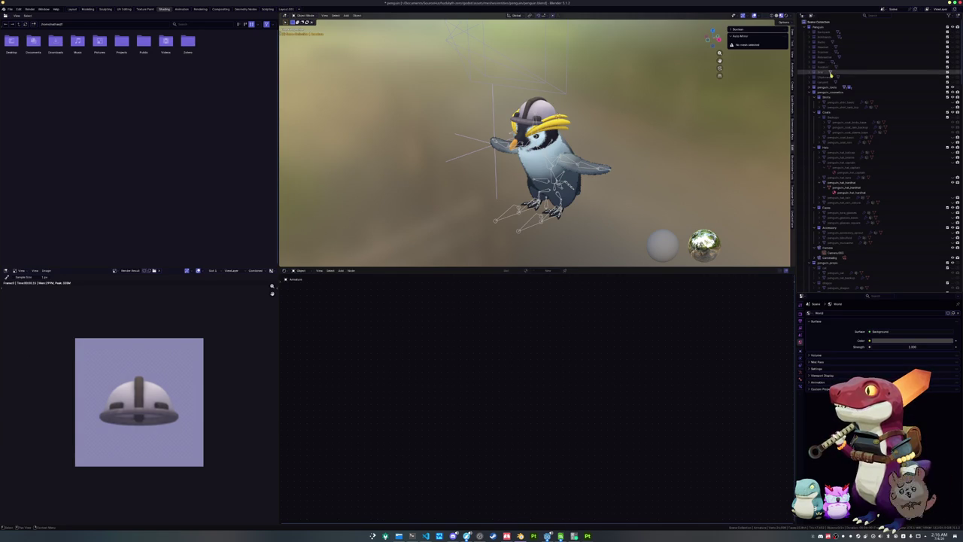
Step: Make the Lanyard visible on the penguin and expand its Outliner row
{"action": "left_click", "coordinate": [827, 82]}
{"action": "left_click", "coordinate": [951, 84]}
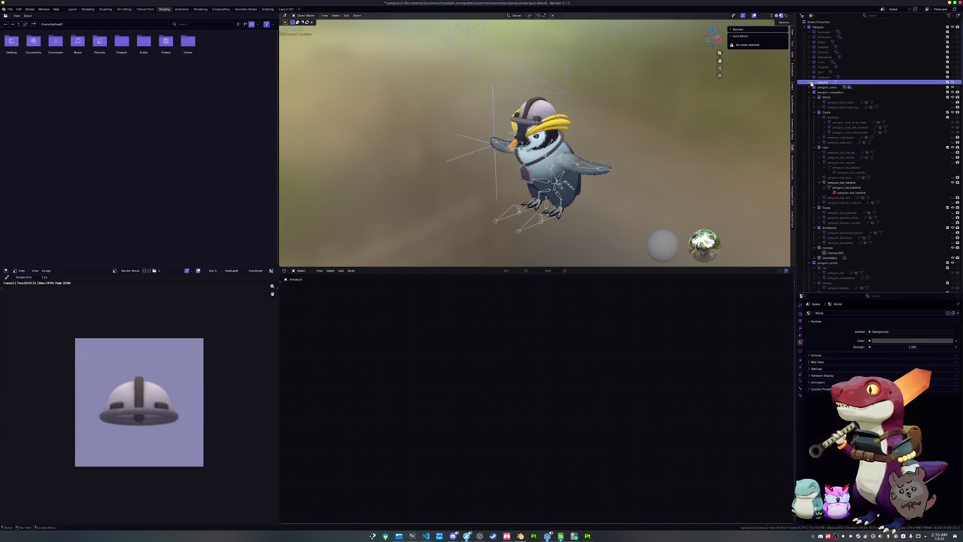
{"action": "left_click", "coordinate": [812, 82]}
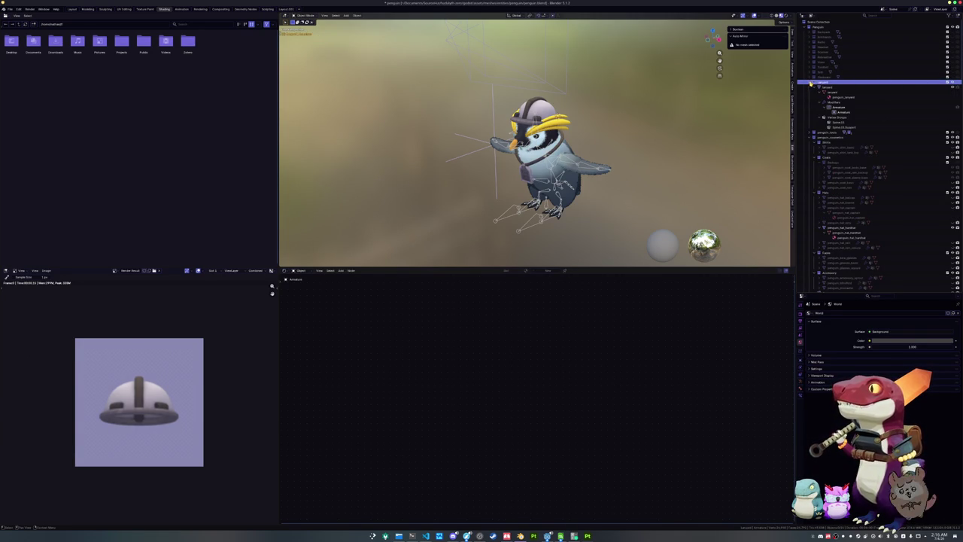
{"action": "scroll", "coordinate": [534, 143], "scroll_direction": "up", "scroll_amount": 3}
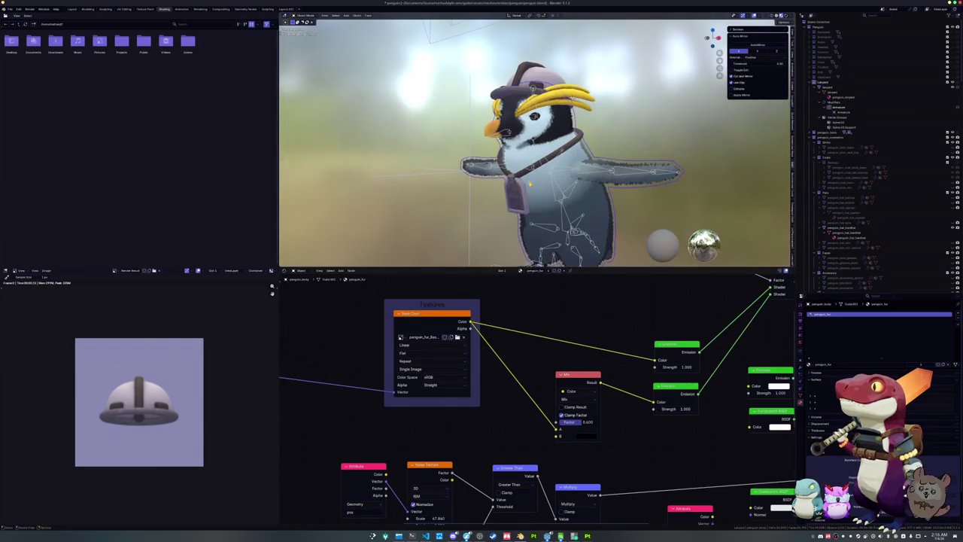
Step: Select the lanyard object and lift it straight up along Z above the penguin
{"action": "left_click", "coordinate": [517, 192]}
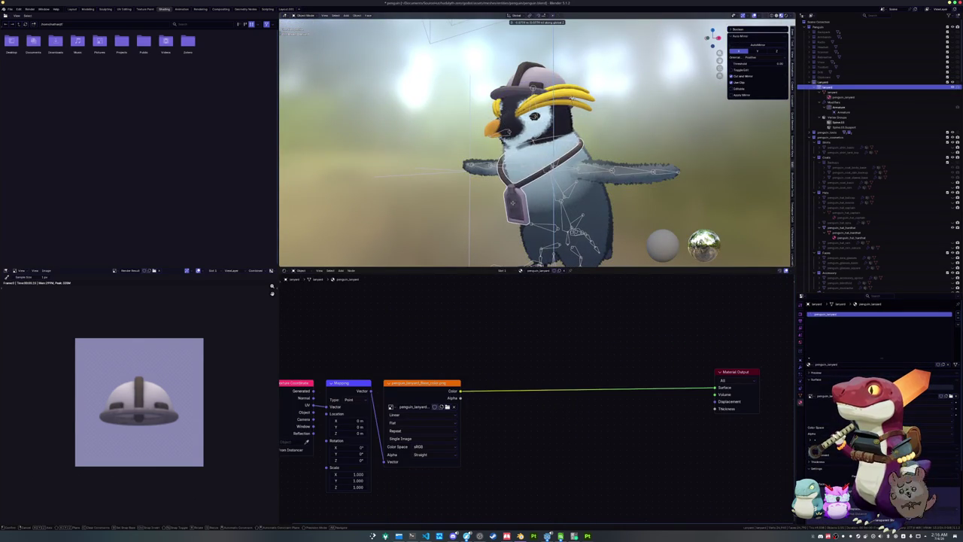
{"action": "left_click_drag", "start_coordinate": [517, 191], "coordinate": [496, 184]}
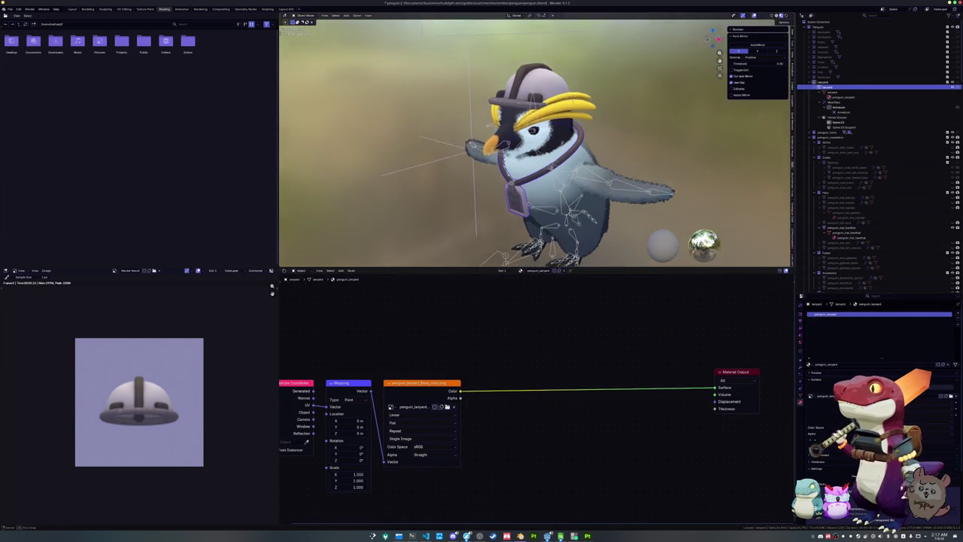
{"action": "left_click", "coordinate": [813, 85]}
{"action": "left_click", "coordinate": [813, 85]}
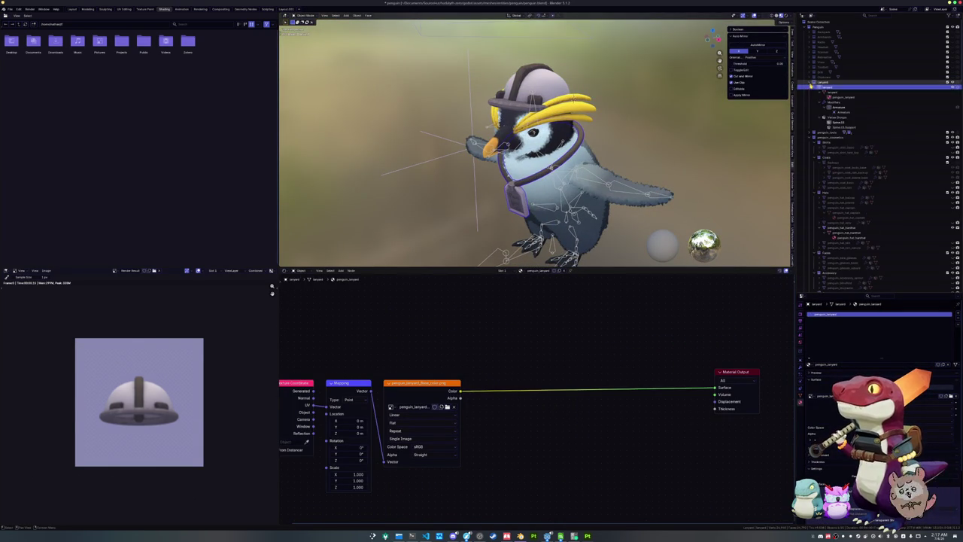
{"action": "left_click", "coordinate": [832, 89]}
{"action": "key", "text": "KP_1"}
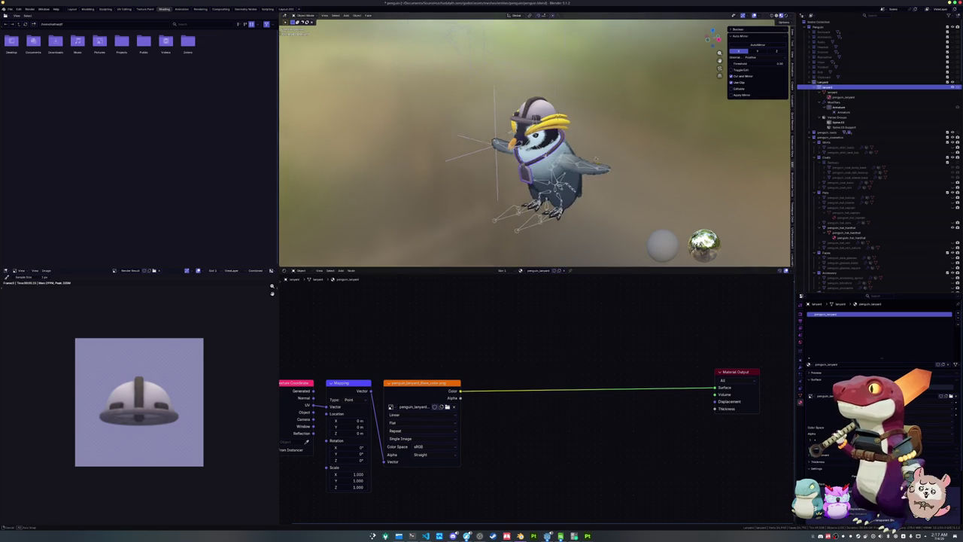
{"action": "key", "text": "g"}
{"action": "key", "text": "z"}
{"action": "left_click", "coordinate": [590, 55]}
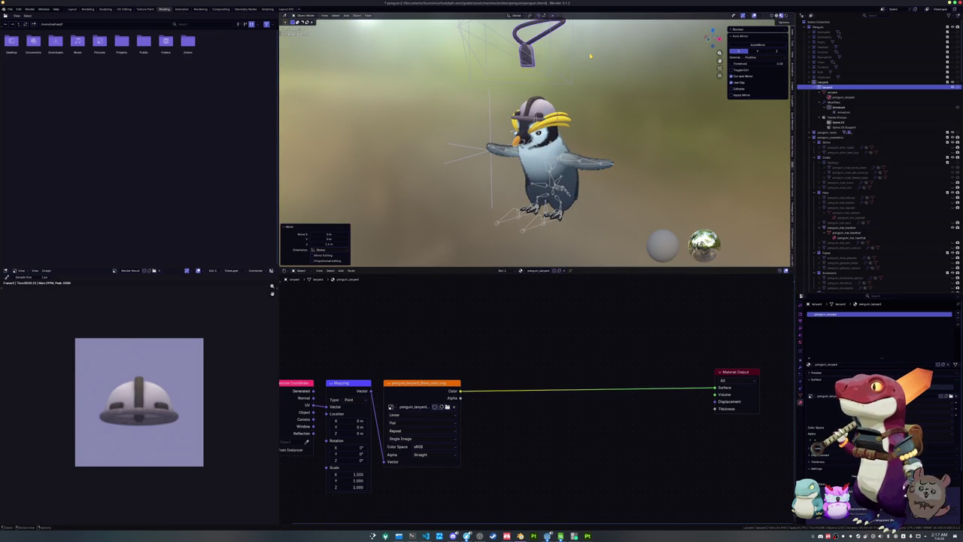
Step: Look through the icon camera and render the lanyard with F12
{"action": "key", "text": "KP_0"}
{"action": "scroll", "coordinate": [591, 55], "scroll_direction": "up", "scroll_amount": 6}
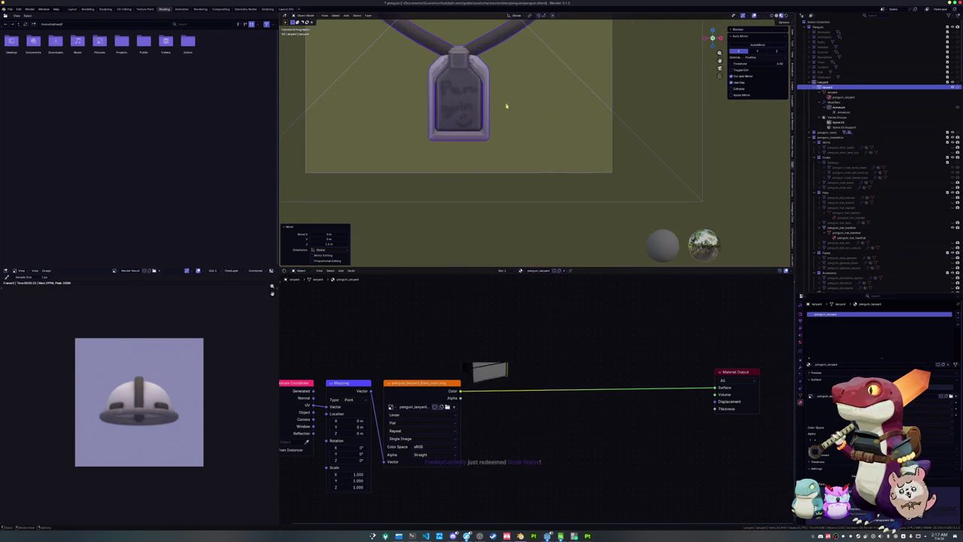
{"action": "scroll", "coordinate": [540, 152], "scroll_direction": "up", "scroll_amount": 3}
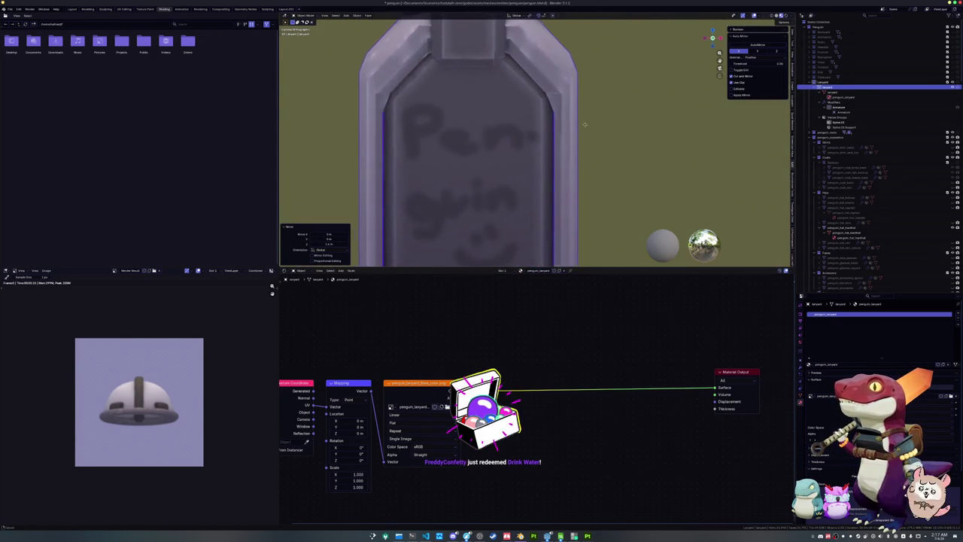
{"action": "scroll", "coordinate": [622, 85], "scroll_direction": "down", "scroll_amount": 8}
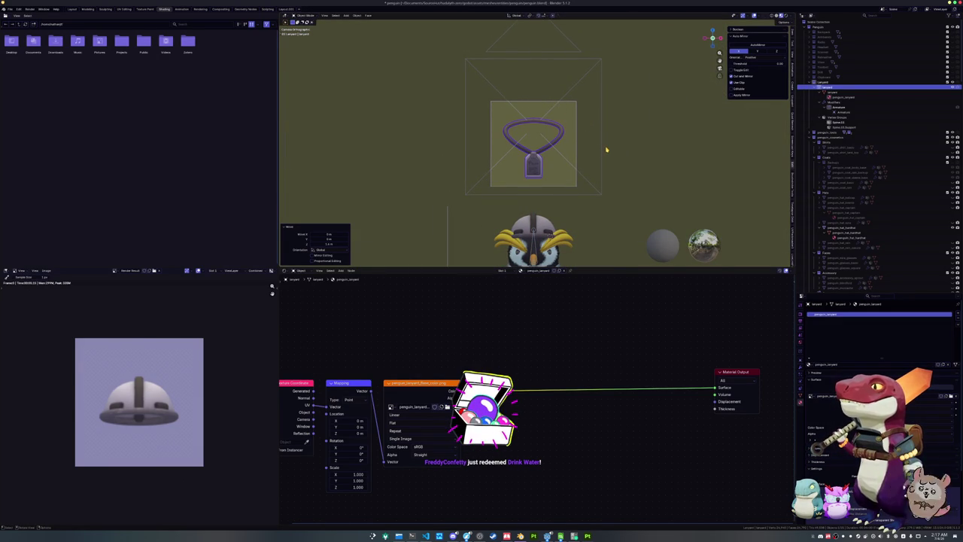
{"action": "key", "text": "F12"}
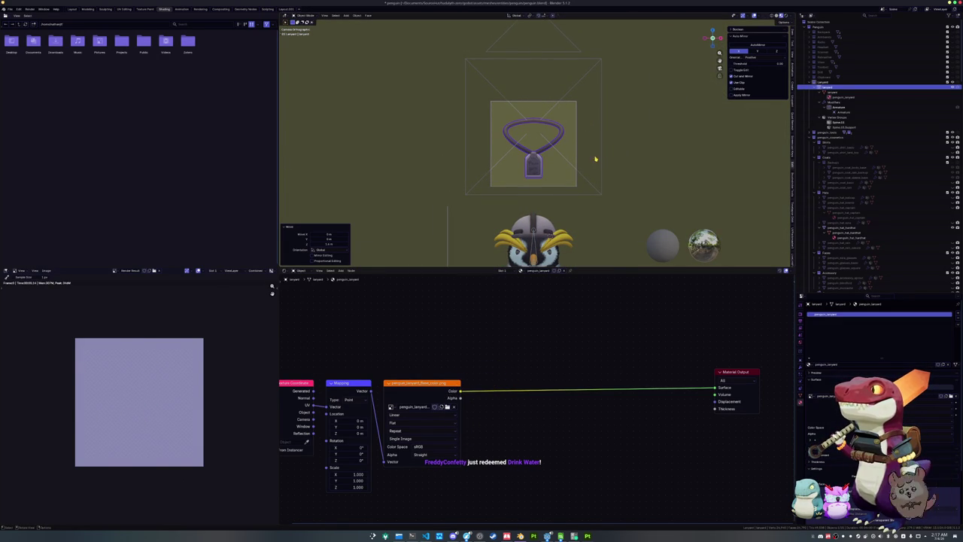
Step: Save the render as penguin_accessory_lanyard.png in the accessory icons folder
{"action": "left_click", "coordinate": [814, 113]}
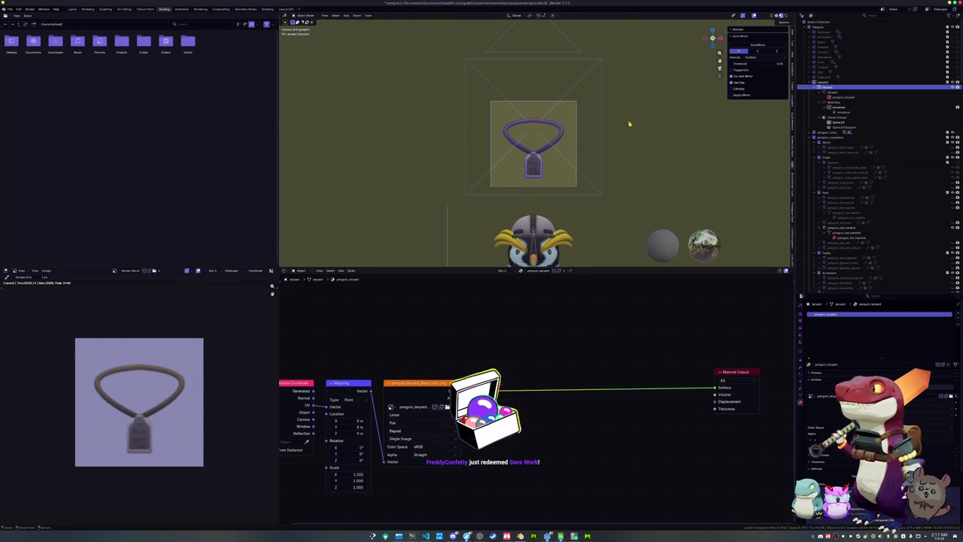
{"action": "left_click", "coordinate": [47, 270]}
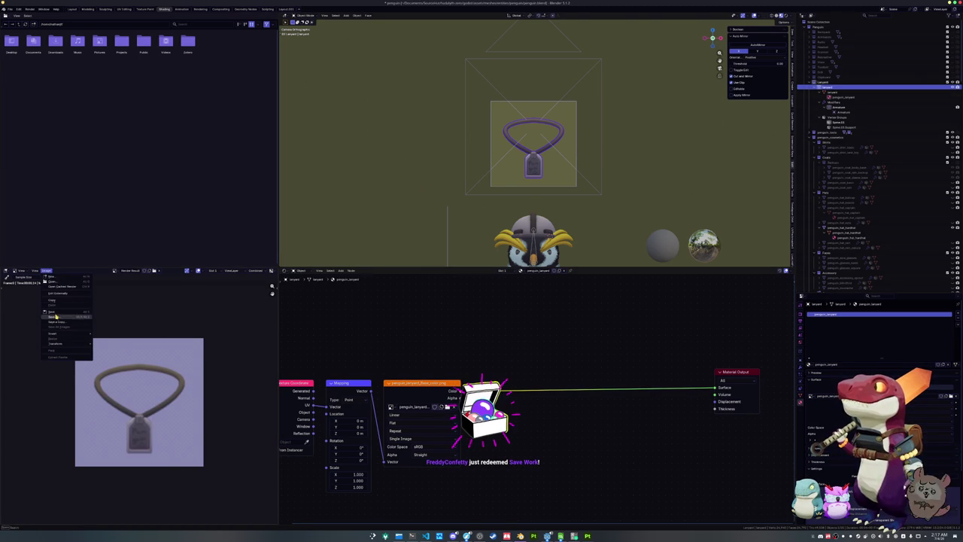
{"action": "left_click", "coordinate": [56, 322]}
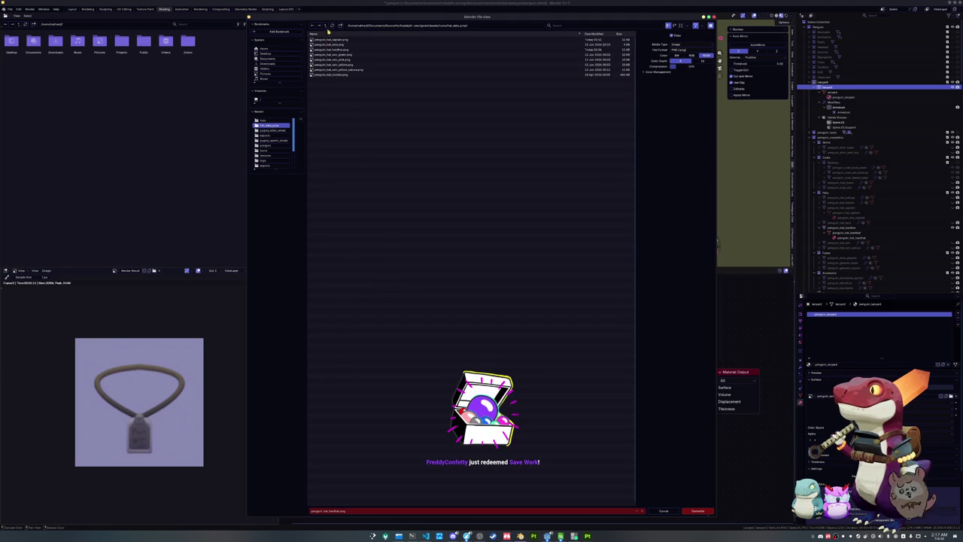
{"action": "left_click", "coordinate": [264, 151]}
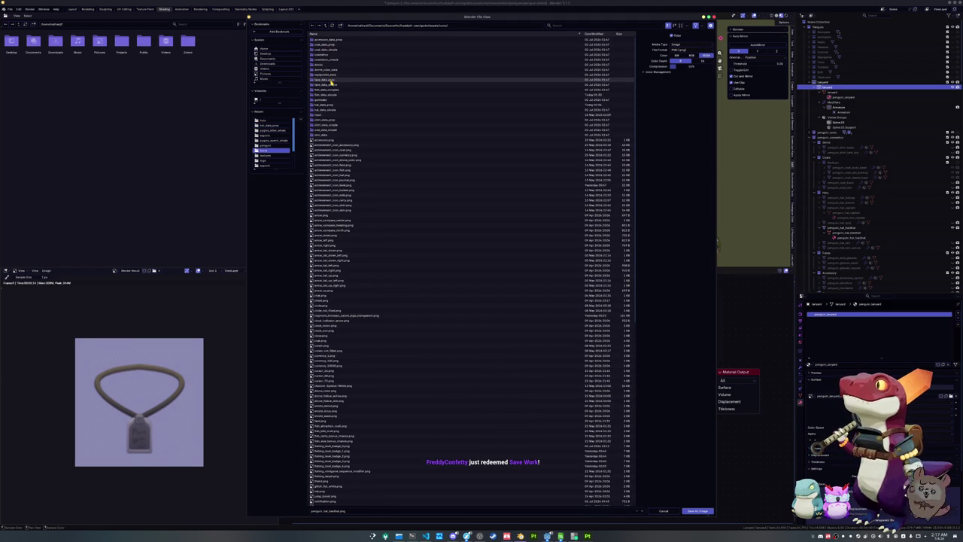
{"action": "double_click", "coordinate": [334, 45]}
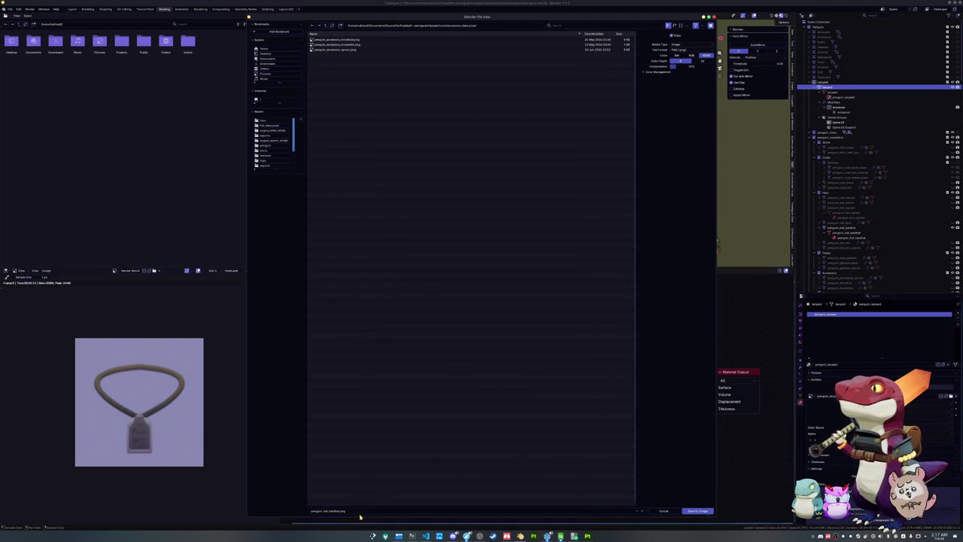
{"action": "type", "text": "penguin_accessory_"}
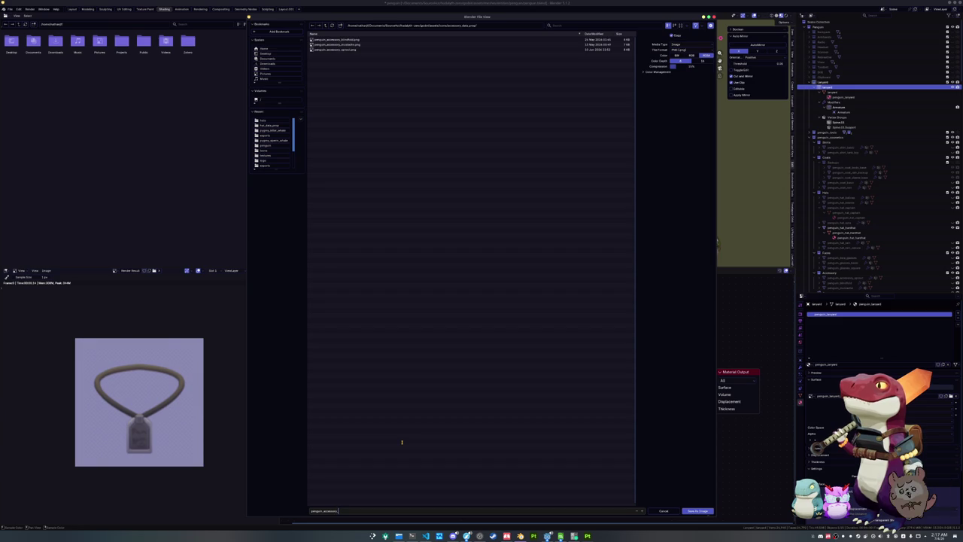
{"action": "key", "text": "Return"}
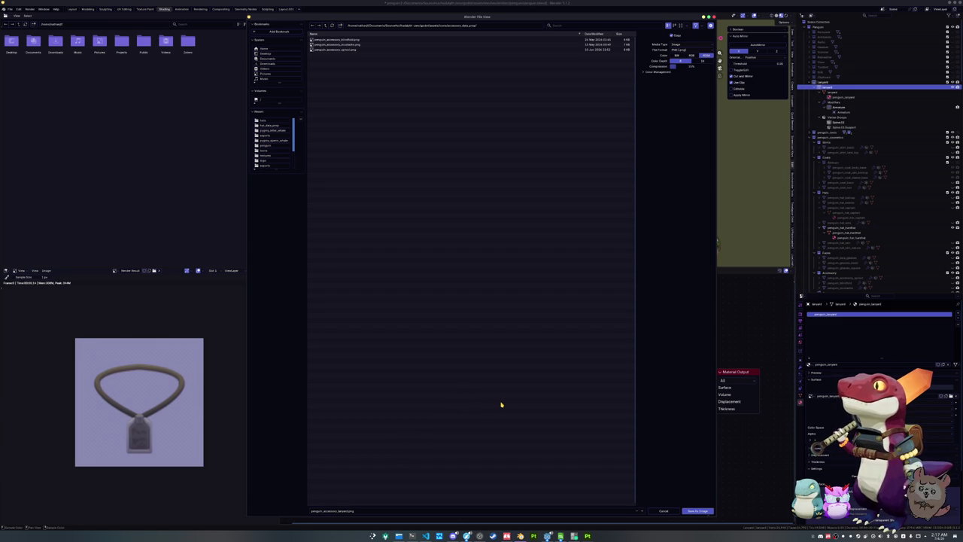
{"action": "left_click", "coordinate": [691, 514]}
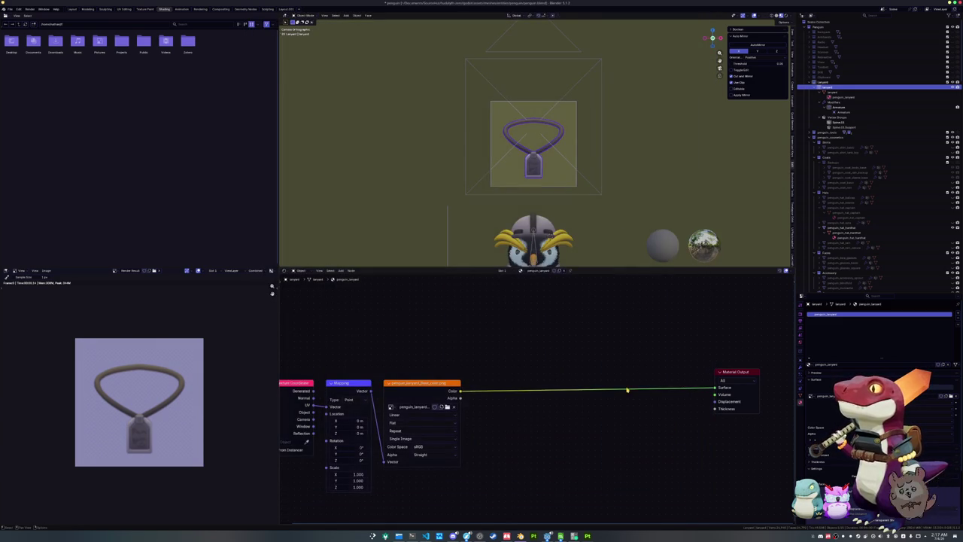
Step: Drag the lanyard into the Accessories collection and rename the object penguin_accessory_lanyard
{"action": "mouse_move", "coordinate": [605, 223]}
{"action": "left_mouse_down"}
{"action": "mouse_move", "coordinate": [552, 142]}
{"action": "mouse_move", "coordinate": [591, 219]}
{"action": "left_mouse_up"}
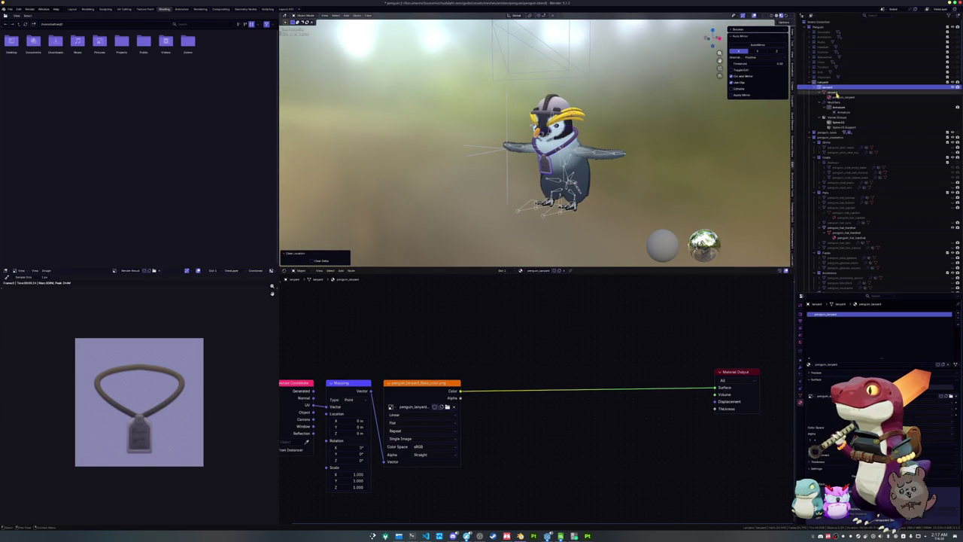
{"action": "mouse_move", "coordinate": [832, 134]}
{"action": "left_mouse_down"}
{"action": "mouse_move", "coordinate": [833, 192]}
{"action": "mouse_move", "coordinate": [843, 185]}
{"action": "left_mouse_up"}
{"action": "scroll", "coordinate": [833, 143], "scroll_direction": "down", "scroll_amount": 5}
{"action": "double_click", "coordinate": [842, 188]}
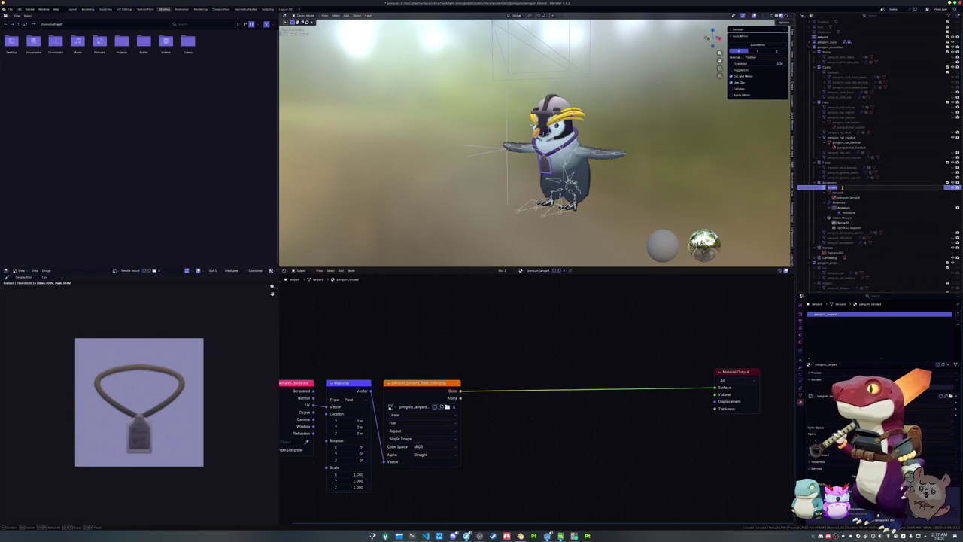
{"action": "type", "text": "penguin_lanyard"}
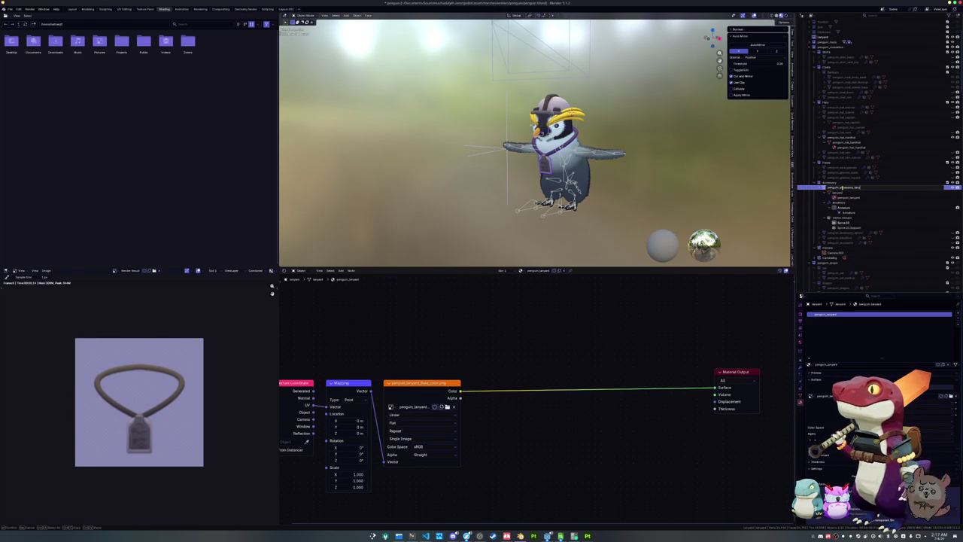
{"action": "key", "text": "Return"}
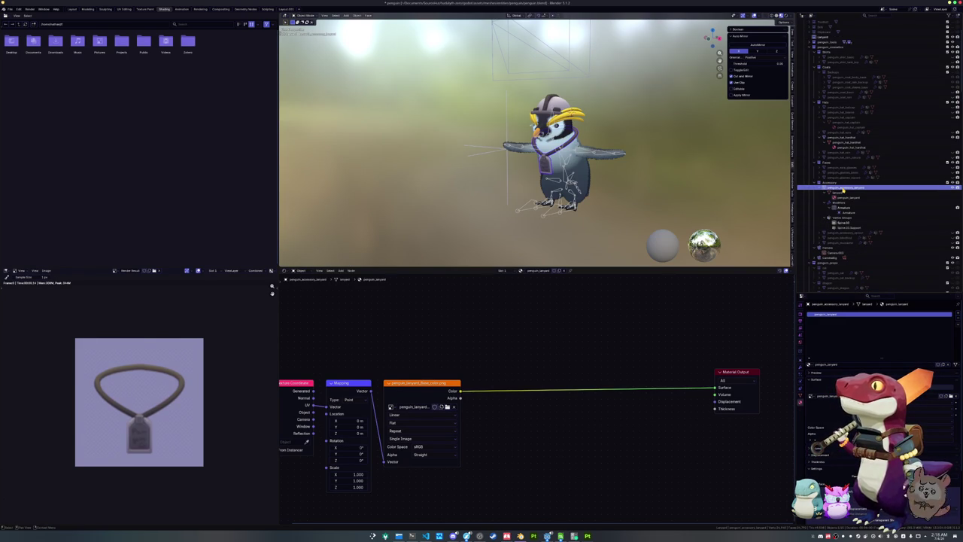
Step: Rename the lanyard's material and mesh data to penguin_accessory_lanyard
{"action": "left_click", "coordinate": [840, 366]}
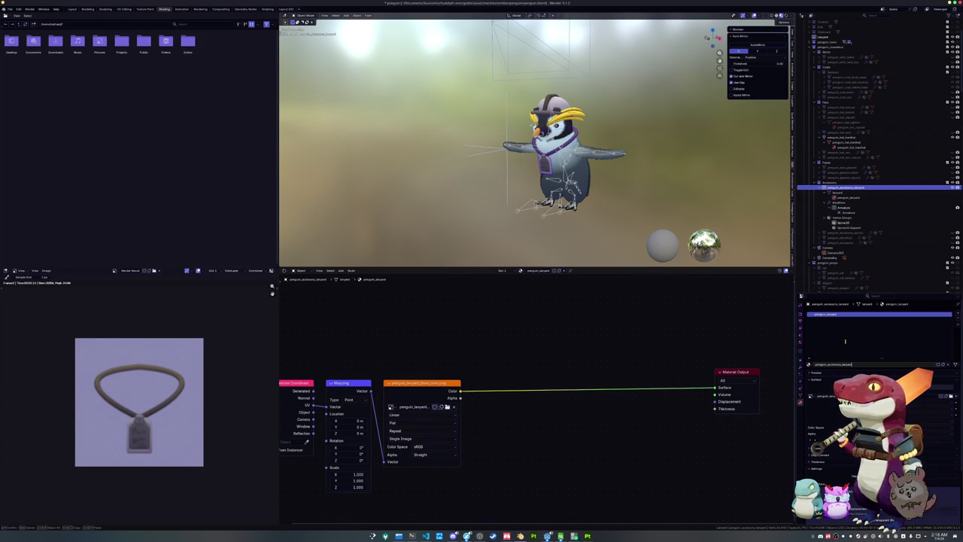
{"action": "key", "text": "Return"}
{"action": "left_click", "coordinate": [800, 396]}
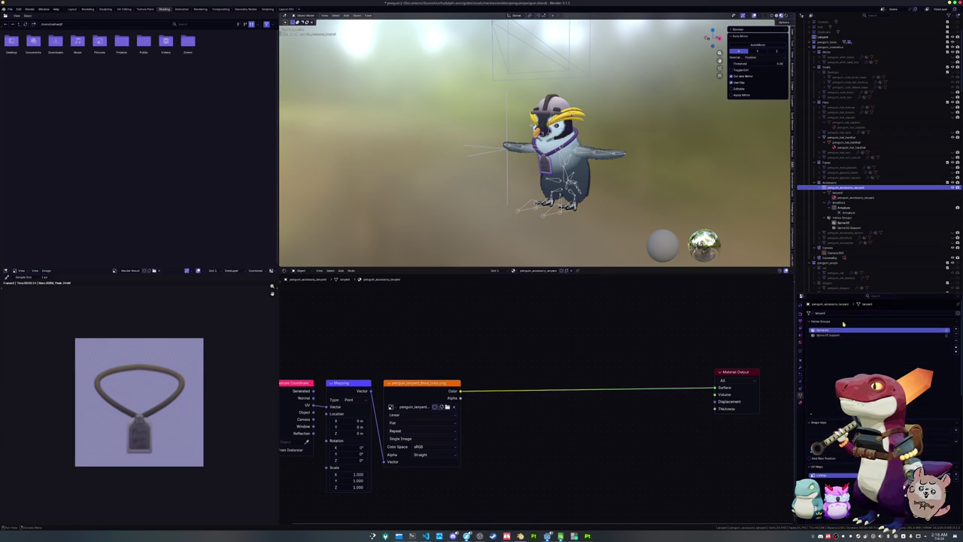
{"action": "left_click", "coordinate": [849, 313]}
{"action": "key", "text": "Return"}
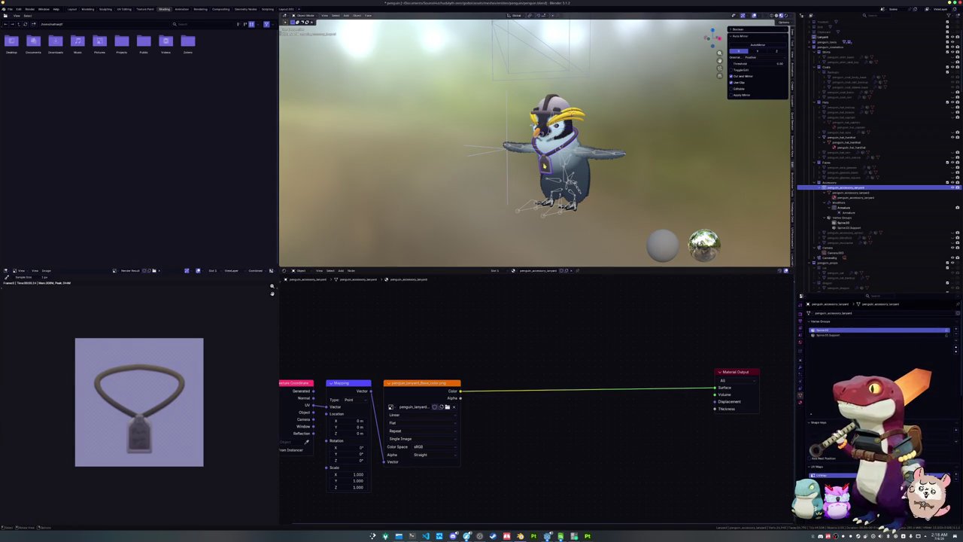
{"action": "key", "text": "ctrl+Tab"}
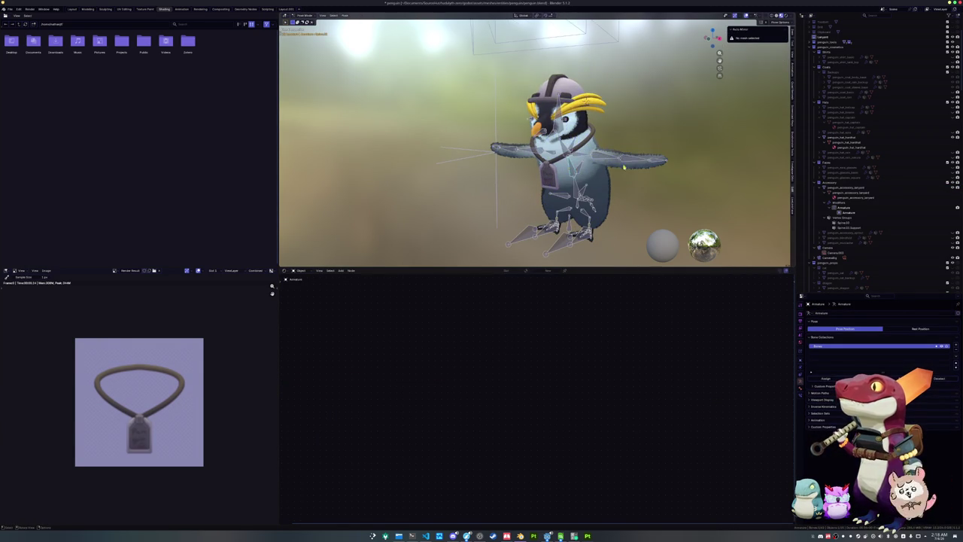
Step: Cancel the accidental rig rotation, return to Object Mode, and save penguin.blend
{"action": "key", "text": "r"}
{"action": "key", "text": "Escape"}
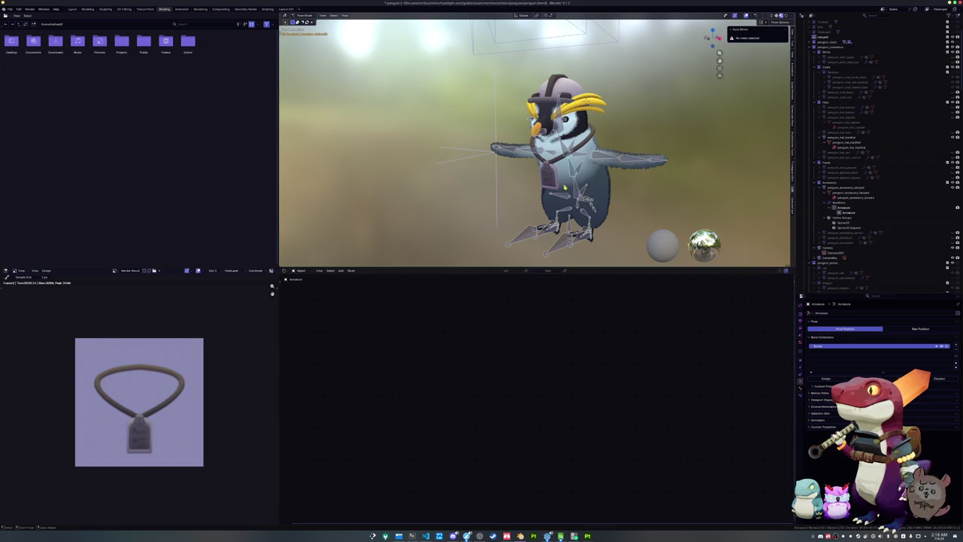
{"action": "left_click", "coordinate": [536, 187]}
{"action": "key", "text": "ctrl+s"}
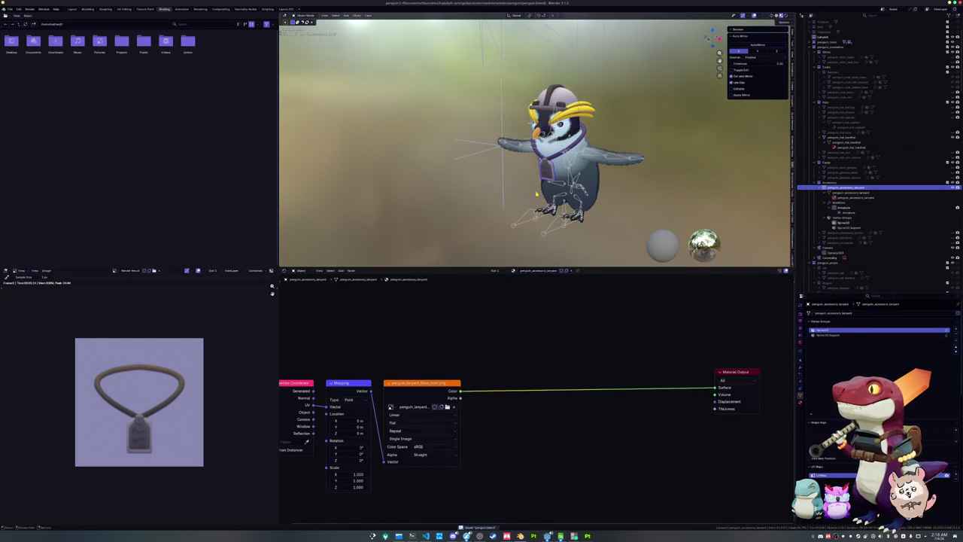
Step: Apply all transforms to the lanyard object, leaving it at the neck
{"action": "key", "text": "g"}
{"action": "key", "text": "x"}
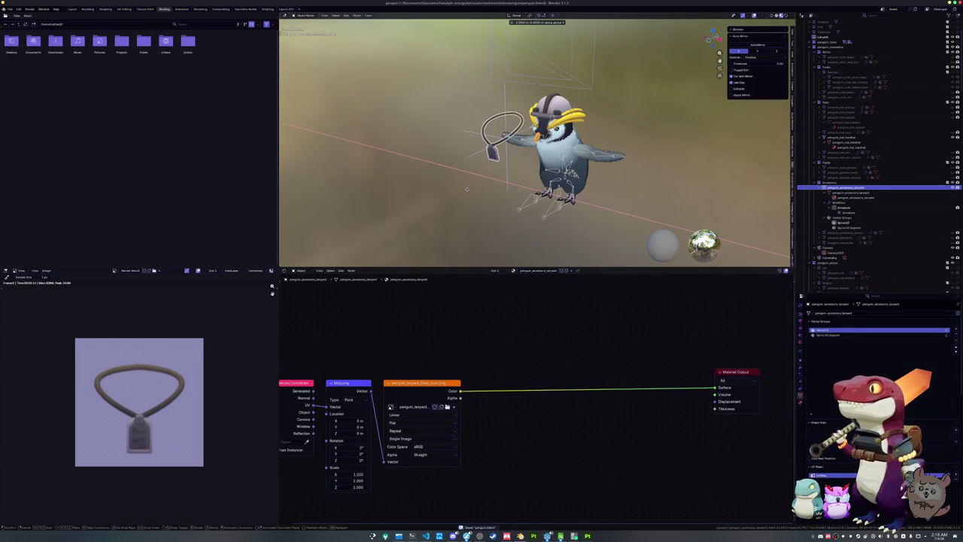
{"action": "key", "text": "Escape"}
{"action": "scroll", "coordinate": [500, 188], "scroll_direction": "up", "scroll_amount": 3}
{"action": "key", "text": "ctrl+a"}
{"action": "left_click", "coordinate": [489, 181]}
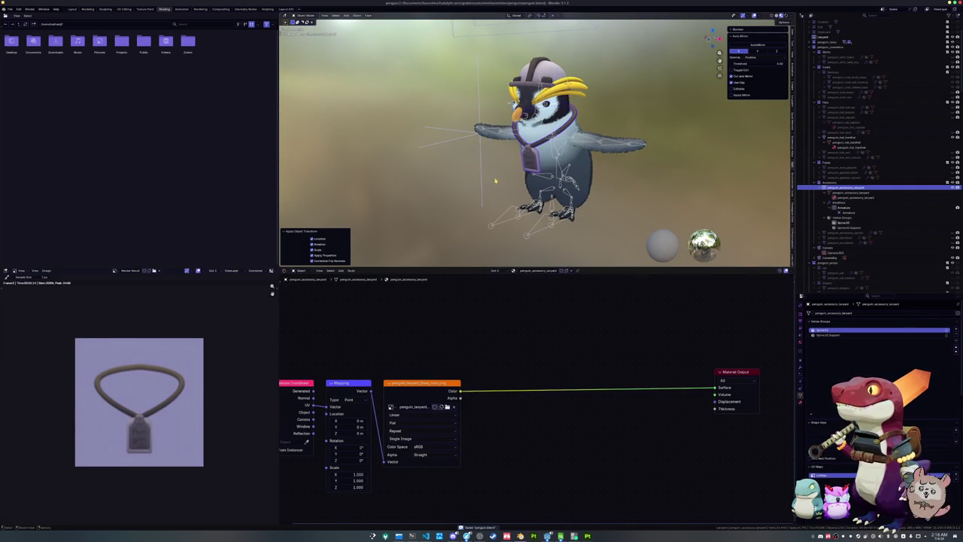
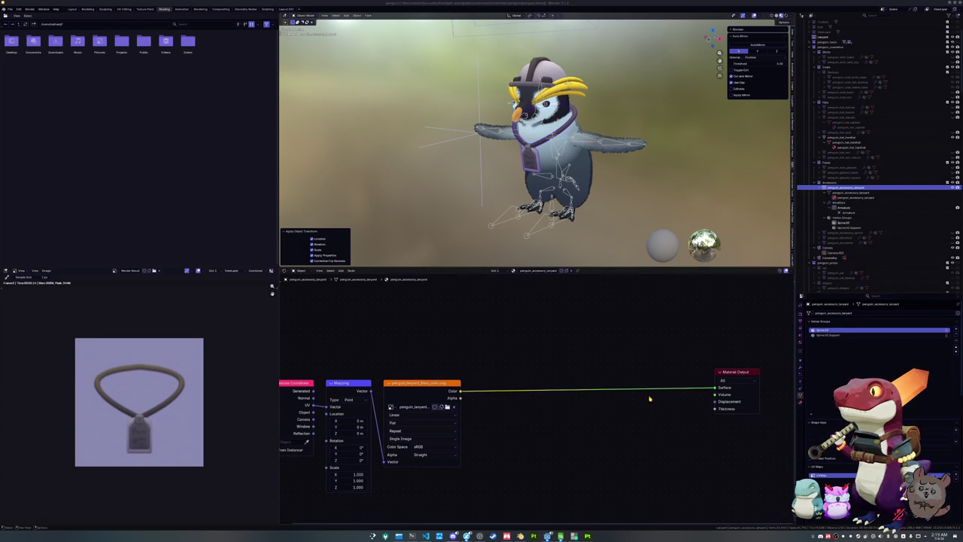
Step: Line up Texture Coordinate, Mapping, image texture and Material Output nodes left to right, then fit them in view
{"action": "mouse_move", "coordinate": [737, 374]}
{"action": "left_mouse_down"}
{"action": "mouse_move", "coordinate": [714, 399]}
{"action": "mouse_move", "coordinate": [736, 400]}
{"action": "mouse_move", "coordinate": [720, 404]}
{"action": "left_mouse_up"}
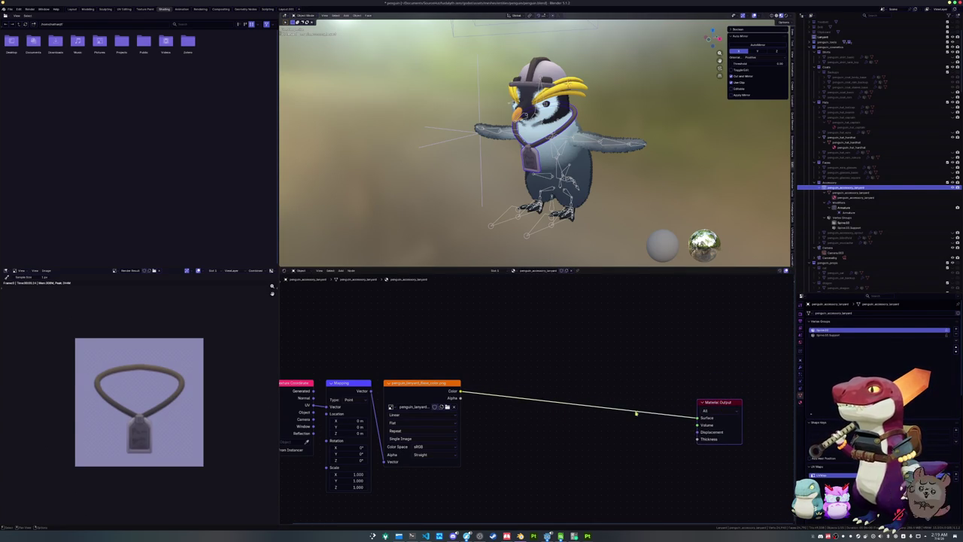
{"action": "scroll", "coordinate": [535, 398], "scroll_direction": "down", "scroll_amount": 1}
{"action": "mouse_move", "coordinate": [432, 385]}
{"action": "left_mouse_down"}
{"action": "mouse_move", "coordinate": [626, 407]}
{"action": "mouse_move", "coordinate": [620, 400]}
{"action": "left_mouse_up"}
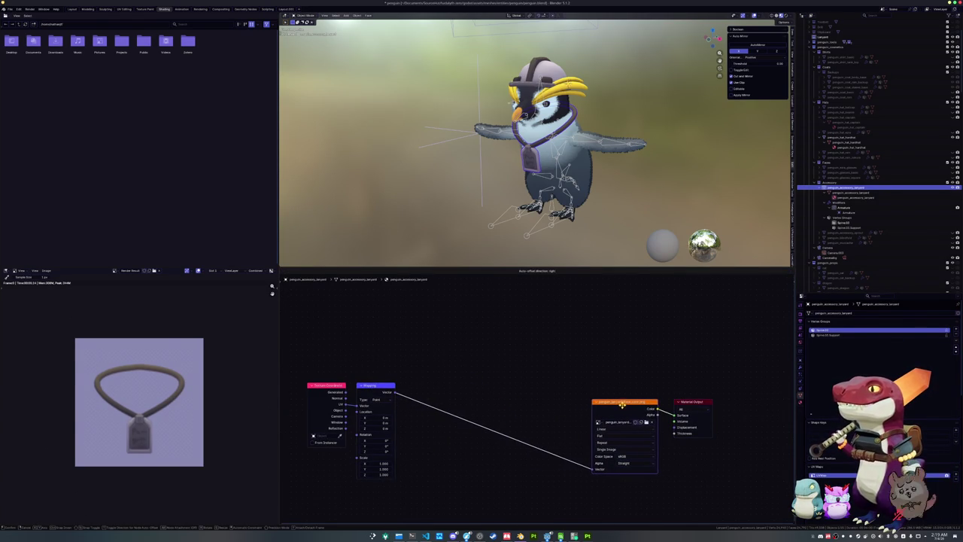
{"action": "left_click_drag", "start_coordinate": [385, 385], "coordinate": [565, 401]}
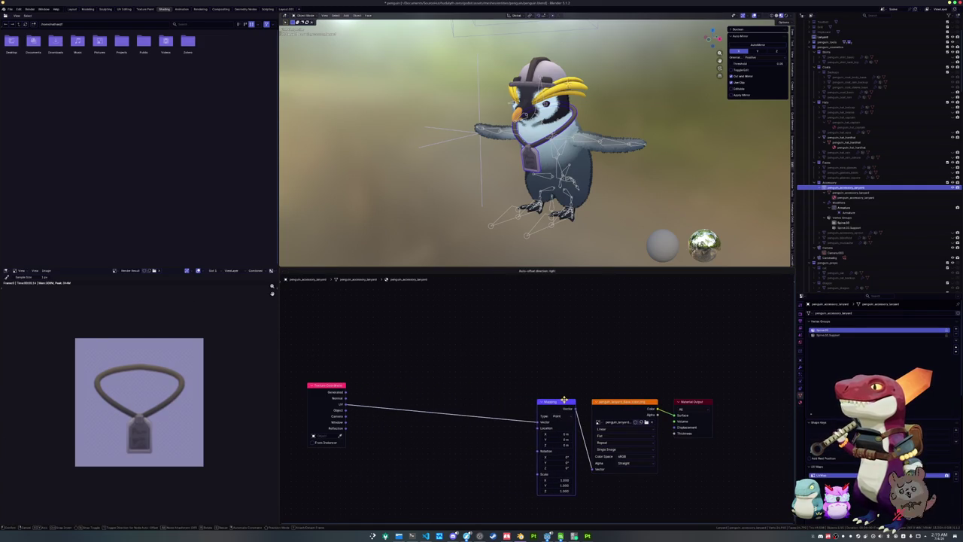
{"action": "left_click_drag", "start_coordinate": [328, 387], "coordinate": [504, 404]}
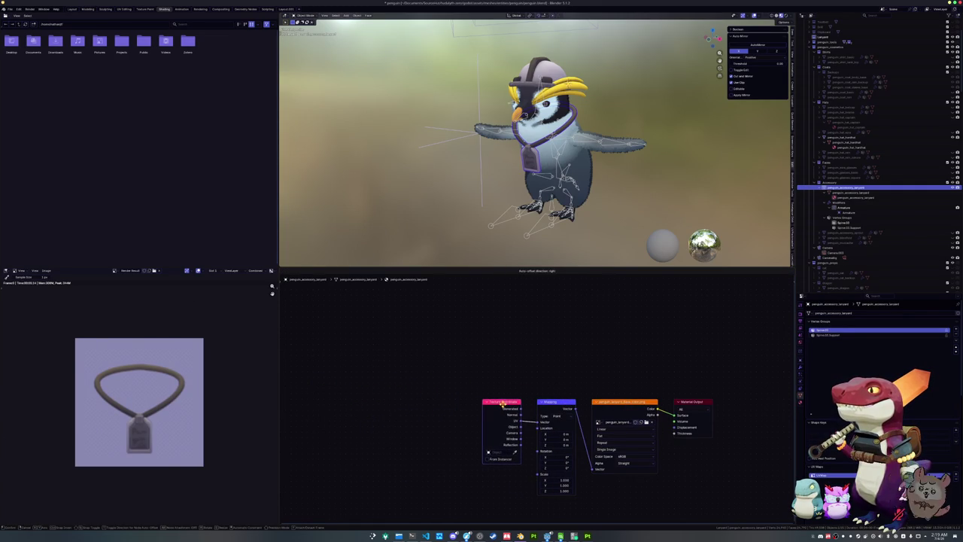
{"action": "key", "text": "Home"}
{"action": "scroll", "coordinate": [475, 353], "scroll_direction": "up", "scroll_amount": 2}
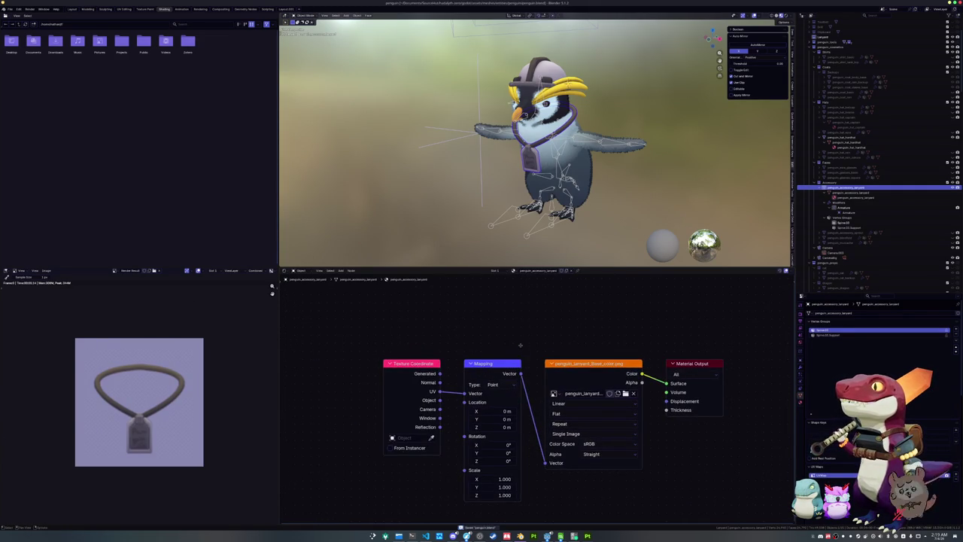
{"action": "left_click", "coordinate": [506, 224]}
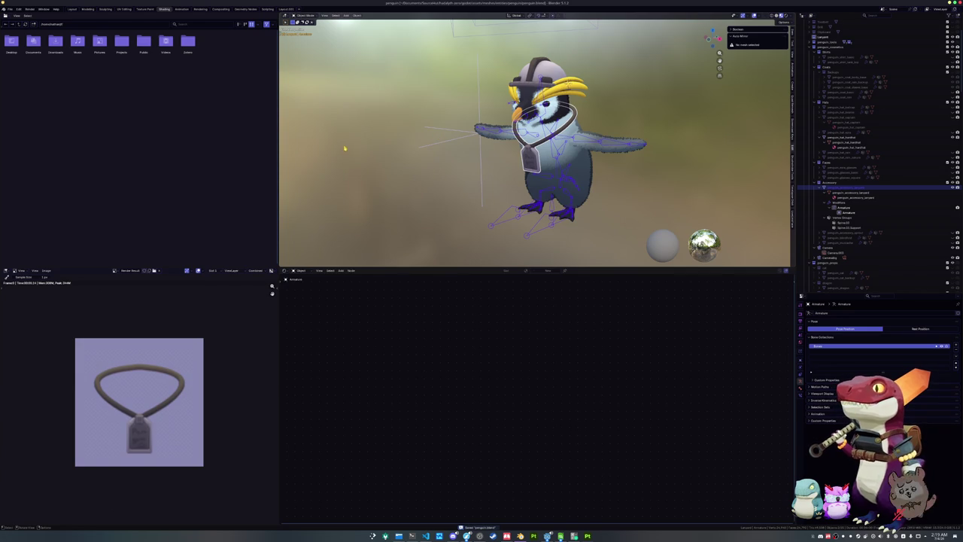
Step: Browse the File menu's export formats without choosing one
{"action": "left_click", "coordinate": [10, 9]}
{"action": "mouse_move", "coordinate": [38, 90]}
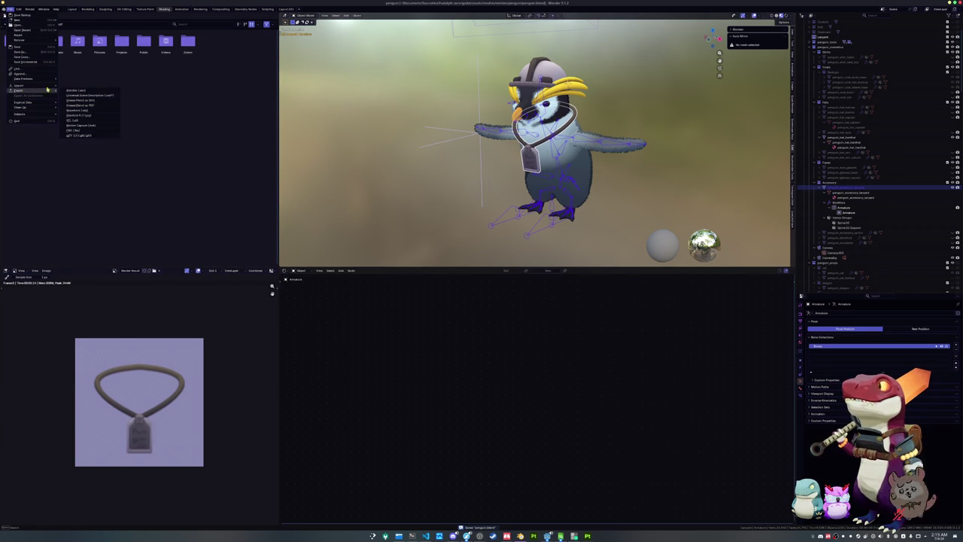
{"action": "left_click", "coordinate": [80, 136]}
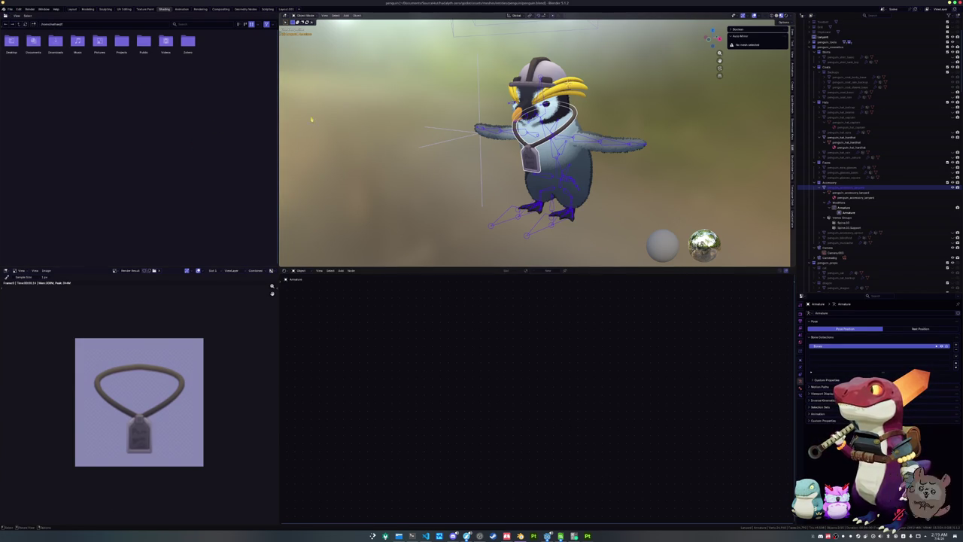
{"action": "left_click", "coordinate": [10, 8]}
{"action": "mouse_move", "coordinate": [30, 90]}
{"action": "left_click", "coordinate": [78, 136]}
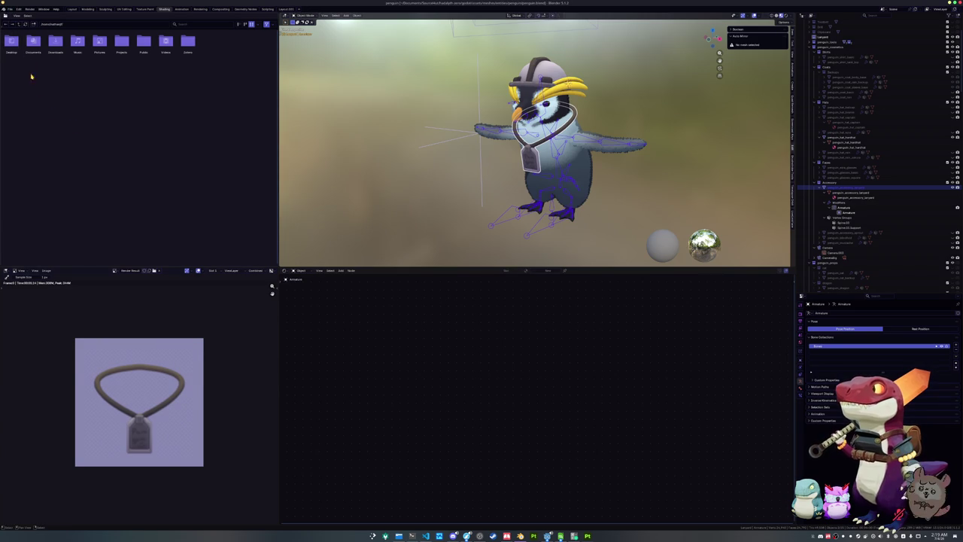
Step: Save the blend file and start a glTF 2.0 export, moving up to the cosmetics folder
{"action": "key", "text": "ctrl+s"}
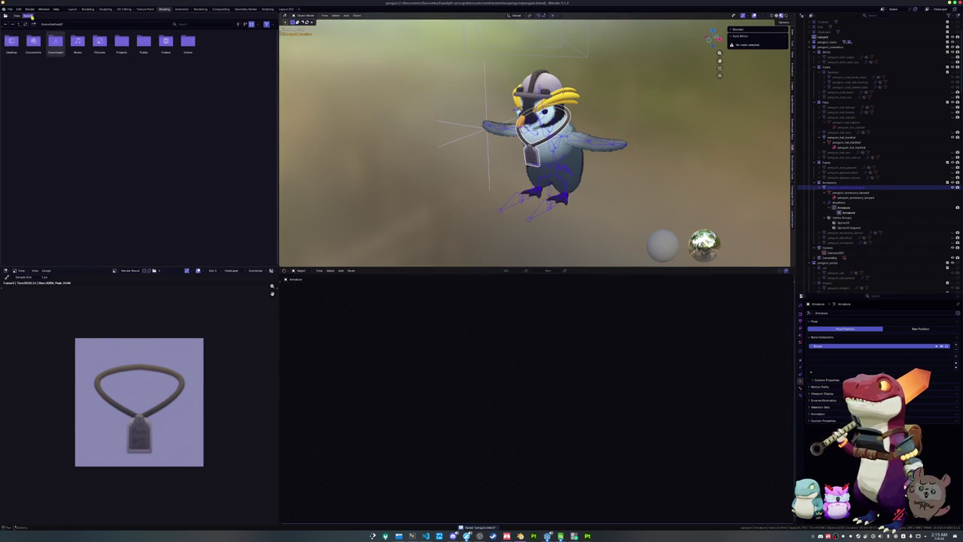
{"action": "left_click", "coordinate": [10, 9]}
{"action": "mouse_move", "coordinate": [35, 91]}
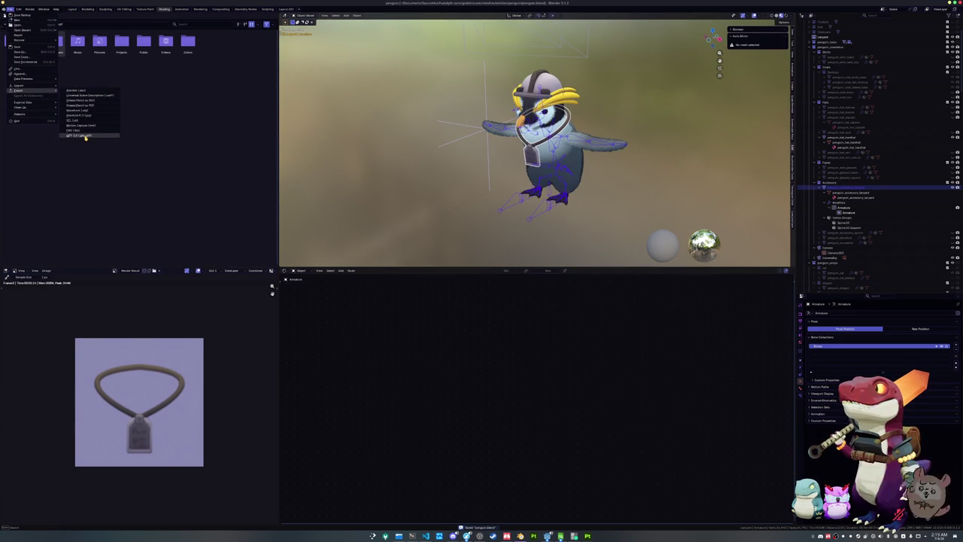
{"action": "left_click", "coordinate": [83, 134]}
{"action": "left_click", "coordinate": [325, 26]}
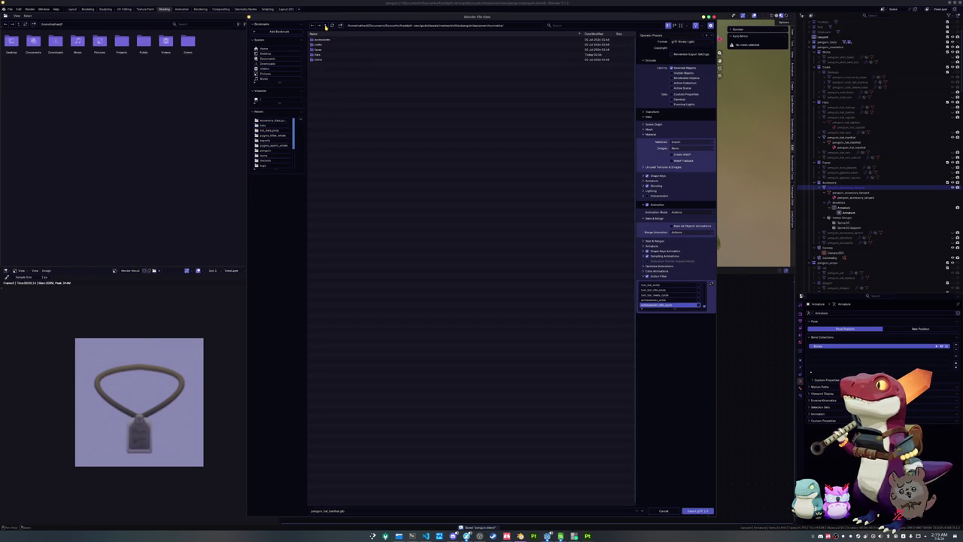
Step: Export penguin_accessory_lanyard.glb into the accessories folder, then return to Godot
{"action": "double_click", "coordinate": [323, 39]}
{"action": "left_click", "coordinate": [365, 509]}
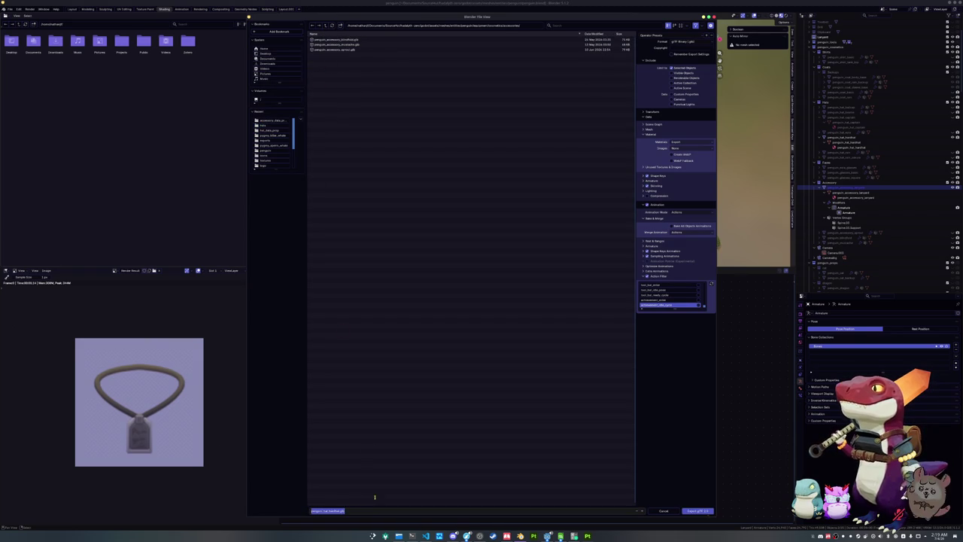
{"action": "type", "text": "penguin_"}
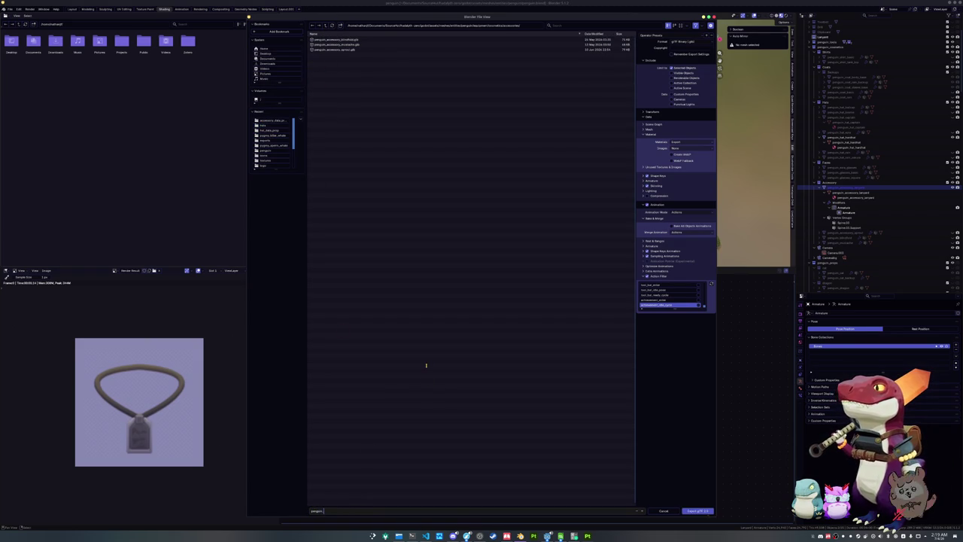
{"action": "type", "text": "accessory_"}
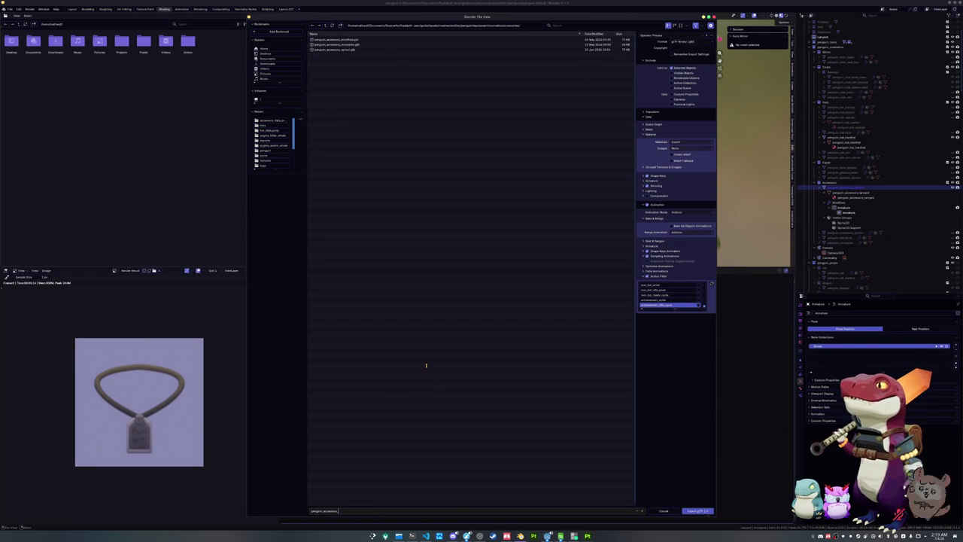
{"action": "type", "text": "lanyard"}
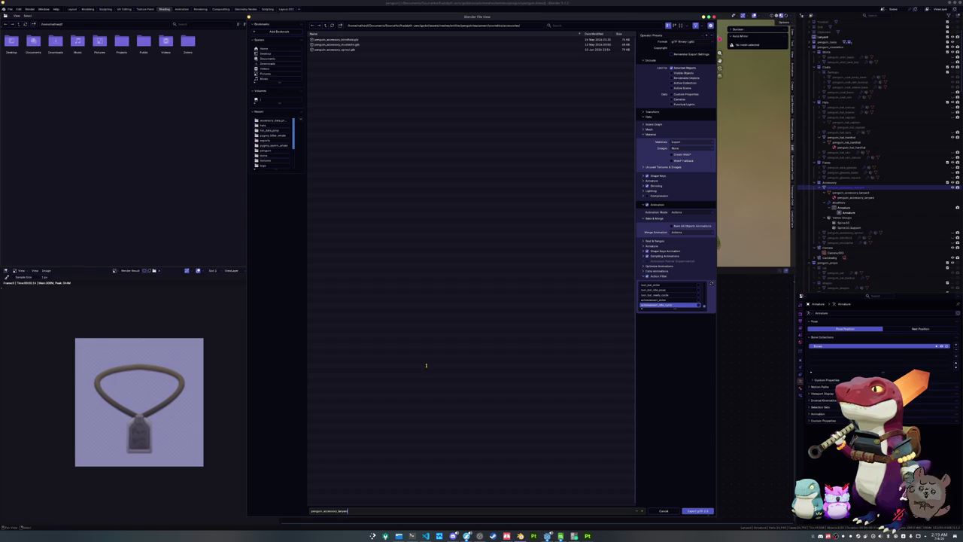
{"action": "key", "text": "Return"}
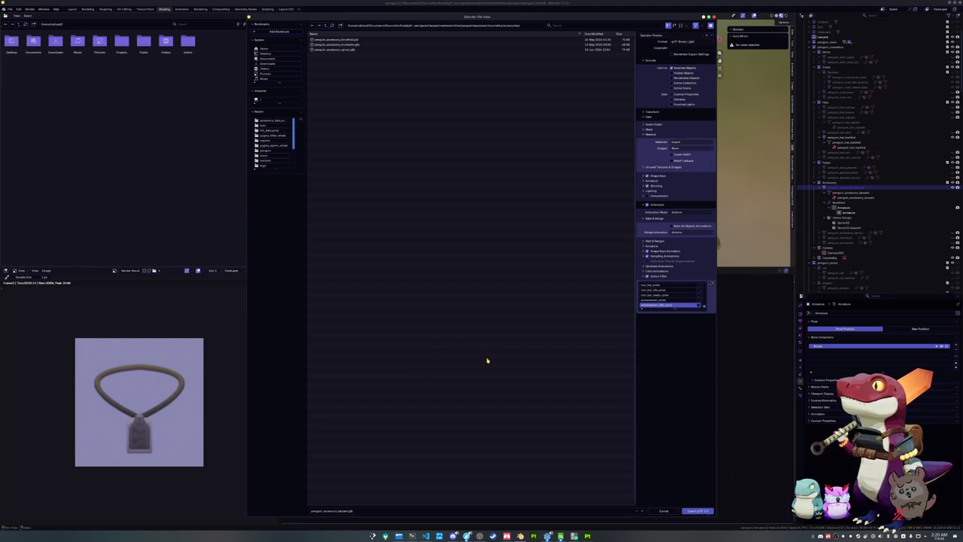
{"action": "scroll", "coordinate": [661, 302], "scroll_direction": "down", "scroll_amount": 5}
{"action": "scroll", "coordinate": [660, 303], "scroll_direction": "up", "scroll_amount": 8}
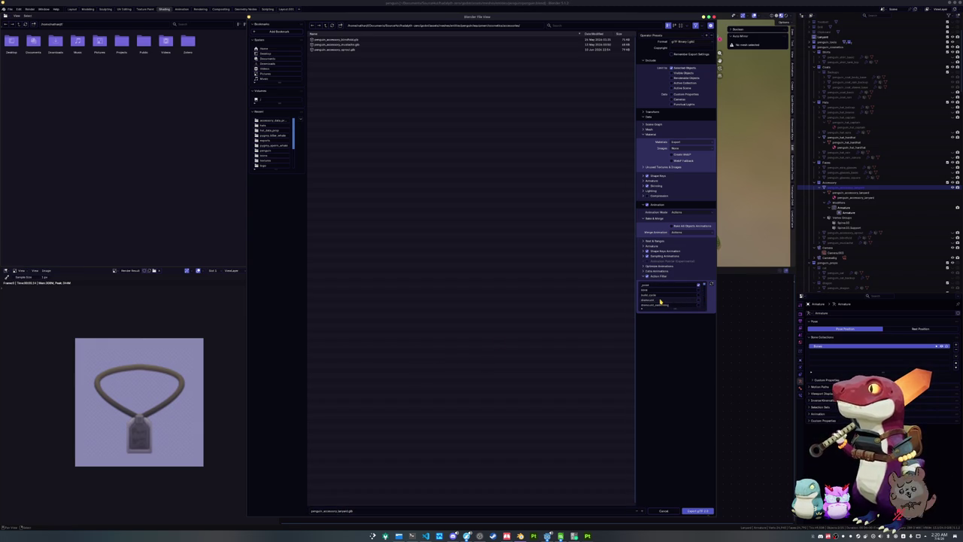
{"action": "left_click", "coordinate": [696, 511]}
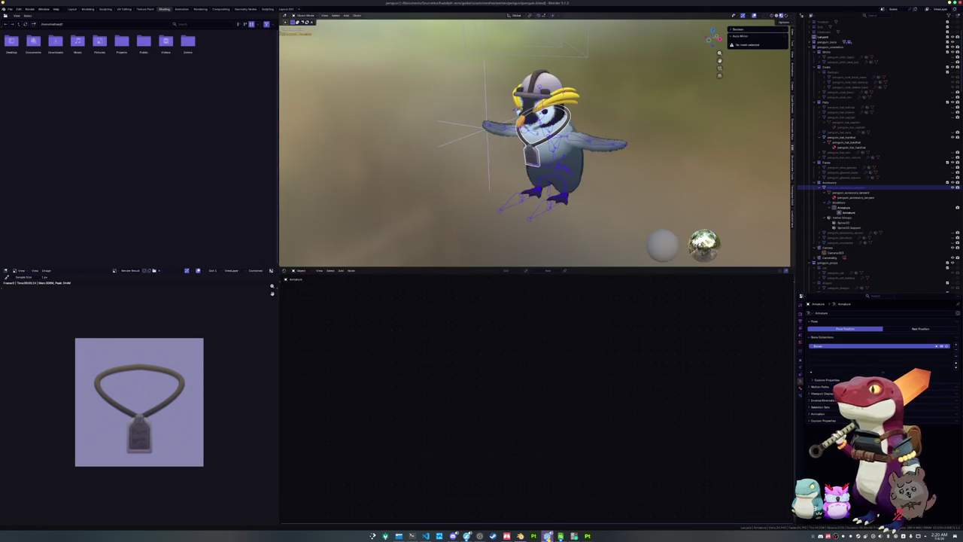
{"action": "left_click", "coordinate": [547, 535]}
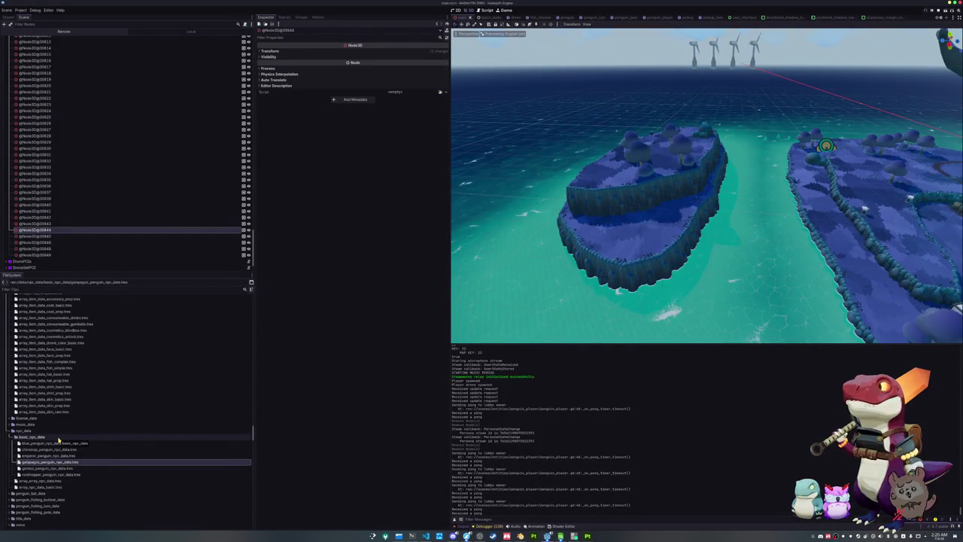
Step: Open the item_data_accessory_prop folder in the FileSystem dock
{"action": "scroll", "coordinate": [58, 440], "scroll_direction": "up", "scroll_amount": 5}
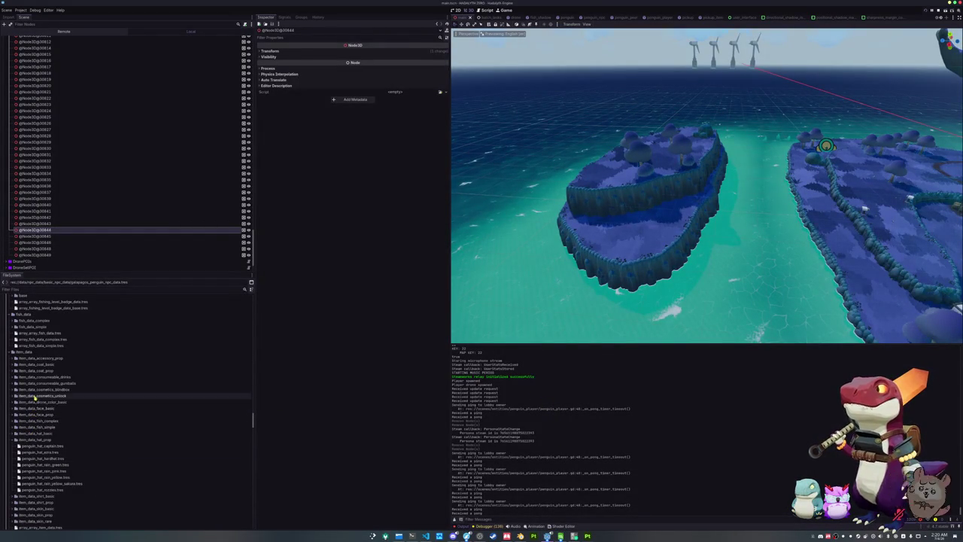
{"action": "left_click", "coordinate": [45, 359]}
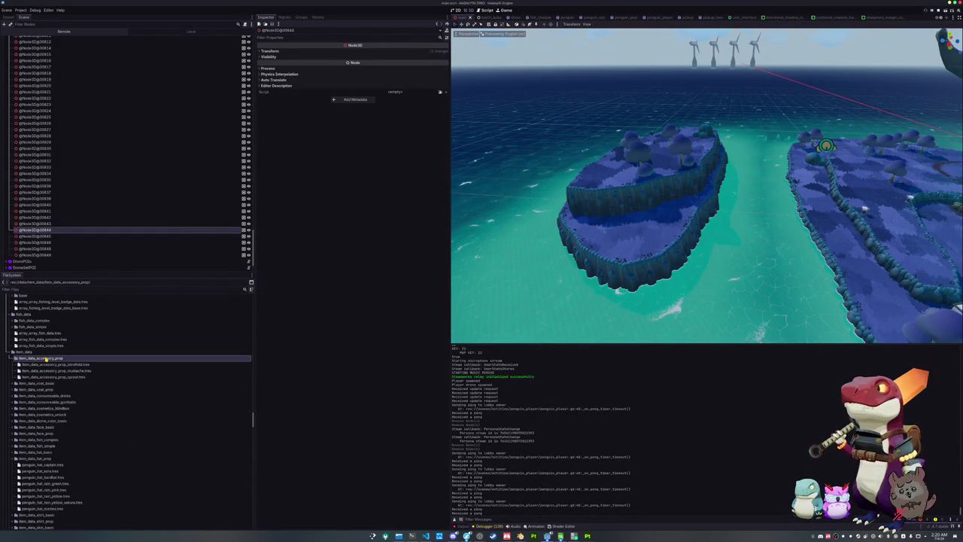
{"action": "scroll", "coordinate": [46, 378], "scroll_direction": "up", "scroll_amount": 4}
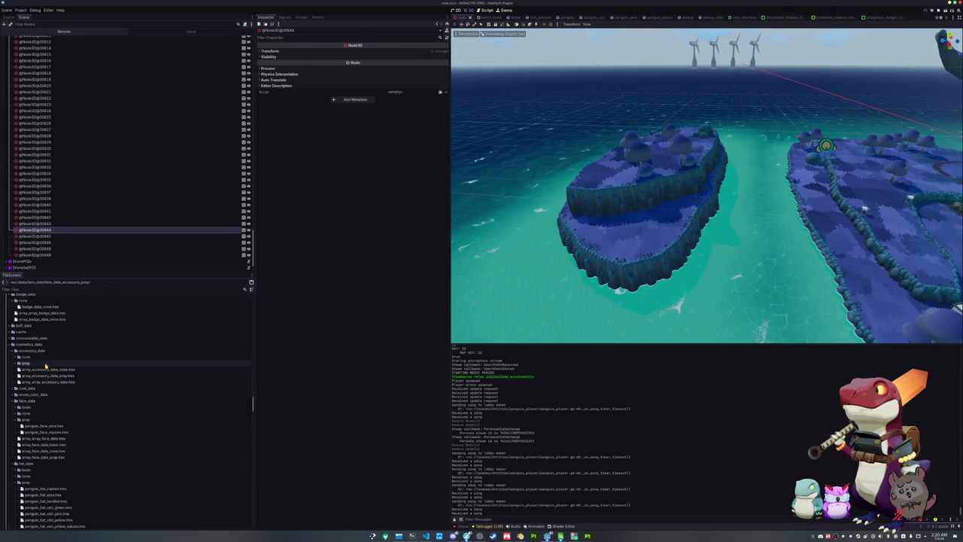
{"action": "left_click", "coordinate": [43, 363]}
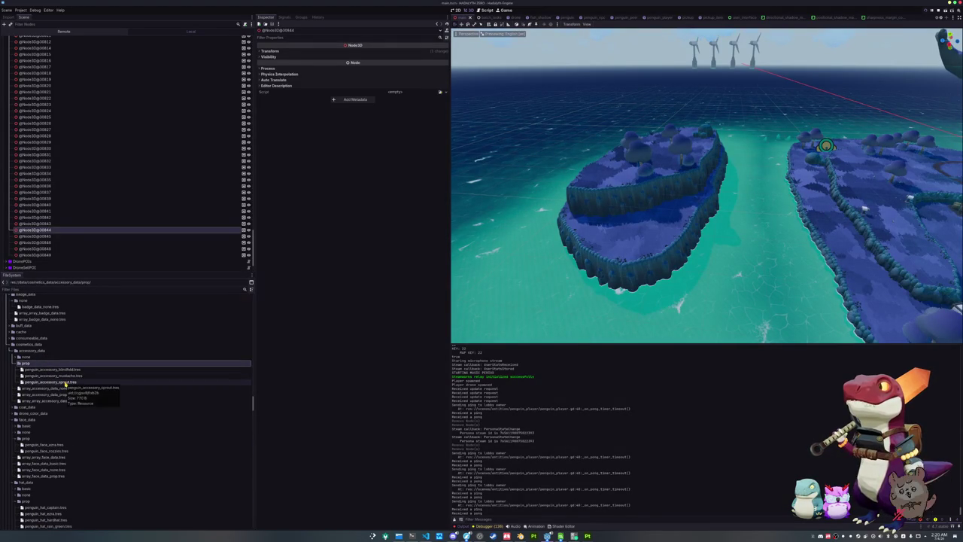
{"action": "scroll", "coordinate": [65, 383], "scroll_direction": "down", "scroll_amount": 15}
{"action": "scroll", "coordinate": [66, 384], "scroll_direction": "up", "scroll_amount": 10}
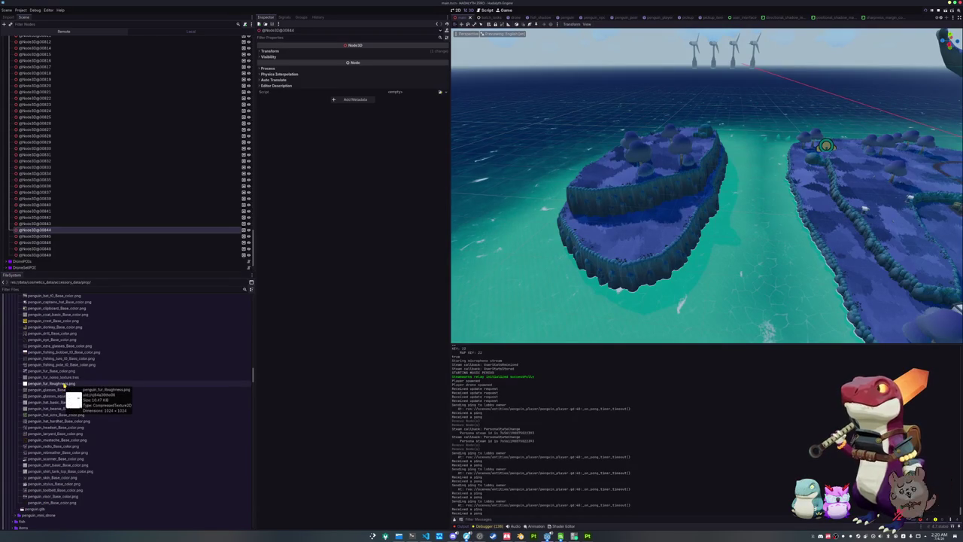
{"action": "scroll", "coordinate": [65, 383], "scroll_direction": "up", "scroll_amount": 3}
Step: Rename the lanyard texture file to penguin_accessory_lanyard_Base_color.png
{"action": "left_click", "coordinate": [51, 397]}
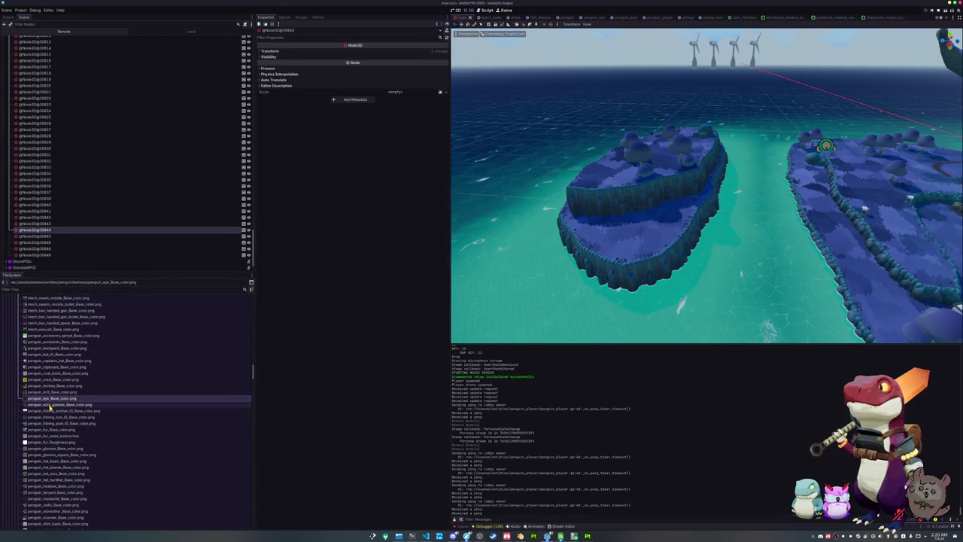
{"action": "left_click", "coordinate": [51, 405]}
{"action": "scroll", "coordinate": [48, 452], "scroll_direction": "up", "scroll_amount": 2}
{"action": "scroll", "coordinate": [48, 459], "scroll_direction": "up", "scroll_amount": 3}
{"action": "scroll", "coordinate": [50, 444], "scroll_direction": "down", "scroll_amount": 3}
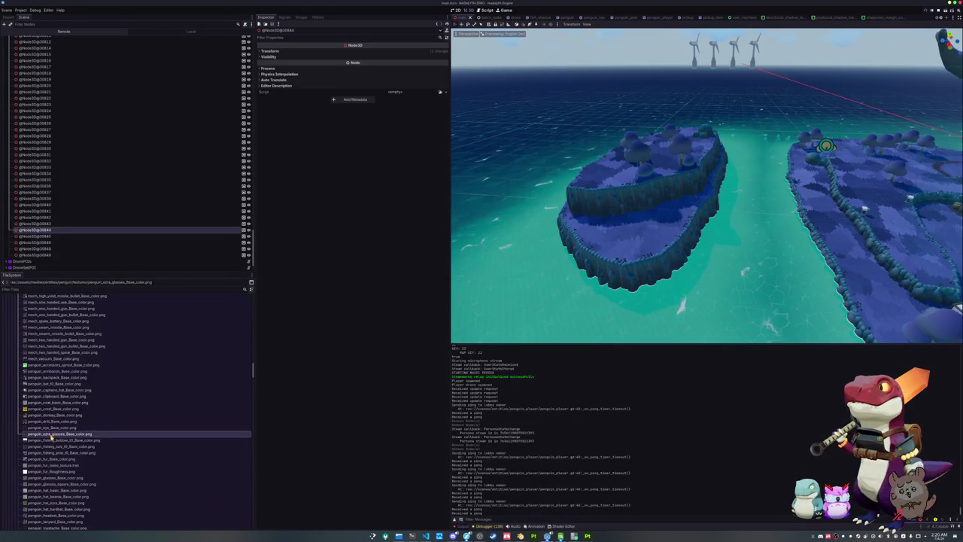
{"action": "left_click", "coordinate": [52, 396]}
{"action": "left_click", "coordinate": [52, 403]}
{"action": "left_click", "coordinate": [52, 409]}
{"action": "left_click", "coordinate": [52, 426]}
{"action": "left_click", "coordinate": [53, 446]}
{"action": "scroll", "coordinate": [54, 449], "scroll_direction": "down", "scroll_amount": 3}
{"action": "scroll", "coordinate": [54, 449], "scroll_direction": "down", "scroll_amount": 3}
{"action": "left_click", "coordinate": [54, 434]}
{"action": "type", "text": "penguin_accessory_lanyard_Base_color.png"}
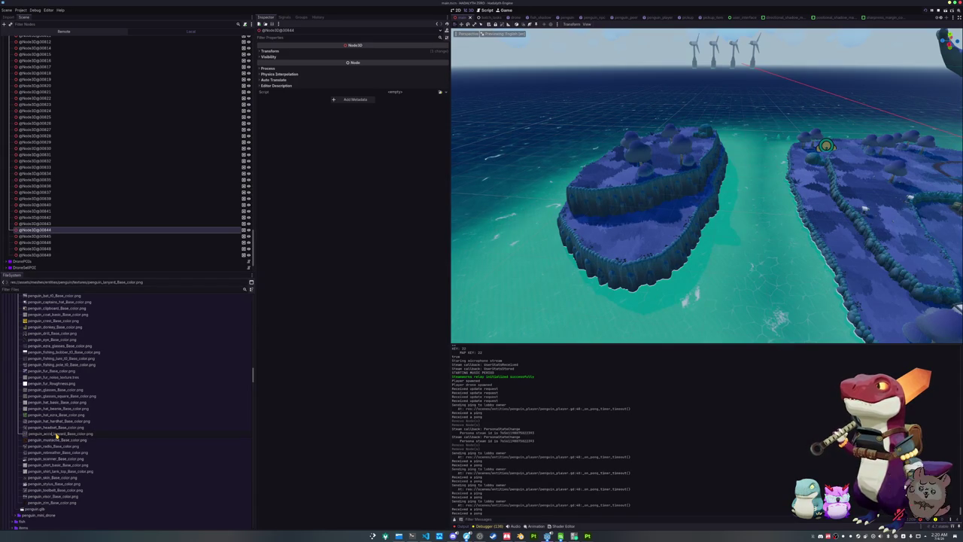
{"action": "key", "text": "Return"}
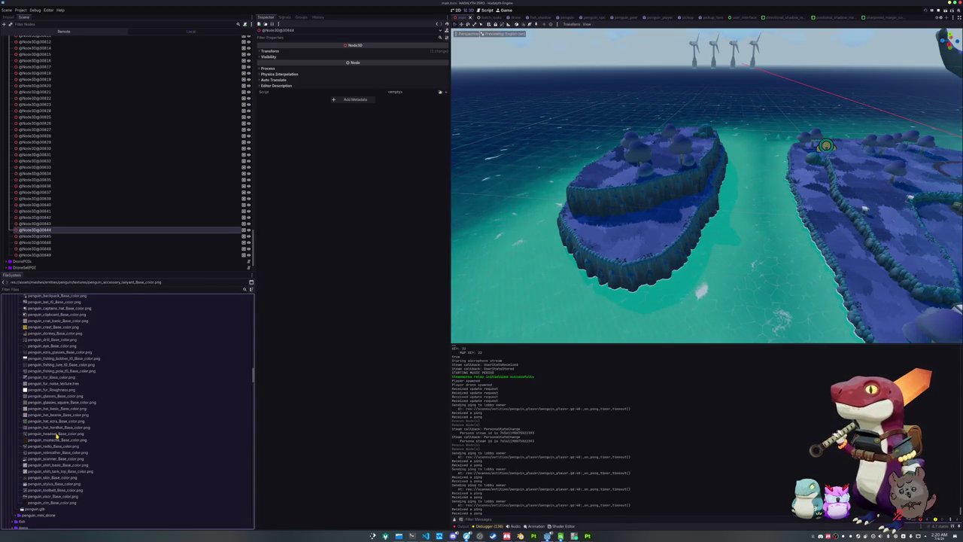
Step: Select penguin_lanyard_standard_material.tres among the penguin material files
{"action": "mouse_move", "coordinate": [64, 435]}
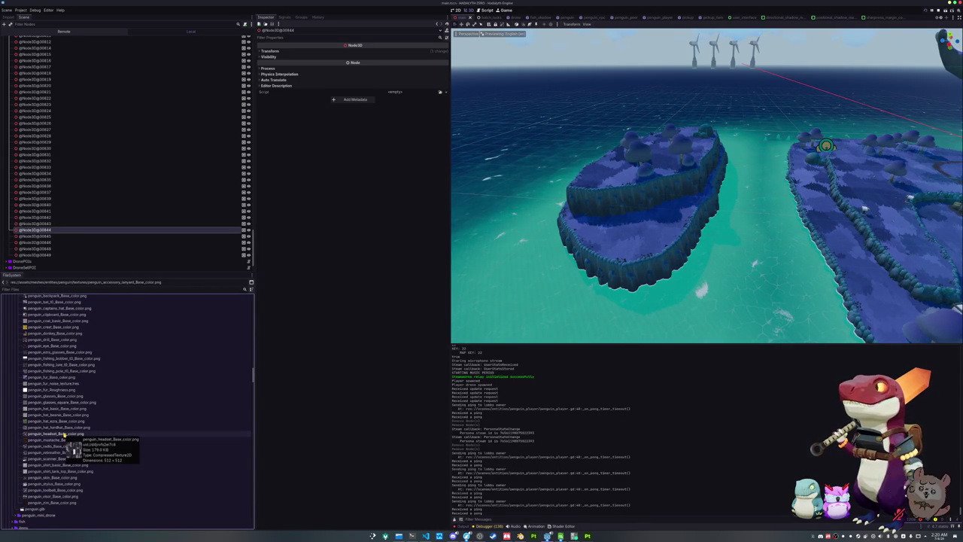
{"action": "scroll", "coordinate": [65, 435], "scroll_direction": "up", "scroll_amount": 8}
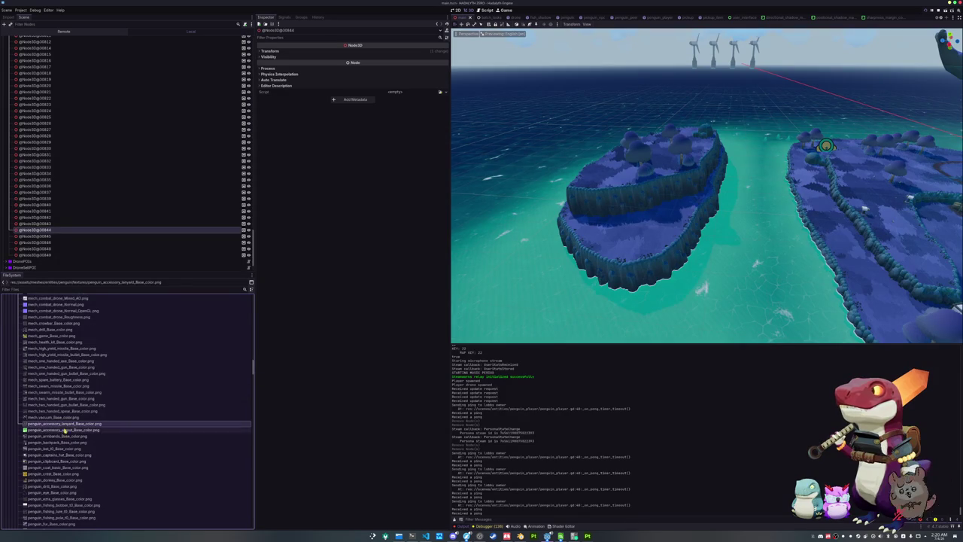
{"action": "scroll", "coordinate": [65, 431], "scroll_direction": "up", "scroll_amount": 8}
{"action": "scroll", "coordinate": [67, 426], "scroll_direction": "up", "scroll_amount": 10}
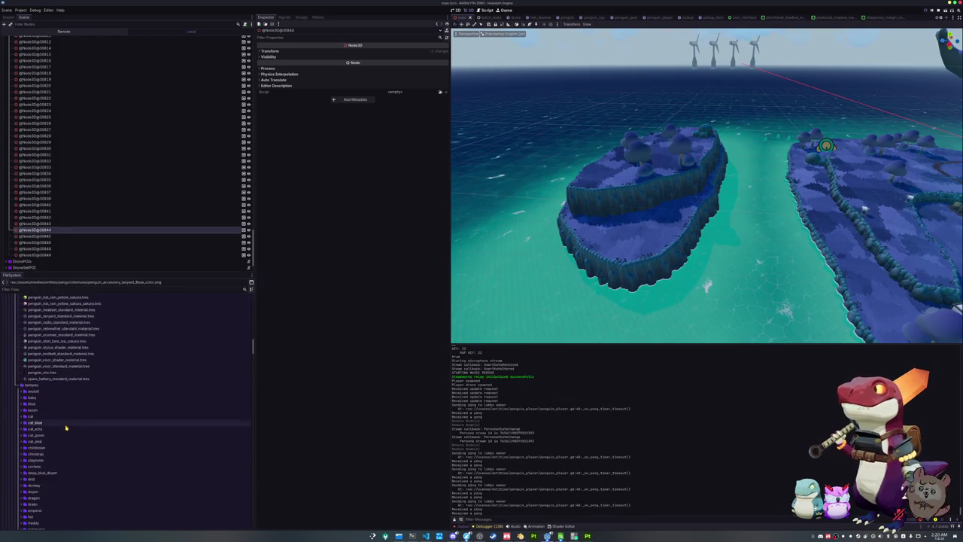
{"action": "scroll", "coordinate": [66, 429], "scroll_direction": "up", "scroll_amount": 10}
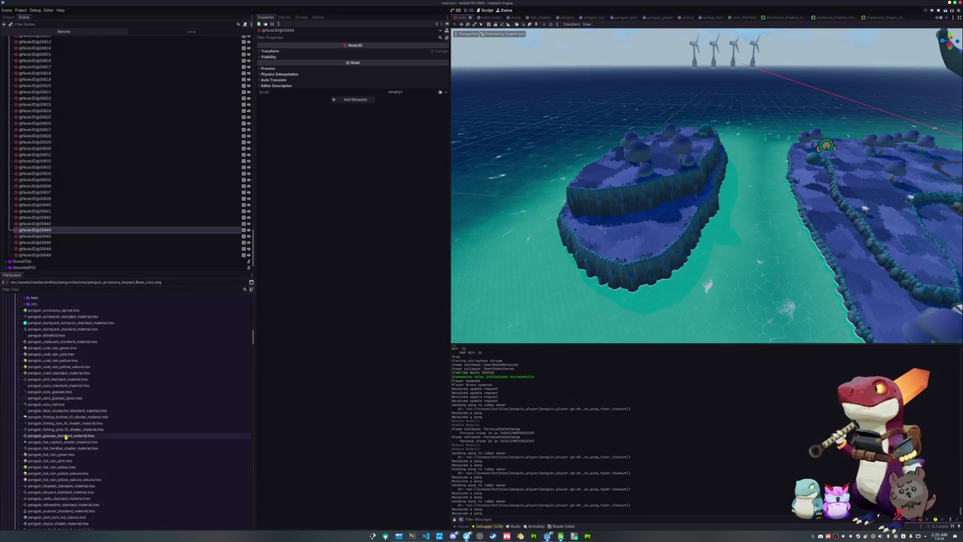
{"action": "left_click", "coordinate": [60, 436]}
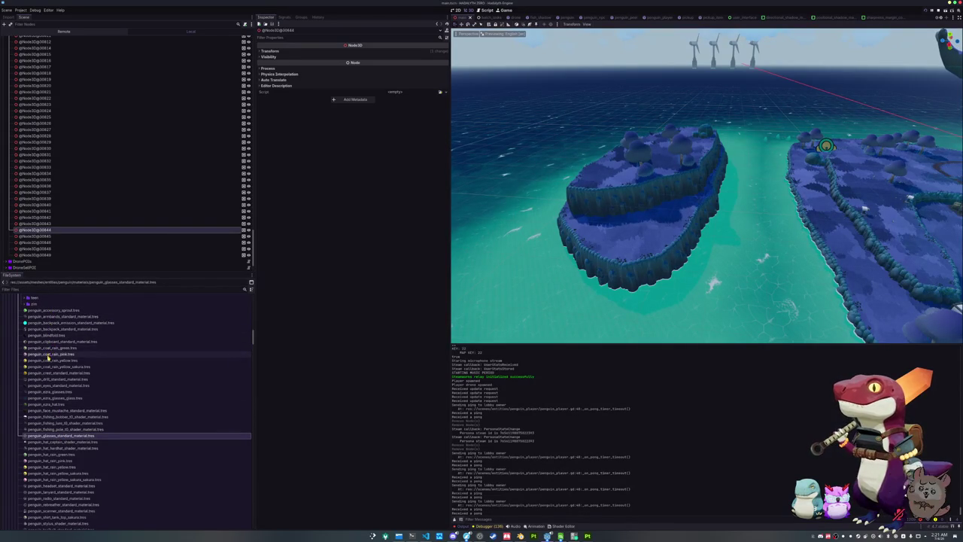
{"action": "scroll", "coordinate": [48, 361], "scroll_direction": "down", "scroll_amount": 2}
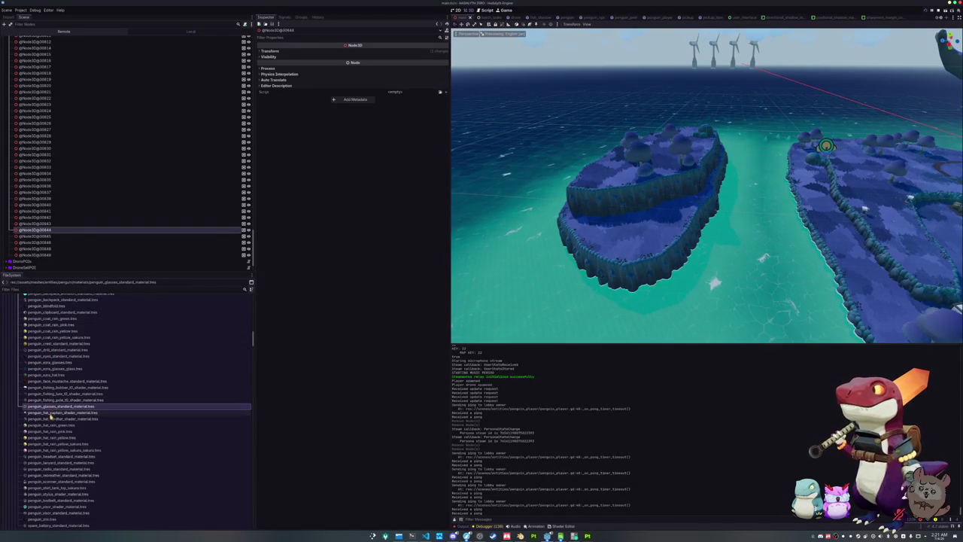
{"action": "scroll", "coordinate": [50, 452], "scroll_direction": "down", "scroll_amount": 2}
{"action": "left_click", "coordinate": [51, 433]}
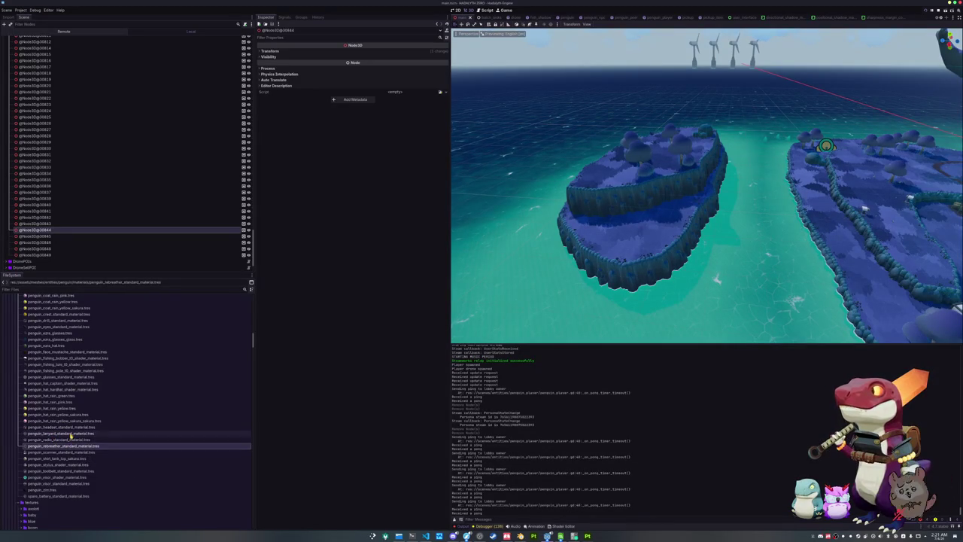
Step: Rename the lanyard material, inserting 'accessory_' and replacing 'standard' with 'shader'
{"action": "double_click", "coordinate": [71, 434]}
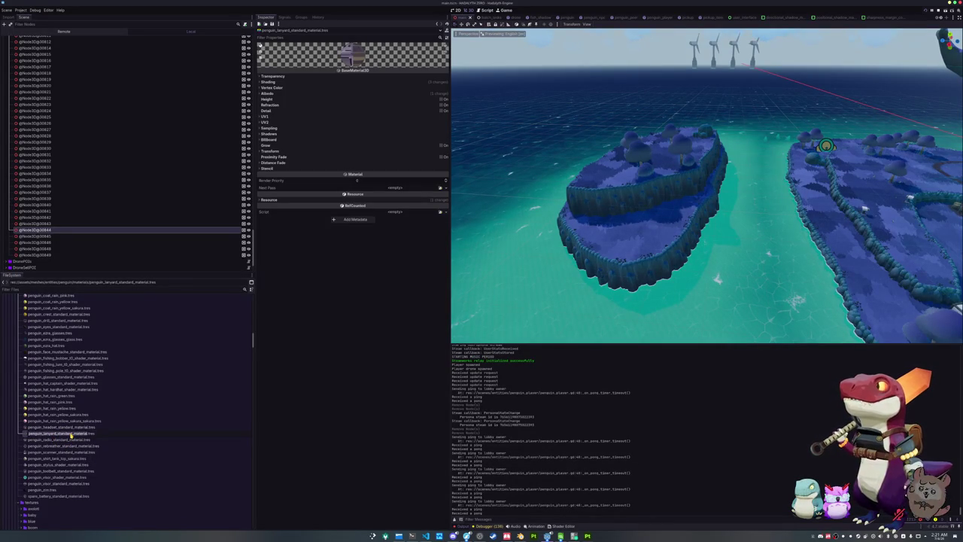
{"action": "type", "text": "accessory_"}
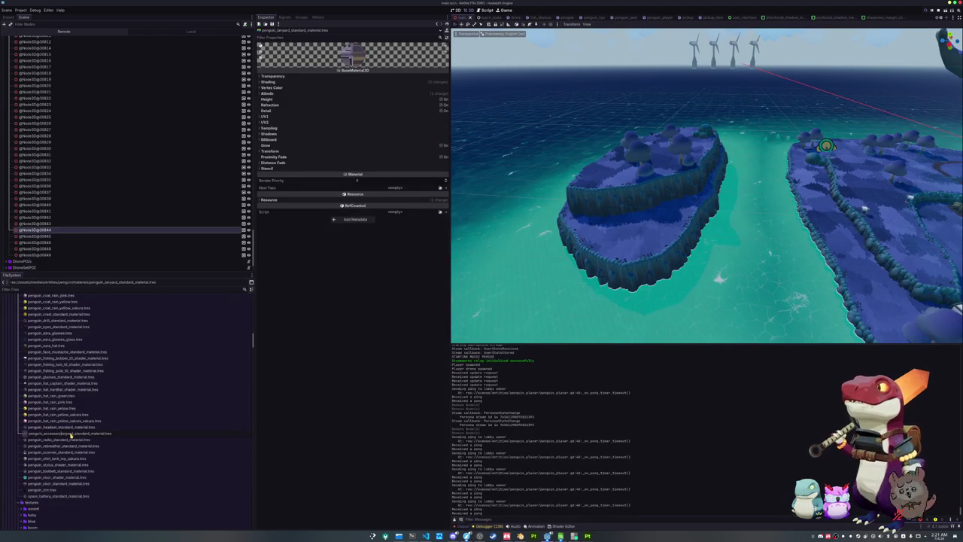
{"action": "key", "text": "Return"}
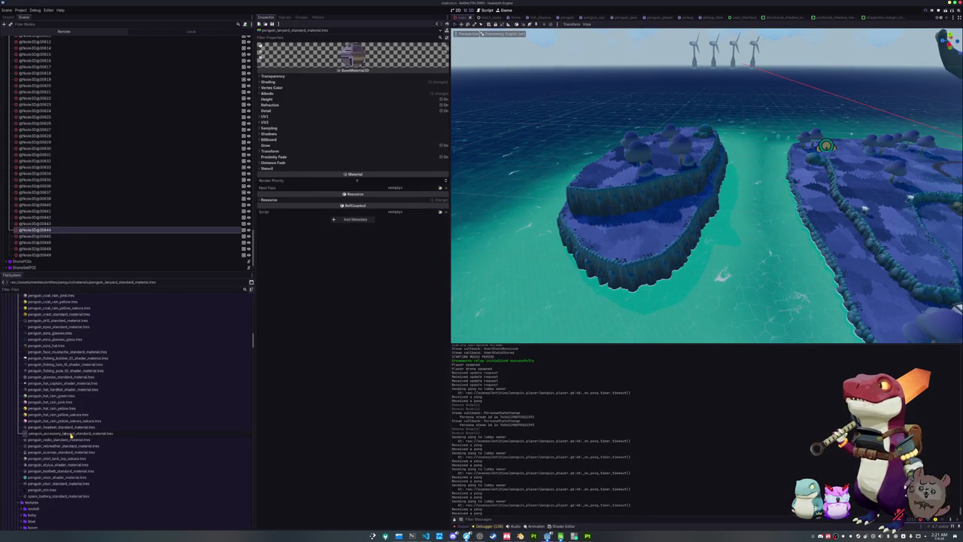
{"action": "double_click", "coordinate": [72, 434]}
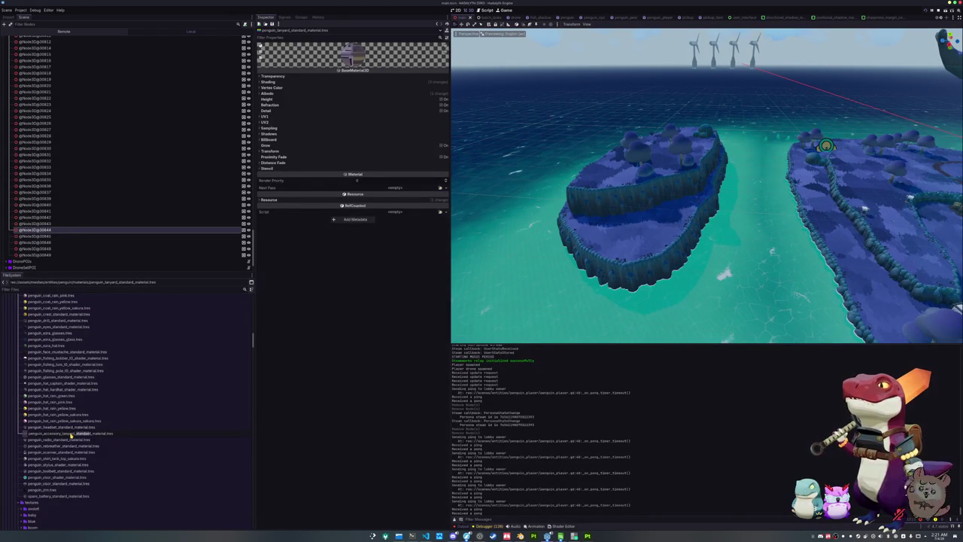
{"action": "type", "text": "shader"}
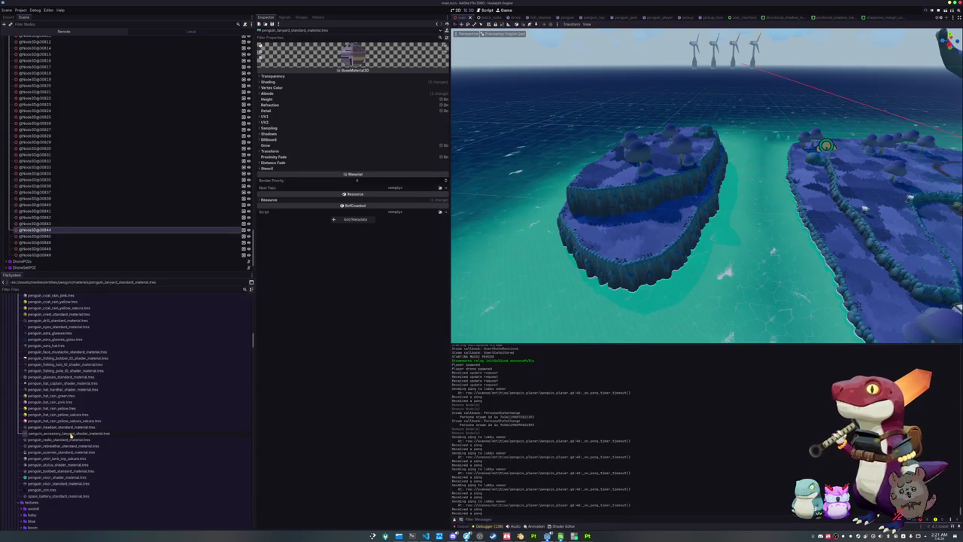
{"action": "key", "text": "Return"}
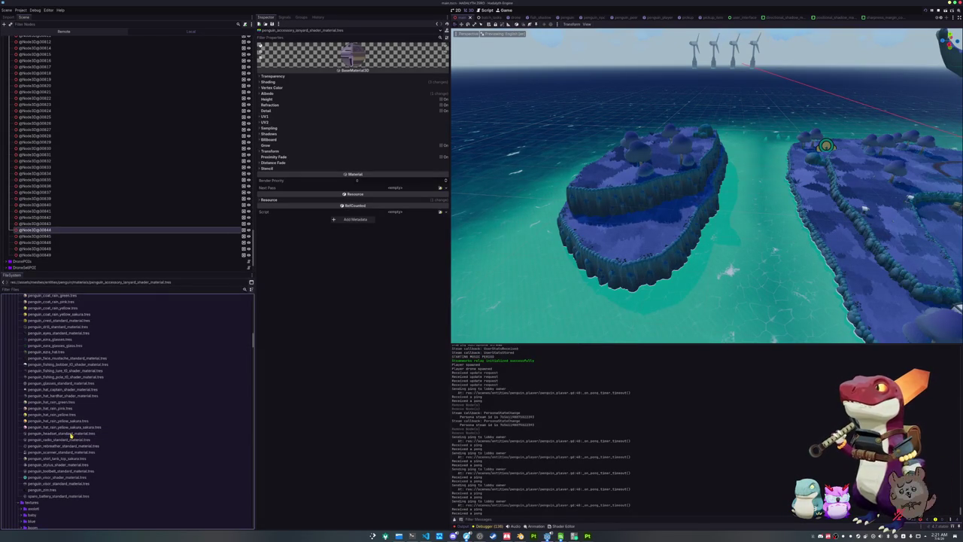
{"action": "scroll", "coordinate": [71, 434], "scroll_direction": "up", "scroll_amount": 3}
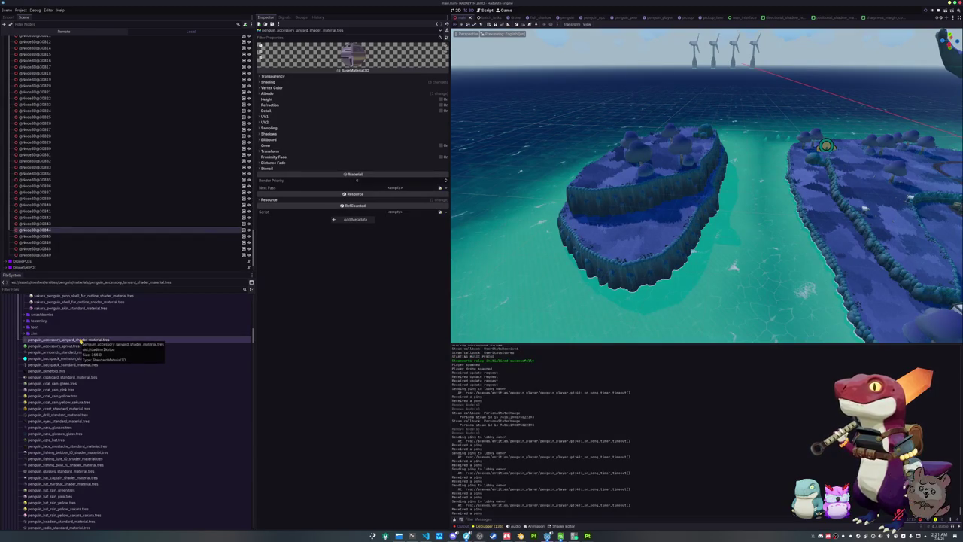
Step: Convert the lanyard material file to a ShaderMaterial
{"action": "right_click", "coordinate": [92, 340]}
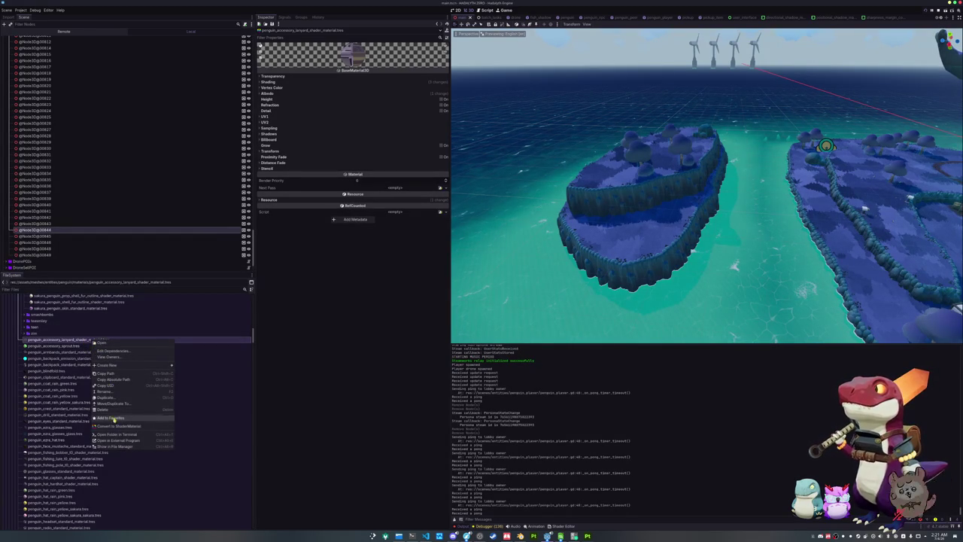
{"action": "left_click", "coordinate": [113, 426]}
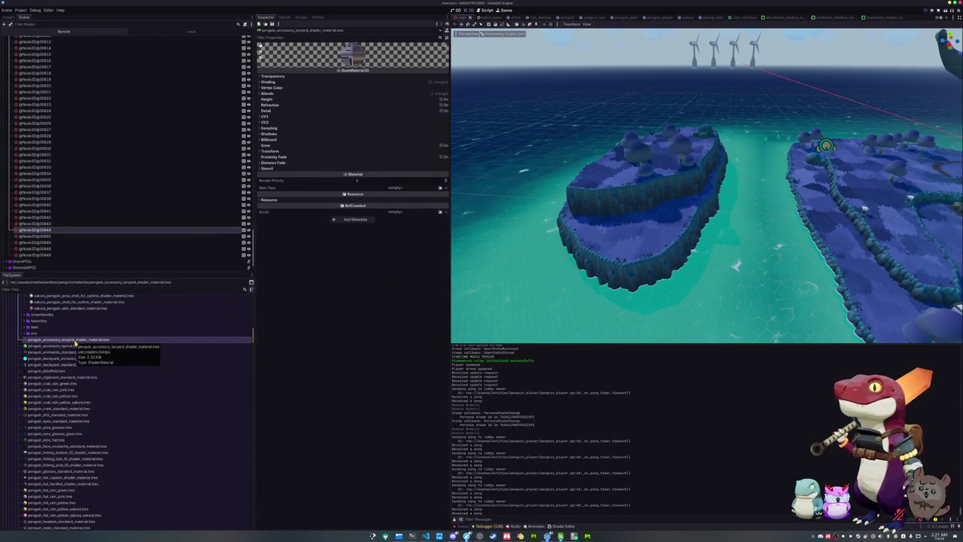
{"action": "left_click", "coordinate": [76, 341]}
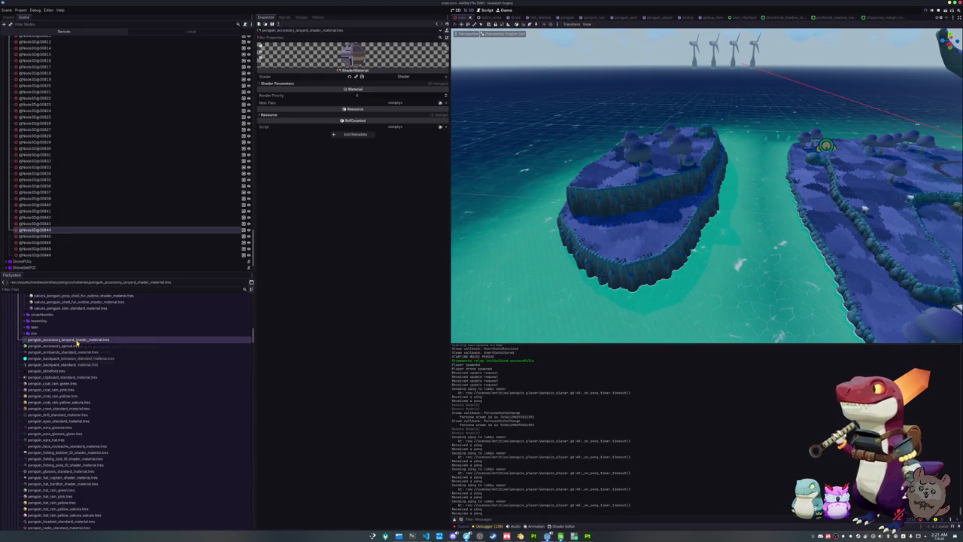
Step: Quick Load standard_material_cell_shader.gdshader as the material's shader
{"action": "left_click", "coordinate": [447, 78]}
{"action": "left_click", "coordinate": [429, 91]}
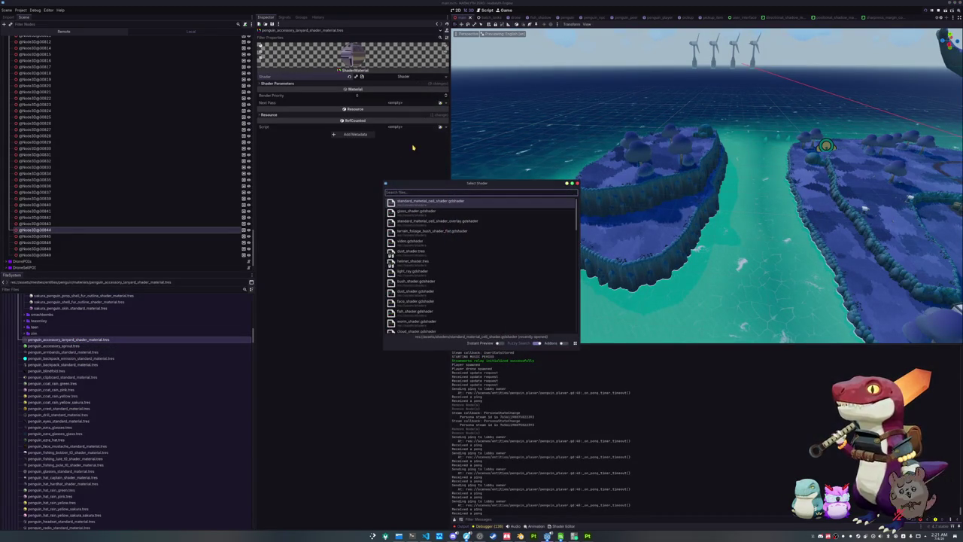
{"action": "left_click", "coordinate": [407, 204]}
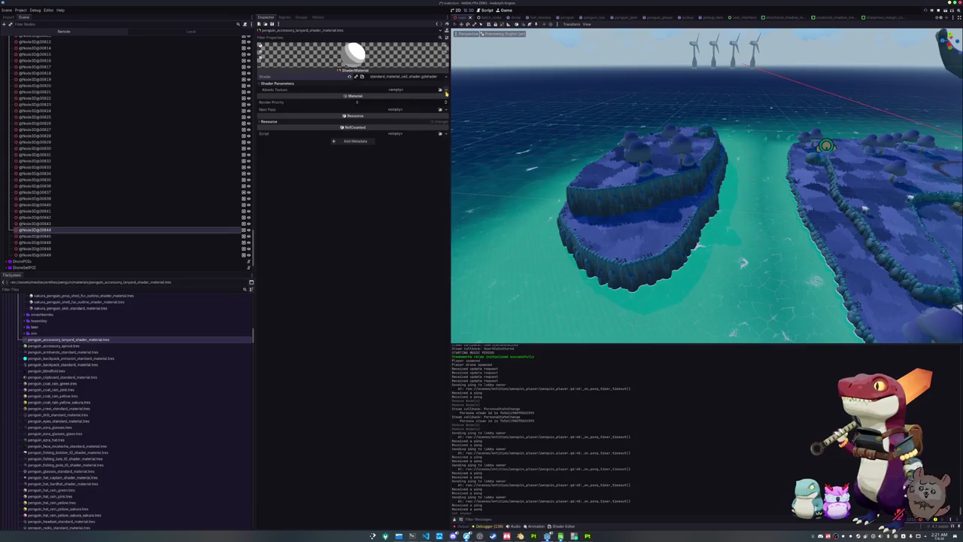
Step: Assign penguin_accessory_lanyard_base_color as the Albedo Texture, found by searching 'accessory'
{"action": "left_click", "coordinate": [440, 89]}
{"action": "type", "text": "accessory"}
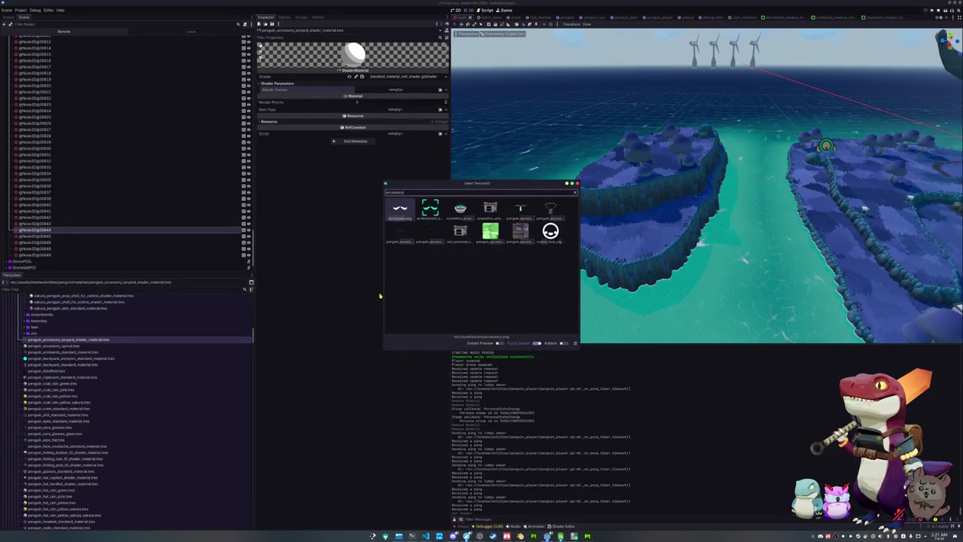
{"action": "key", "text": "Down"}
{"action": "key", "text": "Right"}
{"action": "key", "text": "Right"}
{"action": "key", "text": "Right"}
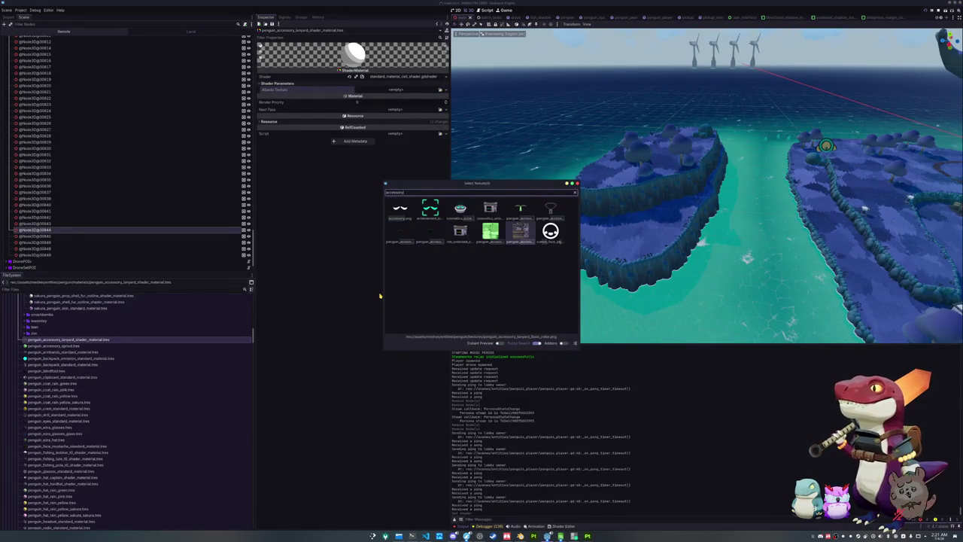
{"action": "key", "text": "Return"}
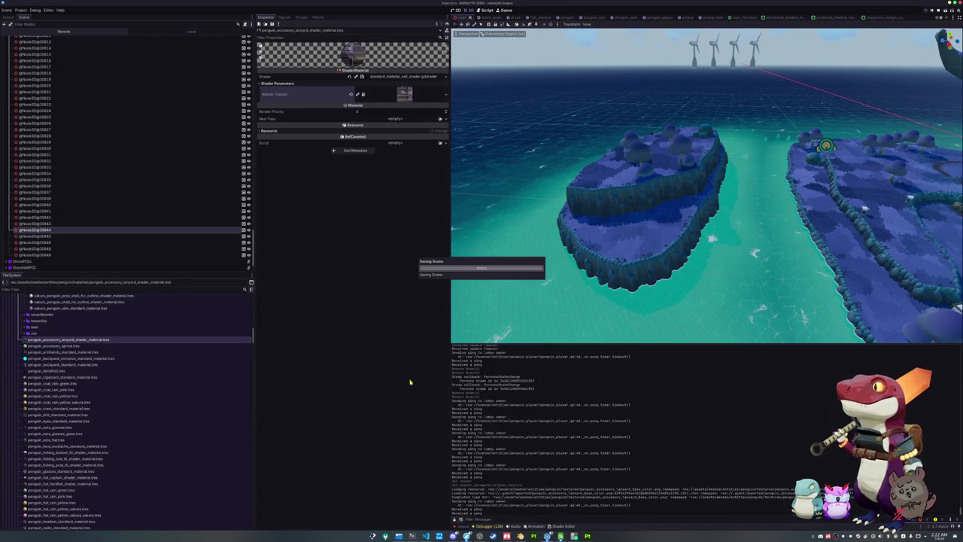
{"action": "left_click", "coordinate": [91, 346]}
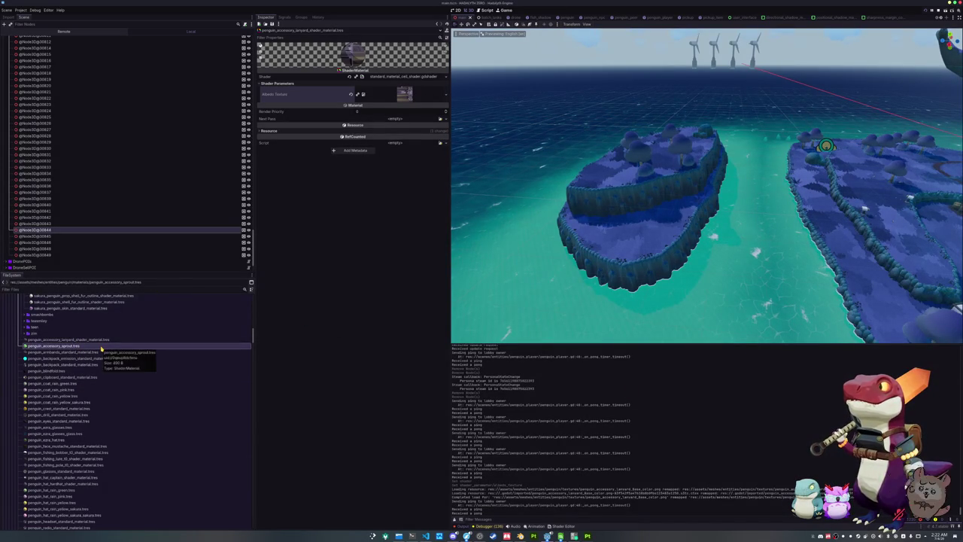
Step: Compare the sprout material's settings and collapse unrelated FileSystem folders
{"action": "double_click", "coordinate": [101, 347]}
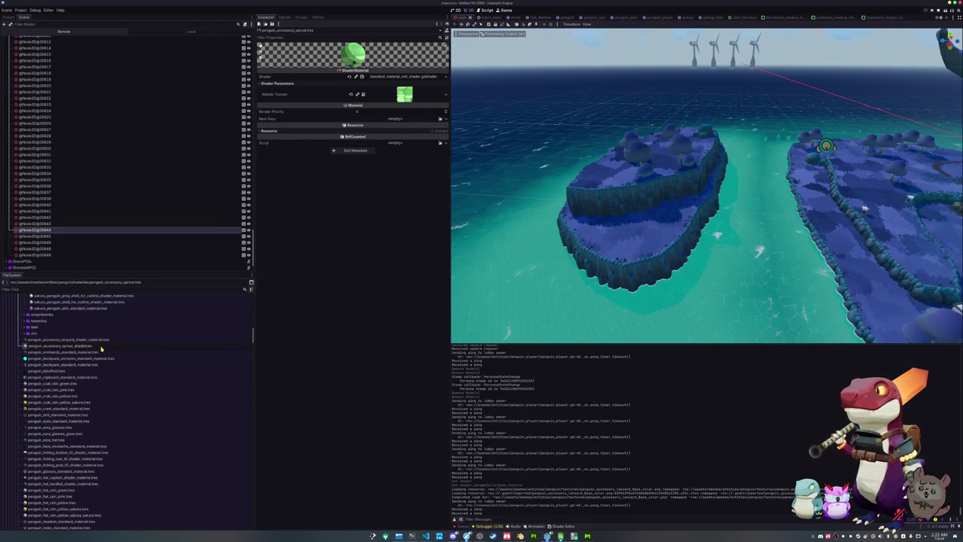
{"action": "left_click", "coordinate": [101, 347]}
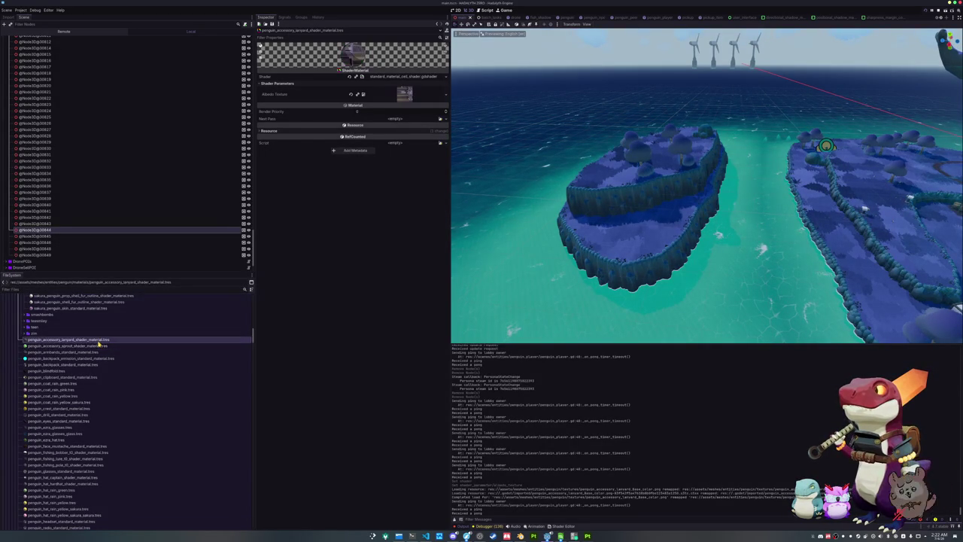
{"action": "scroll", "coordinate": [98, 406], "scroll_direction": "down", "scroll_amount": 5}
{"action": "scroll", "coordinate": [97, 406], "scroll_direction": "down", "scroll_amount": 15}
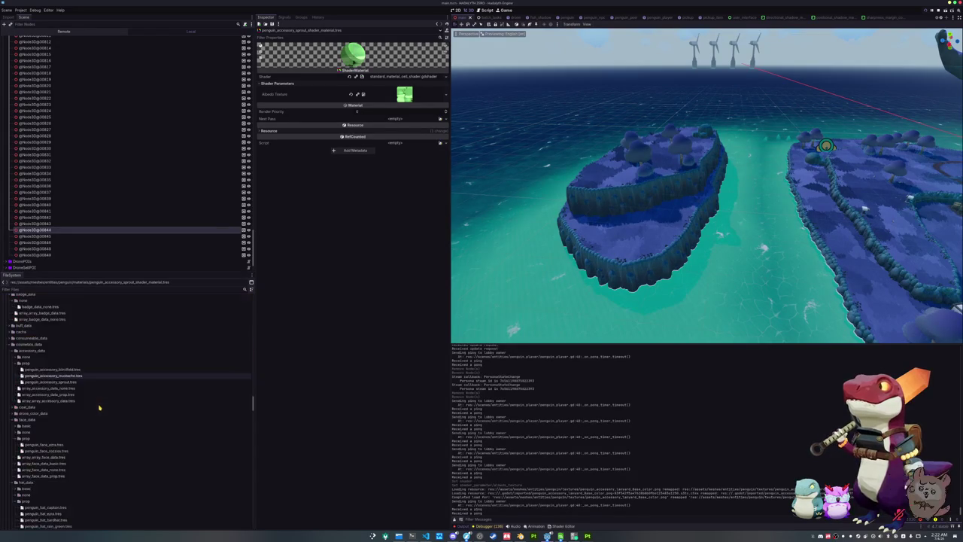
{"action": "double_click", "coordinate": [39, 364]}
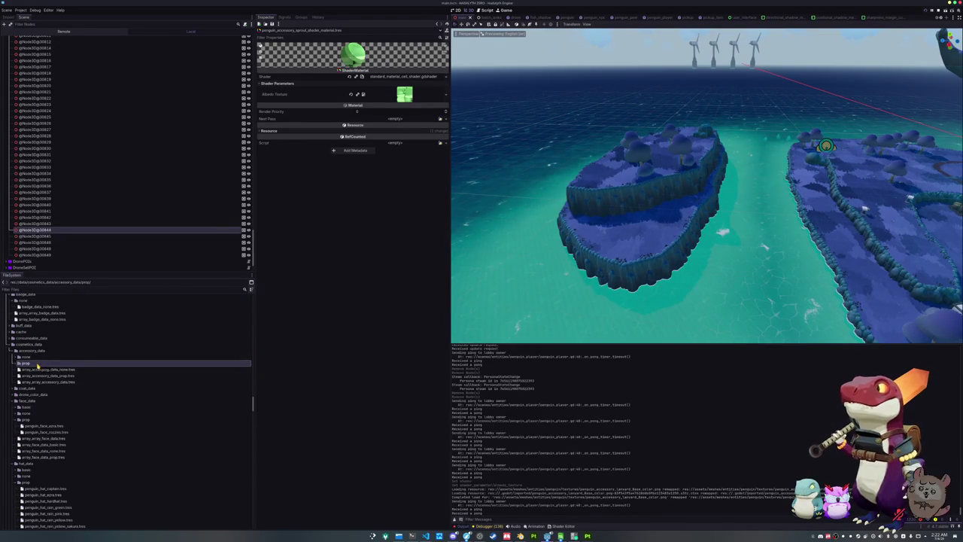
{"action": "scroll", "coordinate": [39, 399], "scroll_direction": "down", "scroll_amount": 10}
{"action": "scroll", "coordinate": [39, 411], "scroll_direction": "down", "scroll_amount": 15}
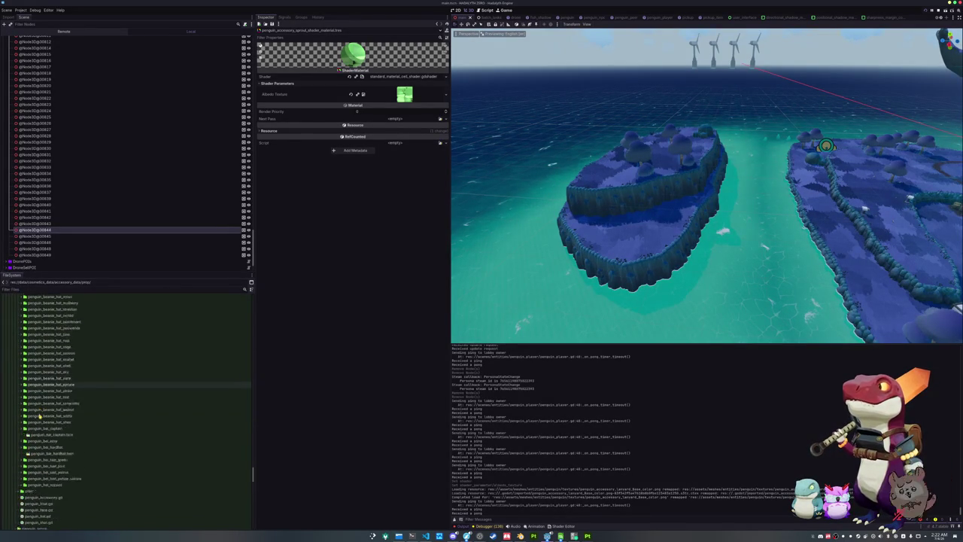
{"action": "left_click", "coordinate": [39, 412]}
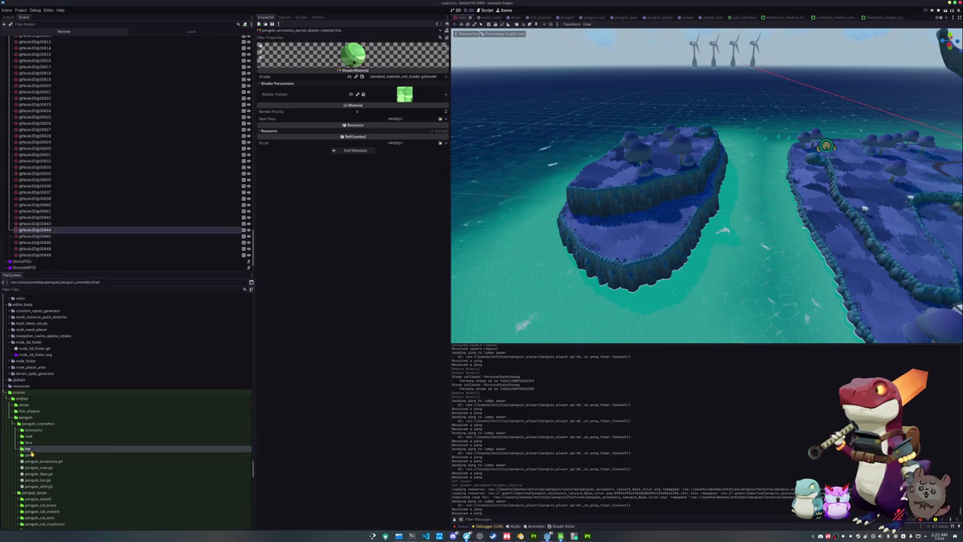
{"action": "key", "text": "Left"}
{"action": "key", "text": "Left"}
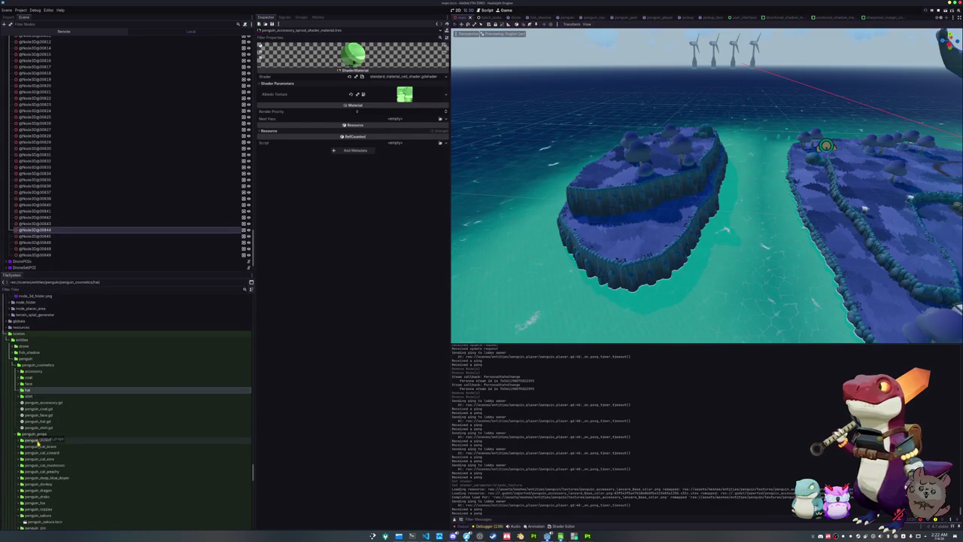
{"action": "scroll", "coordinate": [38, 440], "scroll_direction": "down", "scroll_amount": 3}
{"action": "double_click", "coordinate": [40, 456]}
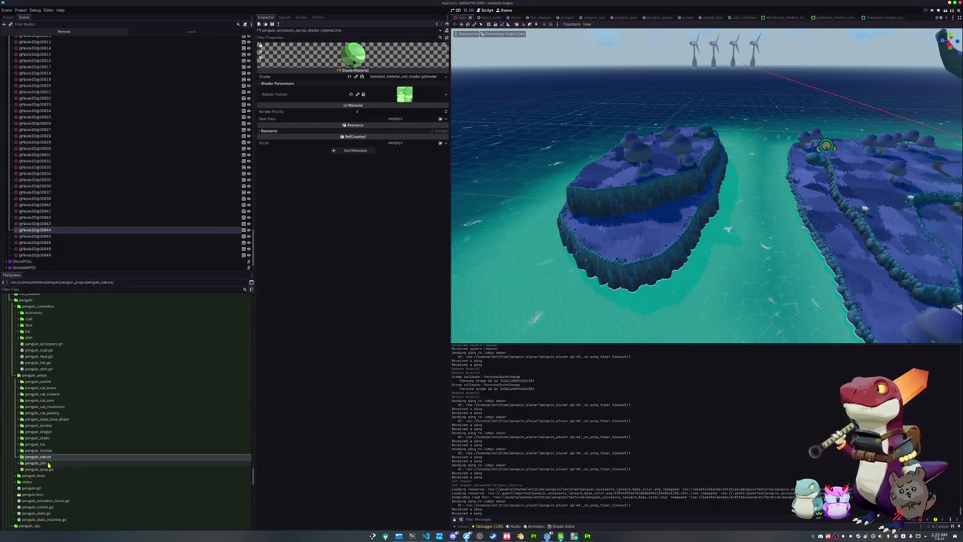
Step: Expand the penguin cosmetics accessory folder and duplicate the sprout accessory folder
{"action": "scroll", "coordinate": [39, 412], "scroll_direction": "up", "scroll_amount": 3}
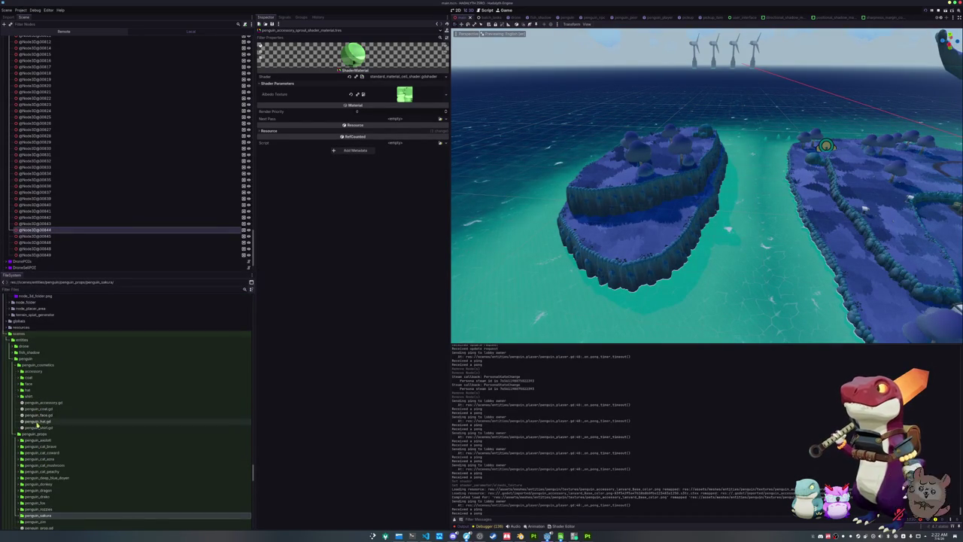
{"action": "double_click", "coordinate": [30, 371]}
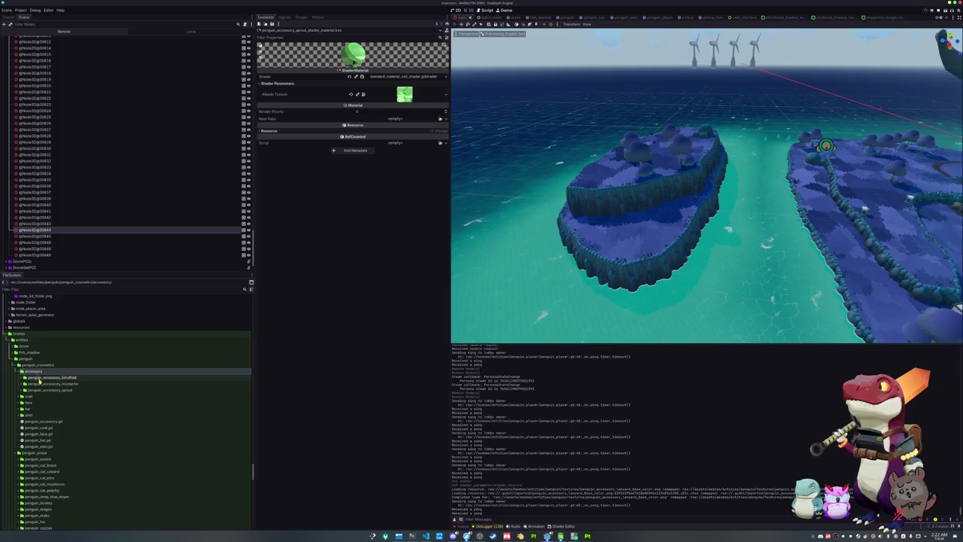
{"action": "left_click", "coordinate": [47, 390]}
{"action": "key", "text": "ctrl+d"}
Step: Confirm the duplicated sprout folder as penguin_accessory_lanyard
{"action": "key", "text": "End"}
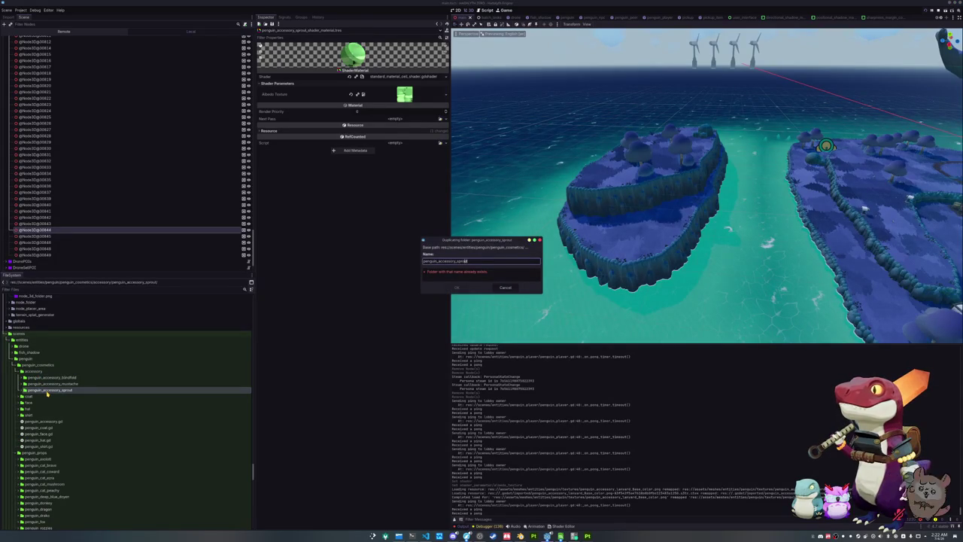
{"action": "type", "text": "b"}
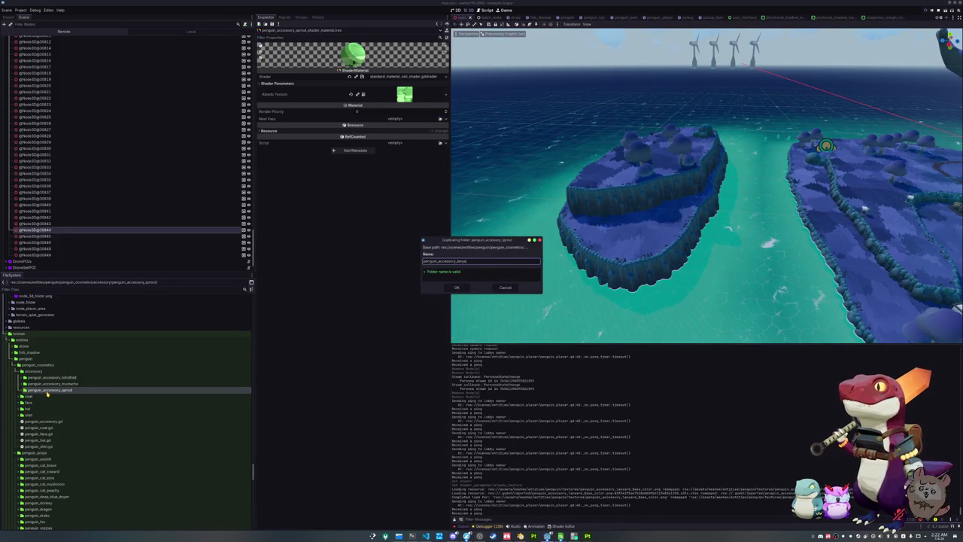
{"action": "key", "text": "Return"}
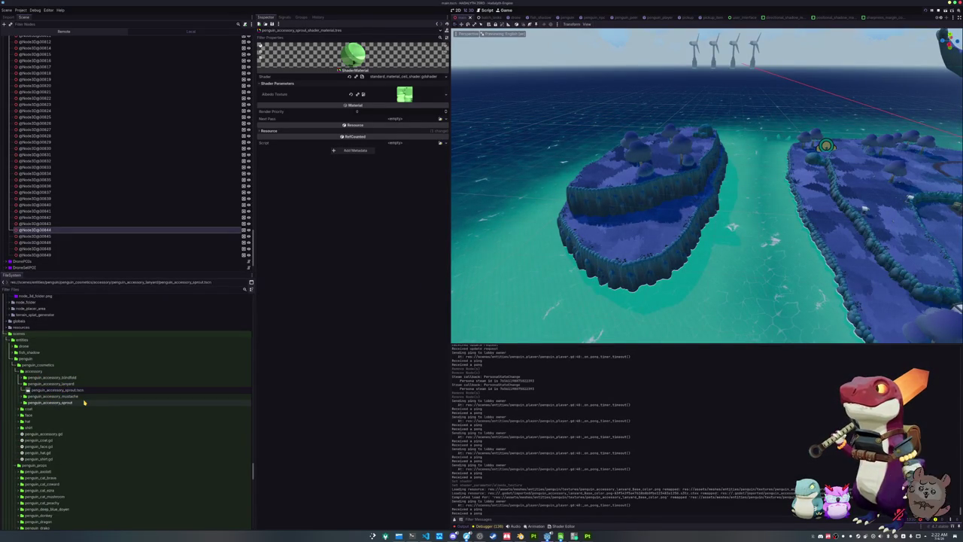
Step: Rename the copied scene to penguin_accessory_lanyard.tscn and open it
{"action": "type", "text": "lanyard"}
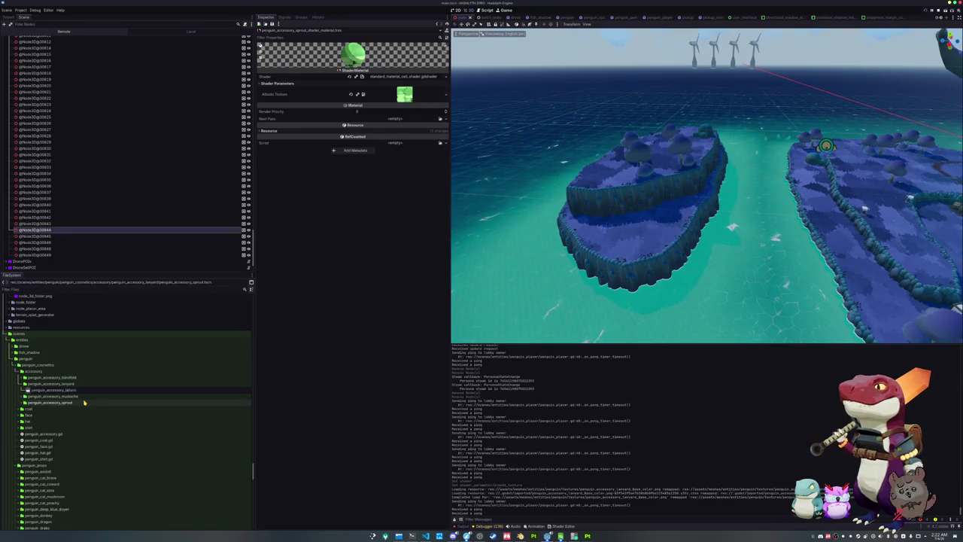
{"action": "key", "text": "Return"}
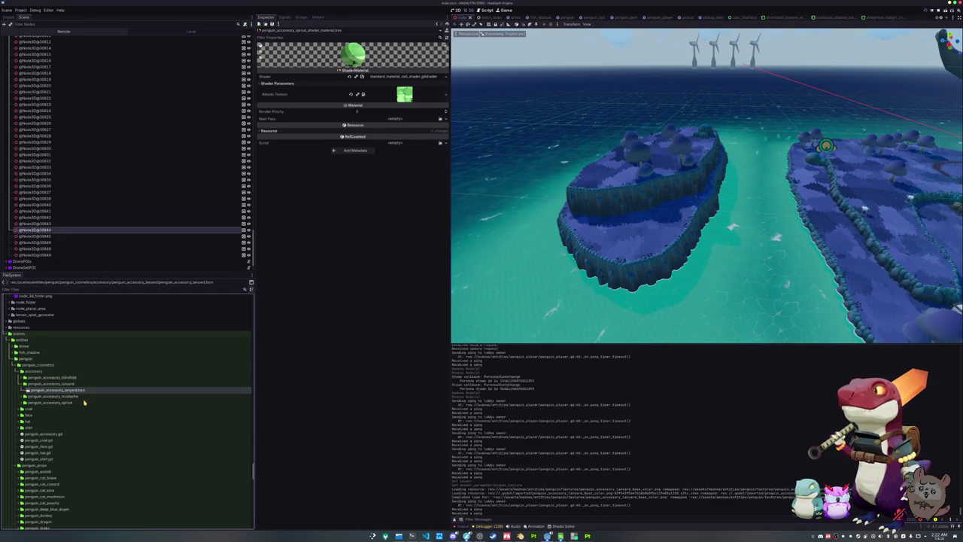
{"action": "double_click", "coordinate": [60, 389]}
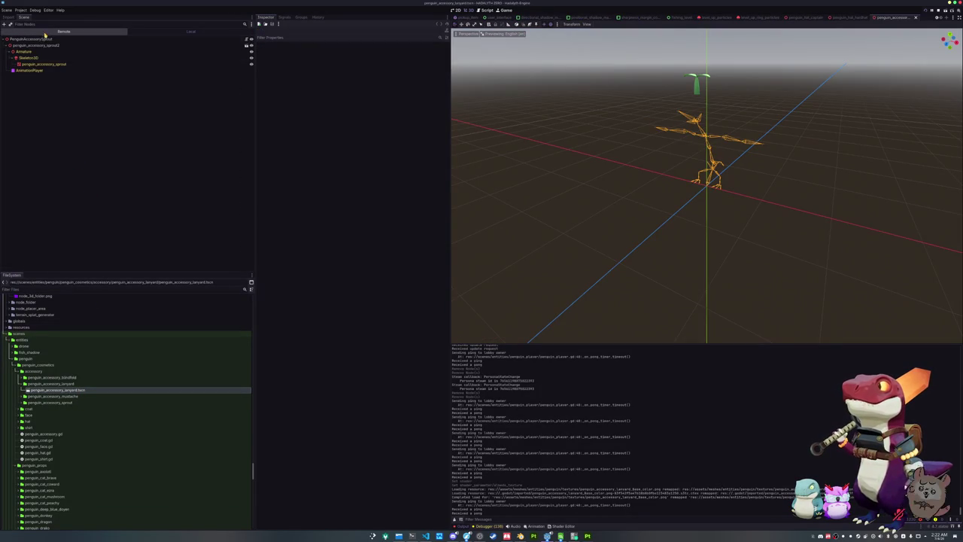
Step: Rename the root to PenguinAccessoryLanyard and delete the penguin_accessory_sprout2 node
{"action": "left_click", "coordinate": [47, 39]}
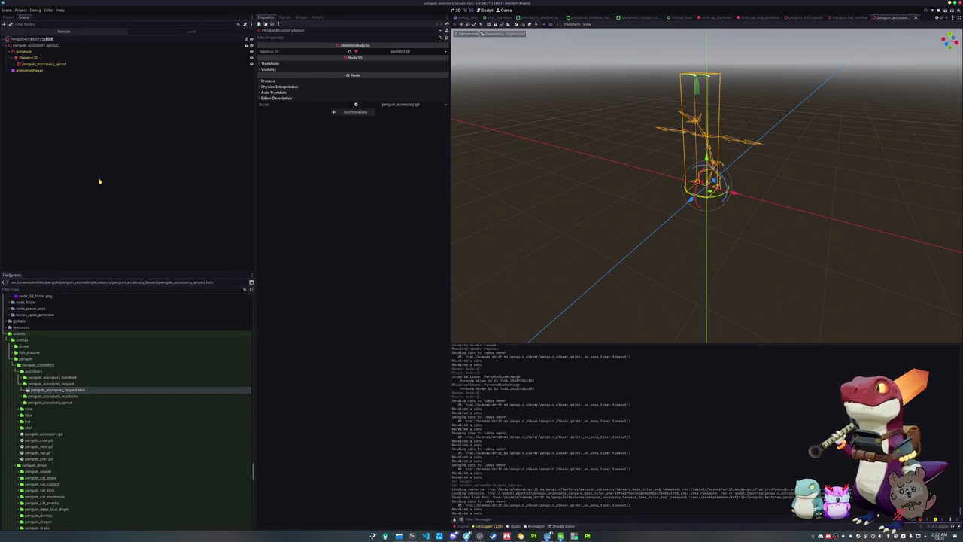
{"action": "key", "text": "BackSpace"}
{"action": "key", "text": "BackSpace"}
{"action": "key", "text": "BackSpace"}
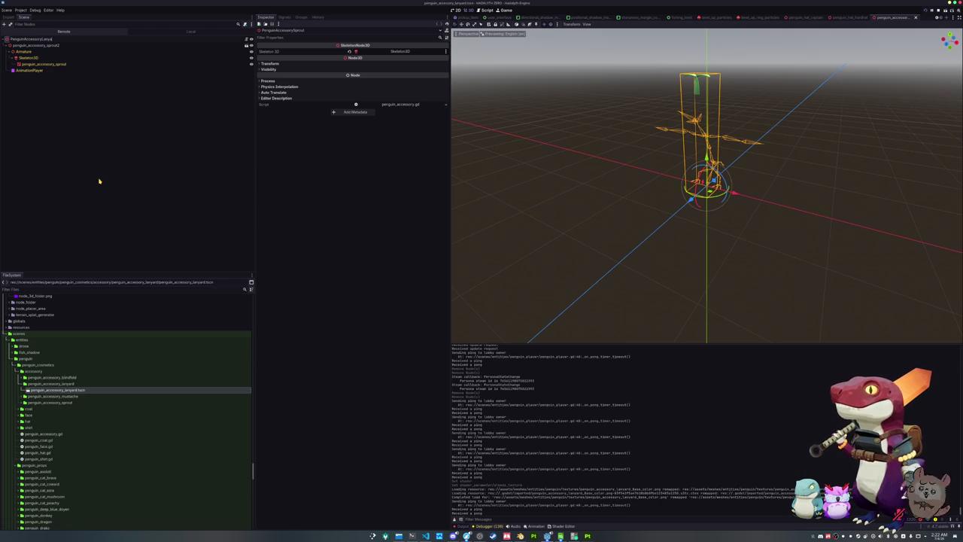
{"action": "key", "text": "Return"}
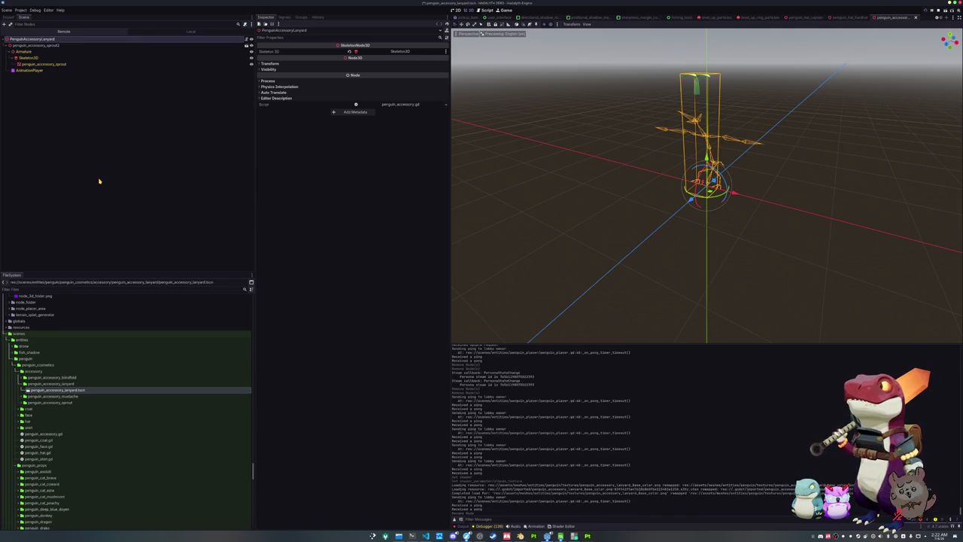
{"action": "left_click", "coordinate": [41, 46]}
{"action": "key", "text": "Delete"}
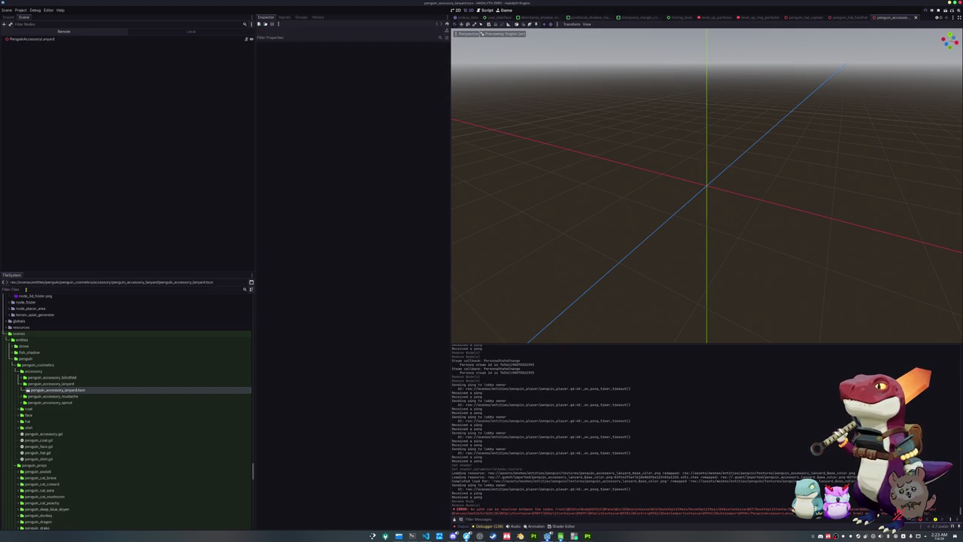
Step: Filter FileSystem for 'lanyard' and instance penguin_accessory_lanyard.glb under the root
{"action": "type", "text": "lanyard"}
{"action": "mouse_move", "coordinate": [56, 371]}
{"action": "left_mouse_down"}
{"action": "mouse_move", "coordinate": [56, 120]}
{"action": "mouse_move", "coordinate": [44, 39]}
{"action": "left_mouse_up"}
{"action": "right_click", "coordinate": [46, 45]}
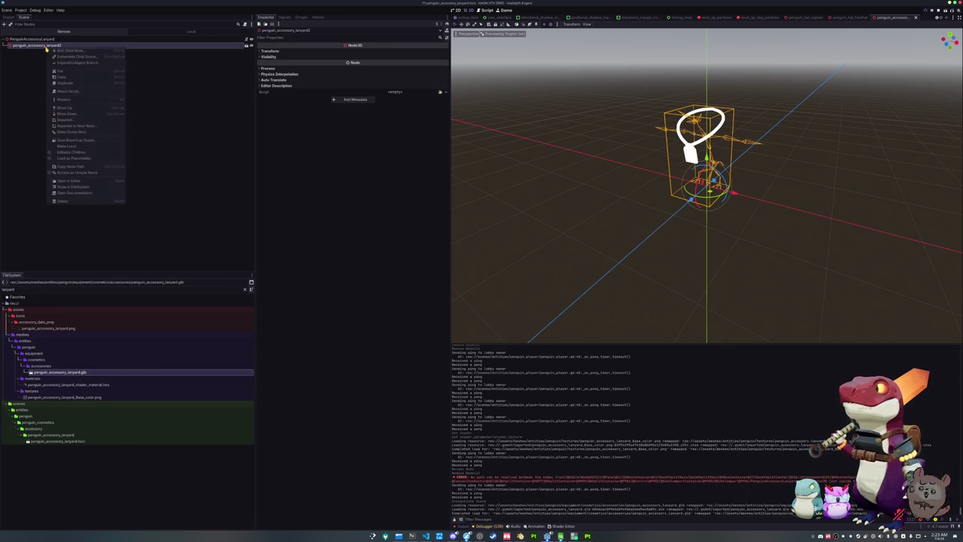
Step: Make the lanyard model's children editable and give its mesh the lanyard material as Material Override
{"action": "left_click", "coordinate": [68, 152]}
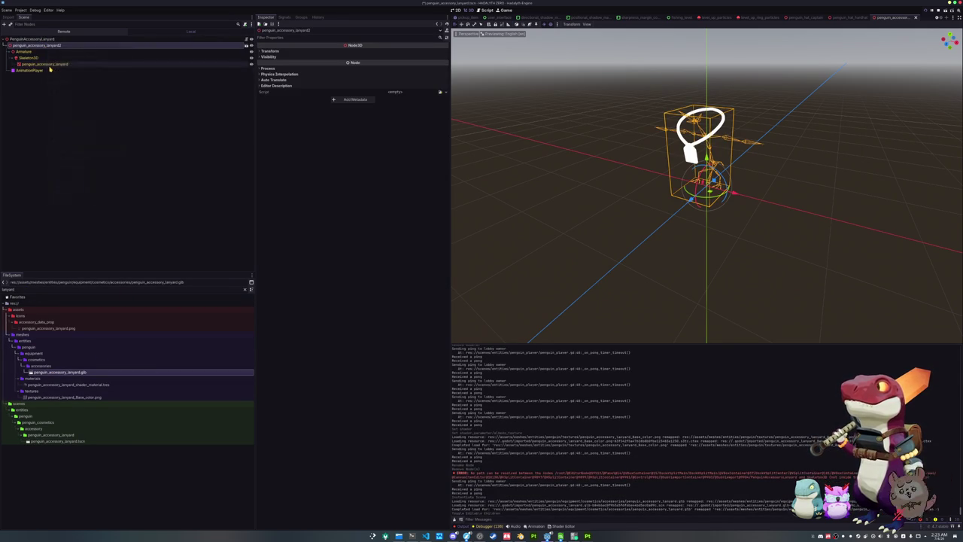
{"action": "left_click", "coordinate": [136, 64]}
{"action": "left_click", "coordinate": [296, 87]}
{"action": "left_click", "coordinate": [441, 91]}
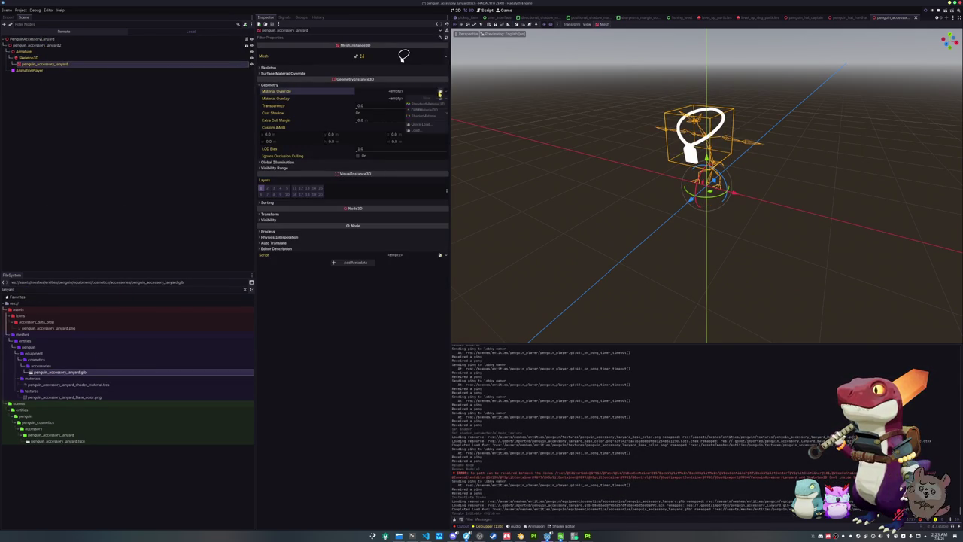
{"action": "left_click", "coordinate": [425, 113]}
{"action": "type", "text": "lanyard"}
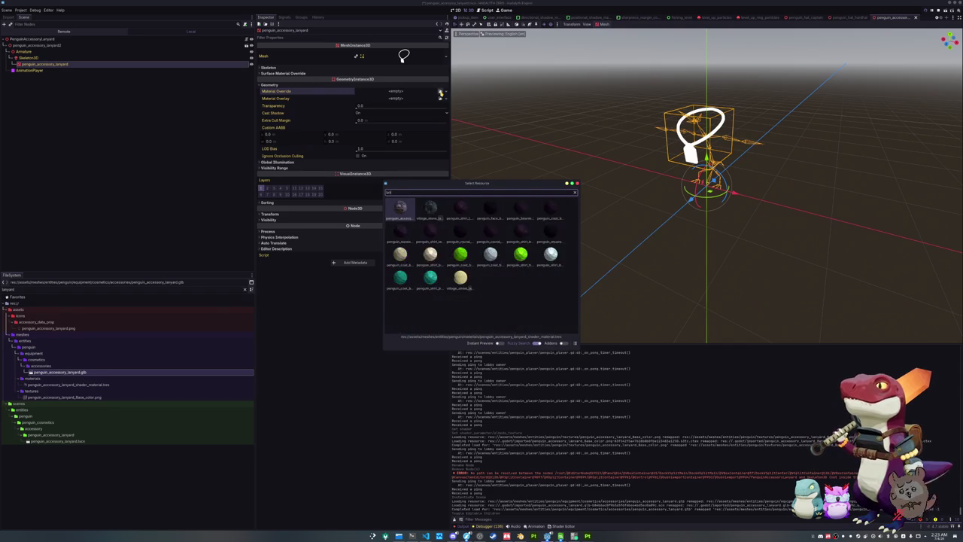
{"action": "key", "text": "Return"}
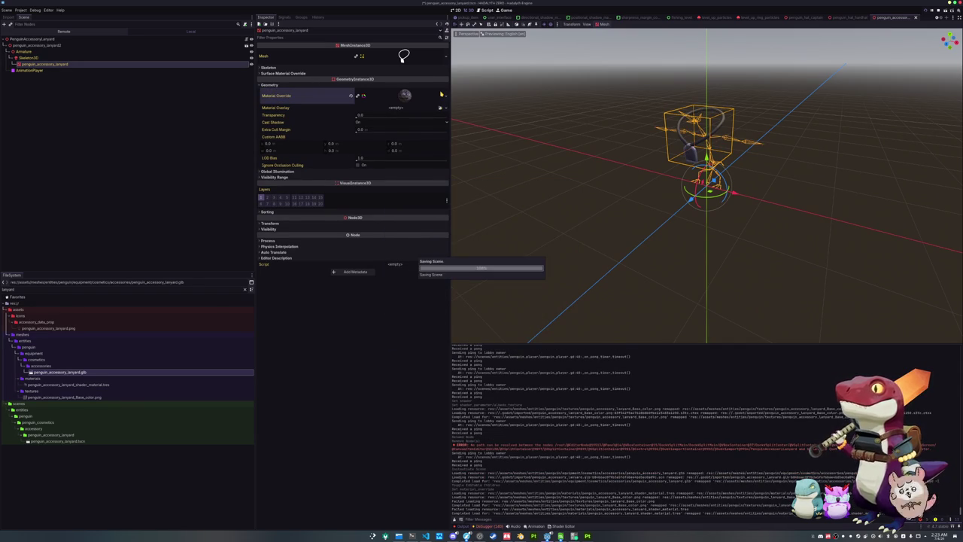
Step: Link the root node's Skeleton to the lanyard's Skeleton3D, then reselect the lanyard mesh
{"action": "left_click", "coordinate": [83, 39]}
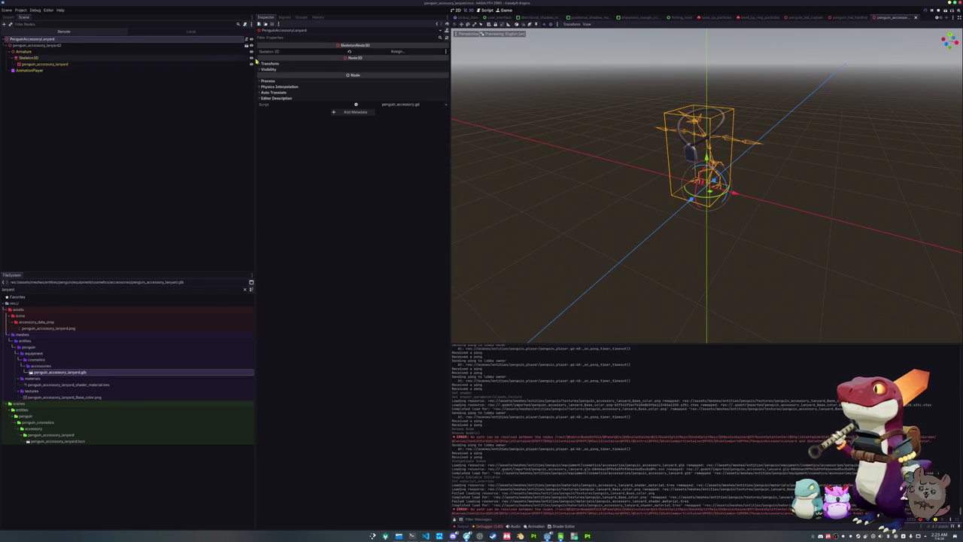
{"action": "left_click", "coordinate": [397, 52]}
{"action": "double_click", "coordinate": [466, 217]}
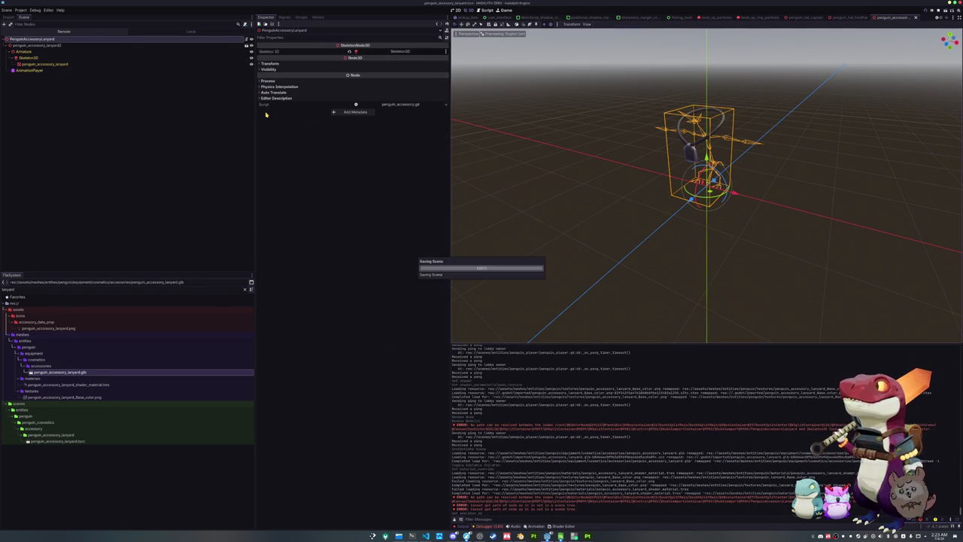
{"action": "left_click", "coordinate": [81, 65]}
{"action": "scroll", "coordinate": [522, 200], "scroll_direction": "up", "scroll_amount": 5}
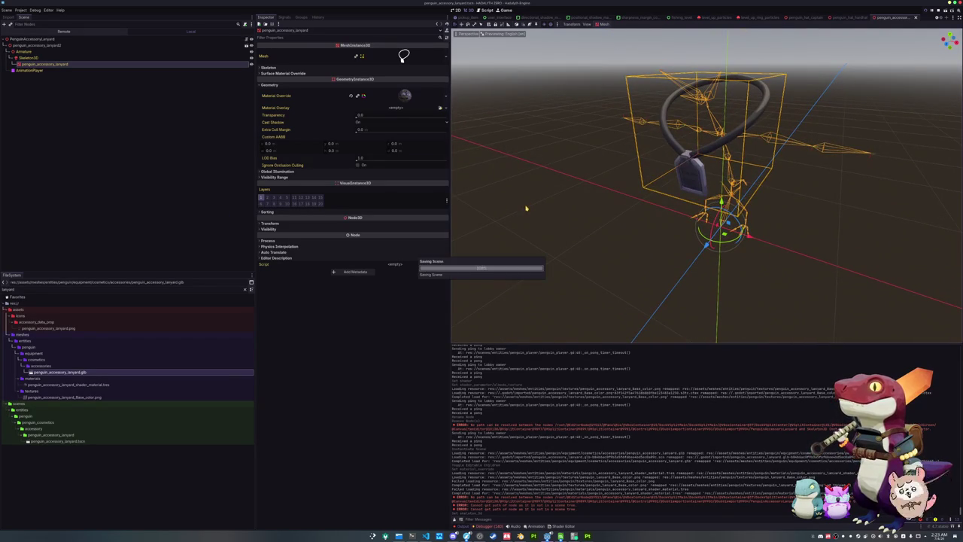
{"action": "scroll", "coordinate": [528, 205], "scroll_direction": "up", "scroll_amount": 2}
{"action": "mouse_move", "coordinate": [528, 205]}
{"action": "left_mouse_down"}
{"action": "mouse_move", "coordinate": [527, 229]}
{"action": "mouse_move", "coordinate": [537, 101]}
{"action": "mouse_move", "coordinate": [525, 215]}
{"action": "left_mouse_up"}
{"action": "scroll", "coordinate": [525, 213], "scroll_direction": "down", "scroll_amount": 2}
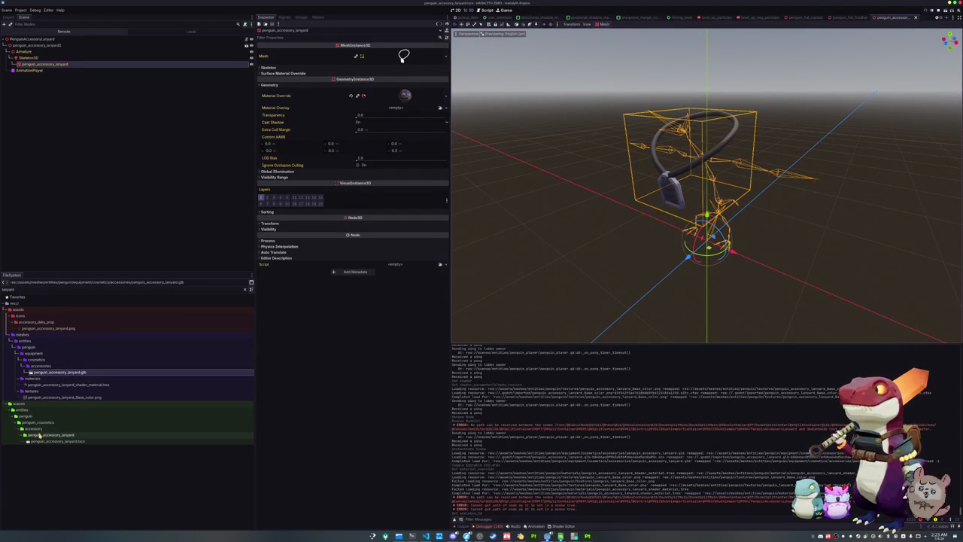
Step: Duplicate penguin_accessory_blindfold.tres as penguin_accessory_lanyard.tres and open the new copy
{"action": "left_click", "coordinate": [245, 289]}
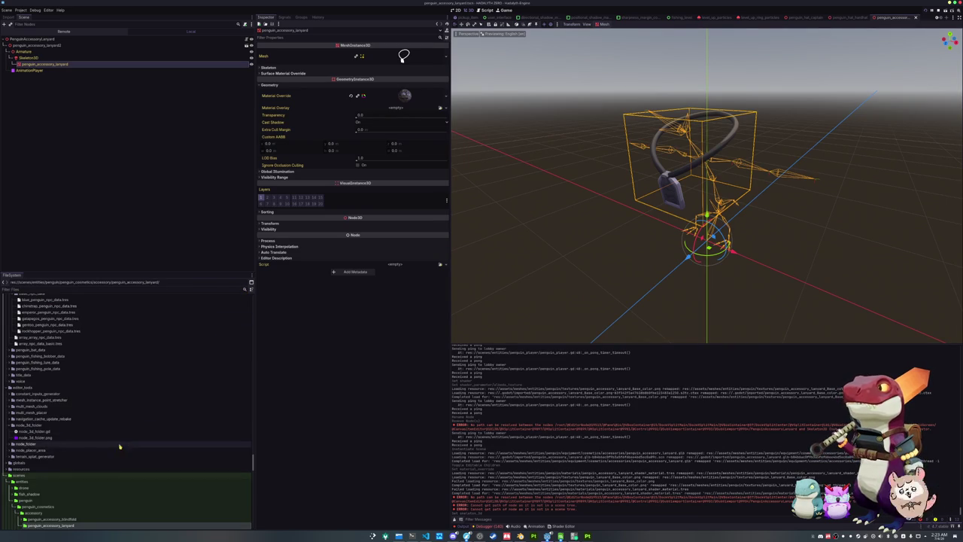
{"action": "scroll", "coordinate": [73, 451], "scroll_direction": "up", "scroll_amount": 5}
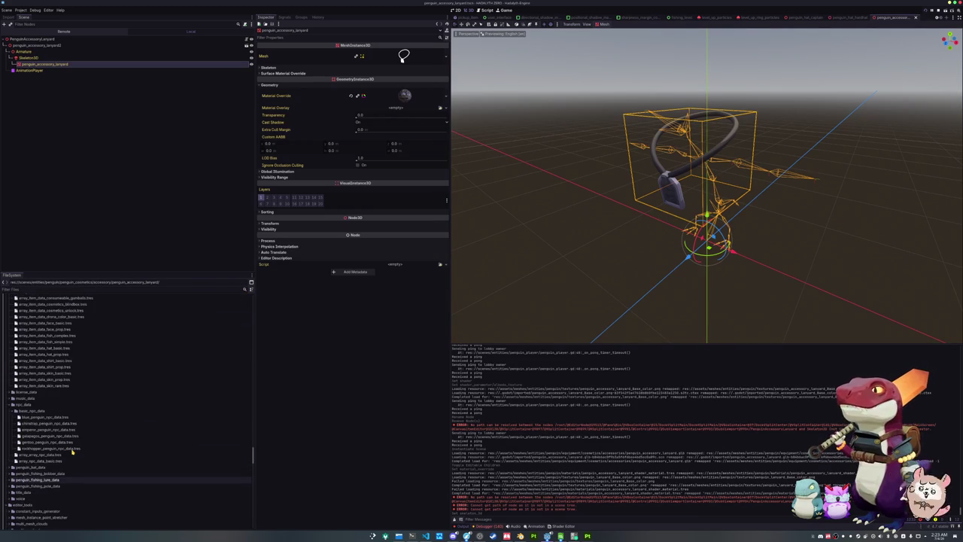
{"action": "scroll", "coordinate": [66, 421], "scroll_direction": "up", "scroll_amount": 10}
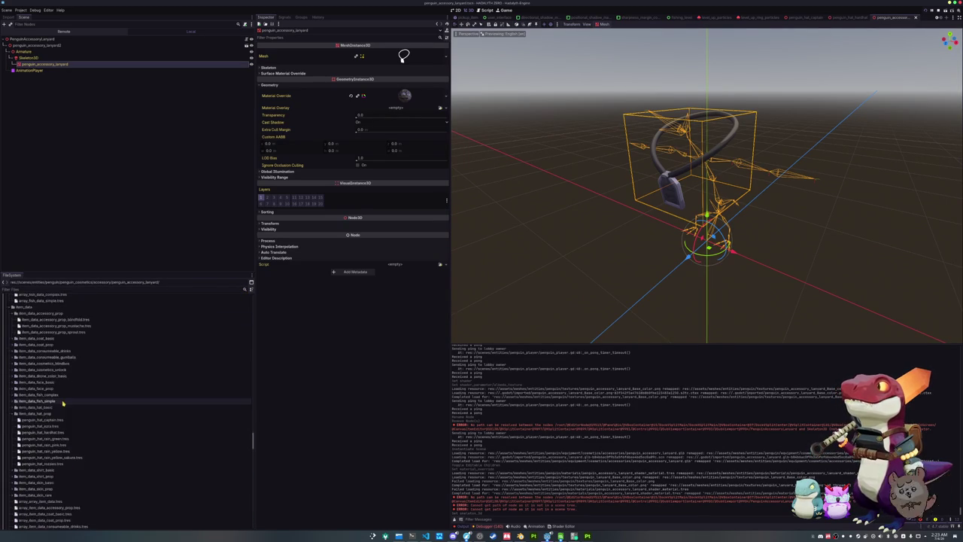
{"action": "scroll", "coordinate": [64, 403], "scroll_direction": "up", "scroll_amount": 10}
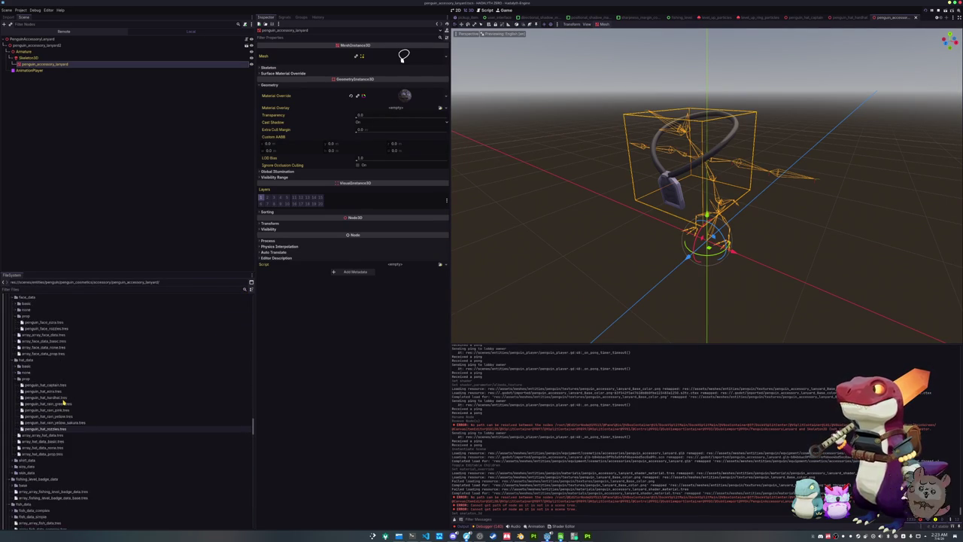
{"action": "scroll", "coordinate": [62, 391], "scroll_direction": "up", "scroll_amount": 3}
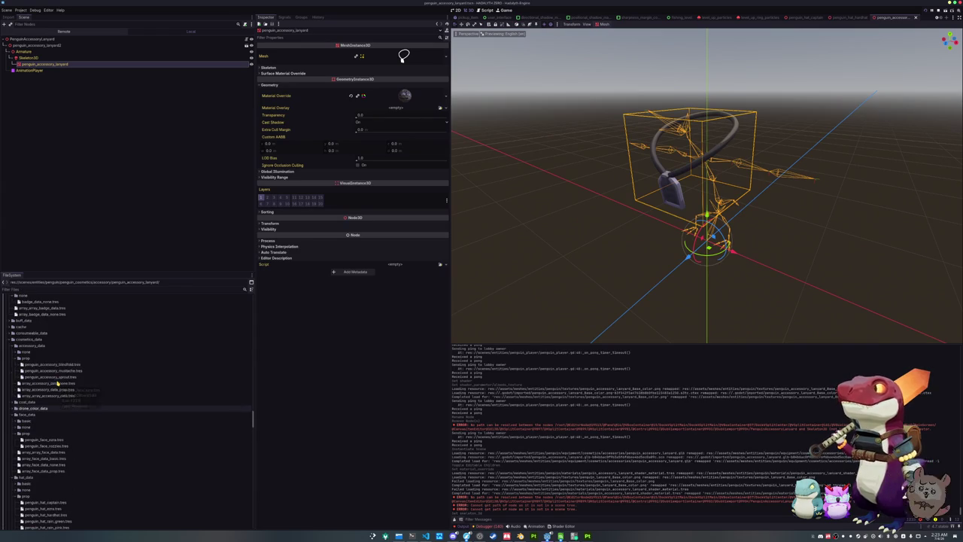
{"action": "left_click", "coordinate": [58, 365]}
{"action": "key", "text": "ctrl+d"}
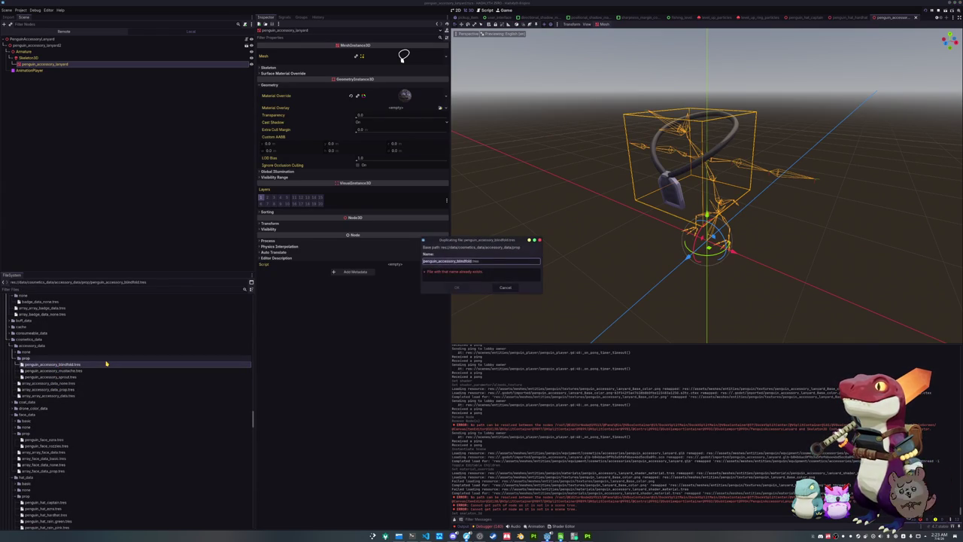
{"action": "key", "text": "Right"}
{"action": "key", "text": "shift+Left"}
{"action": "key", "text": "shift+Left"}
{"action": "key", "text": "shift+Left"}
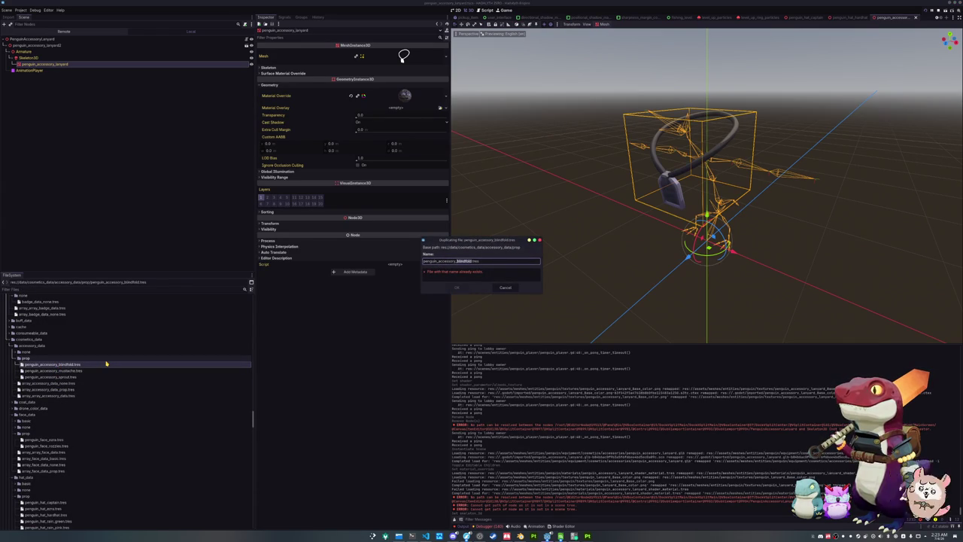
{"action": "type", "text": "lanyard"}
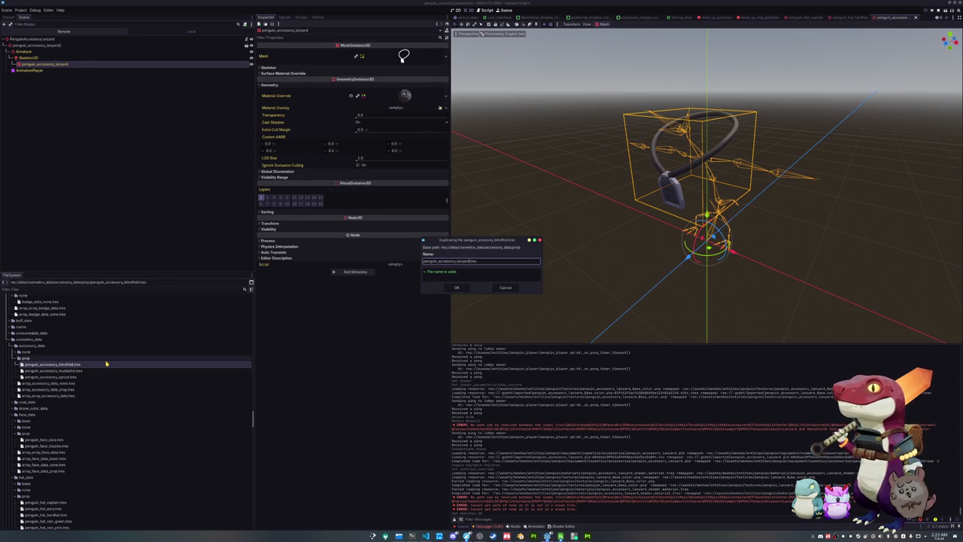
{"action": "key", "text": "Return"}
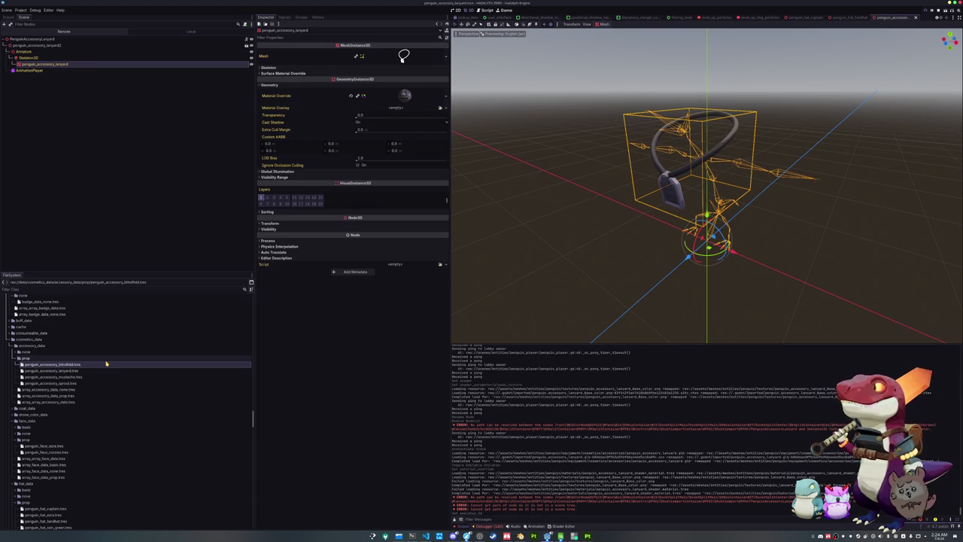
{"action": "left_click", "coordinate": [90, 370]}
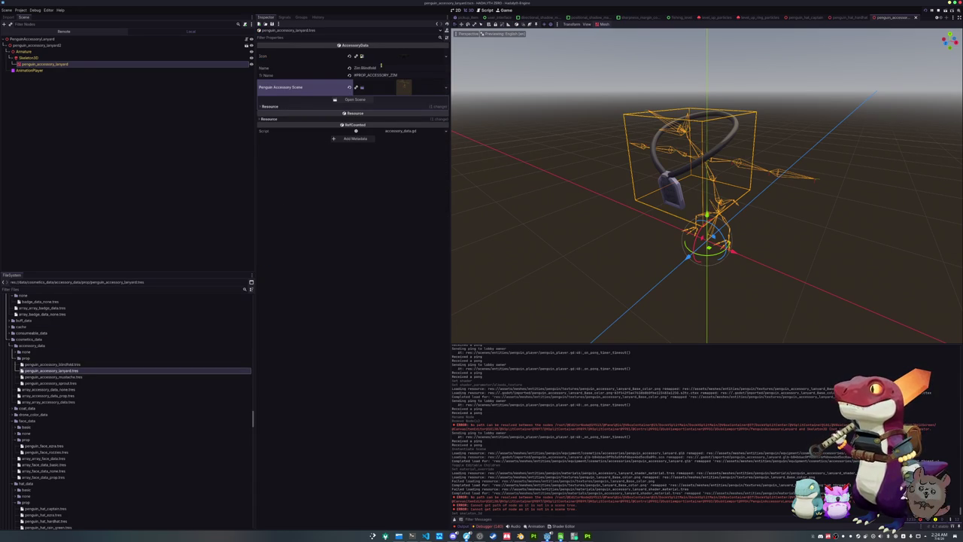
Step: Set the lanyard texture as the accessory's Icon and save the data file
{"action": "left_click", "coordinate": [445, 57]}
{"action": "left_click", "coordinate": [413, 201]}
{"action": "type", "text": "lanyard"}
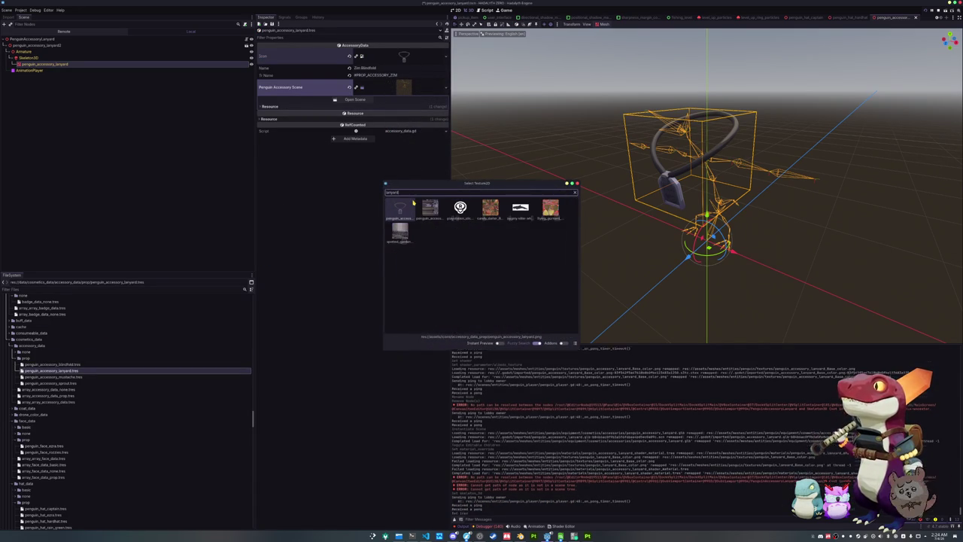
{"action": "key", "text": "Return"}
{"action": "key", "text": "ctrl+s"}
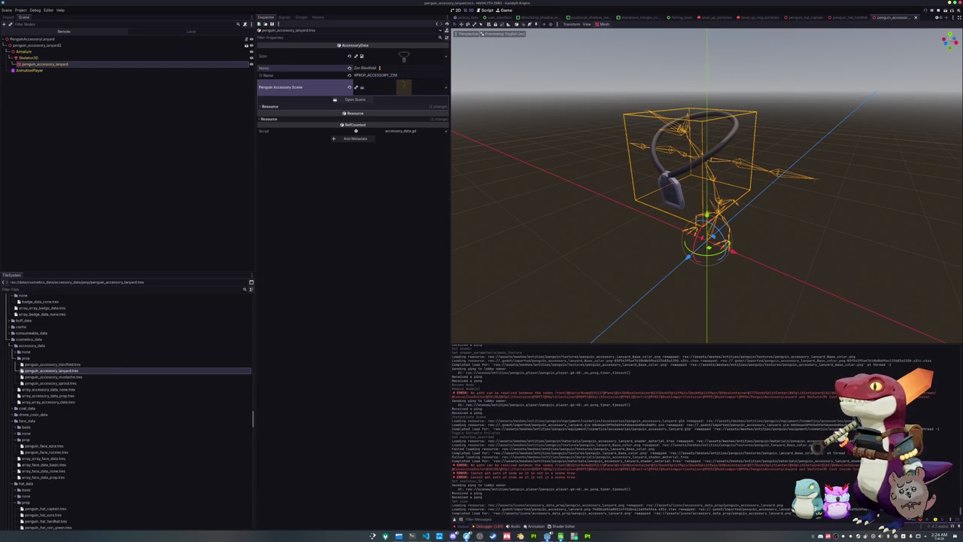
Step: Replace the display name and set the translation name key to #PROP_ACCESSORY_LANYARD
{"action": "triple_click", "coordinate": [379, 68]}
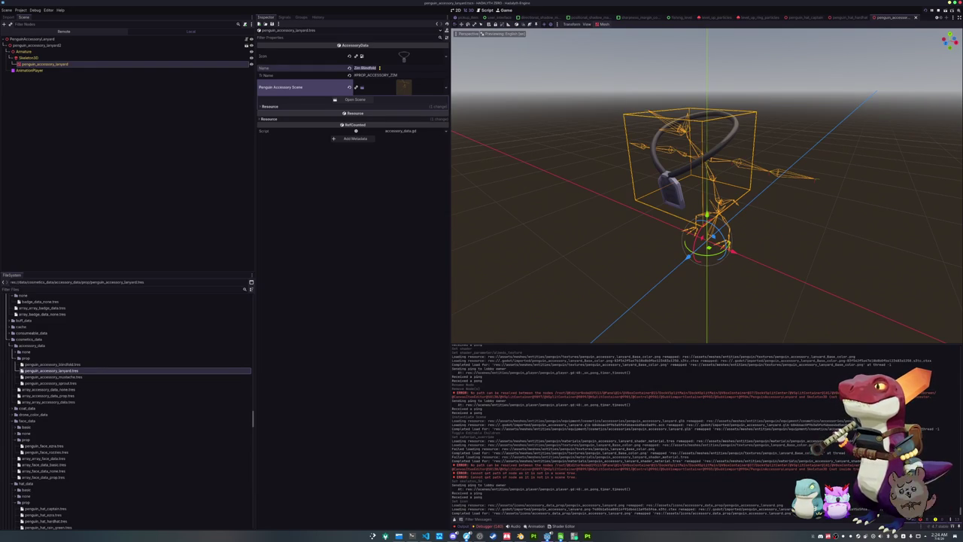
{"action": "type", "text": "Lanyard"}
{"action": "key", "text": "Tab"}
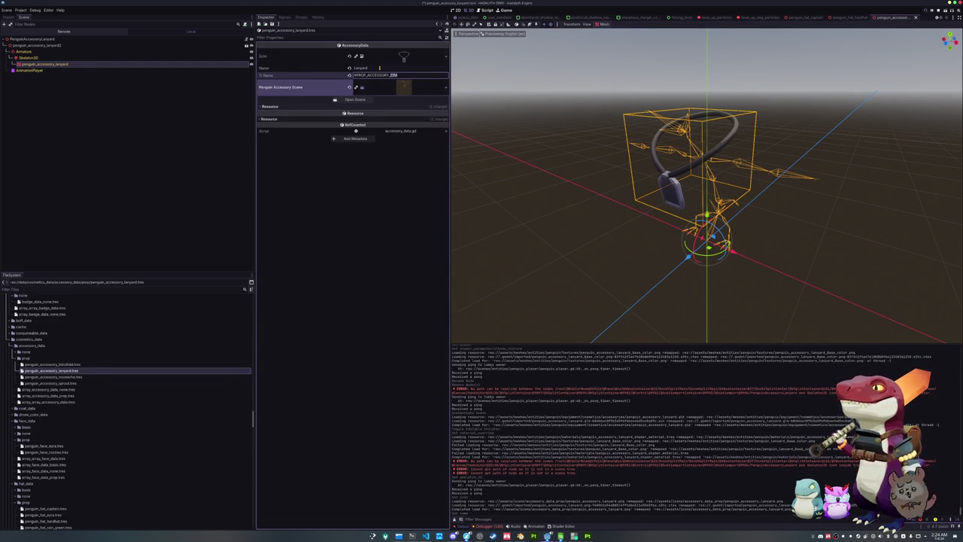
{"action": "type", "text": "LAN"}
Step: Assign the penguin lanyard scene to the accessory's Penguin Accessory Scene field
{"action": "left_click", "coordinate": [446, 87]}
{"action": "left_click", "coordinate": [433, 122]}
{"action": "type", "text": "lanyard"}
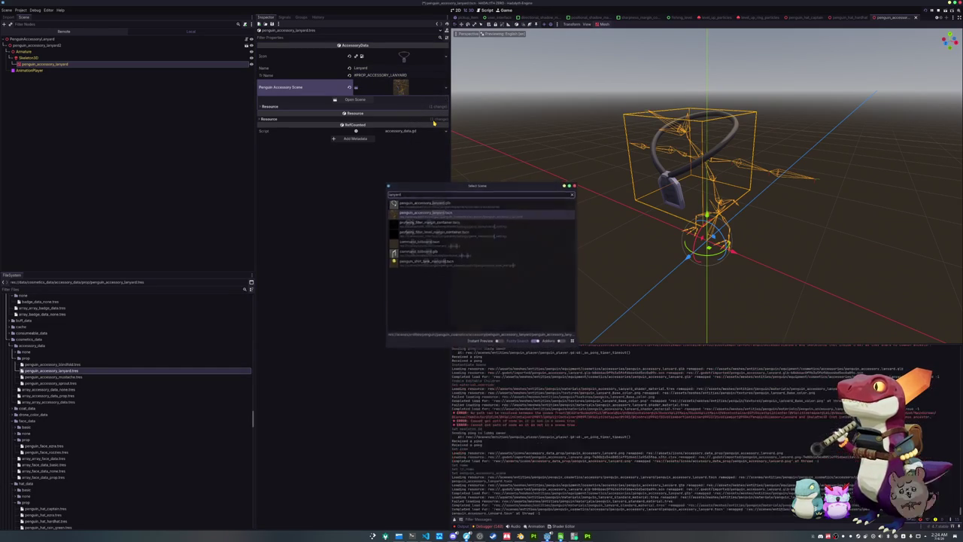
{"action": "key", "text": "Return"}
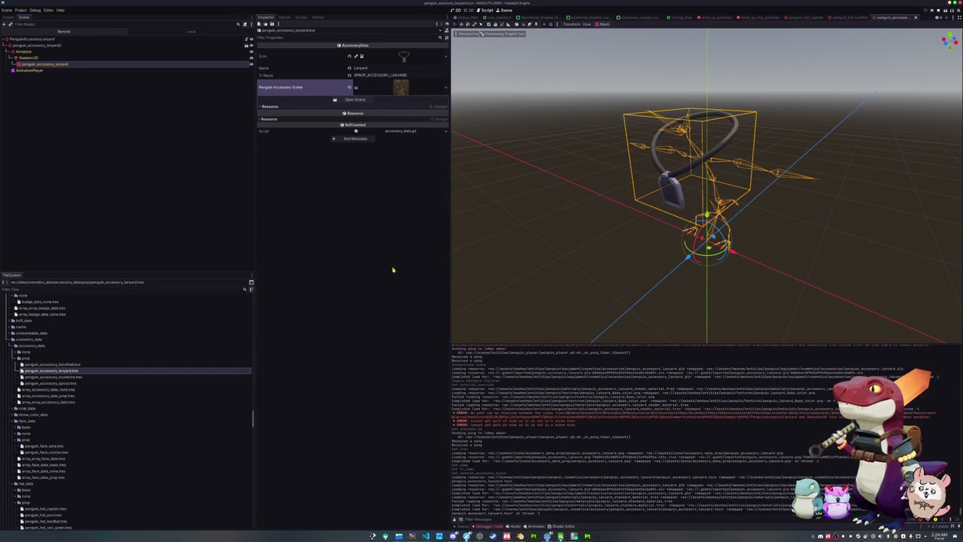
{"action": "left_click", "coordinate": [560, 535]}
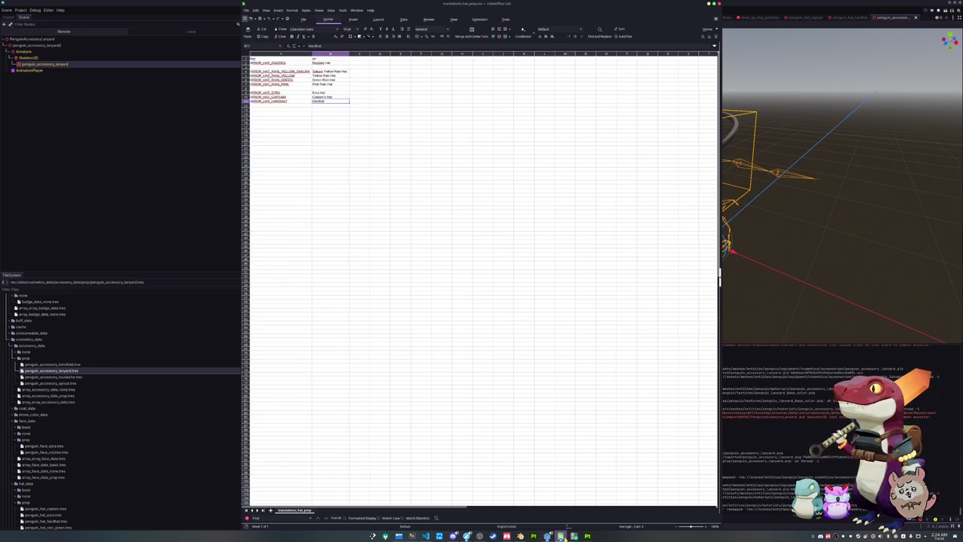
Step: Open translations_accessory_prop.csv in Calc with the default import settings
{"action": "left_click", "coordinate": [246, 10]}
{"action": "left_click", "coordinate": [260, 25]}
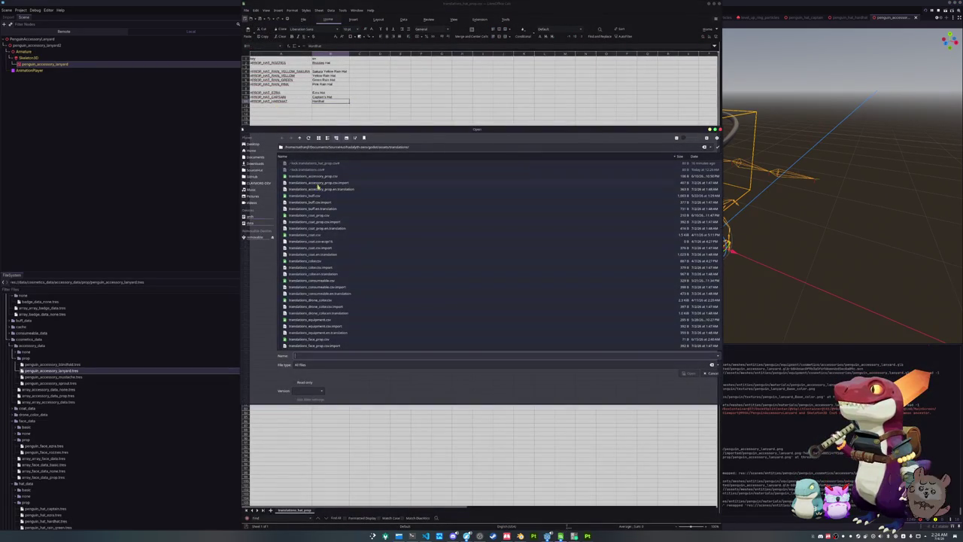
{"action": "double_click", "coordinate": [320, 179]}
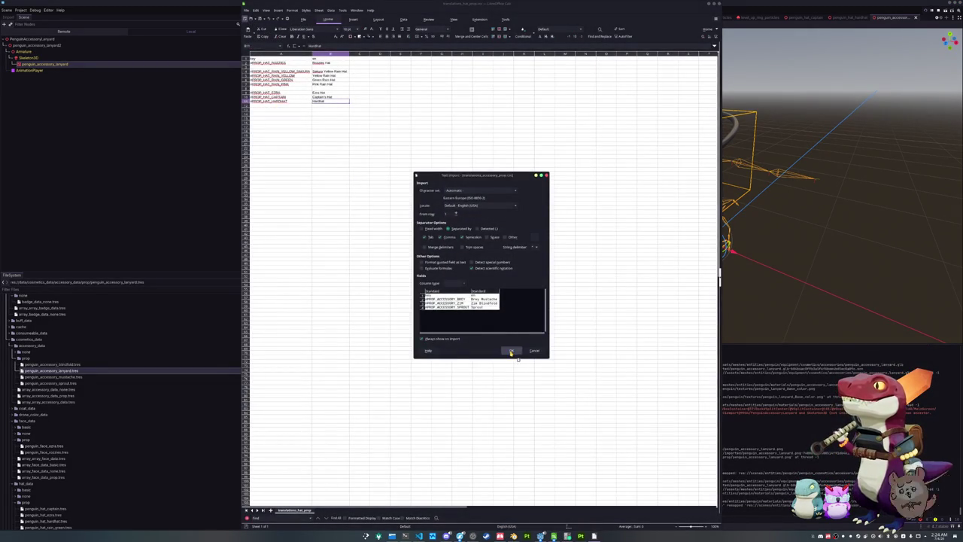
{"action": "left_click", "coordinate": [511, 351]}
Step: Add row #PROP_ACCESSORY_LANYARD translated as Lanyard, then return to Godot
{"action": "left_click", "coordinate": [263, 75]}
{"action": "type", "text": "#PROP"}
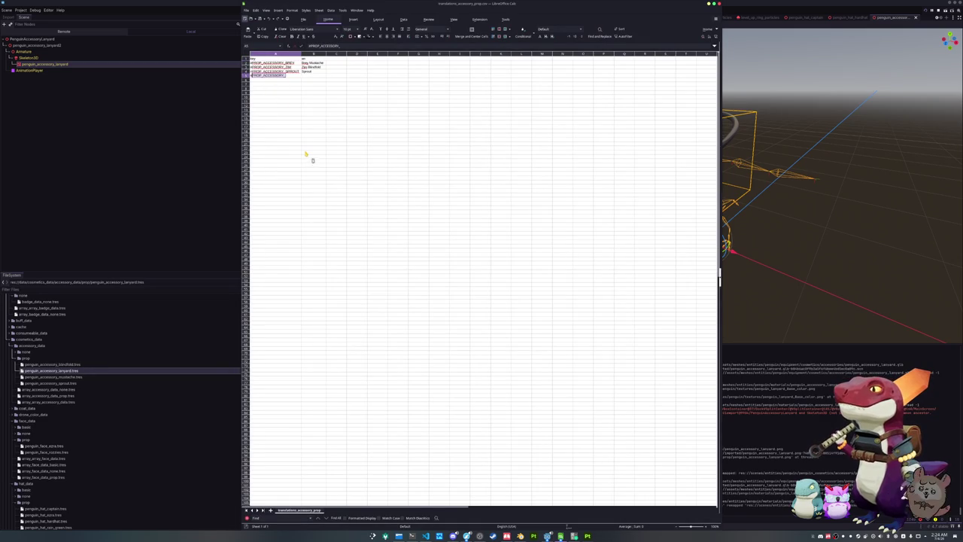
{"action": "type", "text": "_ACCESSORY_"}
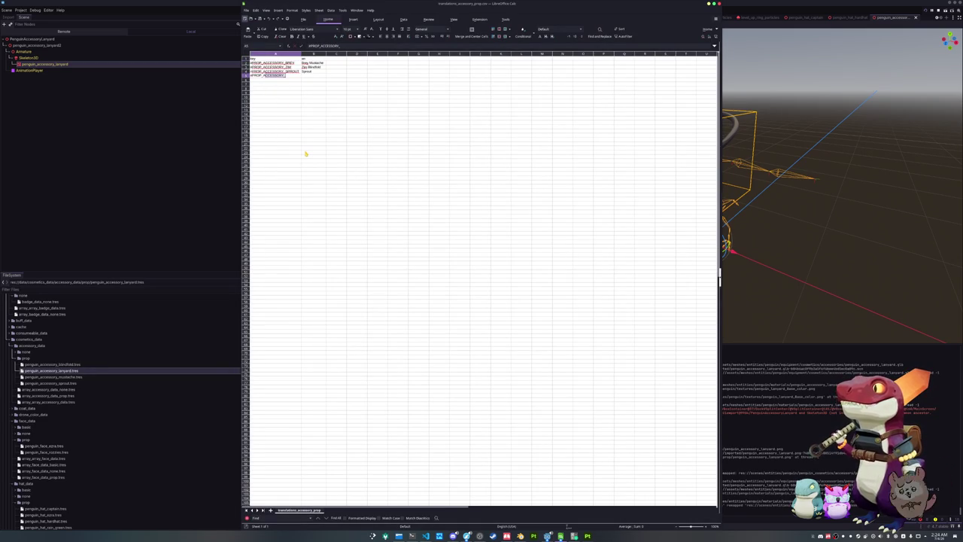
{"action": "type", "text": "LANYARD"}
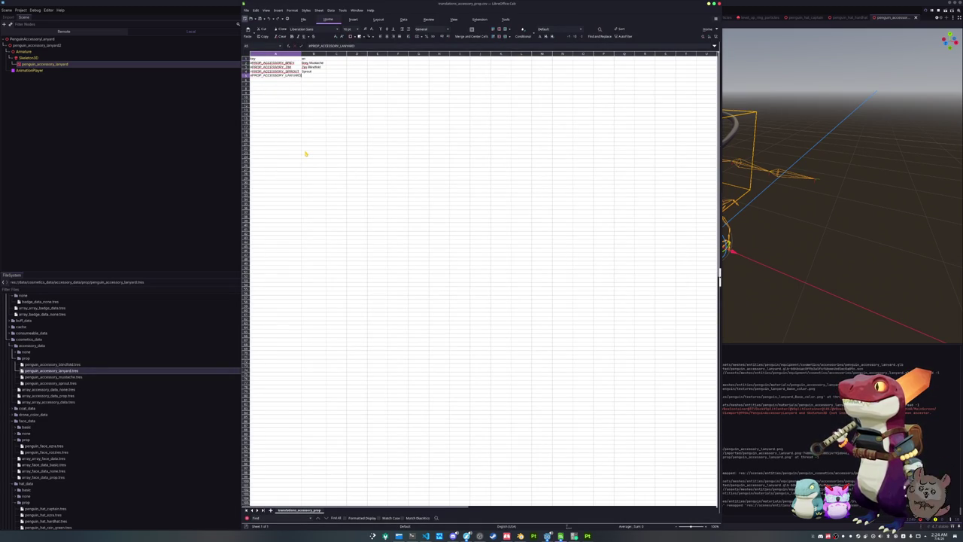
{"action": "key", "text": "Tab"}
{"action": "type", "text": "Lan"}
{"action": "key", "text": "Return"}
{"action": "key", "text": "alt+Tab"}
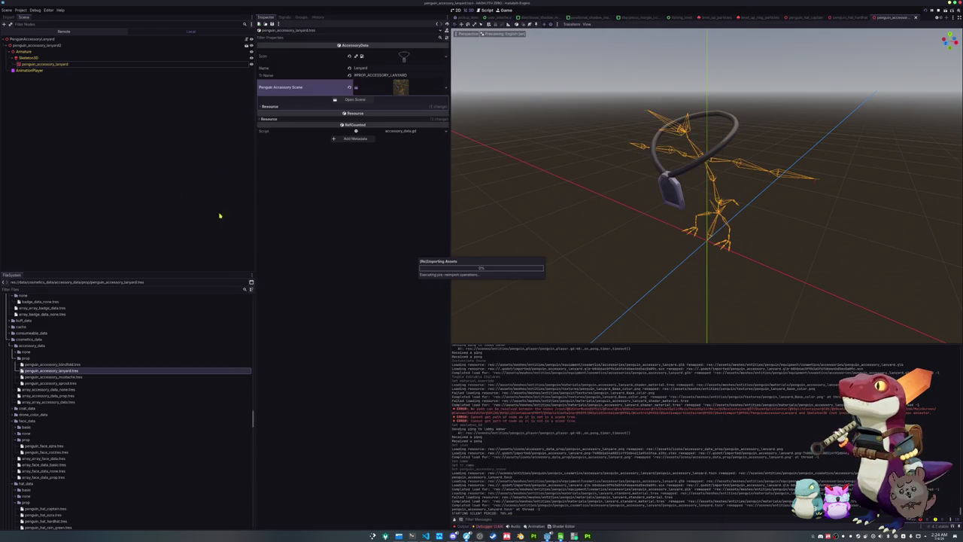
Step: Drag penguin_accessory_lanyard.tres into the empty slot of array_accessory_data_prop.tres
{"action": "left_click", "coordinate": [72, 396]}
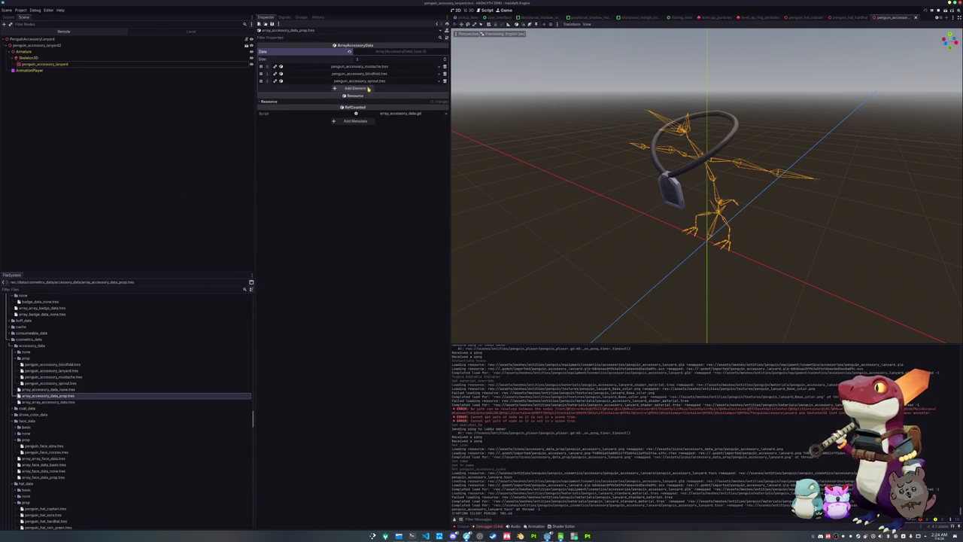
{"action": "mouse_move", "coordinate": [48, 370]}
{"action": "left_mouse_down"}
{"action": "mouse_move", "coordinate": [336, 184]}
{"action": "mouse_move", "coordinate": [380, 91]}
{"action": "left_mouse_up"}
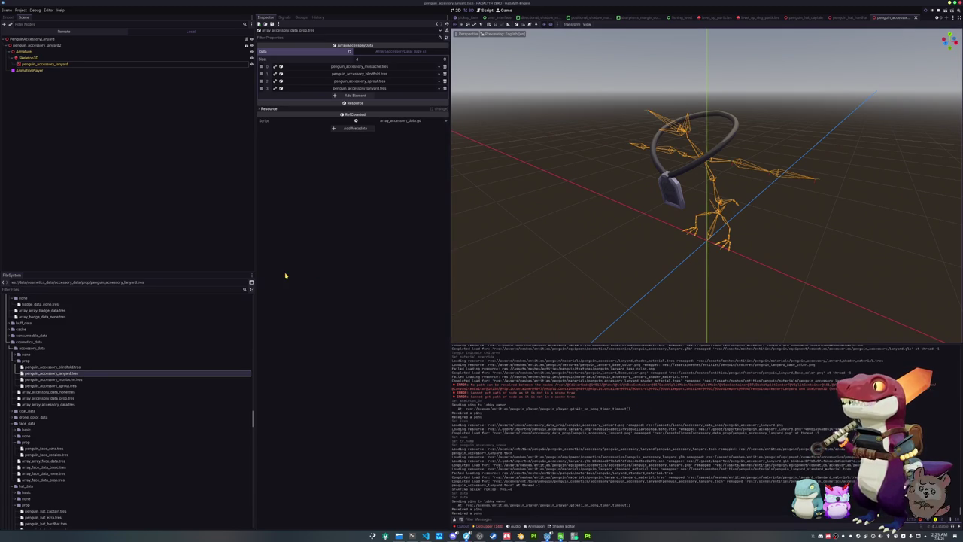
{"action": "double_click", "coordinate": [72, 373]}
{"action": "double_click", "coordinate": [71, 398]}
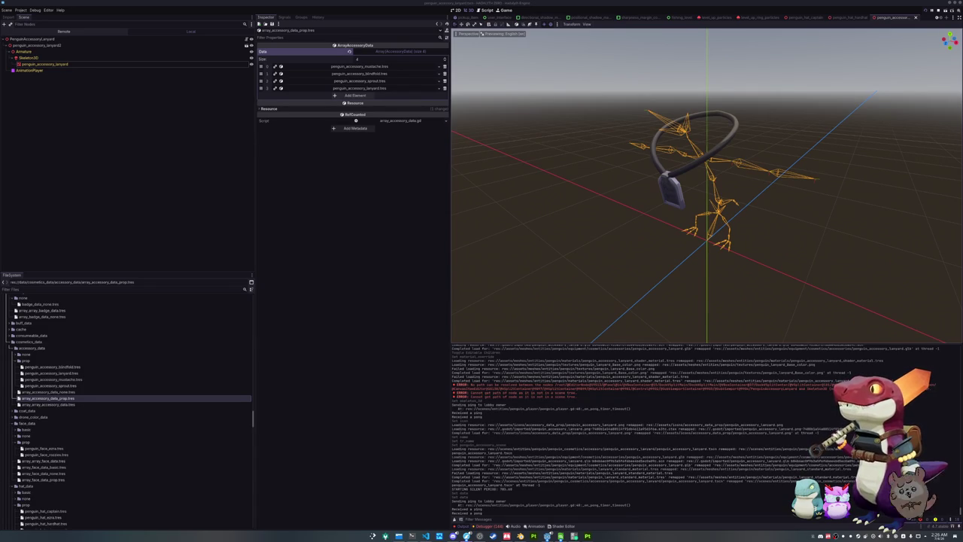
Step: Save the accessory prop data list and check the new lanyard entry
{"action": "key", "text": "ctrl+s"}
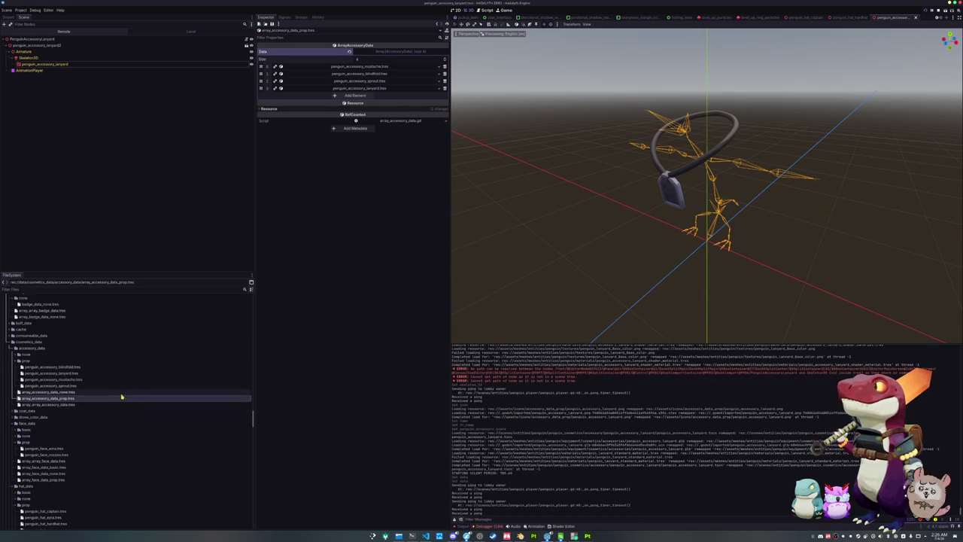
{"action": "left_click", "coordinate": [361, 87]}
{"action": "left_click", "coordinate": [361, 88]}
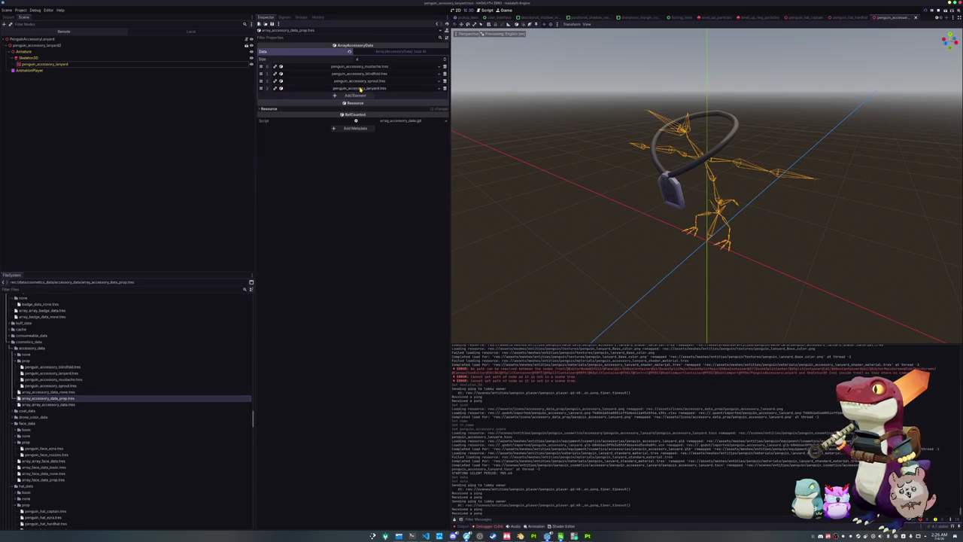
{"action": "scroll", "coordinate": [44, 405], "scroll_direction": "down", "scroll_amount": 5}
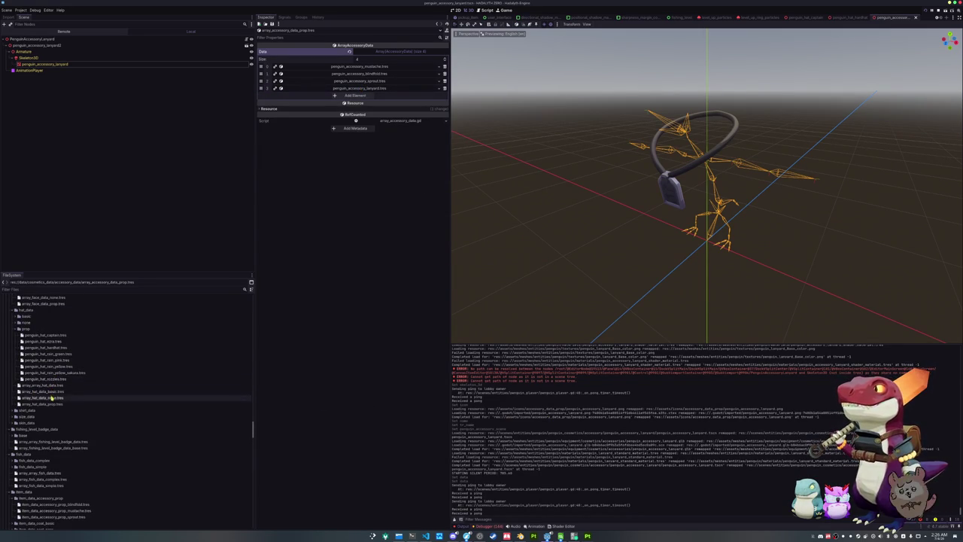
{"action": "scroll", "coordinate": [54, 384], "scroll_direction": "down", "scroll_amount": 2}
{"action": "scroll", "coordinate": [54, 390], "scroll_direction": "down", "scroll_amount": 2}
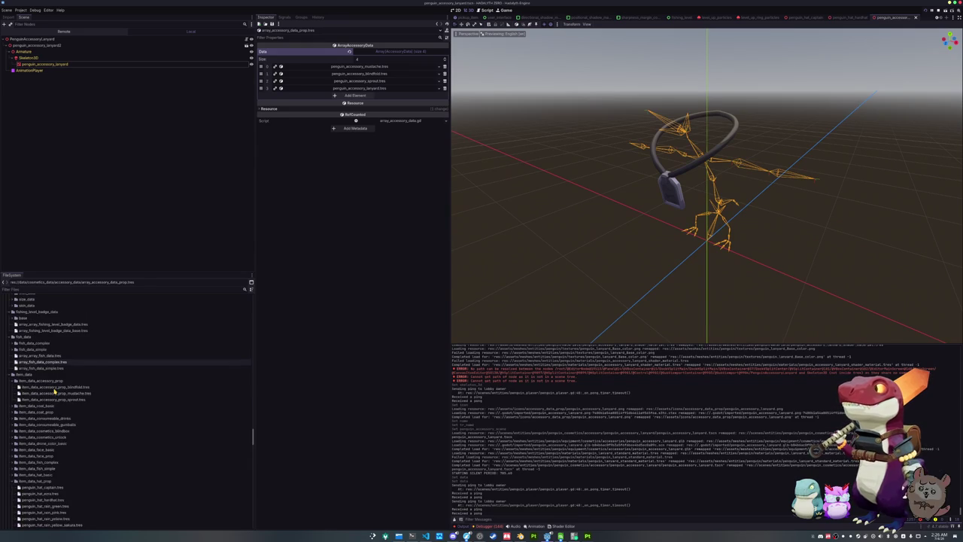
{"action": "scroll", "coordinate": [55, 391], "scroll_direction": "up", "scroll_amount": 1}
Step: Duplicate item_data_accessory_prop_sprout.tres as item_data_accessory_prop_lanyard.tres and open it
{"action": "left_click", "coordinate": [57, 371]}
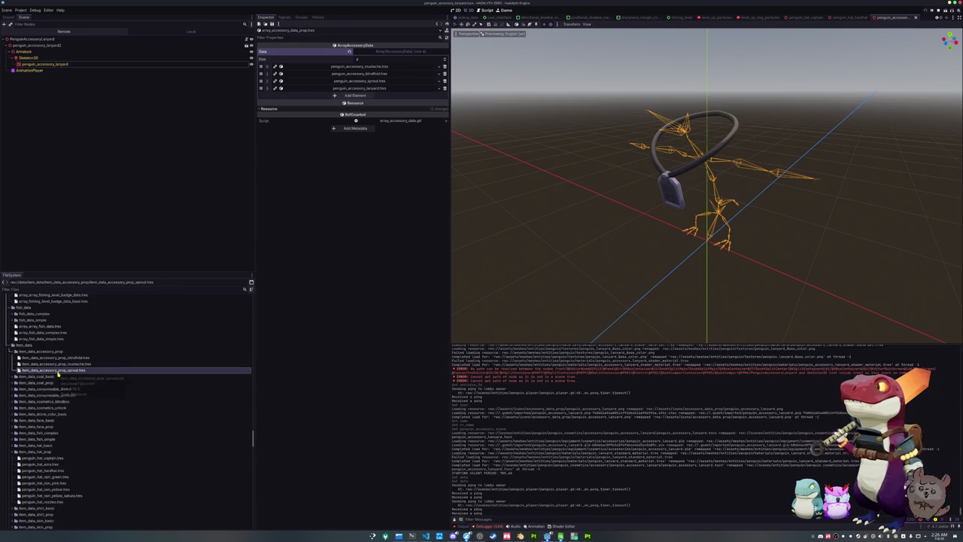
{"action": "left_click_drag", "start_coordinate": [57, 374], "coordinate": [58, 374]}
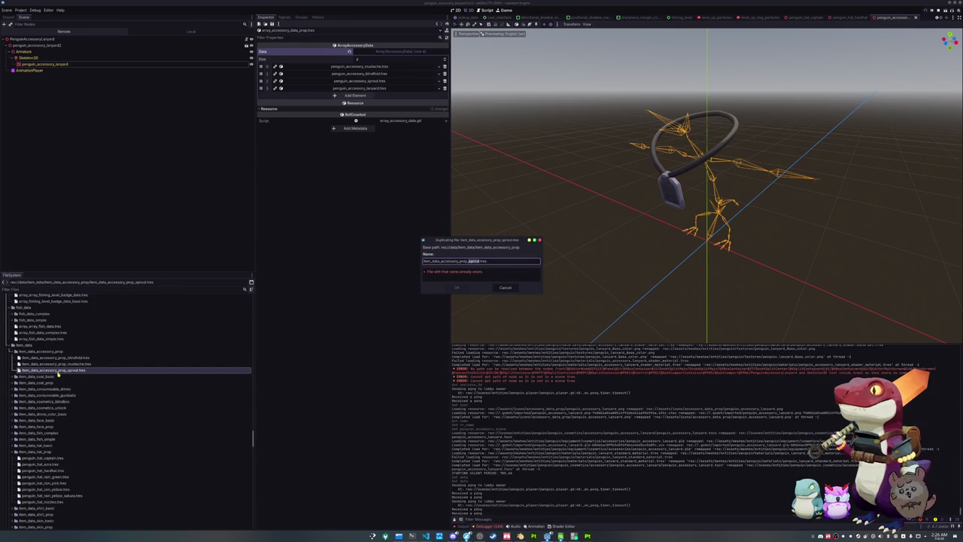
{"action": "type", "text": "lanyard"}
{"action": "key", "text": "Return"}
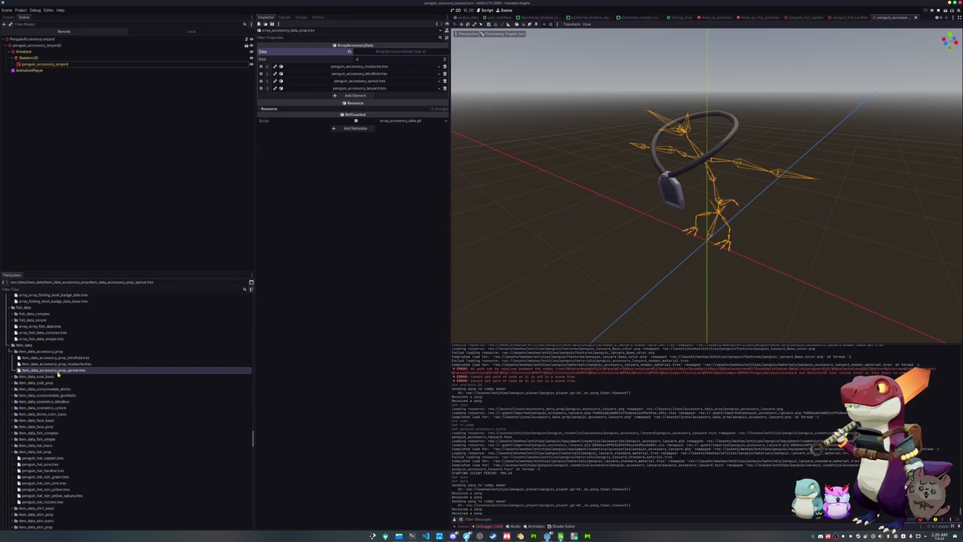
{"action": "left_click", "coordinate": [65, 364]}
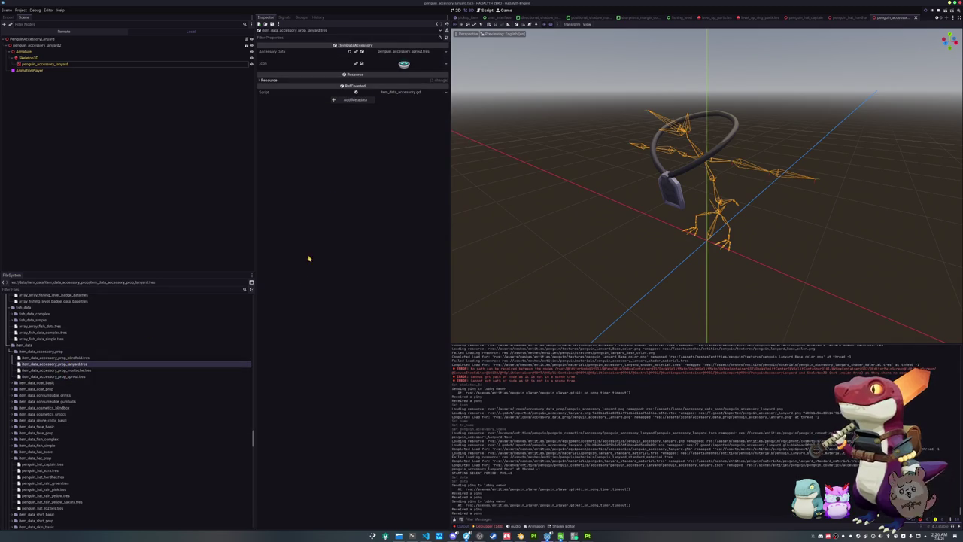
Step: Set its Accessory Data to penguin_accessory_lanyard.tres and save
{"action": "left_click", "coordinate": [445, 51]}
{"action": "left_click", "coordinate": [418, 82]}
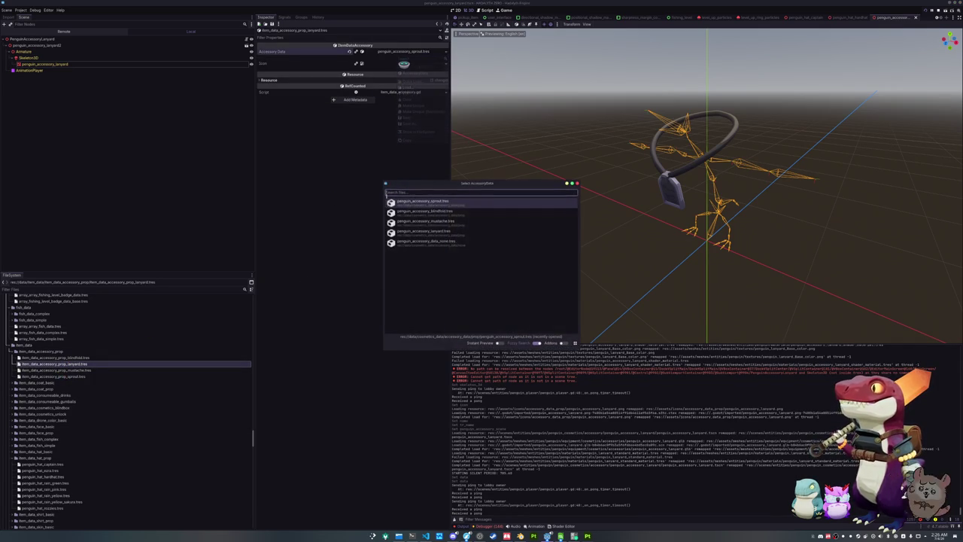
{"action": "type", "text": "lanyard"}
{"action": "key", "text": "Return"}
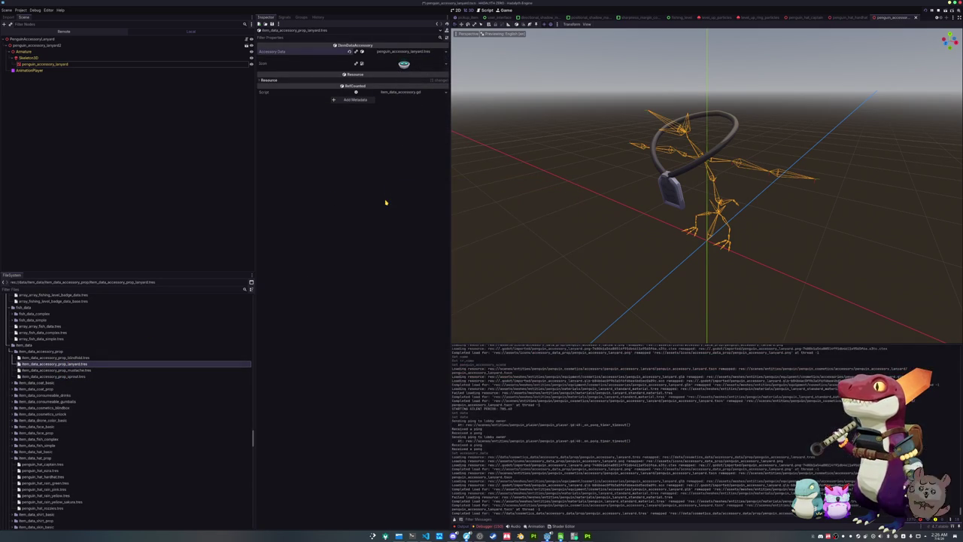
{"action": "key", "text": "ctrl+s"}
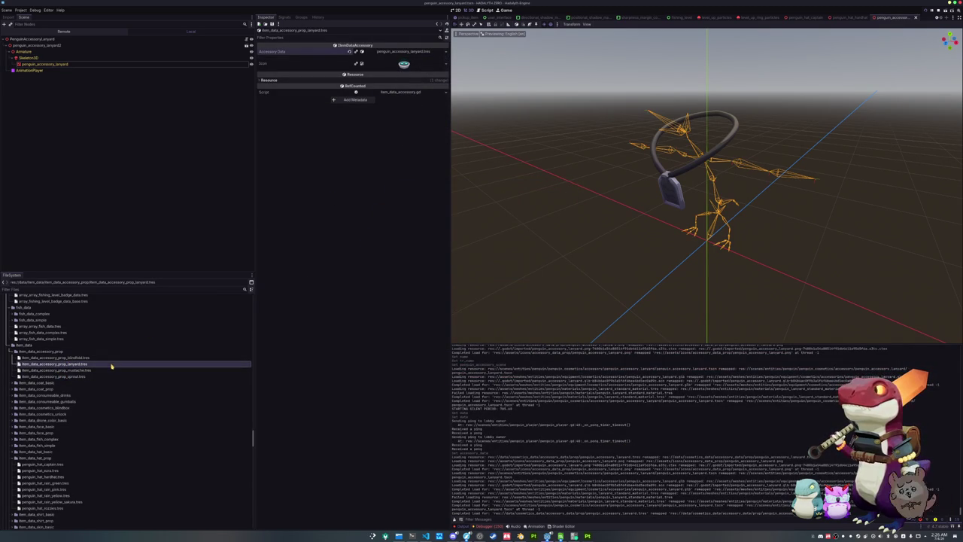
{"action": "scroll", "coordinate": [73, 379], "scroll_direction": "down", "scroll_amount": 5}
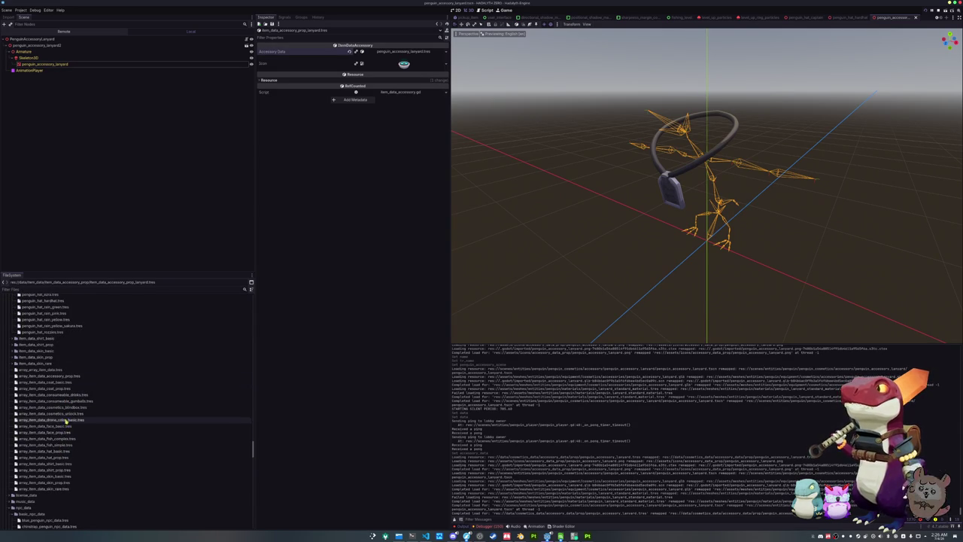
{"action": "left_click", "coordinate": [52, 375]}
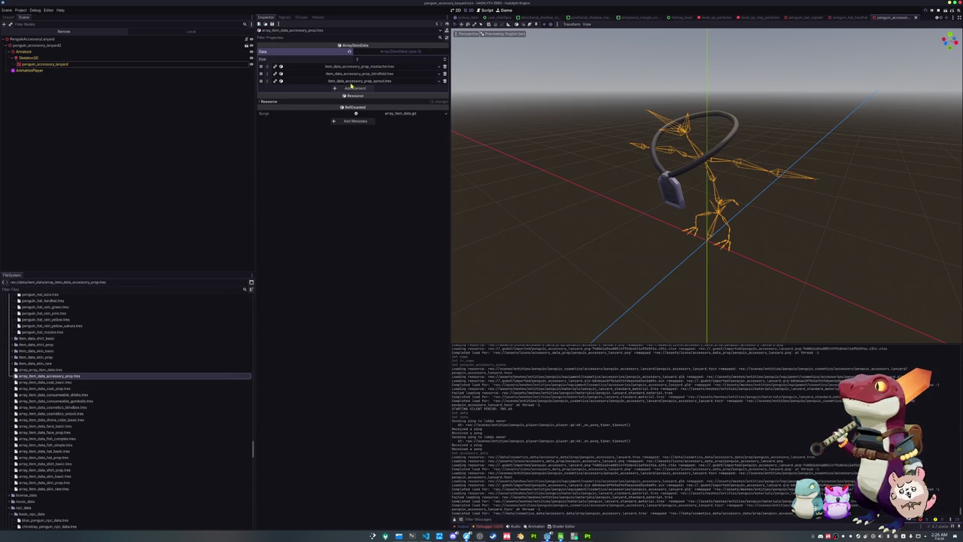
Step: Add item_data_accessory_prop_lanyard.tres as element 3 of the item list, then run the game
{"action": "left_click", "coordinate": [378, 93]}
{"action": "left_click", "coordinate": [433, 89]}
{"action": "type", "text": "ac"}
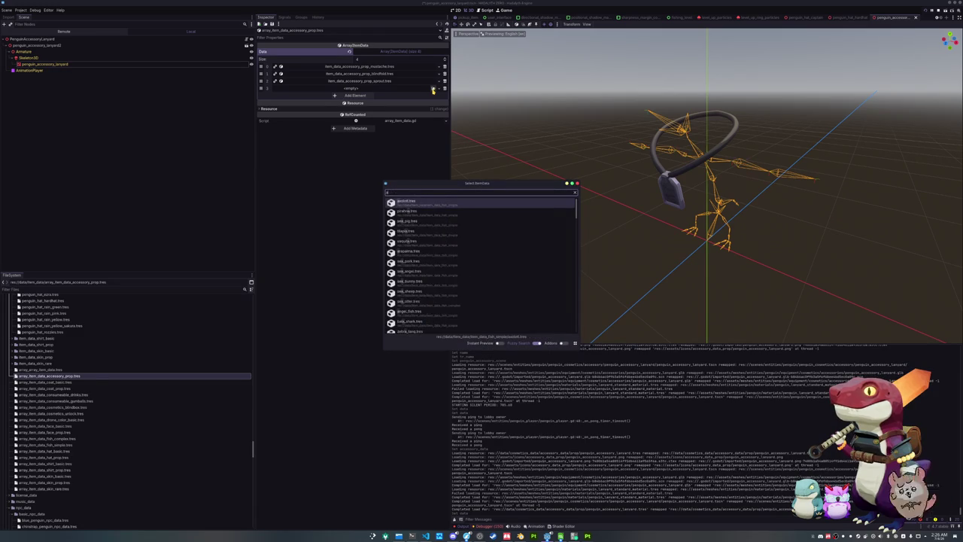
{"action": "type", "text": "cess"}
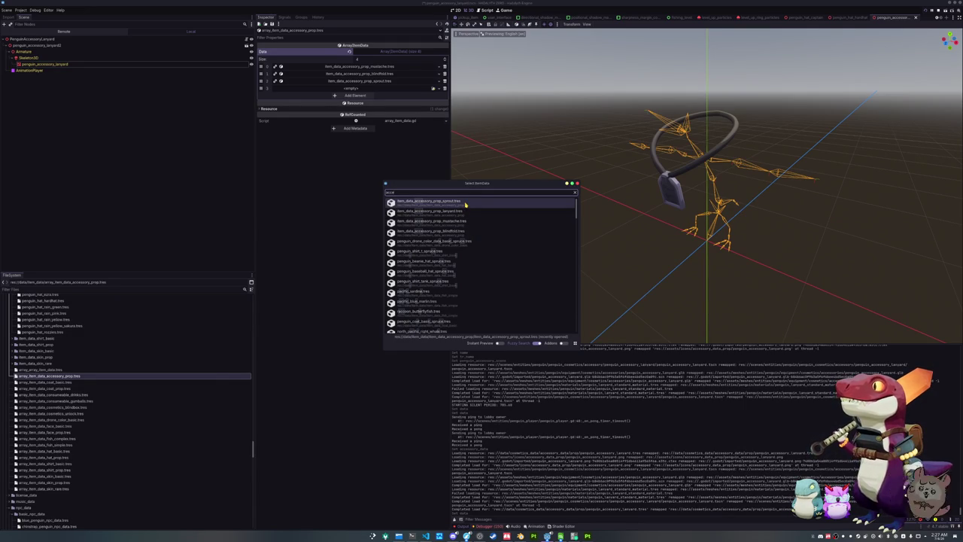
{"action": "double_click", "coordinate": [466, 212]}
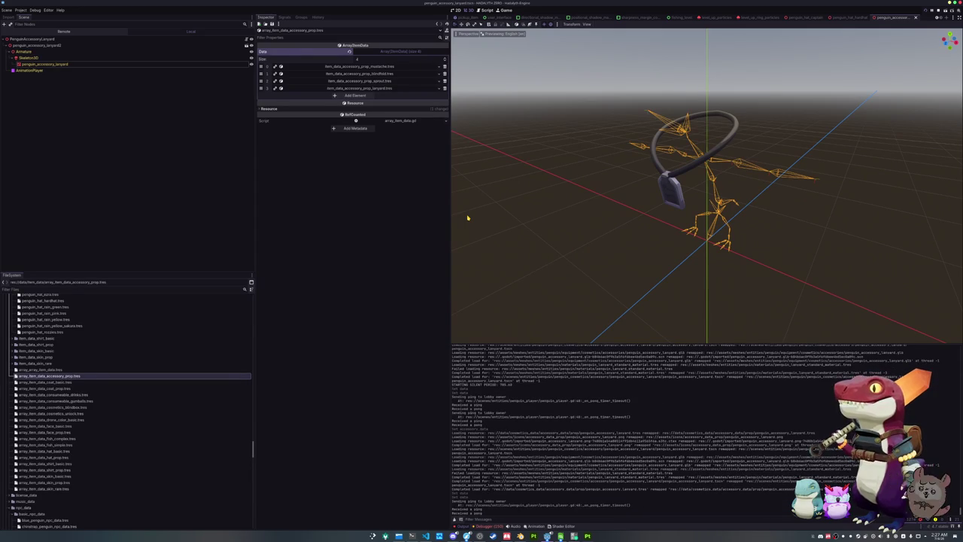
{"action": "key", "text": "F5"}
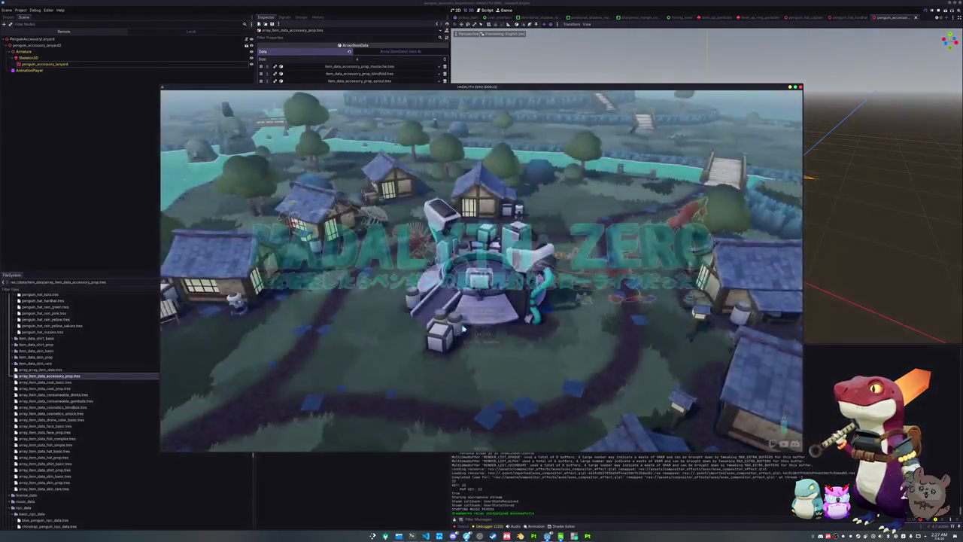
Step: Bring the running game forward and enter the village from the title menu
{"action": "left_click", "coordinate": [464, 329]}
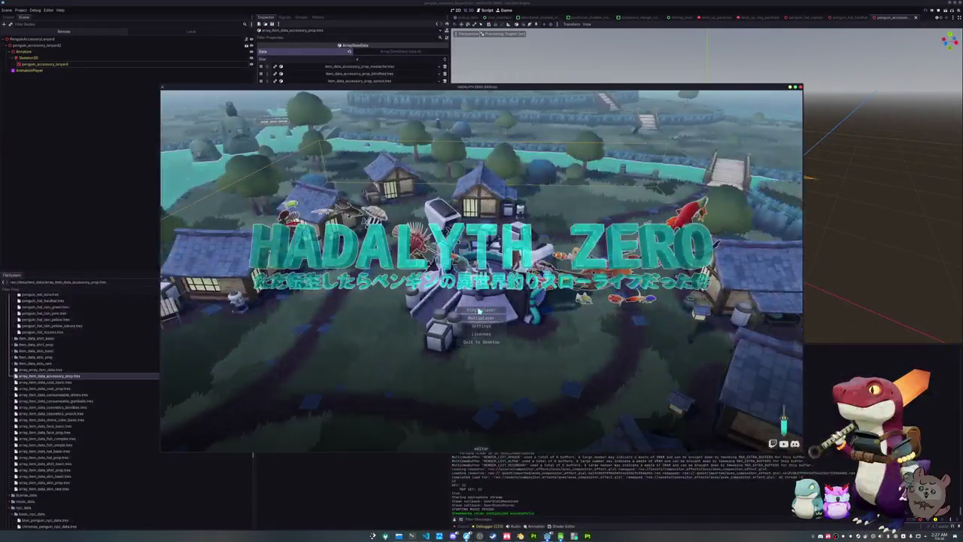
{"action": "left_click", "coordinate": [506, 10]}
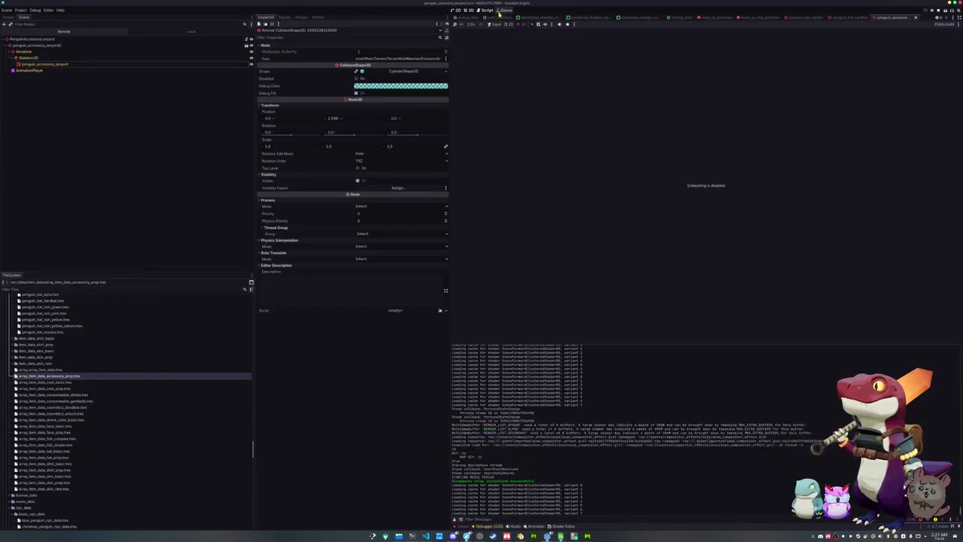
{"action": "left_click", "coordinate": [539, 27]}
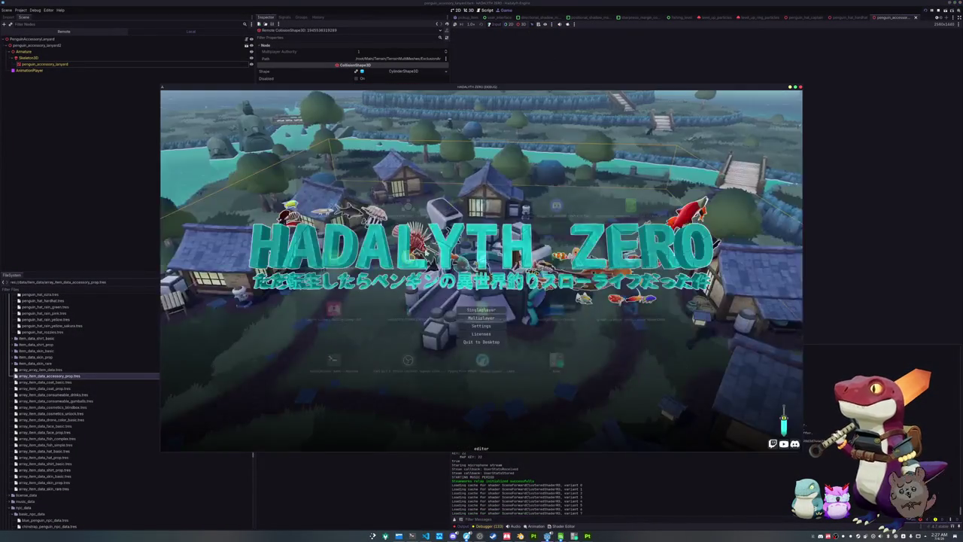
{"action": "left_click", "coordinate": [475, 311]}
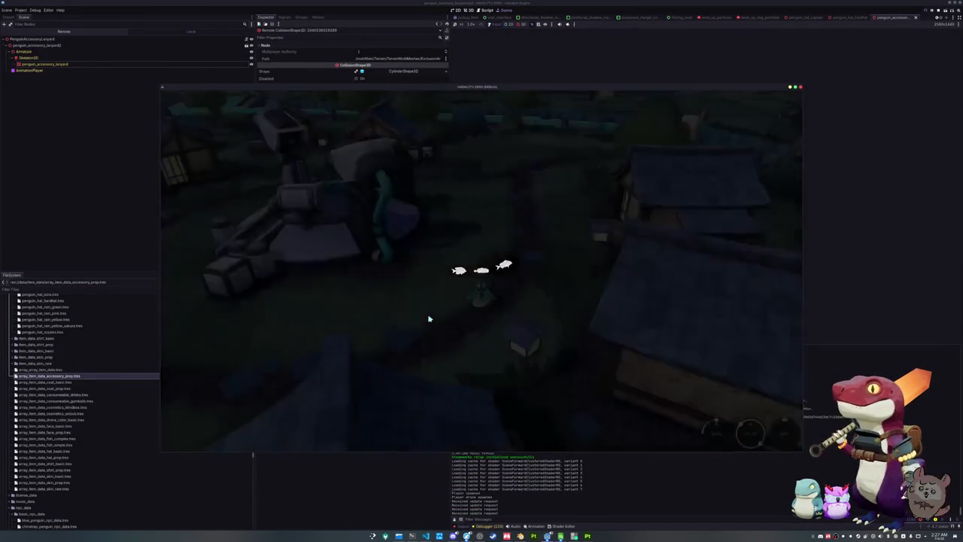
Step: Toggle the in-game console and chat box, then switch to the shared models screenshot
{"action": "key", "text": "grave"}
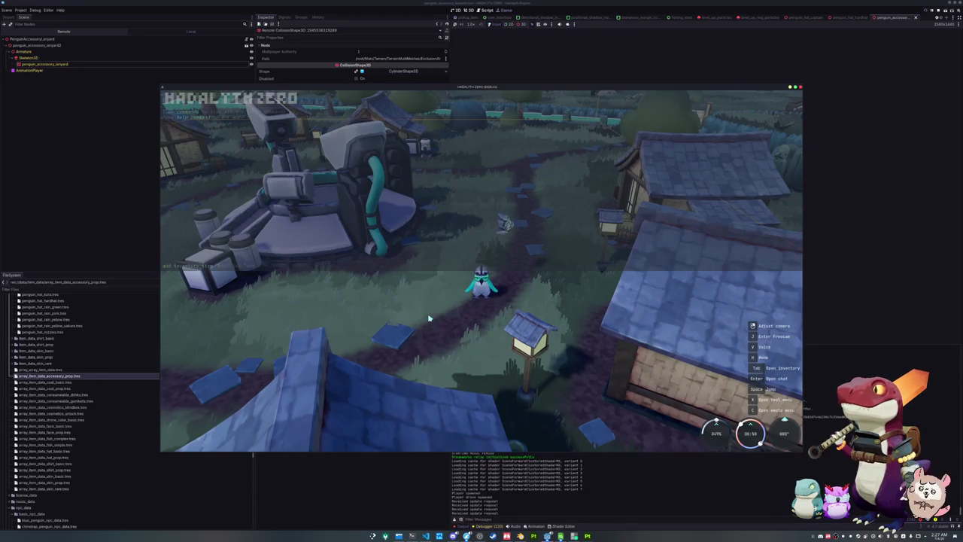
{"action": "key", "text": "Return"}
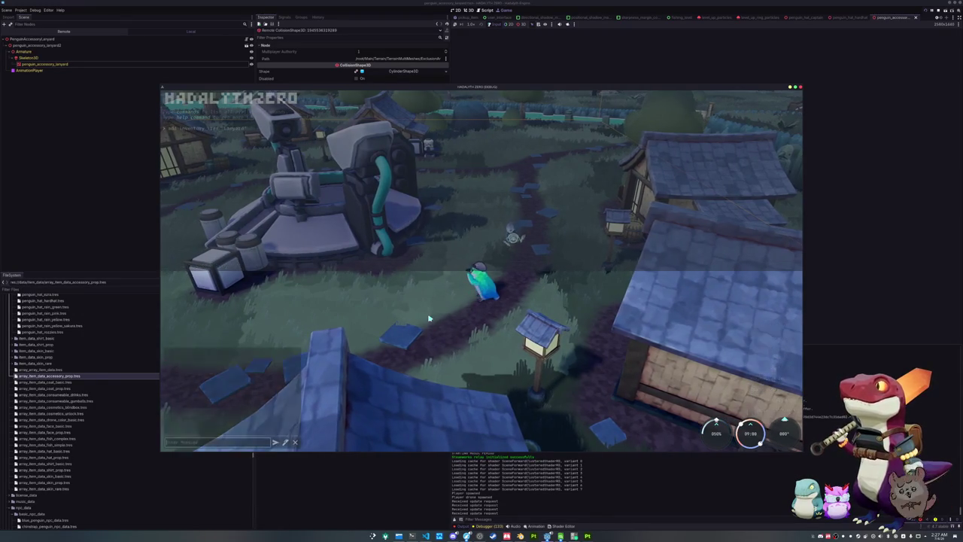
{"action": "key", "text": "grave"}
{"action": "key", "text": "Escape"}
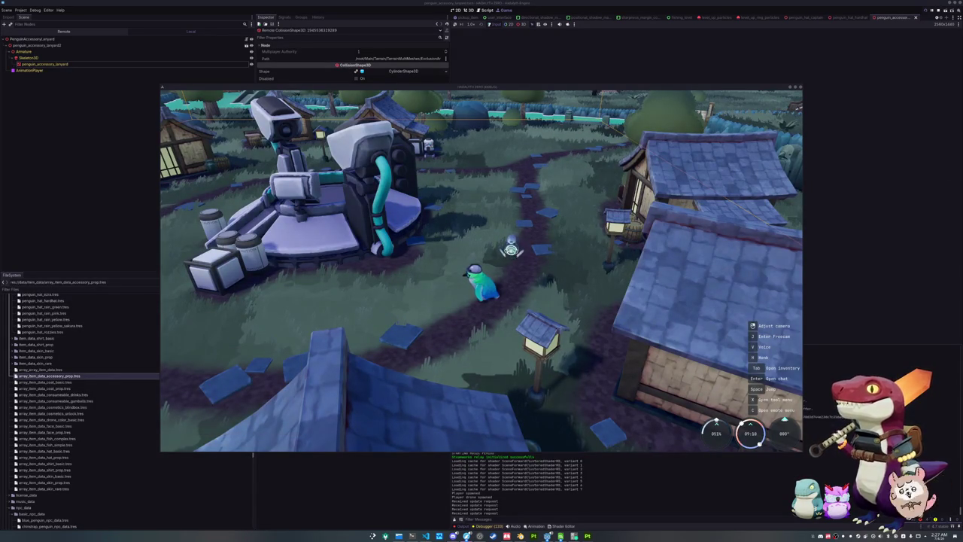
{"action": "key", "text": "Tab"}
{"action": "scroll", "coordinate": [475, 215], "scroll_direction": "up", "scroll_amount": 5}
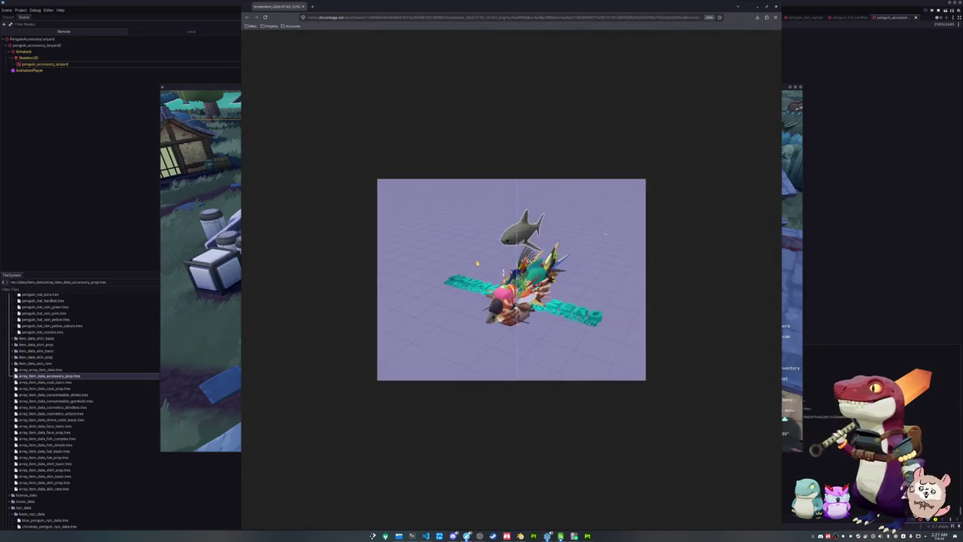
Step: Zoom into the shark and accessory models screenshot, then return to the game
{"action": "scroll", "coordinate": [419, 318], "scroll_direction": "down", "scroll_amount": 2}
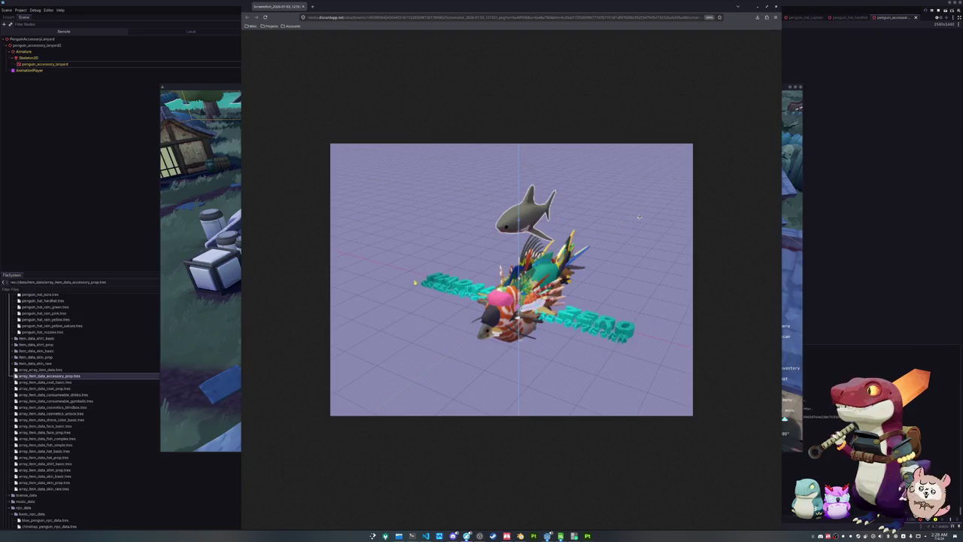
{"action": "key", "text": "alt+Tab"}
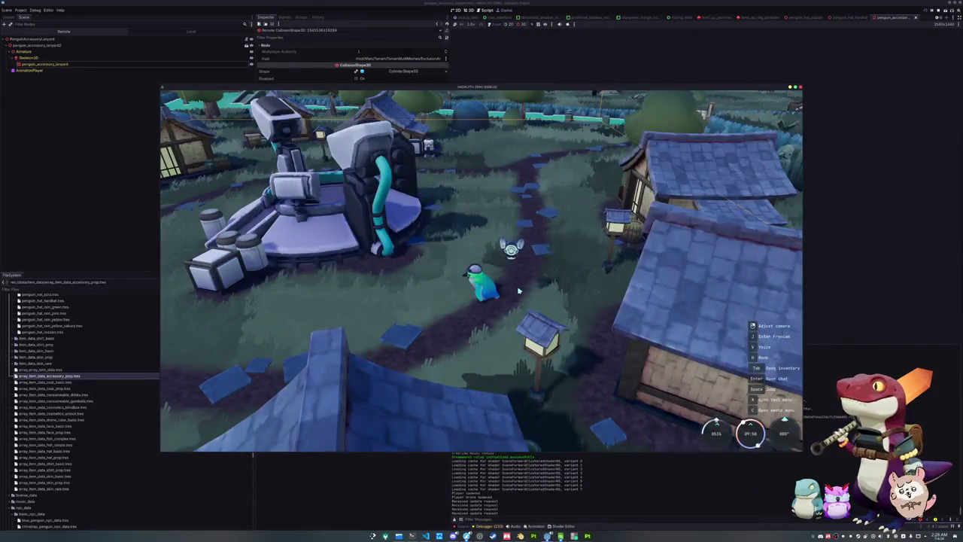
Step: Check the penguin's Accessories page in the inventory to confirm the lanyard is unlocked
{"action": "key", "text": "Tab"}
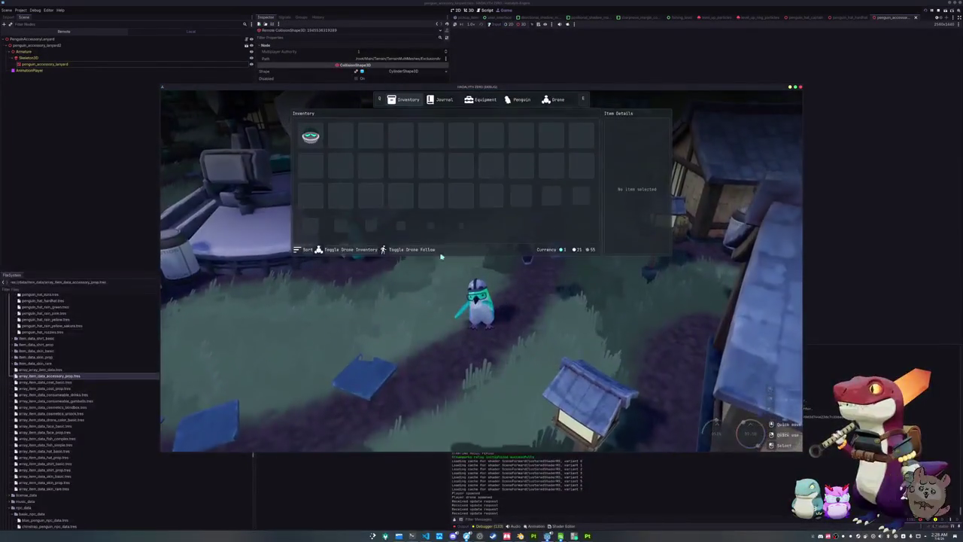
{"action": "left_click", "coordinate": [520, 99]}
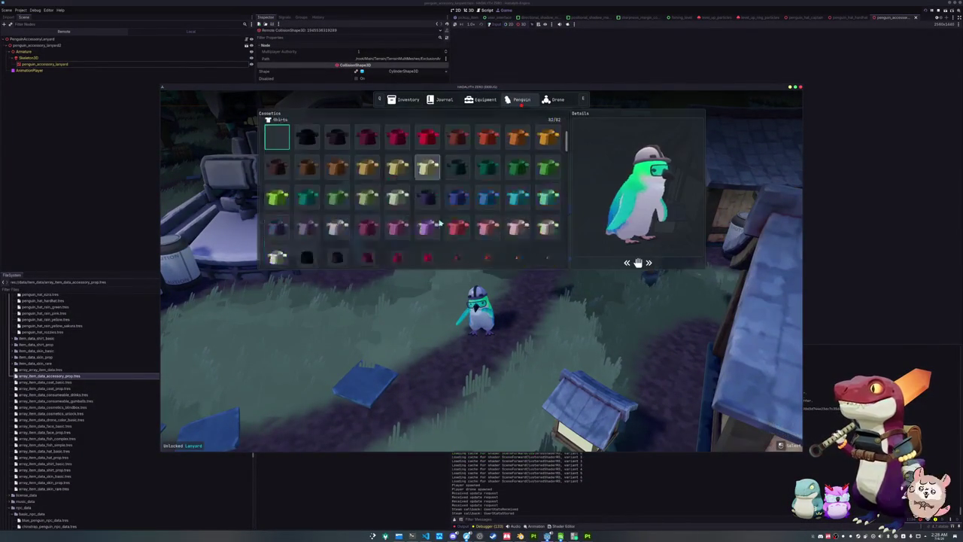
{"action": "scroll", "coordinate": [438, 223], "scroll_direction": "up", "scroll_amount": 10}
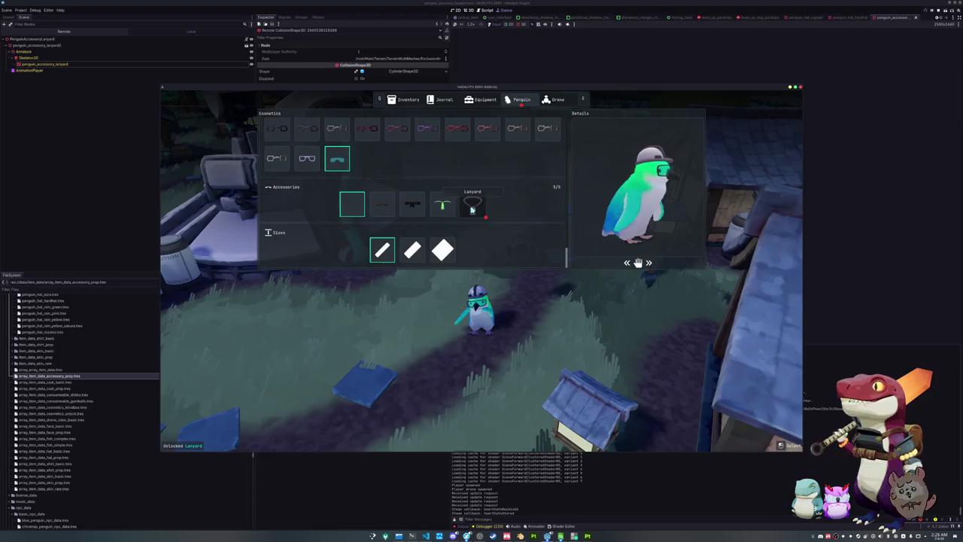
{"action": "key", "text": "Tab"}
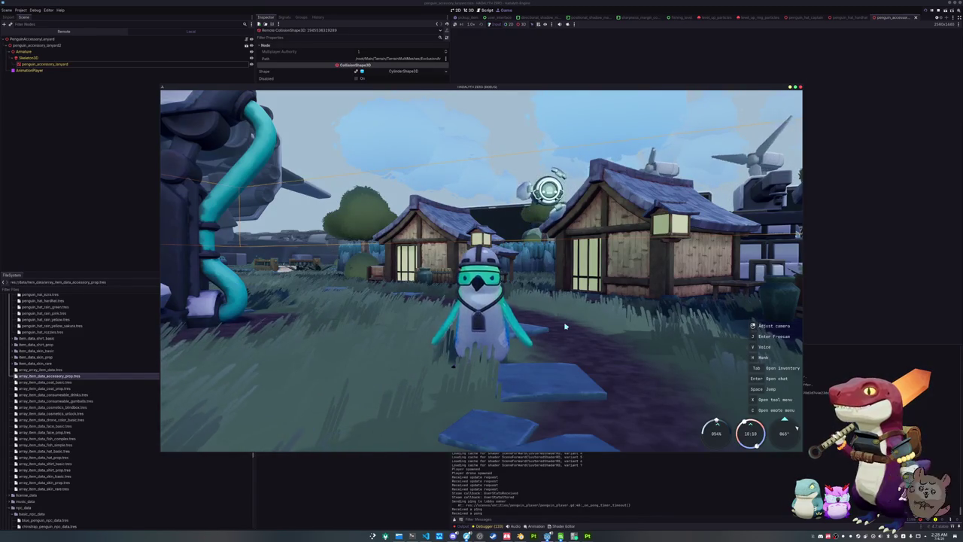
Step: Walk the penguin through the village, swim across the pond, then quit the game with F8
{"action": "key", "text": "d"}
{"action": "key", "text": "d"}
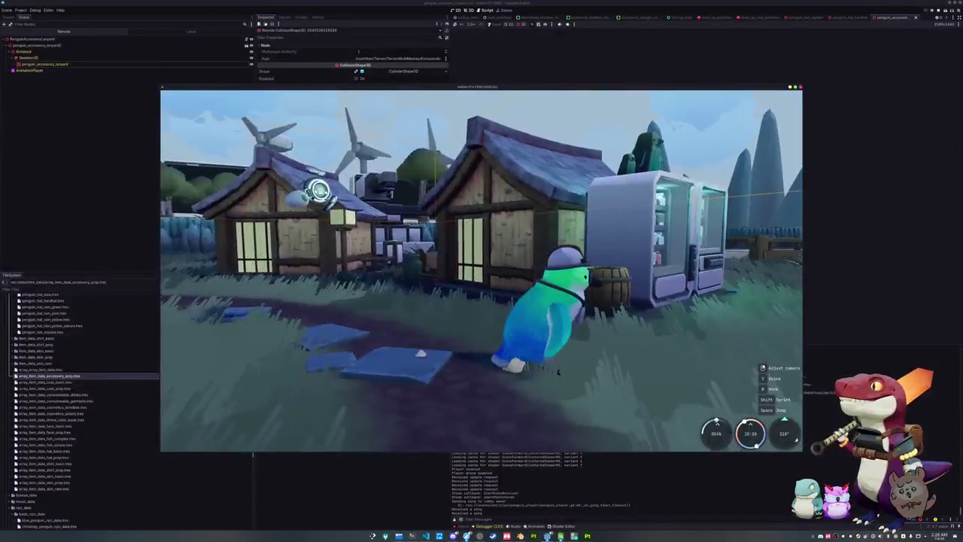
{"action": "key", "text": "s"}
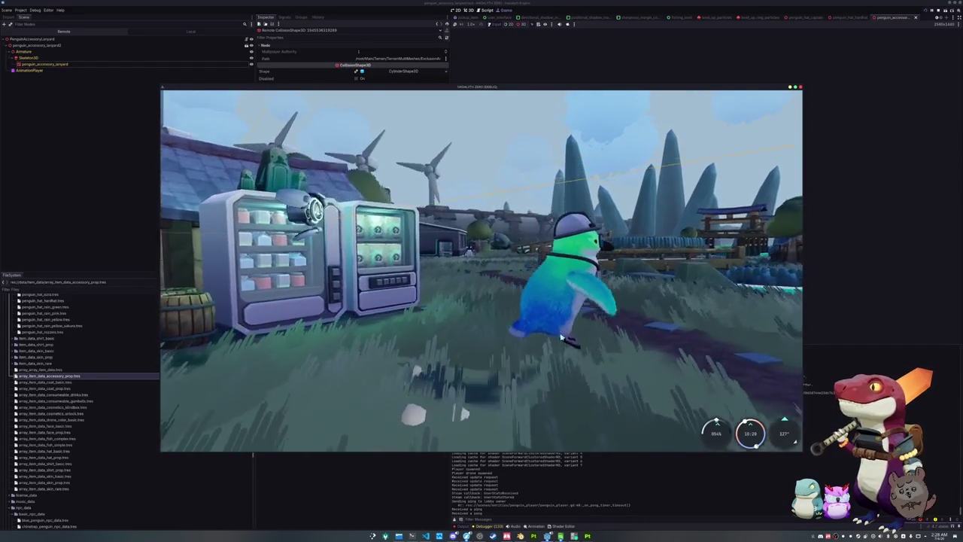
{"action": "key", "text": "d"}
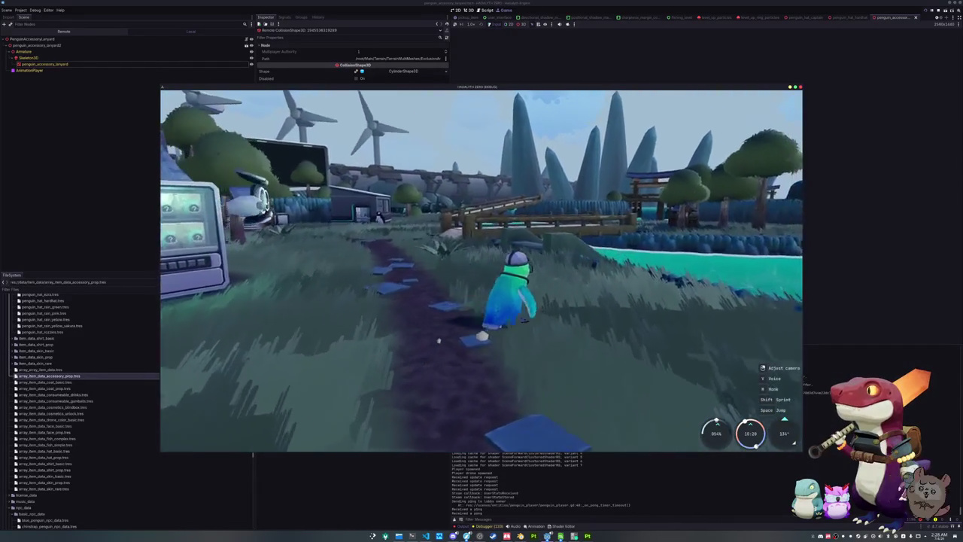
{"action": "key", "text": "w"}
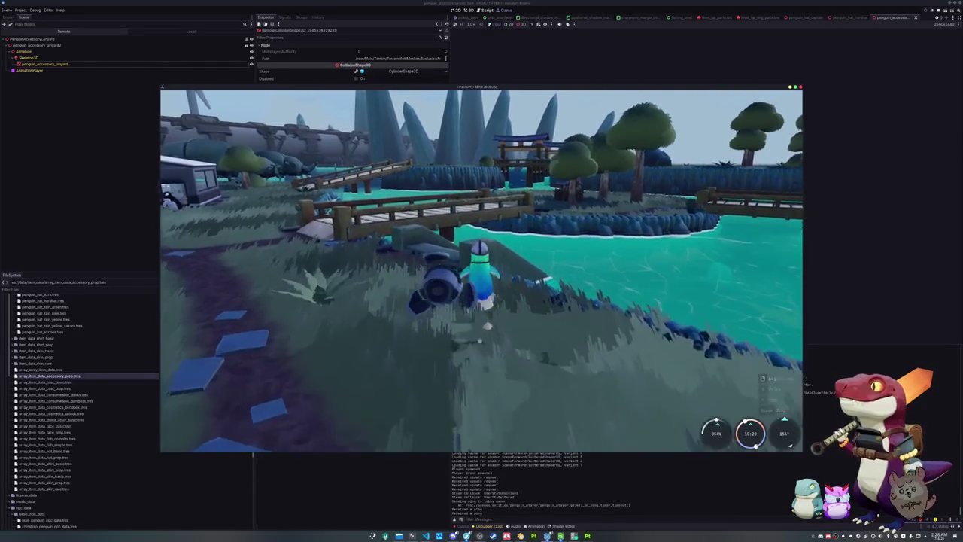
{"action": "key", "text": "w"}
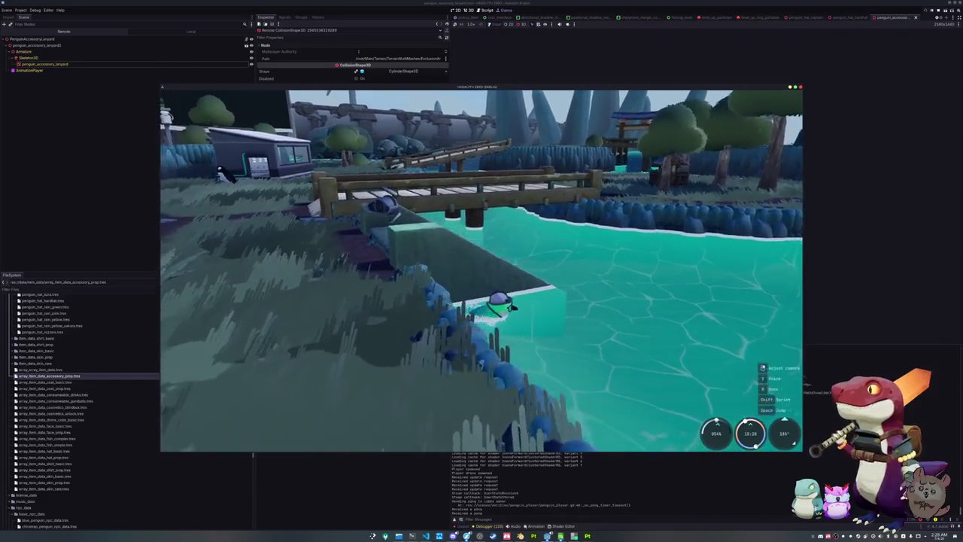
{"action": "key", "text": "w"}
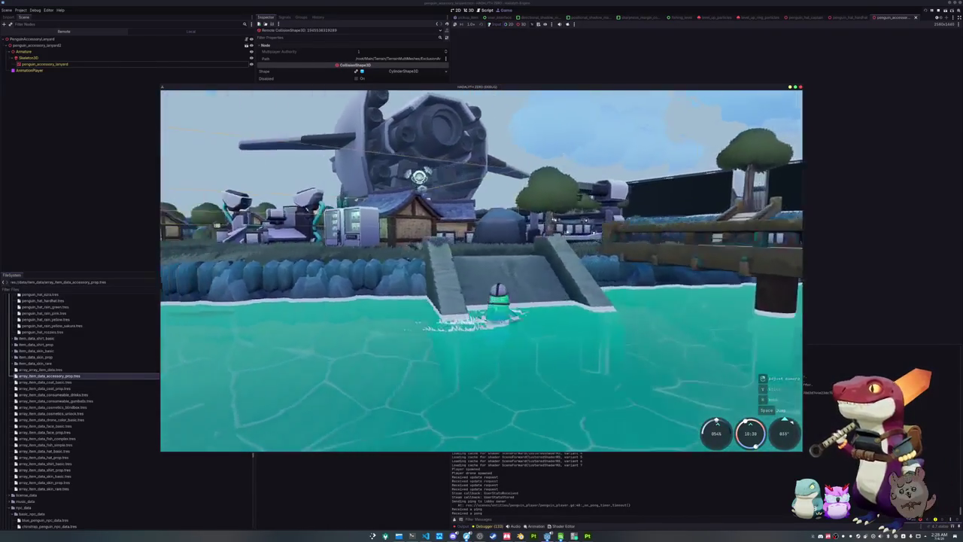
{"action": "key", "text": "w"}
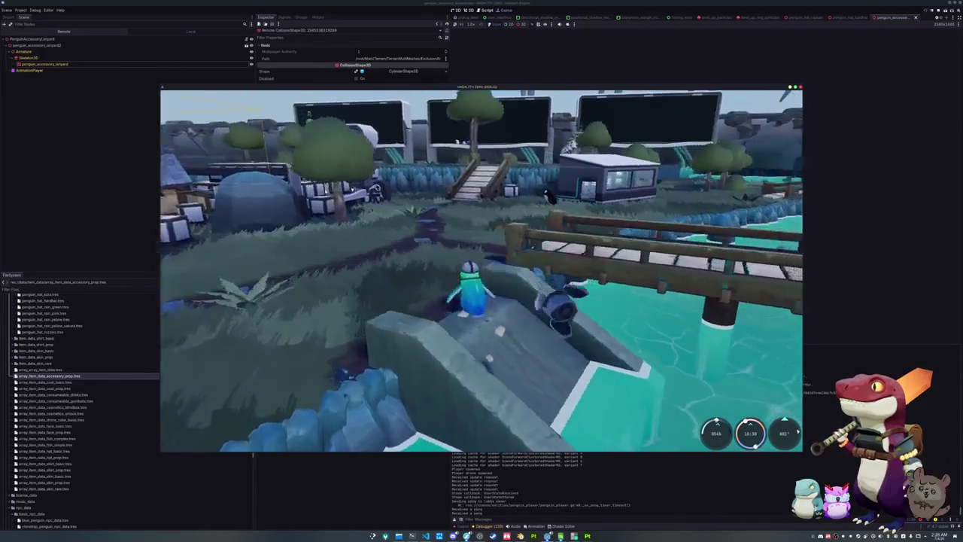
{"action": "key", "text": "w"}
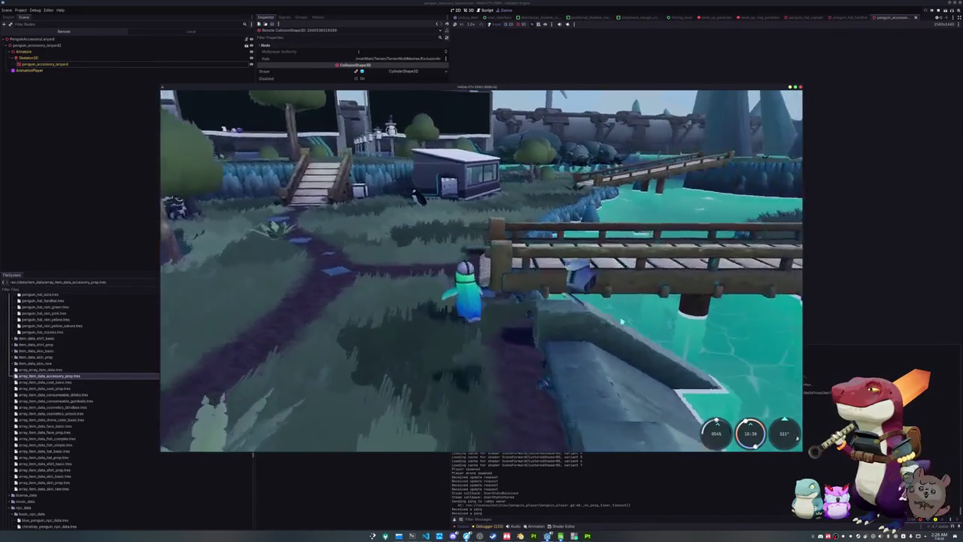
{"action": "key", "text": "F8"}
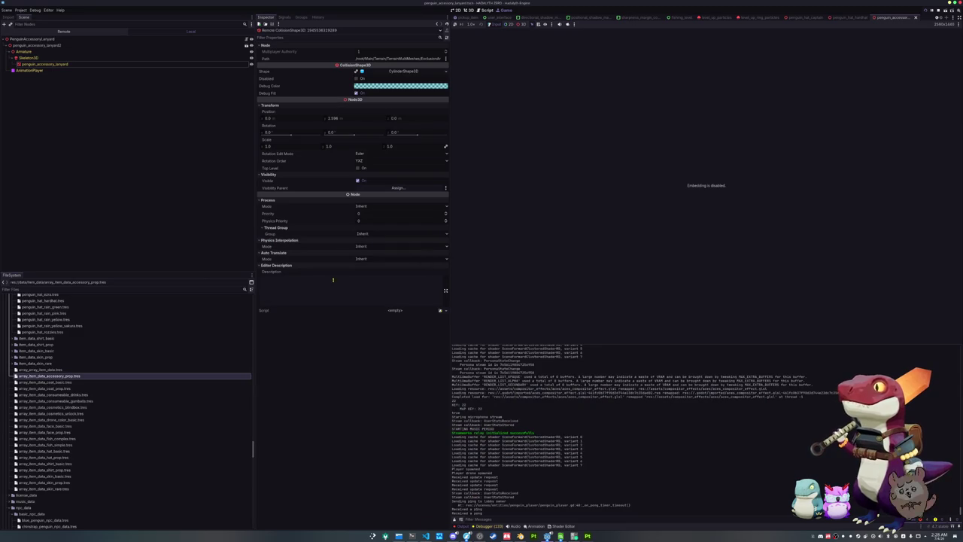
{"action": "scroll", "coordinate": [54, 400], "scroll_direction": "down", "scroll_amount": 5}
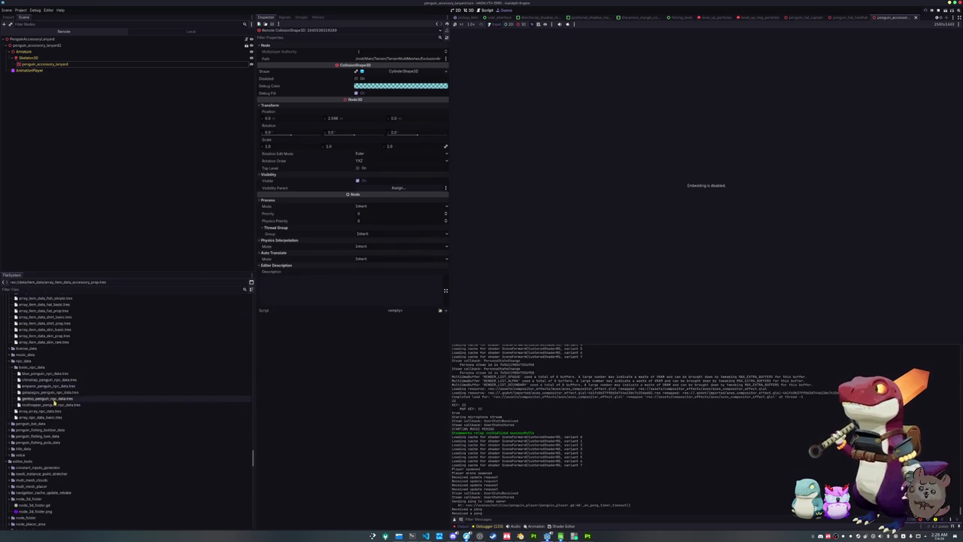
Step: Assign penguin_accessory_lanyard.tres as the Accessory Data of rockhopper_penguin_npc_data.tres
{"action": "left_click", "coordinate": [49, 404]}
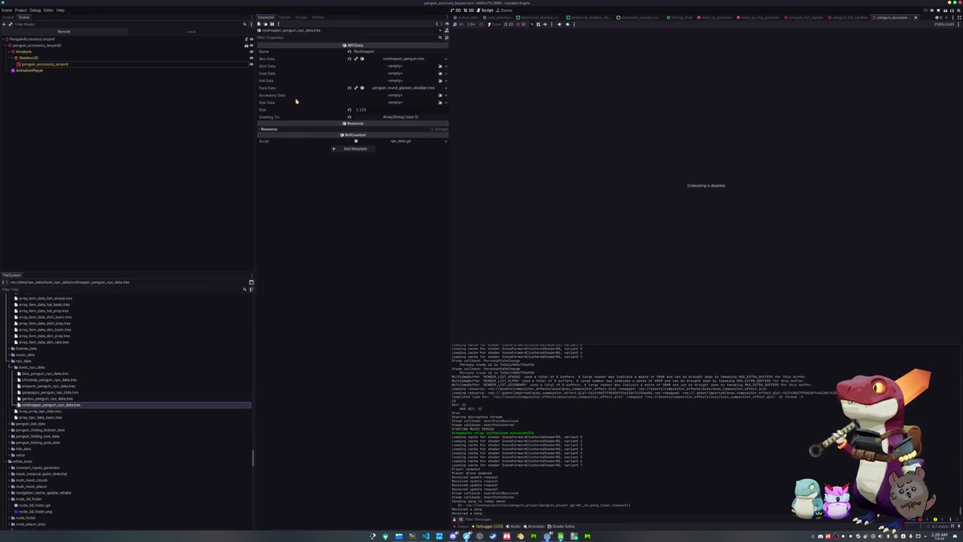
{"action": "left_click", "coordinate": [440, 95]}
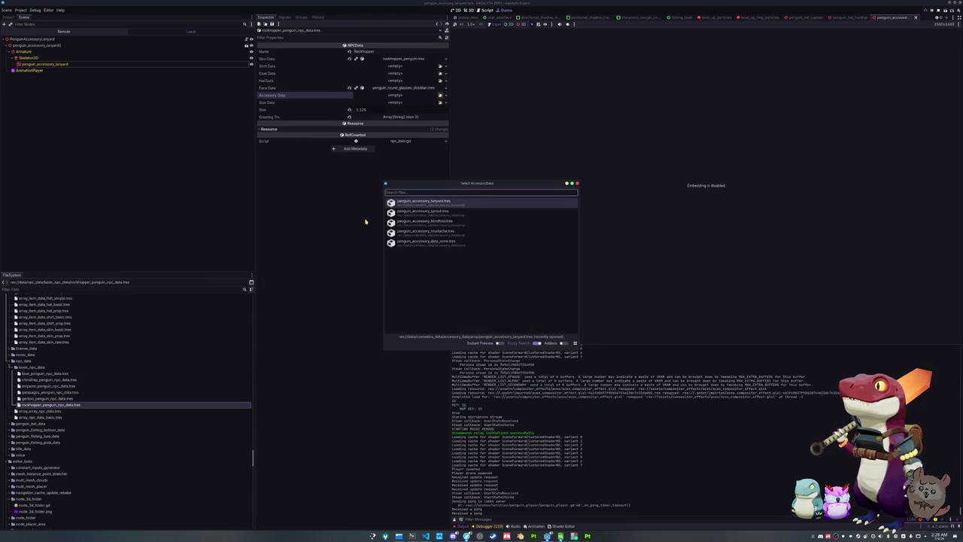
{"action": "double_click", "coordinate": [429, 201]}
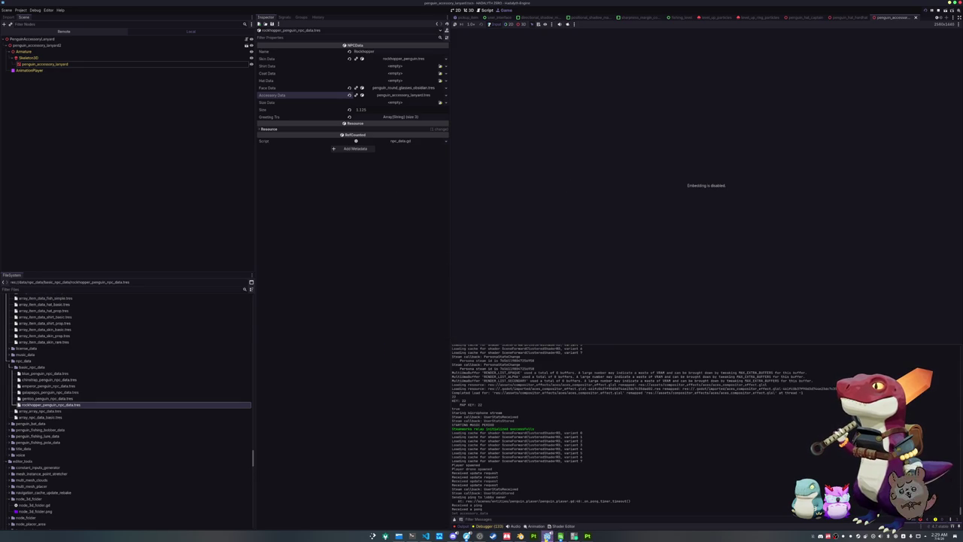
Step: Clear the Output log
{"action": "mouse_move", "coordinate": [547, 536]}
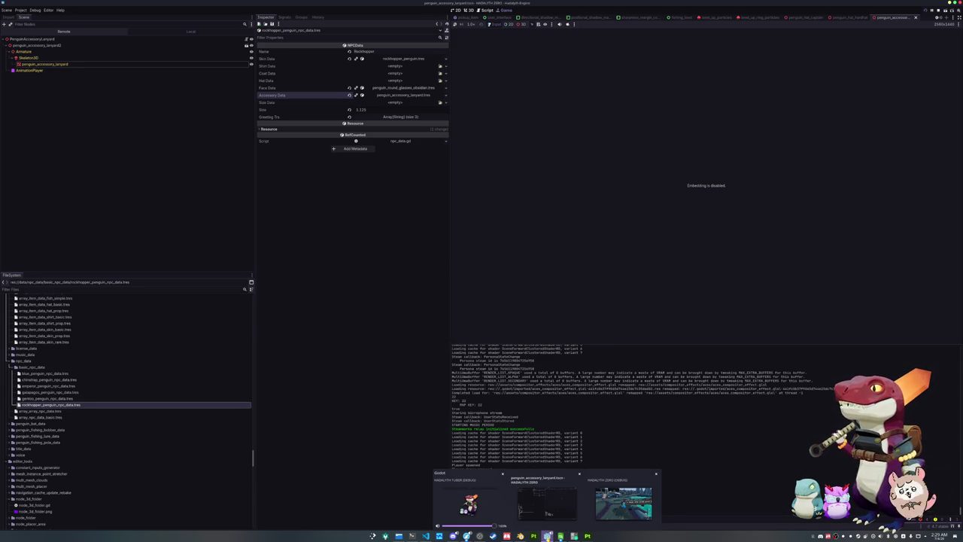
{"action": "mouse_move", "coordinate": [482, 536]}
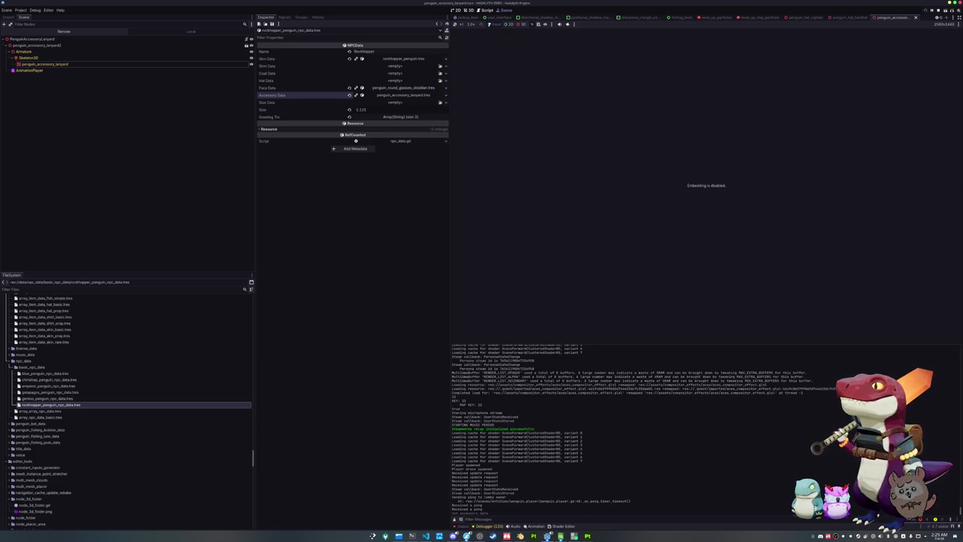
{"action": "left_click", "coordinate": [455, 513]}
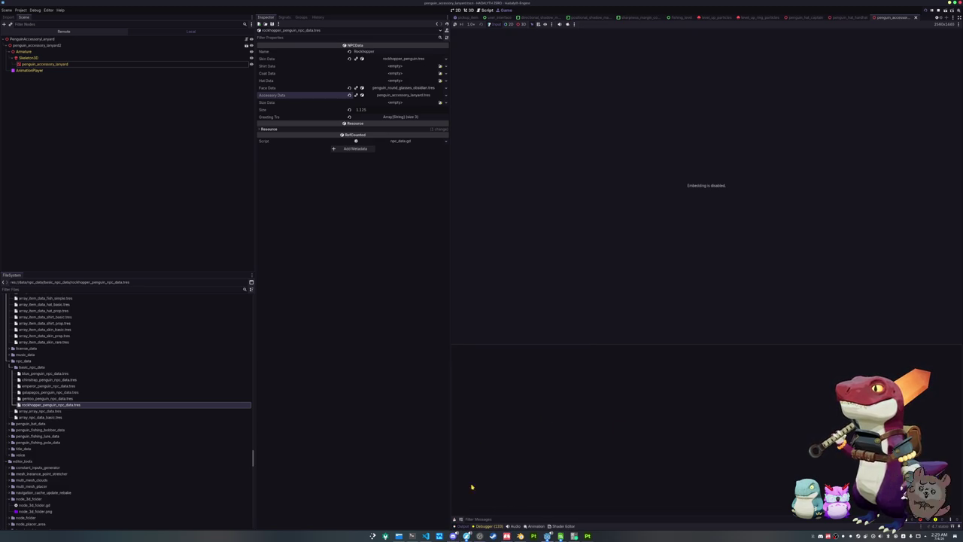
{"action": "left_click", "coordinate": [520, 536]}
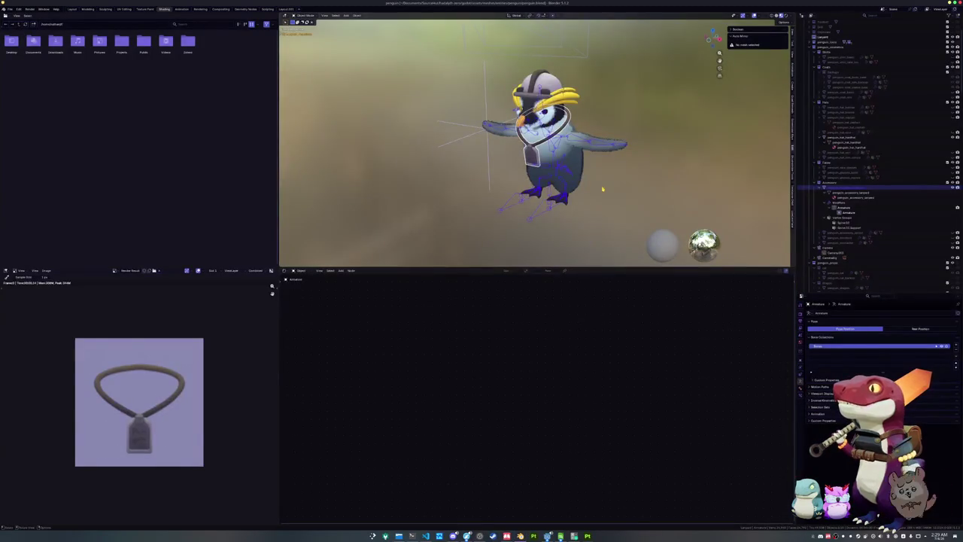
{"action": "left_click", "coordinate": [957, 188]}
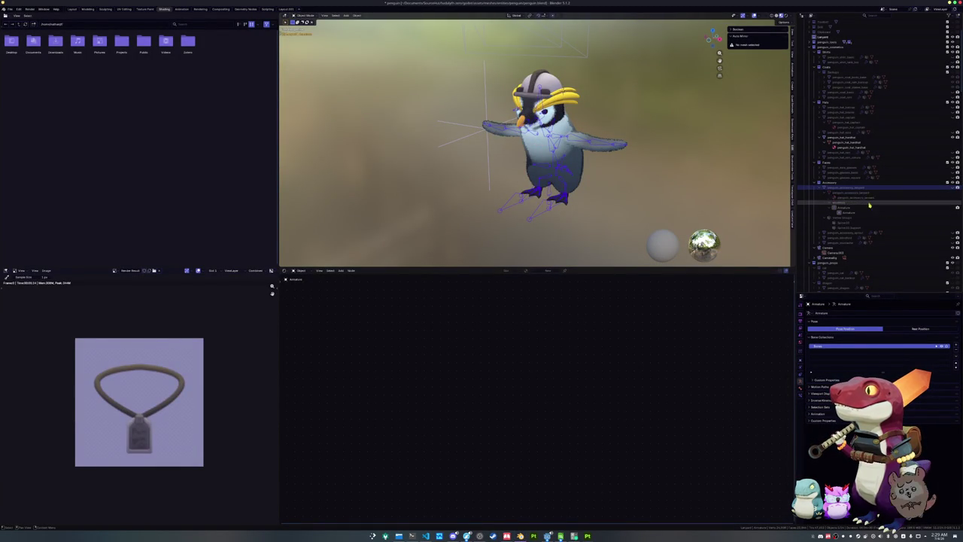
{"action": "left_click", "coordinate": [822, 198]}
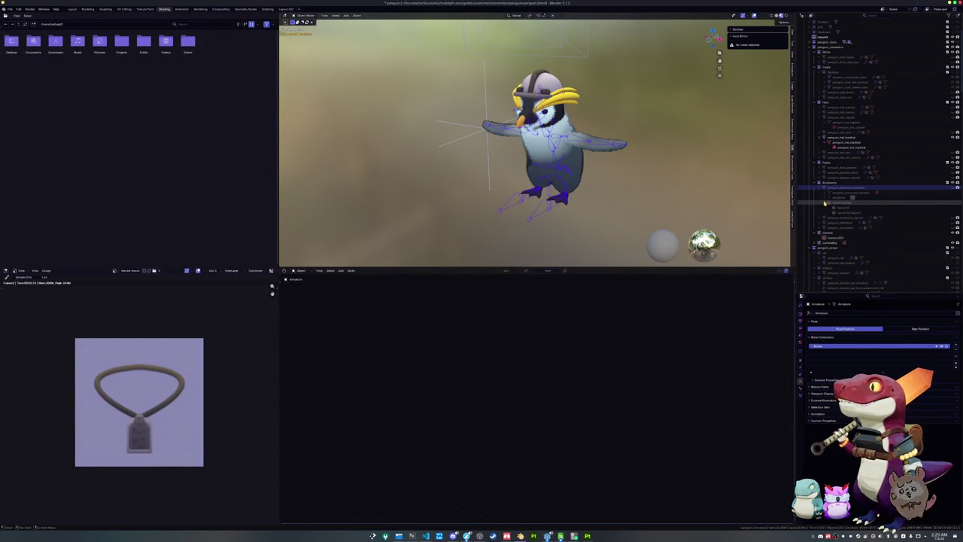
{"action": "scroll", "coordinate": [824, 188], "scroll_direction": "up", "scroll_amount": 3}
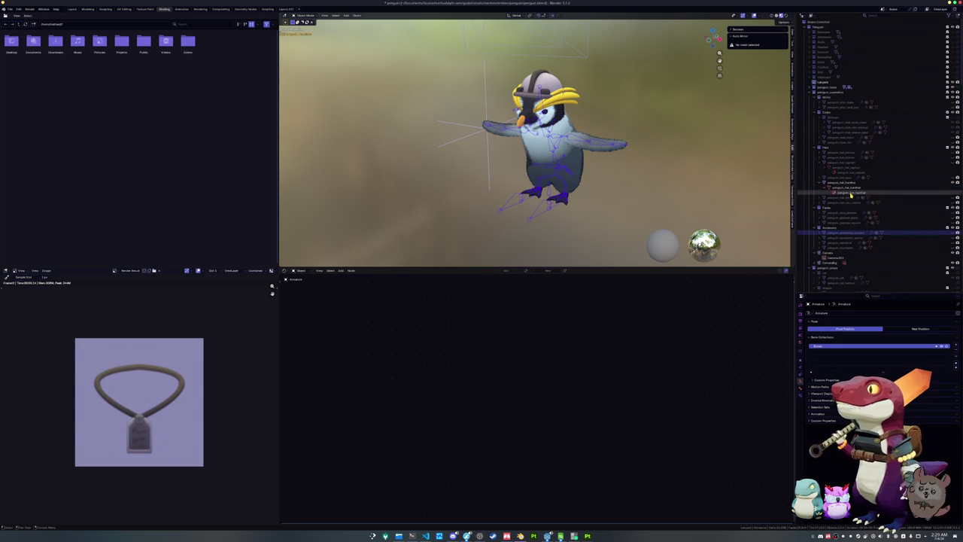
{"action": "left_click", "coordinate": [822, 187]}
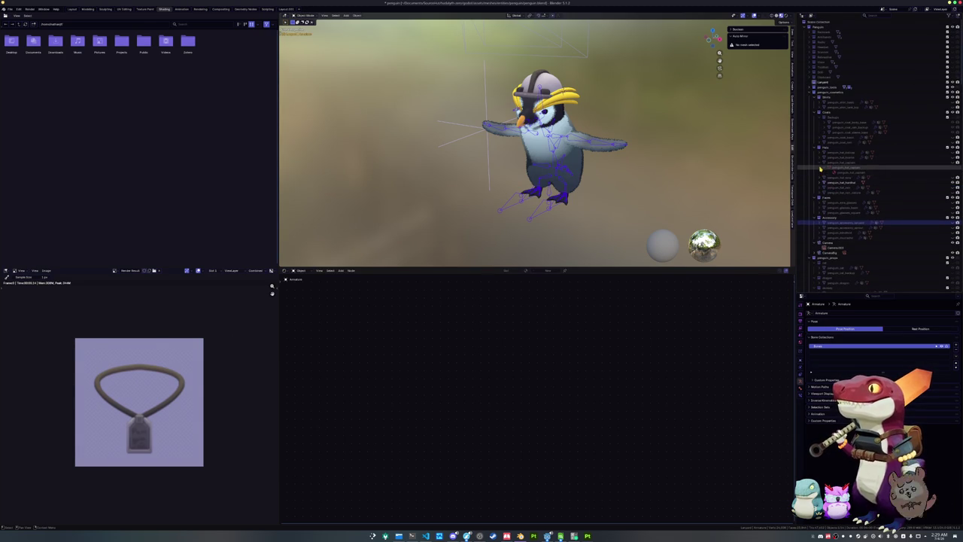
{"action": "left_click", "coordinate": [820, 162]}
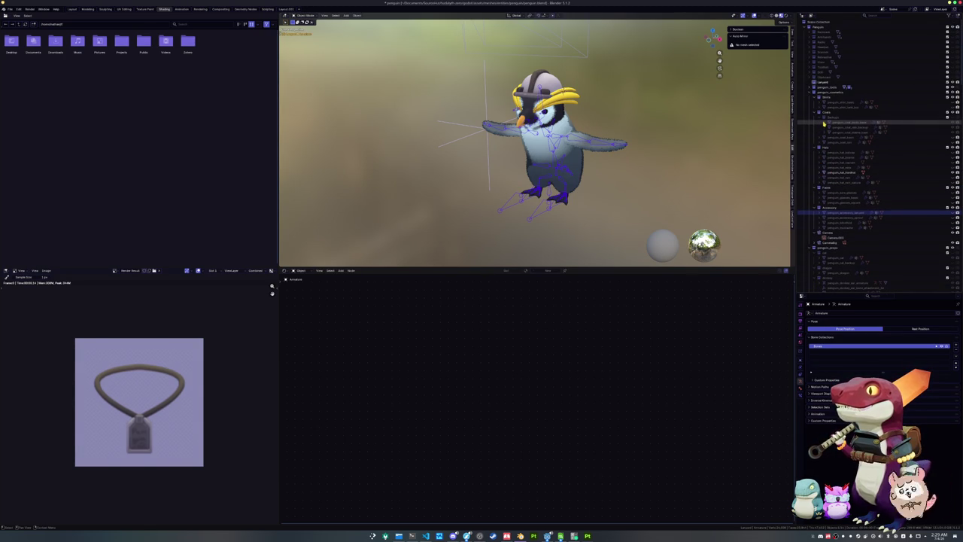
{"action": "scroll", "coordinate": [836, 106], "scroll_direction": "down", "scroll_amount": 1}
{"action": "scroll", "coordinate": [825, 86], "scroll_direction": "up", "scroll_amount": 1}
{"action": "left_click", "coordinate": [826, 83]}
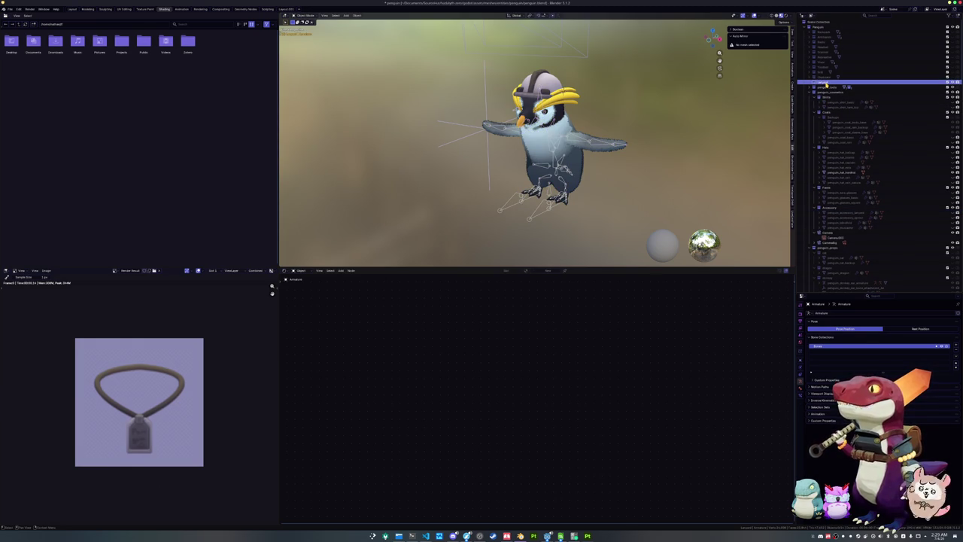
{"action": "scroll", "coordinate": [825, 85], "scroll_direction": "down", "scroll_amount": 1}
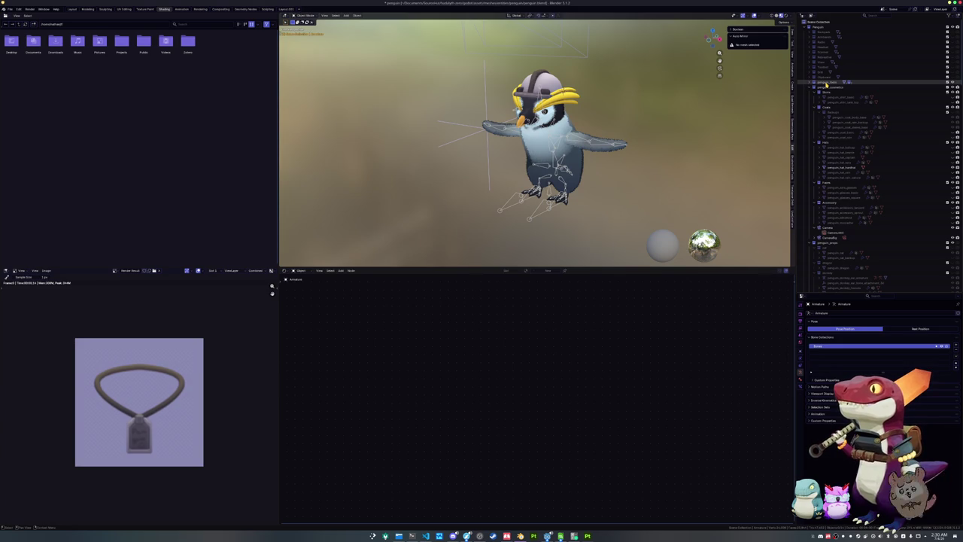
Step: Hide penguin_hat_hardhat from the Hats collection so the penguin has no hat
{"action": "left_click", "coordinate": [826, 83]}
{"action": "left_click", "coordinate": [833, 92]}
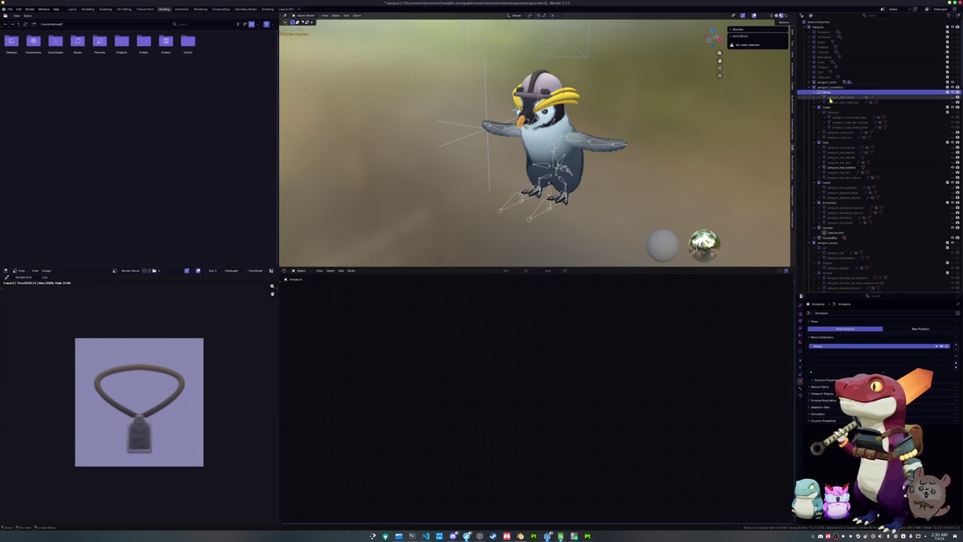
{"action": "left_click", "coordinate": [829, 107]}
{"action": "left_click", "coordinate": [829, 143]}
{"action": "left_click", "coordinate": [837, 167]}
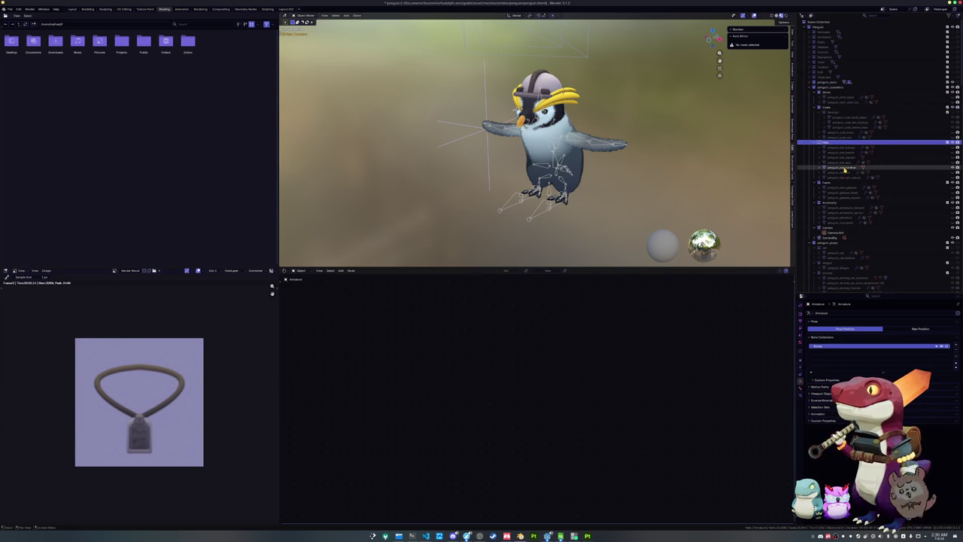
{"action": "left_click", "coordinate": [955, 170]}
{"action": "left_click", "coordinate": [865, 189]}
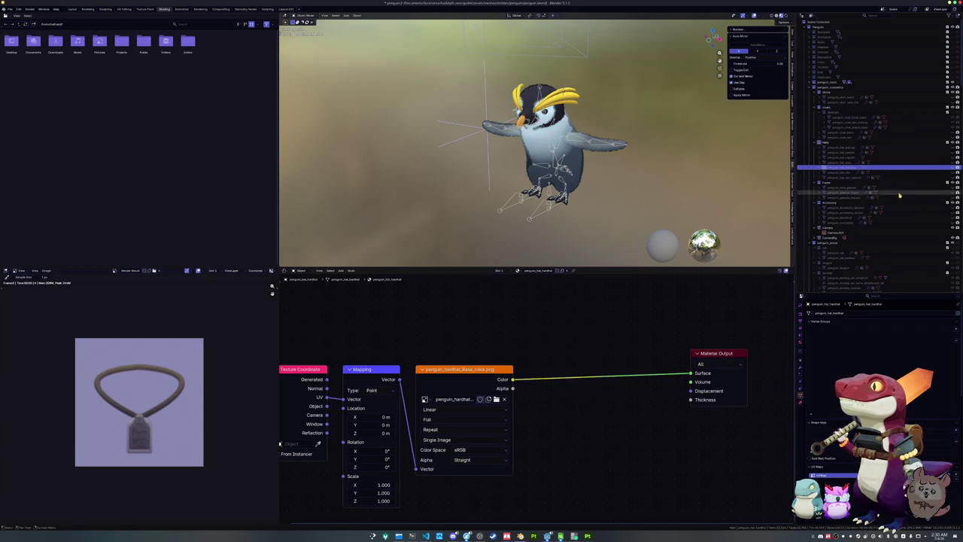
Step: Make the toolbelt object visible on the penguin and frame it in the viewport
{"action": "left_click", "coordinate": [891, 210]}
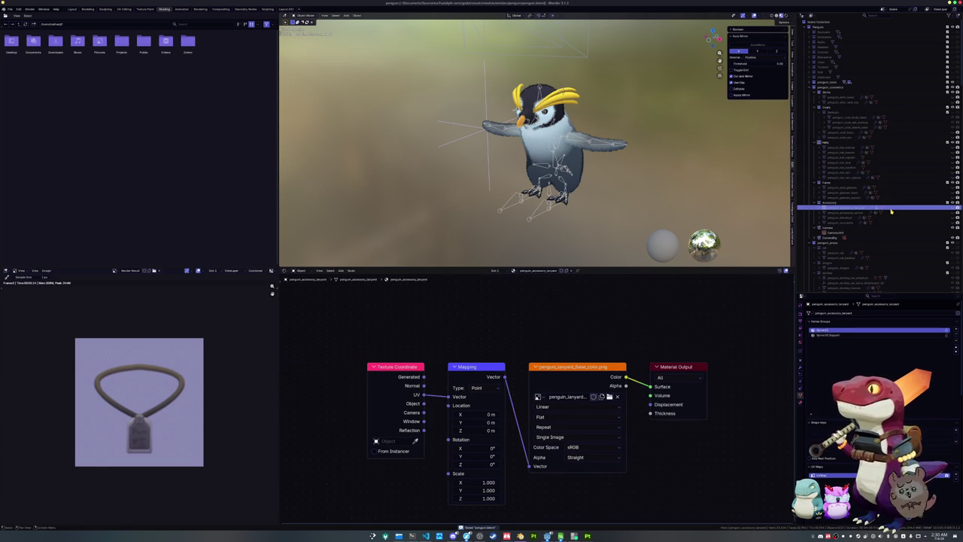
{"action": "left_click", "coordinate": [827, 81]}
{"action": "left_click", "coordinate": [824, 68]}
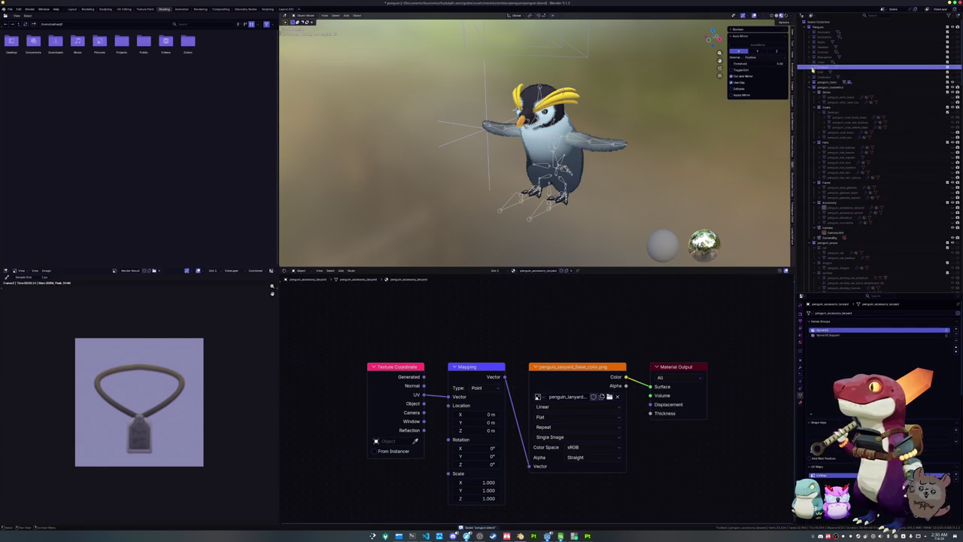
{"action": "left_click", "coordinate": [813, 68]}
{"action": "left_click", "coordinate": [952, 67]}
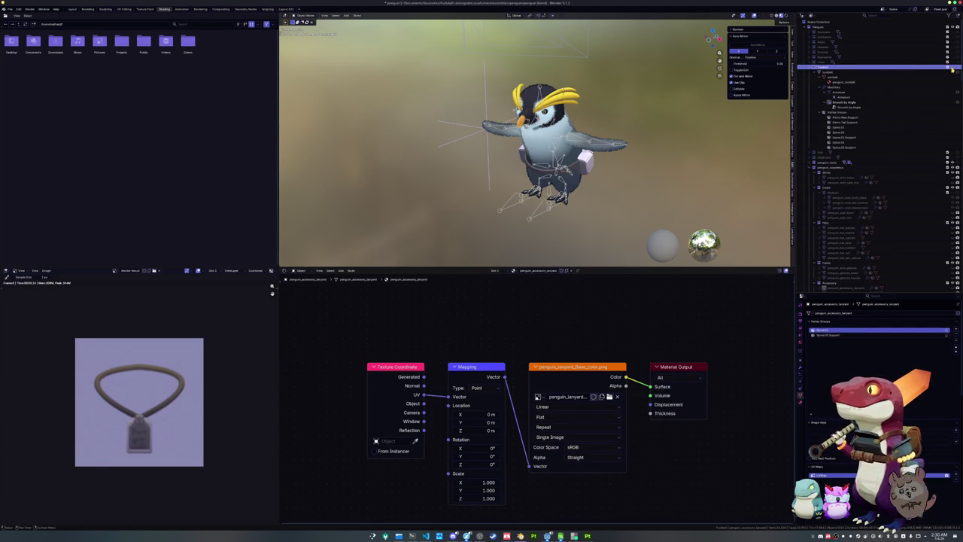
{"action": "left_click", "coordinate": [808, 68]}
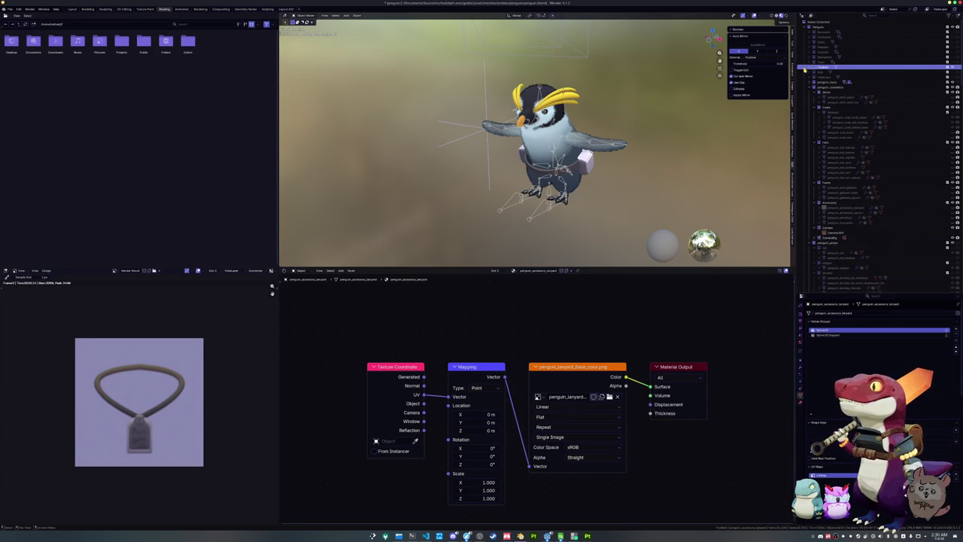
{"action": "key", "text": "KP_Decimal"}
Step: Orbit and zoom around the penguin to inspect the selected toolbelt mesh
{"action": "left_click_drag", "start_coordinate": [526, 151], "coordinate": [650, 145]}
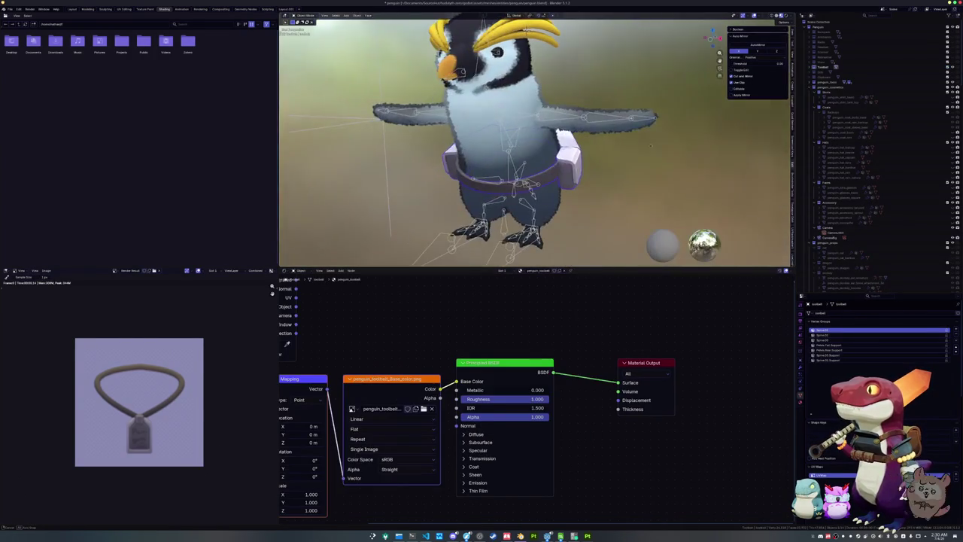
{"action": "left_click", "coordinate": [810, 68]}
{"action": "key", "text": "KP_8"}
{"action": "key", "text": "KP_8"}
{"action": "key", "text": "KP_8"}
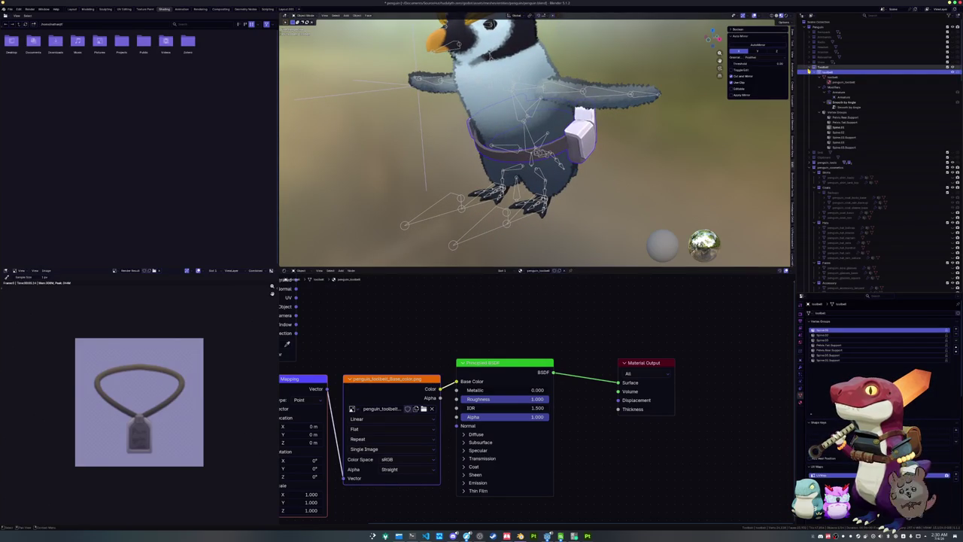
{"action": "left_click", "coordinate": [825, 72]}
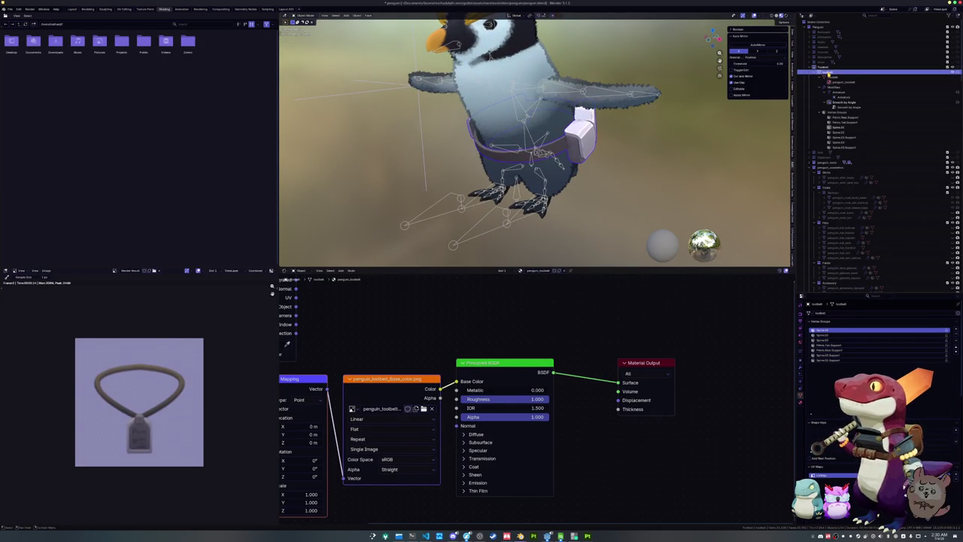
{"action": "mouse_move", "coordinate": [669, 158]}
{"action": "left_mouse_down"}
{"action": "mouse_move", "coordinate": [672, 128]}
{"action": "mouse_move", "coordinate": [663, 147]}
{"action": "mouse_move", "coordinate": [624, 153]}
{"action": "left_mouse_up"}
{"action": "scroll", "coordinate": [624, 153], "scroll_direction": "up", "scroll_amount": 5}
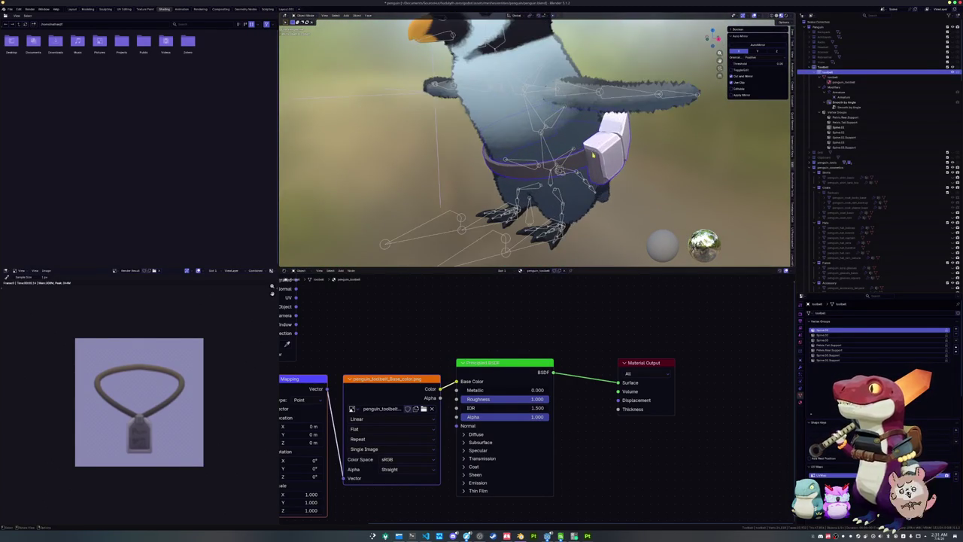
{"action": "mouse_move", "coordinate": [608, 148]}
{"action": "left_mouse_down"}
{"action": "mouse_move", "coordinate": [676, 181]}
{"action": "mouse_move", "coordinate": [674, 170]}
{"action": "left_mouse_up"}
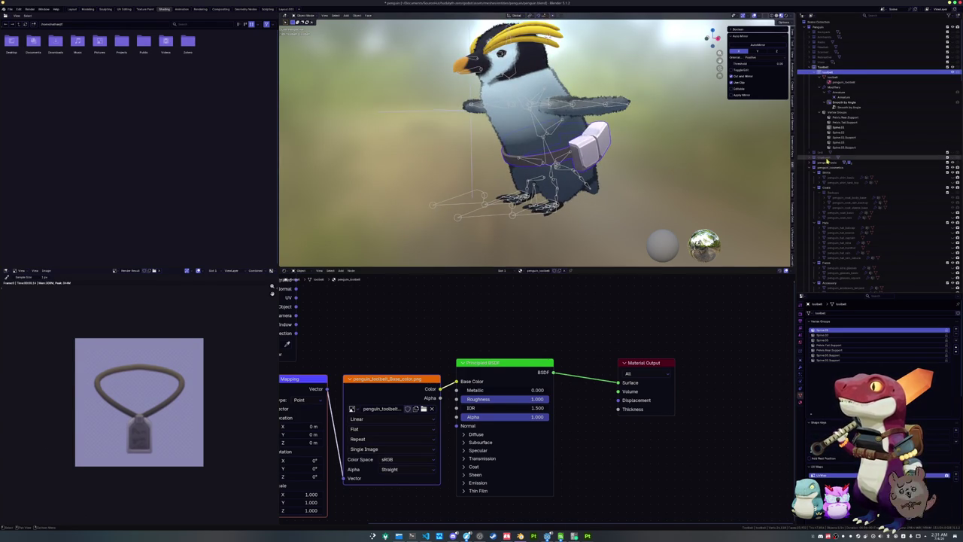
{"action": "scroll", "coordinate": [888, 181], "scroll_direction": "down", "scroll_amount": 2}
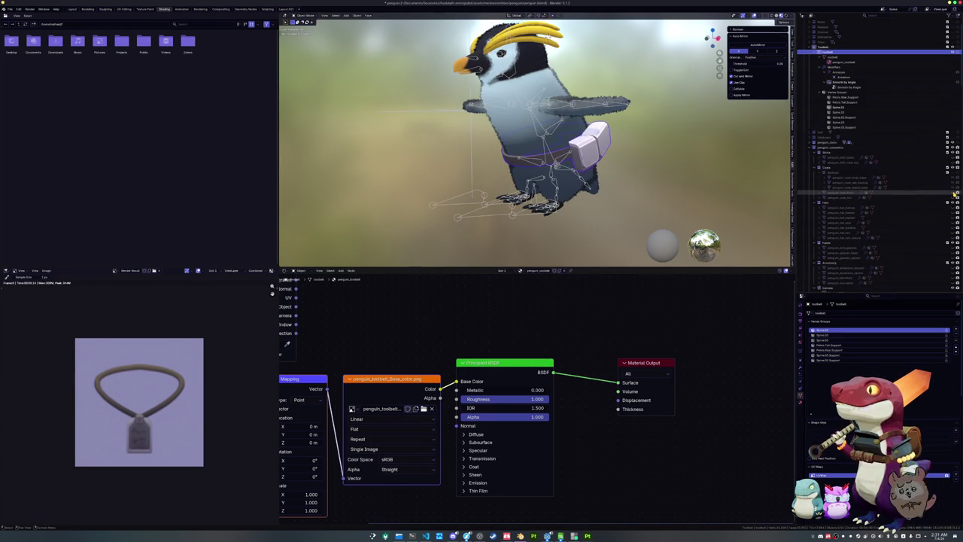
Step: Try the yellow jacket and then the white shirt on the penguin, hiding each afterwards
{"action": "left_click", "coordinate": [952, 194]}
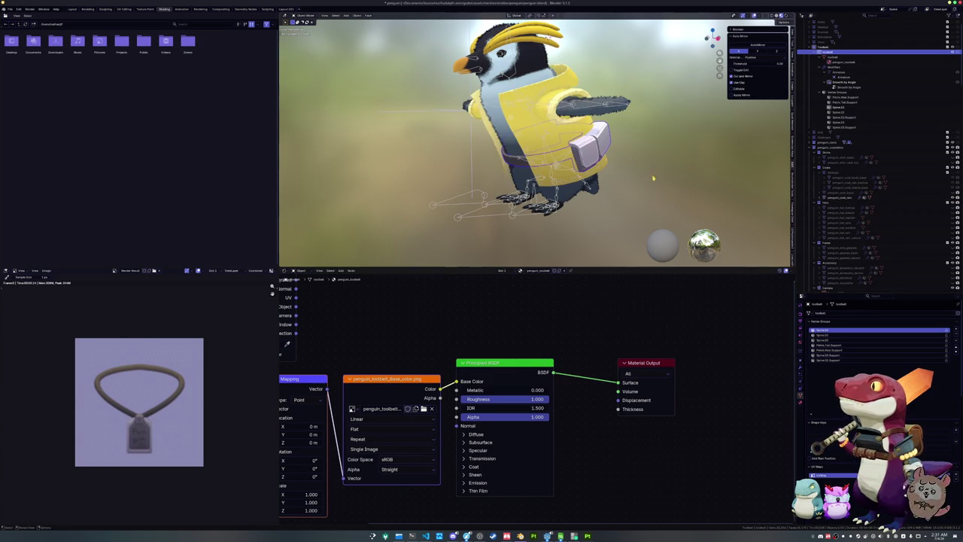
{"action": "mouse_move", "coordinate": [565, 182]}
{"action": "left_mouse_down"}
{"action": "mouse_move", "coordinate": [665, 168]}
{"action": "mouse_move", "coordinate": [674, 237]}
{"action": "left_mouse_up"}
{"action": "left_click_drag", "start_coordinate": [559, 177], "coordinate": [655, 170]}
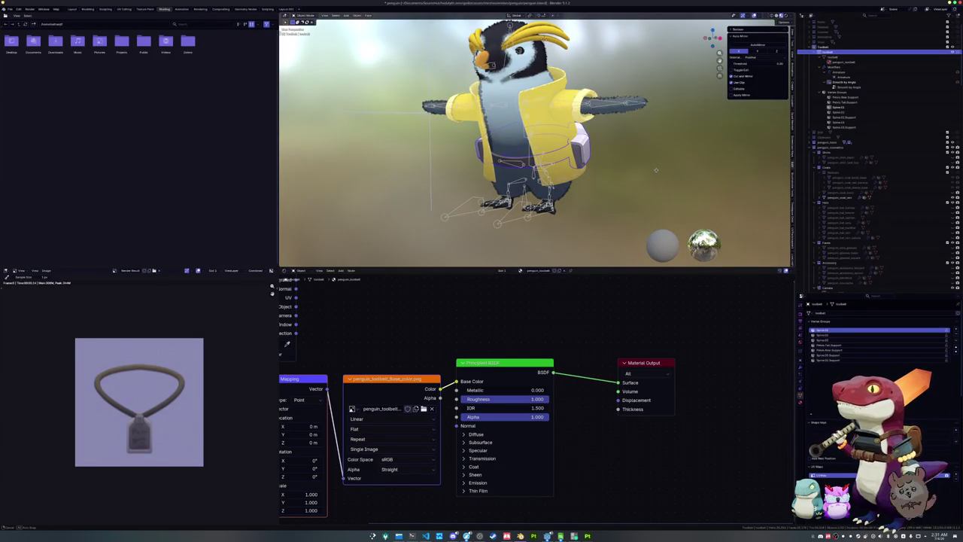
{"action": "mouse_move", "coordinate": [655, 170]}
{"action": "left_mouse_down"}
{"action": "mouse_move", "coordinate": [601, 135]}
{"action": "mouse_move", "coordinate": [562, 185]}
{"action": "mouse_move", "coordinate": [783, 162]}
{"action": "left_mouse_up"}
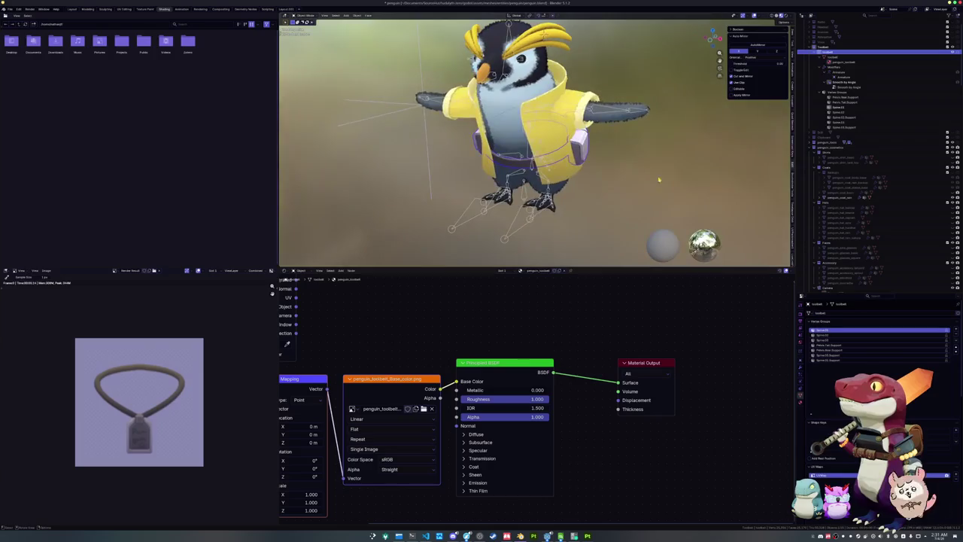
{"action": "left_click", "coordinate": [951, 198]}
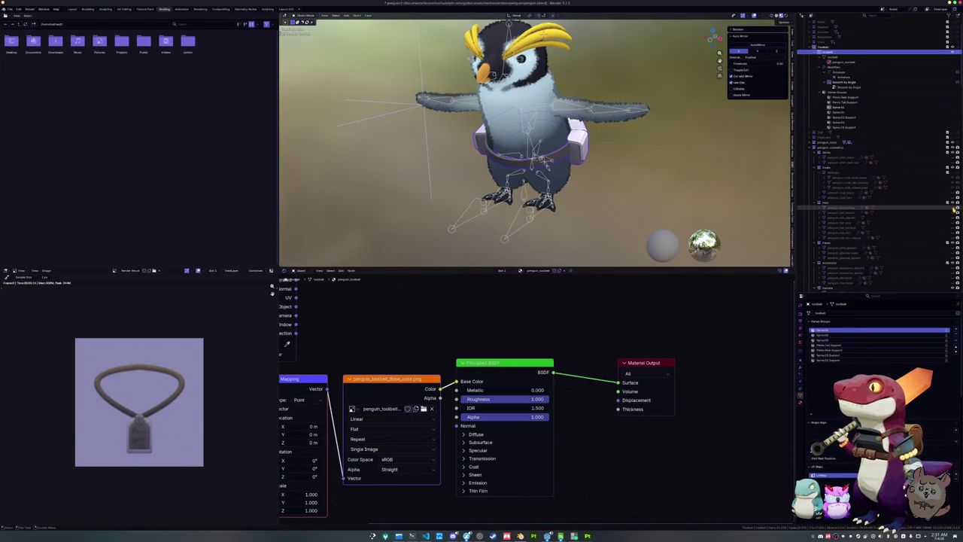
{"action": "scroll", "coordinate": [950, 215], "scroll_direction": "down", "scroll_amount": 2}
{"action": "scroll", "coordinate": [950, 220], "scroll_direction": "down", "scroll_amount": 1}
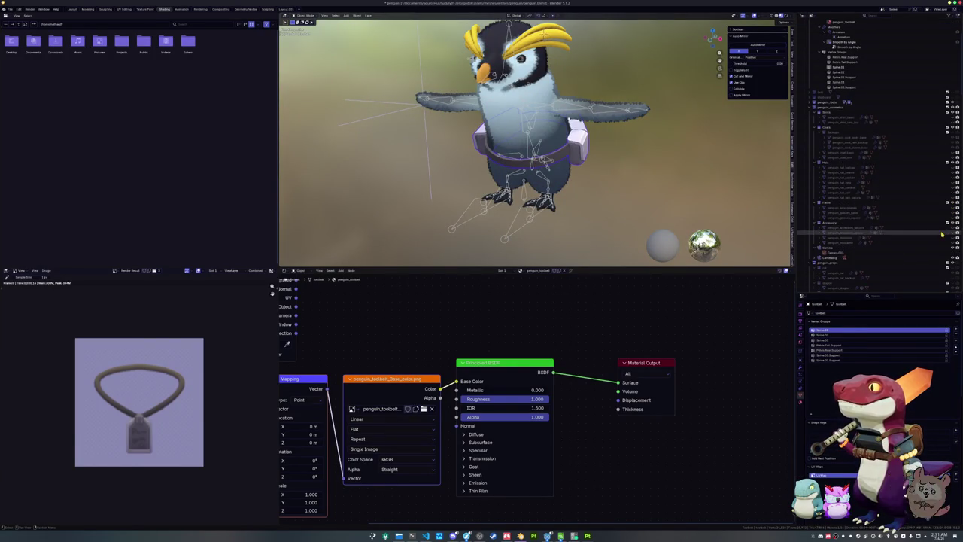
{"action": "left_click", "coordinate": [956, 118]}
{"action": "mouse_move", "coordinate": [711, 37]}
{"action": "left_mouse_down"}
{"action": "mouse_move", "coordinate": [681, 41]}
{"action": "mouse_move", "coordinate": [713, 39]}
{"action": "left_mouse_up"}
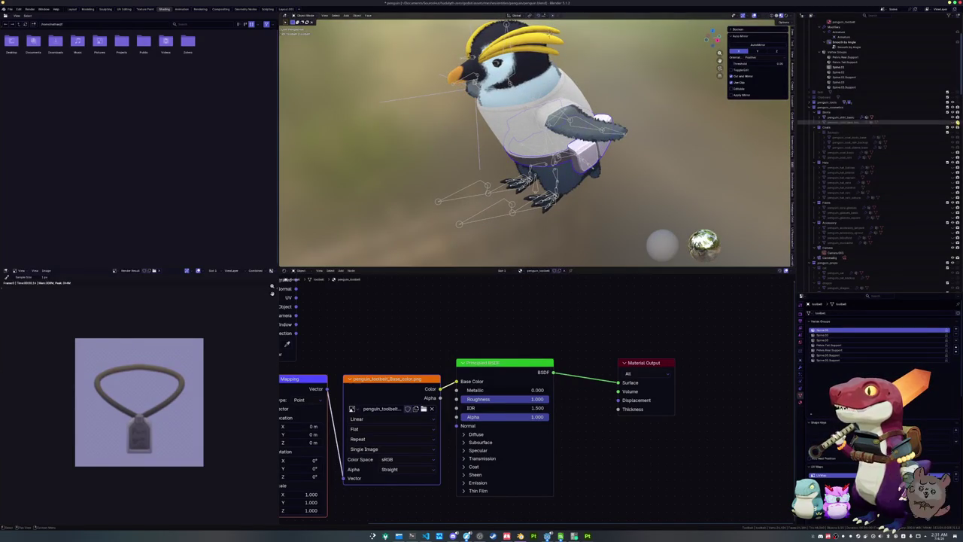
{"action": "left_click", "coordinate": [955, 118]}
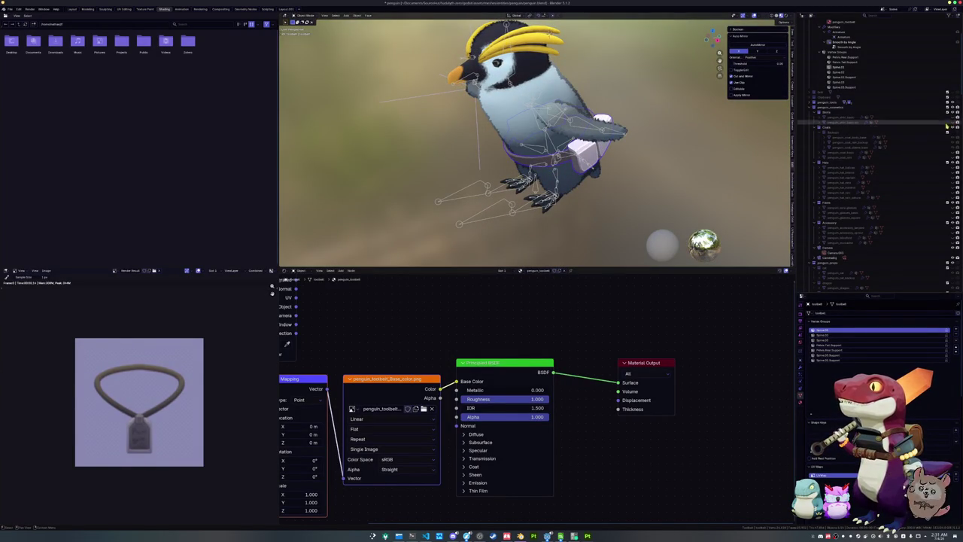
Step: Rename the toolbelt object to penguin_coat_toolbelt
{"action": "scroll", "coordinate": [853, 184], "scroll_direction": "up", "scroll_amount": 2}
{"action": "scroll", "coordinate": [852, 184], "scroll_direction": "up", "scroll_amount": 1}
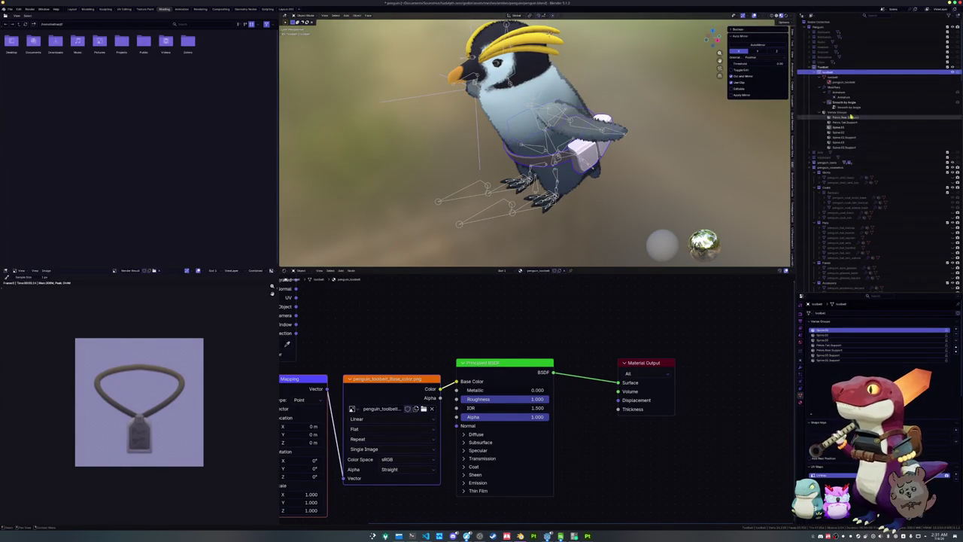
{"action": "double_click", "coordinate": [828, 73]}
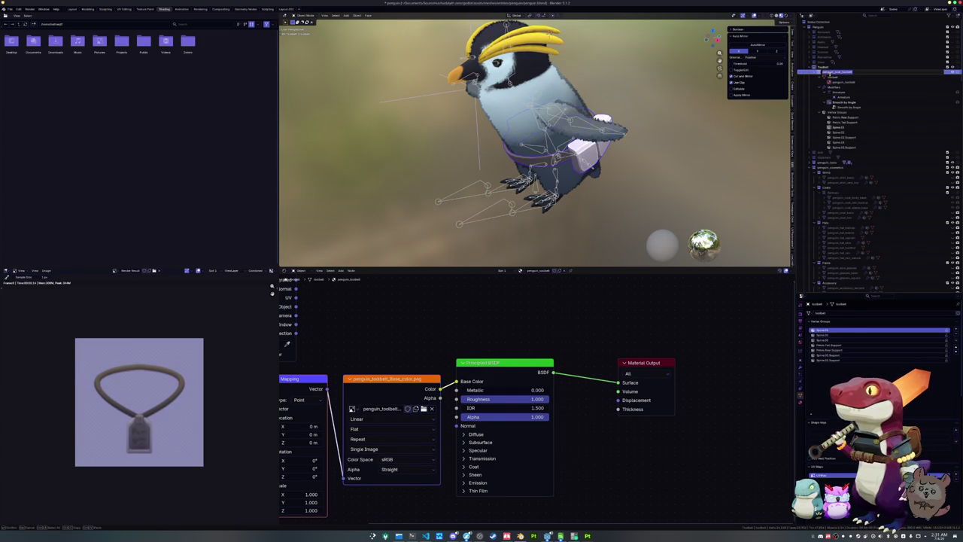
{"action": "key", "text": "Return"}
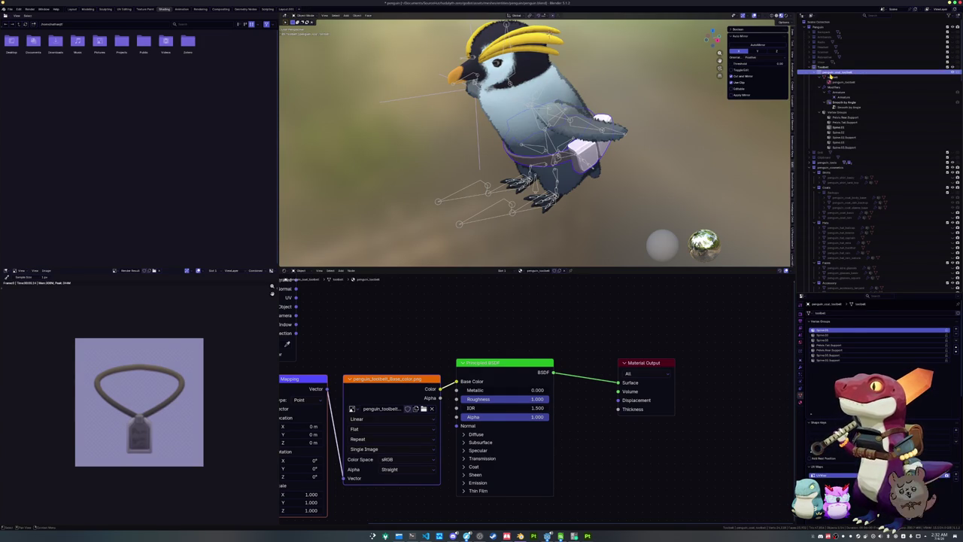
Step: Move the toolbelt into the Coats collection, rename its mesh data and material to match, and save
{"action": "left_click_drag", "start_coordinate": [830, 76], "coordinate": [842, 190]}
{"action": "scroll", "coordinate": [842, 189], "scroll_direction": "down", "scroll_amount": 4}
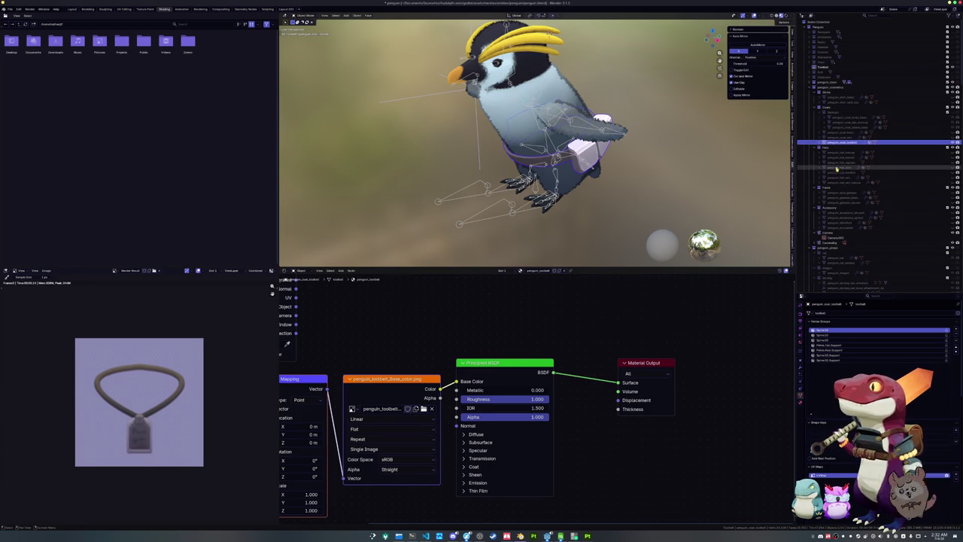
{"action": "left_click", "coordinate": [832, 313]}
{"action": "left_click", "coordinate": [801, 400]}
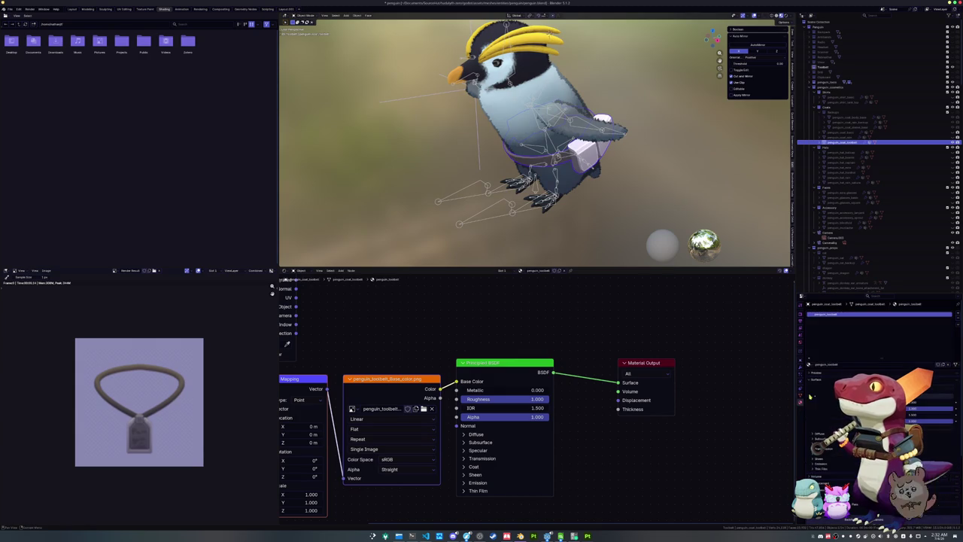
{"action": "key", "text": "Return"}
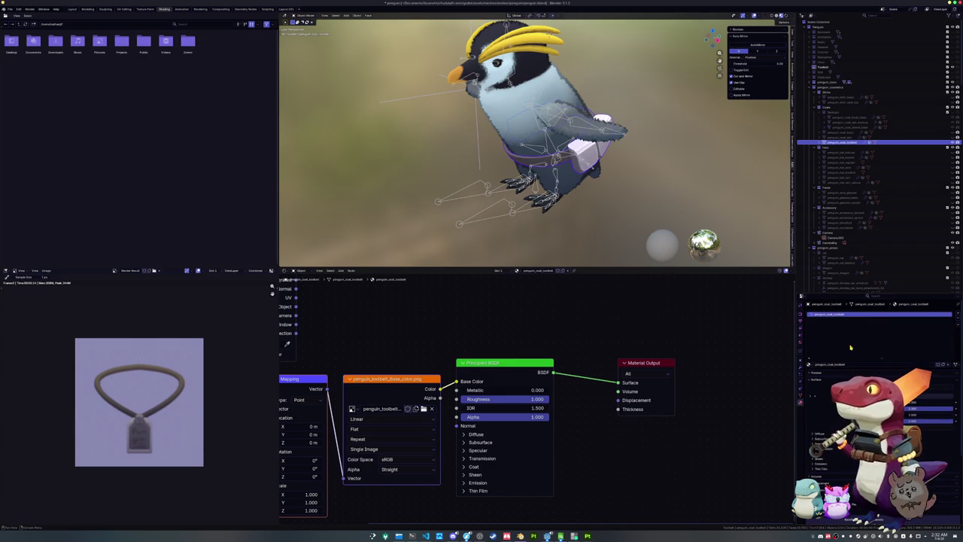
{"action": "key", "text": "ctrl+s"}
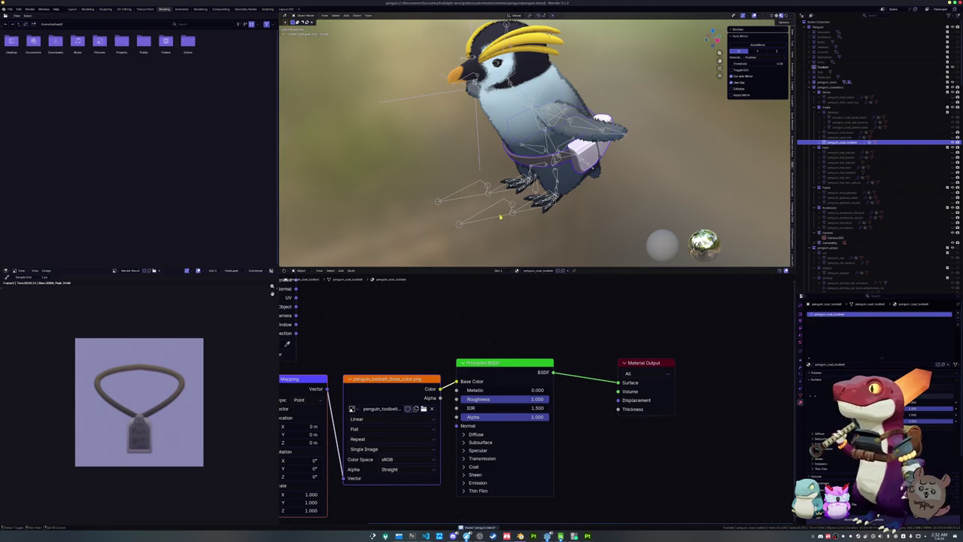
Step: Start a glTF 2.0 export of the penguin model from the File menu
{"action": "left_click", "coordinate": [505, 221]}
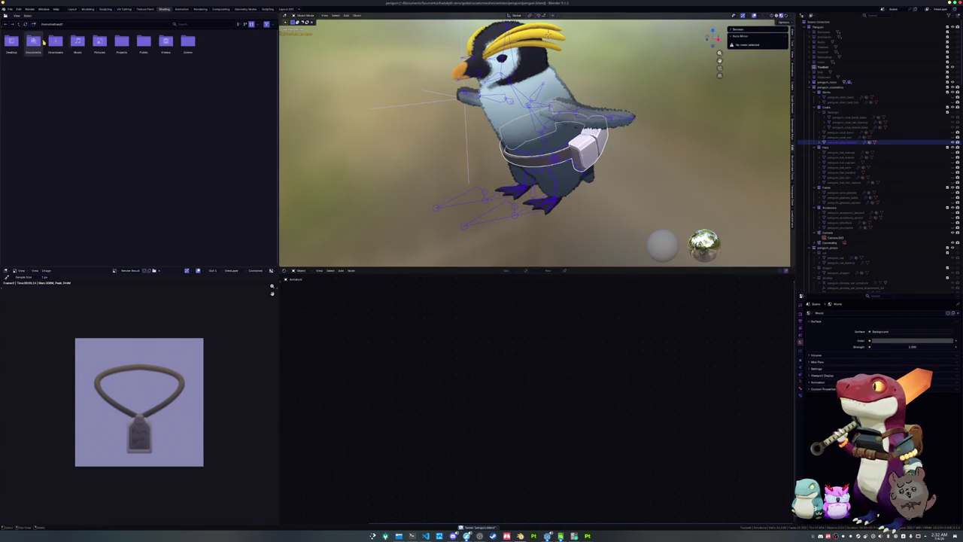
{"action": "left_click", "coordinate": [10, 8]}
{"action": "mouse_move", "coordinate": [45, 90]}
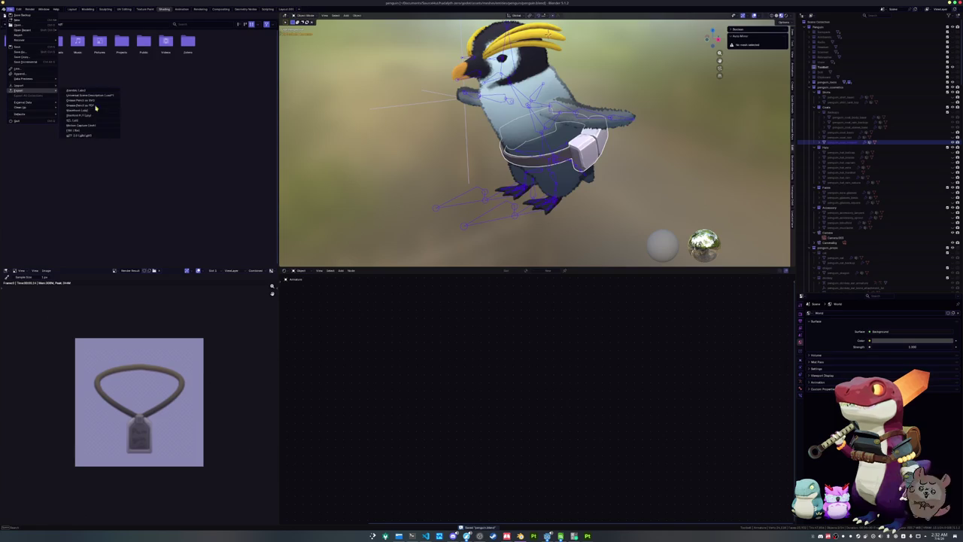
{"action": "left_click", "coordinate": [89, 136]}
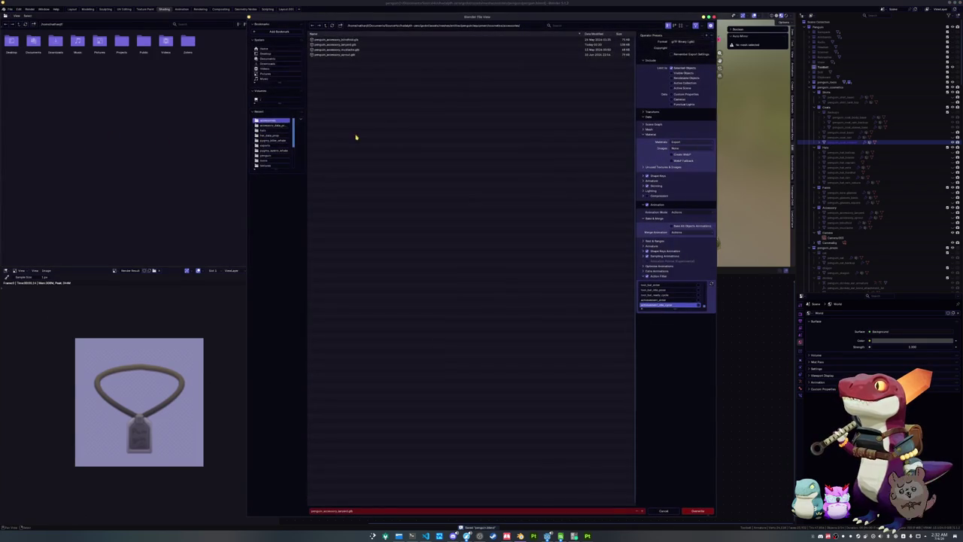
Step: Export the toolbelt as penguin_coat_toolbelt.glb into the penguin_coat folder
{"action": "left_click", "coordinate": [325, 25]}
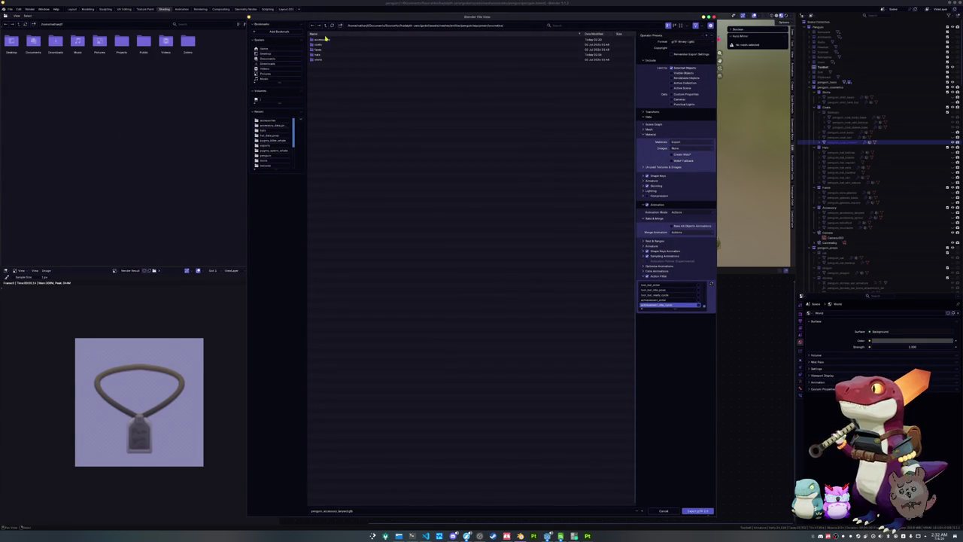
{"action": "double_click", "coordinate": [327, 44]}
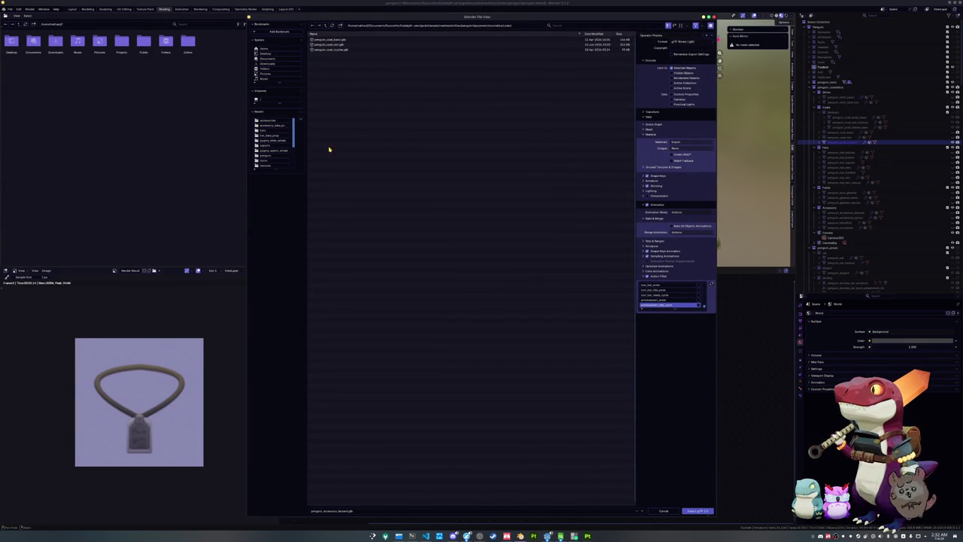
{"action": "left_click", "coordinate": [342, 511]}
{"action": "type", "text": "penguin_coat_toolbelt"}
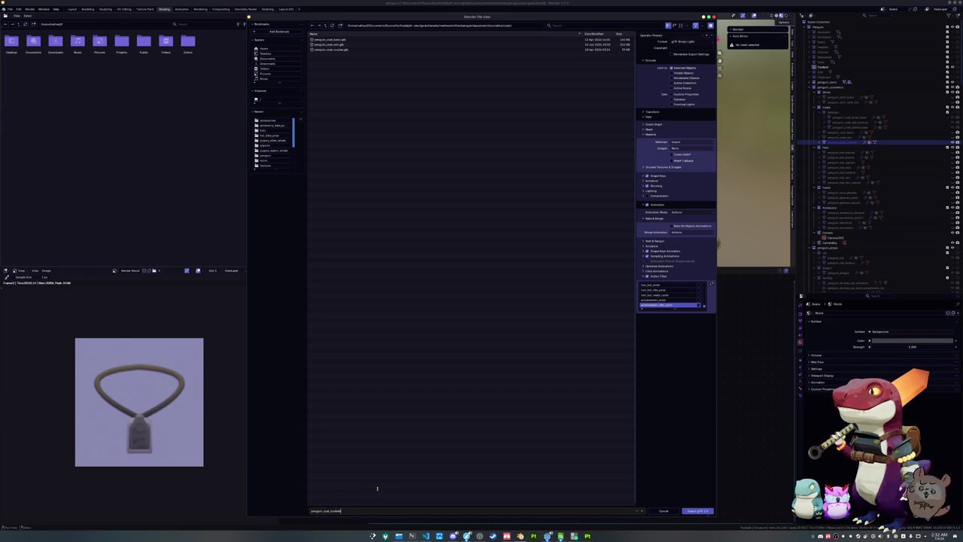
{"action": "key", "text": "Return"}
{"action": "mouse_move", "coordinate": [670, 307]}
{"action": "left_mouse_down"}
{"action": "mouse_move", "coordinate": [673, 440]}
{"action": "mouse_move", "coordinate": [675, 425]}
{"action": "left_mouse_up"}
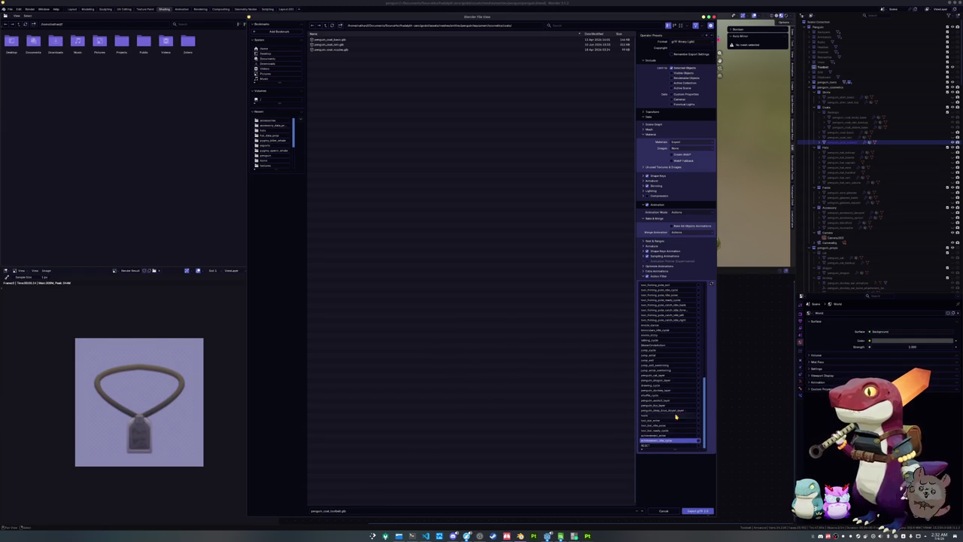
{"action": "scroll", "coordinate": [674, 422], "scroll_direction": "up", "scroll_amount": 15}
{"action": "scroll", "coordinate": [673, 407], "scroll_direction": "up", "scroll_amount": 5}
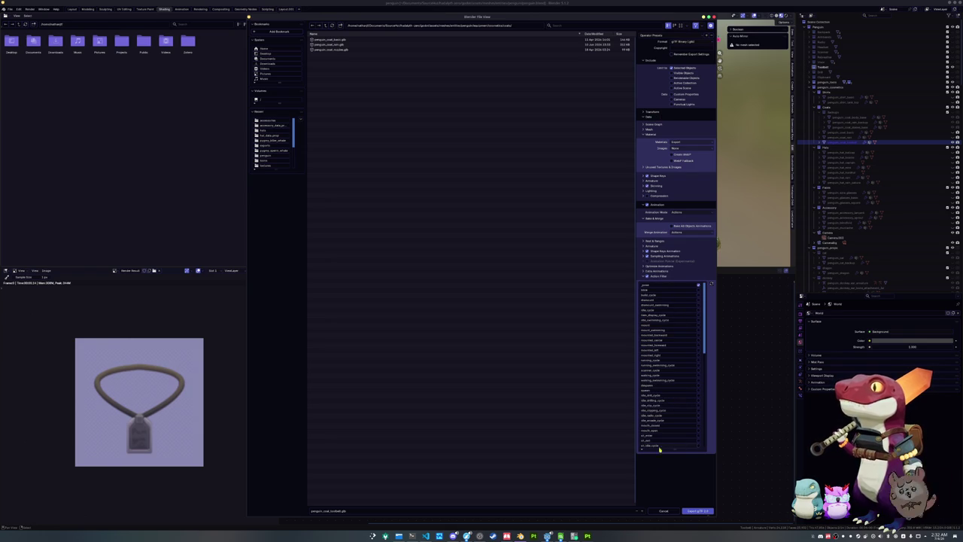
{"action": "left_click", "coordinate": [699, 510]}
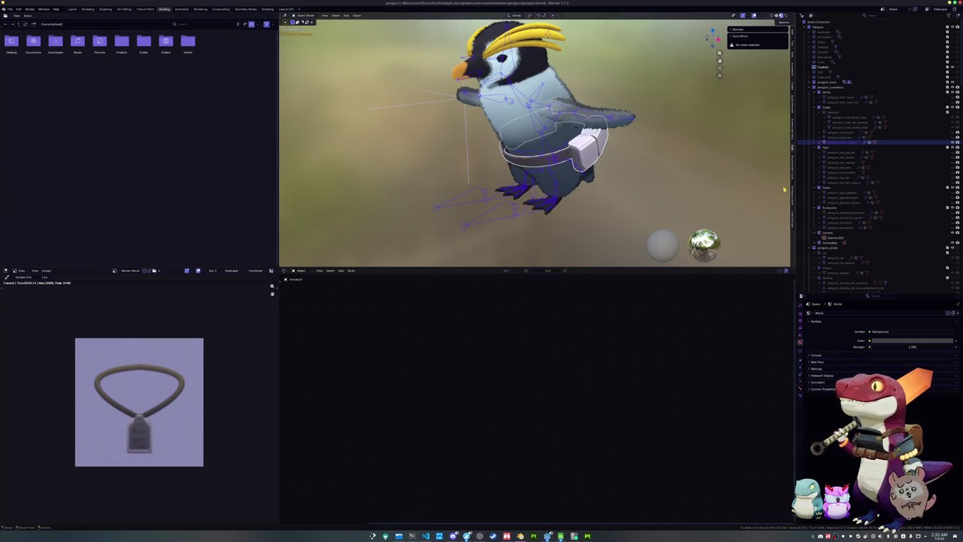
Step: Delete the unneeded object from the penguin scene, save the blend file, and return to Godot
{"action": "left_click", "coordinate": [820, 68]}
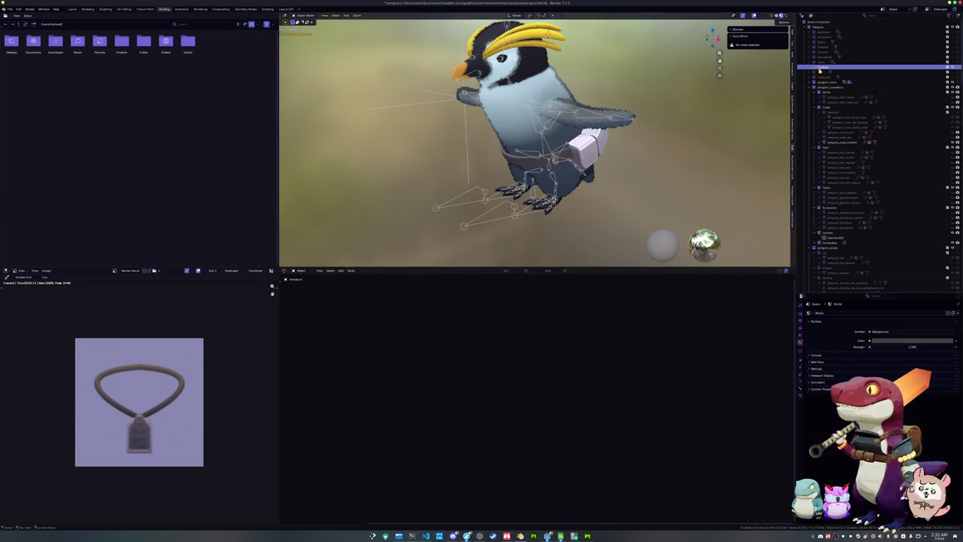
{"action": "key", "text": "Delete"}
{"action": "key", "text": "ctrl+s"}
{"action": "left_click_drag", "start_coordinate": [601, 143], "coordinate": [681, 136]}
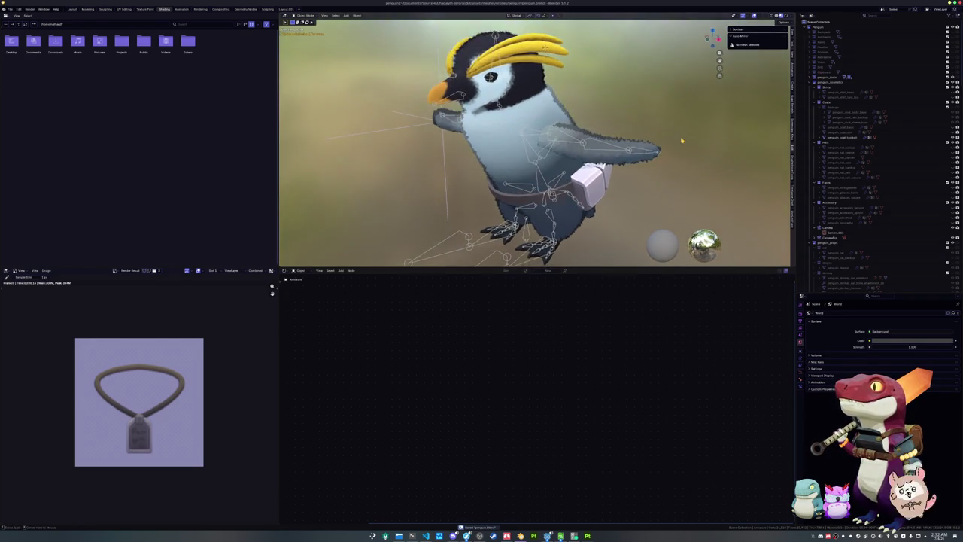
{"action": "key", "text": "alt+Tab"}
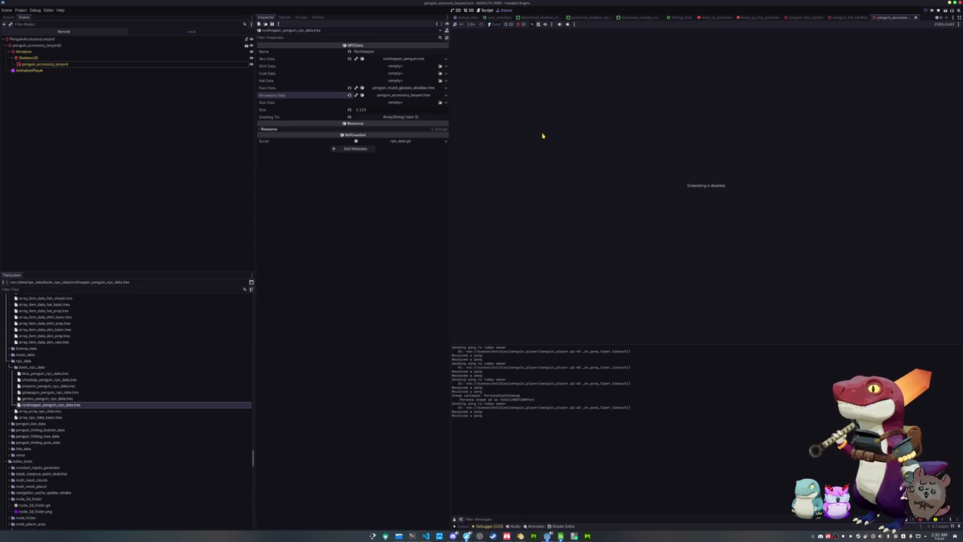
Step: Show the lanyard scene in 3D and browse FileSystem to user_interface components, collapsing skin_data_container
{"action": "left_click", "coordinate": [469, 9]}
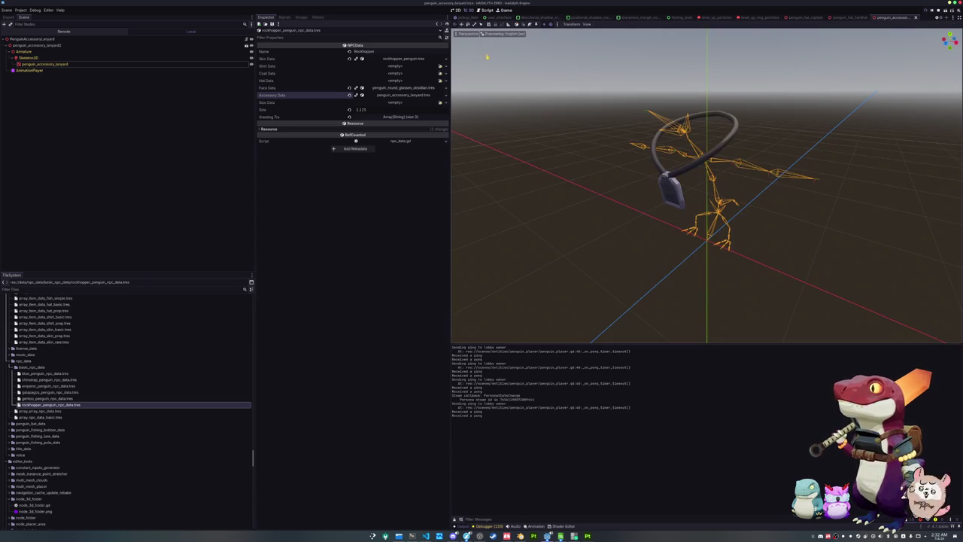
{"action": "scroll", "coordinate": [563, 156], "scroll_direction": "down", "scroll_amount": 2}
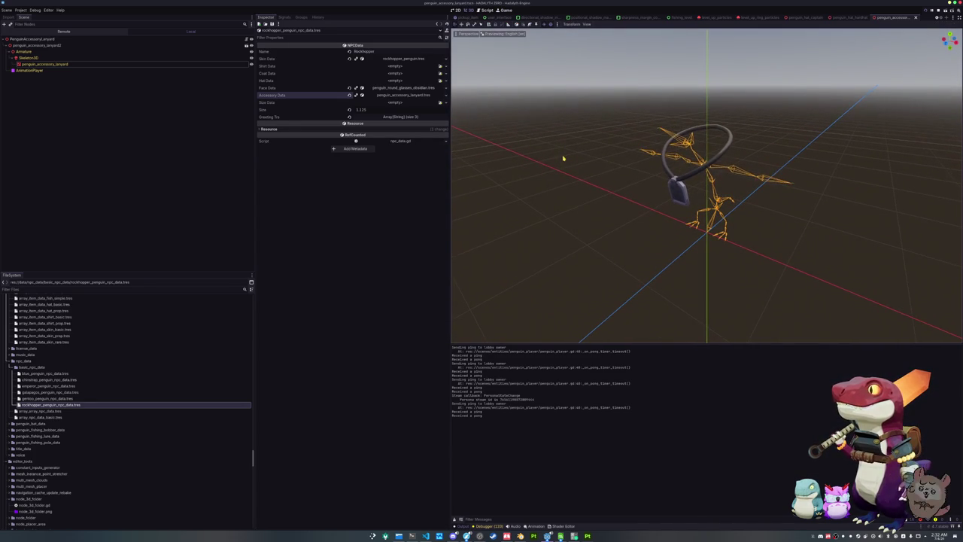
{"action": "scroll", "coordinate": [485, 16], "scroll_direction": "up", "scroll_amount": 3}
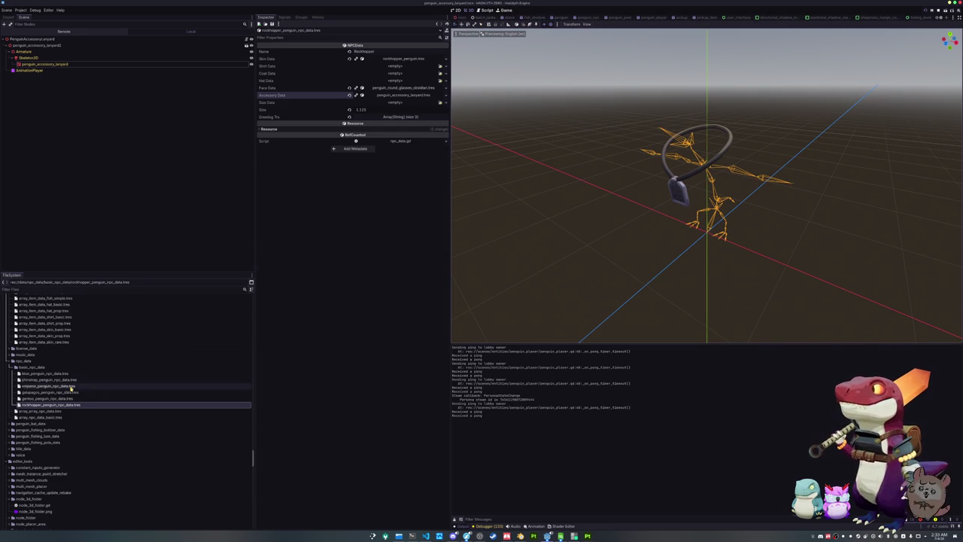
{"action": "scroll", "coordinate": [70, 390], "scroll_direction": "up", "scroll_amount": 2}
{"action": "scroll", "coordinate": [70, 390], "scroll_direction": "up", "scroll_amount": 10}
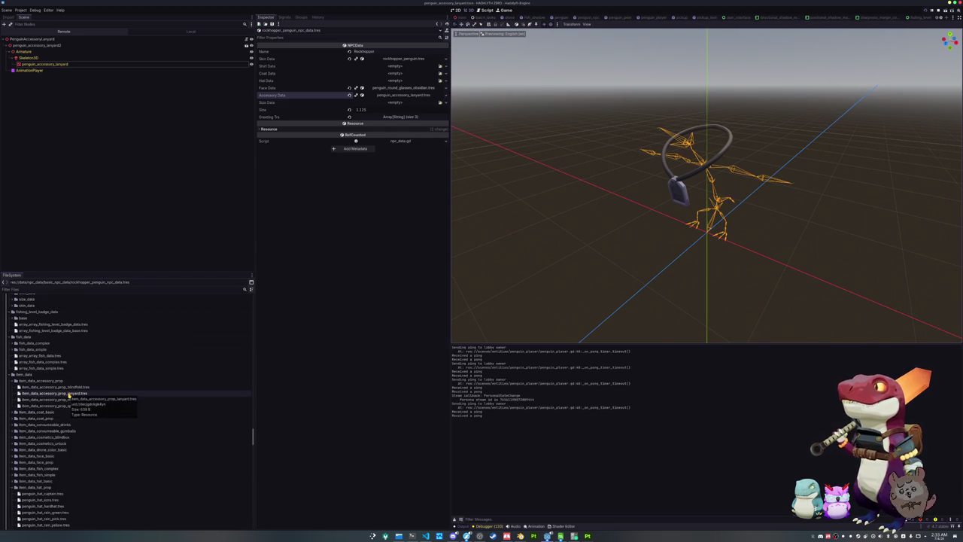
{"action": "scroll", "coordinate": [69, 394], "scroll_direction": "up", "scroll_amount": 3}
{"action": "scroll", "coordinate": [70, 395], "scroll_direction": "up", "scroll_amount": 5}
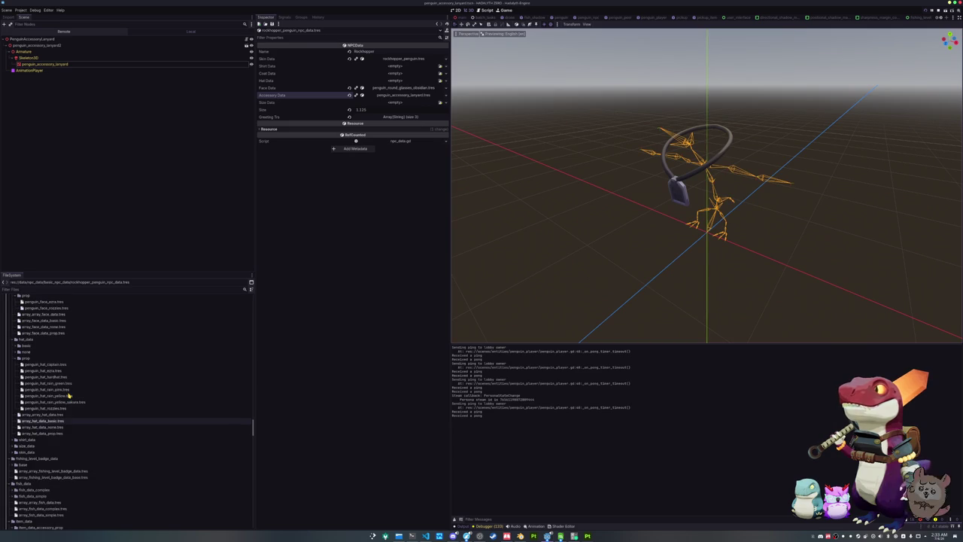
{"action": "scroll", "coordinate": [68, 395], "scroll_direction": "up", "scroll_amount": 3}
{"action": "scroll", "coordinate": [69, 395], "scroll_direction": "down", "scroll_amount": 15}
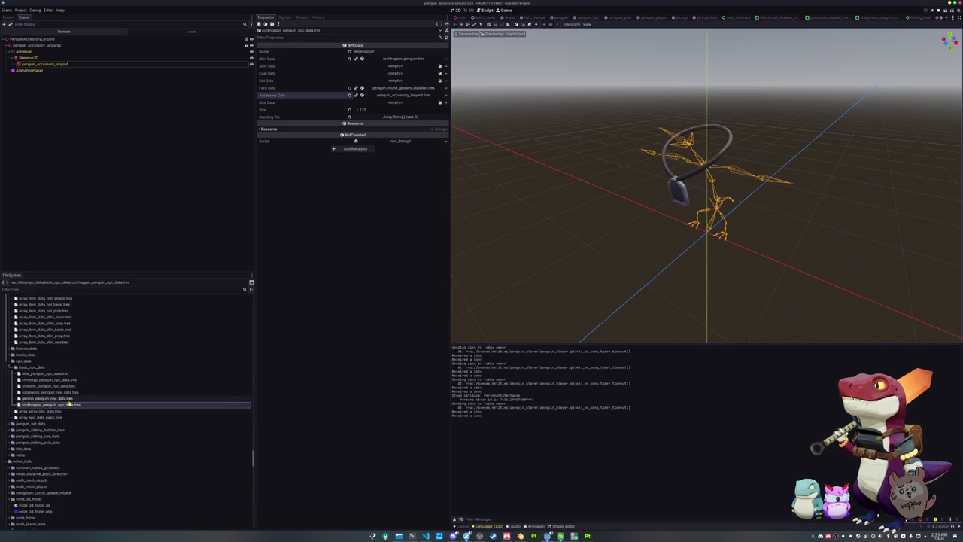
{"action": "scroll", "coordinate": [61, 439], "scroll_direction": "down", "scroll_amount": 3}
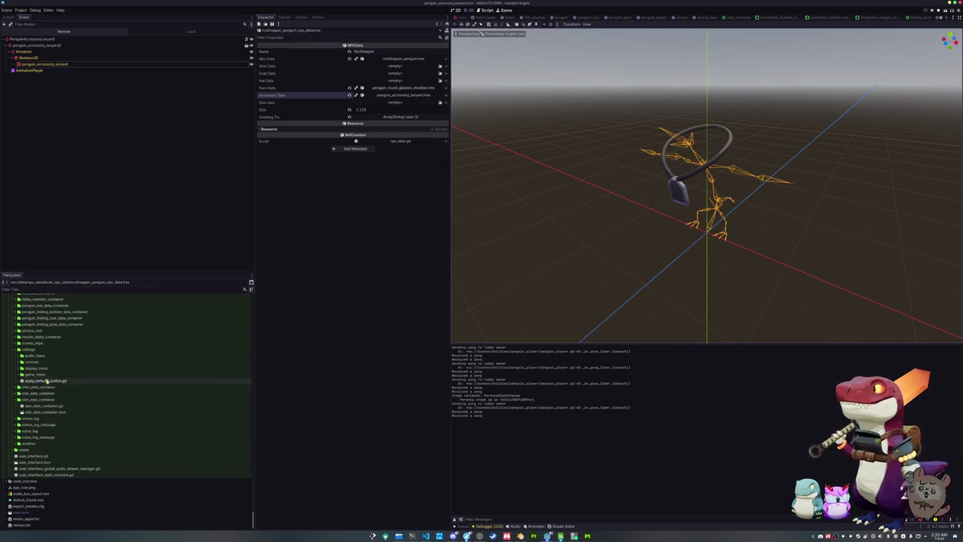
{"action": "double_click", "coordinate": [47, 400]}
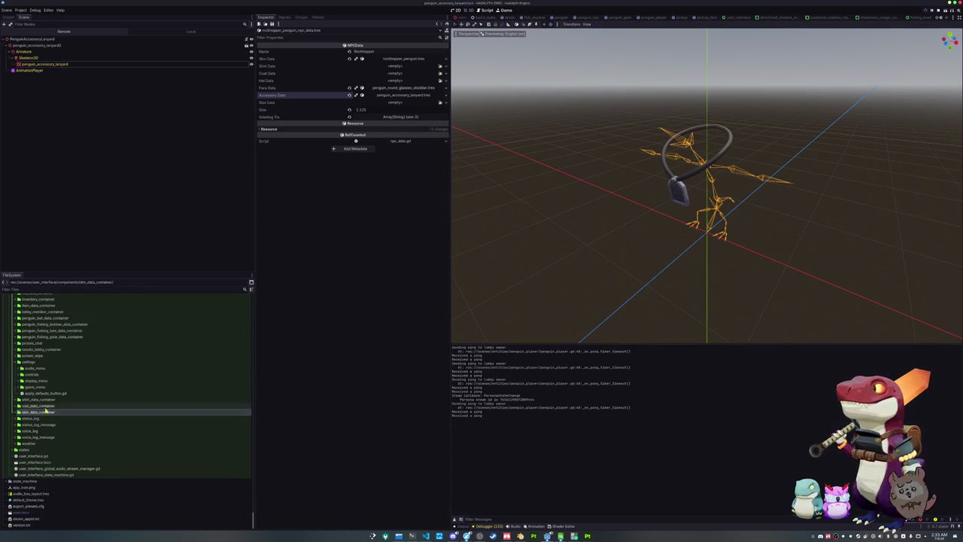
{"action": "scroll", "coordinate": [45, 413], "scroll_direction": "up", "scroll_amount": 6}
{"action": "scroll", "coordinate": [43, 419], "scroll_direction": "up", "scroll_amount": 4}
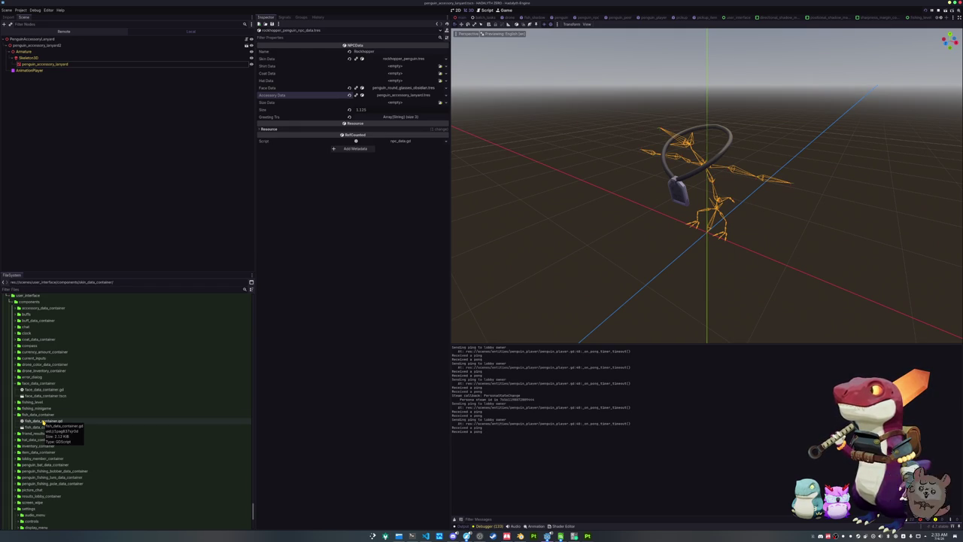
Step: Collapse the fish_data_container and face_data_container folders and browse to the tech_storage folder
{"action": "double_click", "coordinate": [38, 414]}
{"action": "double_click", "coordinate": [46, 383]}
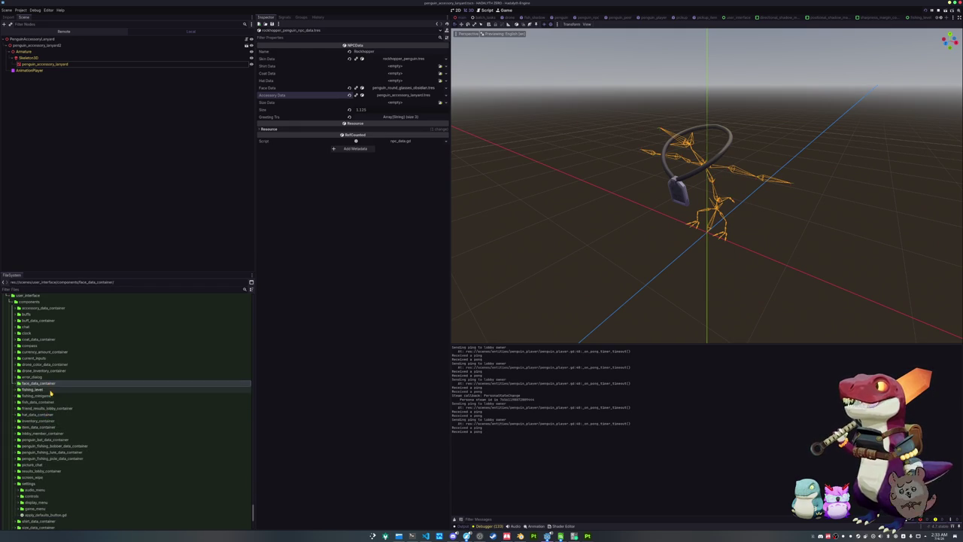
{"action": "scroll", "coordinate": [60, 406], "scroll_direction": "up", "scroll_amount": 2}
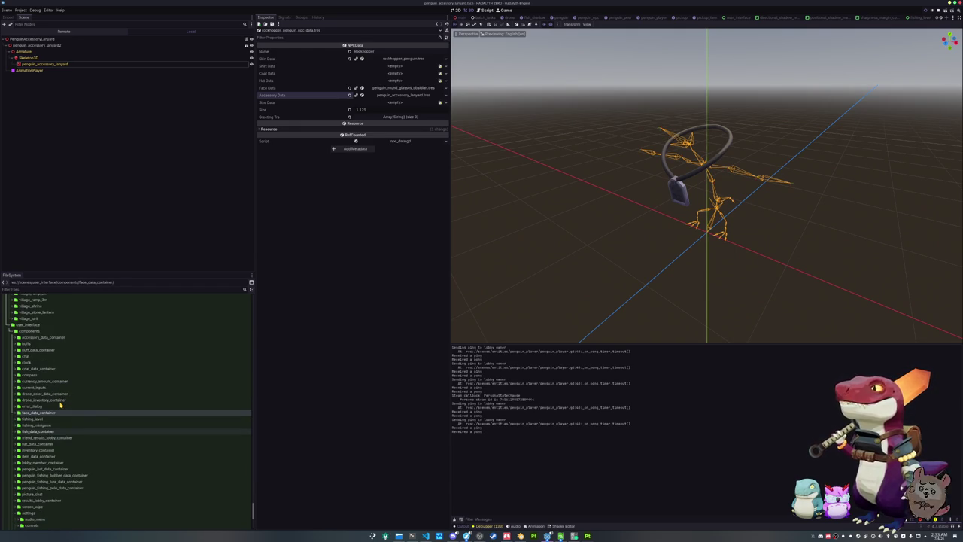
{"action": "scroll", "coordinate": [61, 403], "scroll_direction": "up", "scroll_amount": 10}
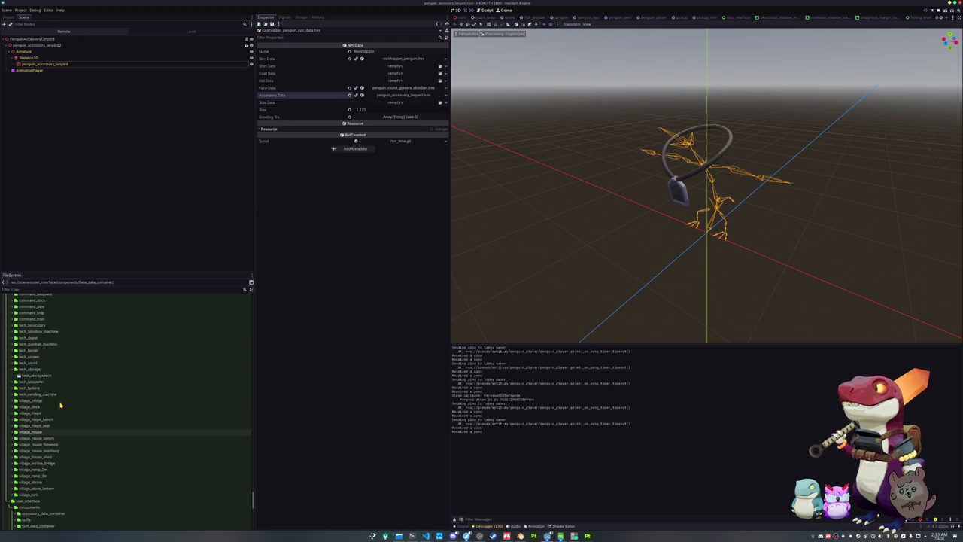
{"action": "left_click", "coordinate": [40, 370]}
{"action": "scroll", "coordinate": [58, 400], "scroll_direction": "down", "scroll_amount": 8}
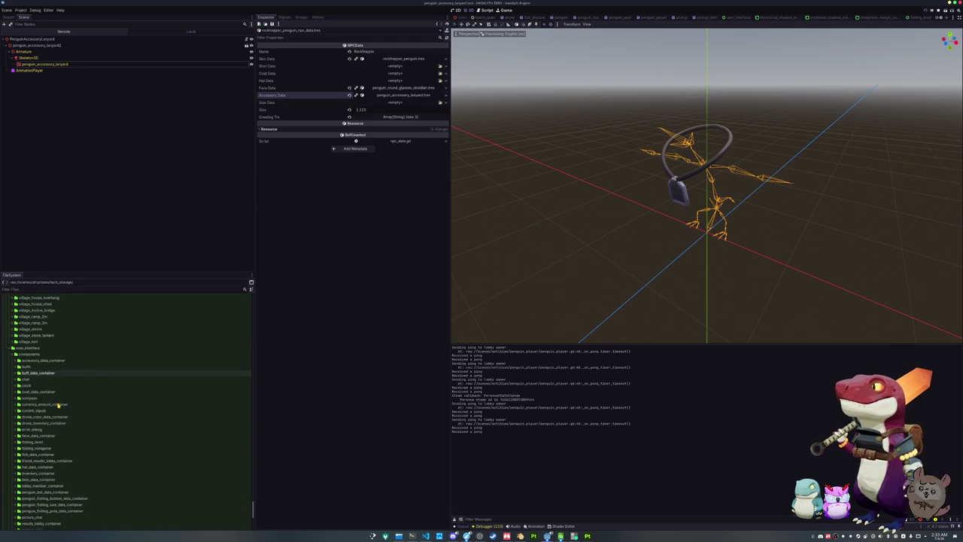
{"action": "scroll", "coordinate": [58, 406], "scroll_direction": "down", "scroll_amount": 9}
{"action": "scroll", "coordinate": [52, 405], "scroll_direction": "up", "scroll_amount": 15}
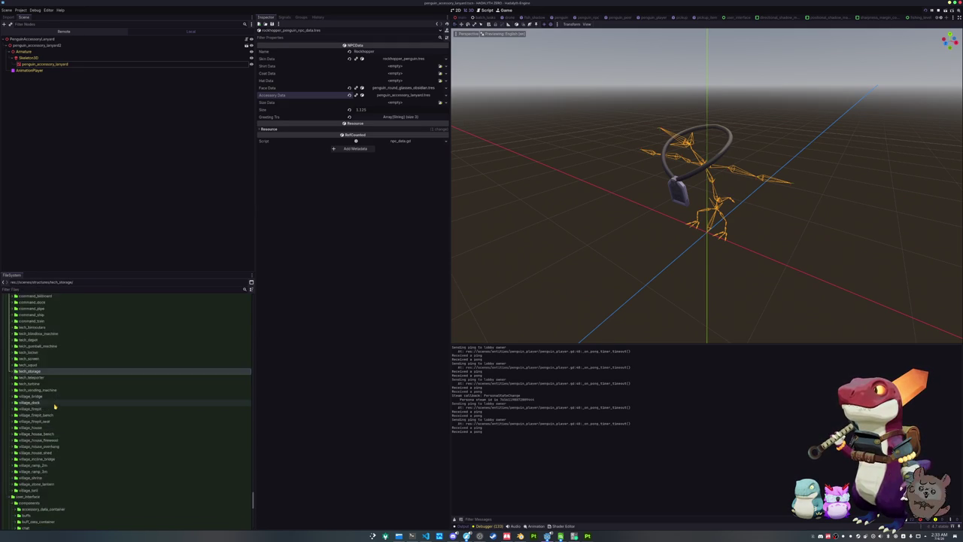
{"action": "scroll", "coordinate": [49, 404], "scroll_direction": "up", "scroll_amount": 5}
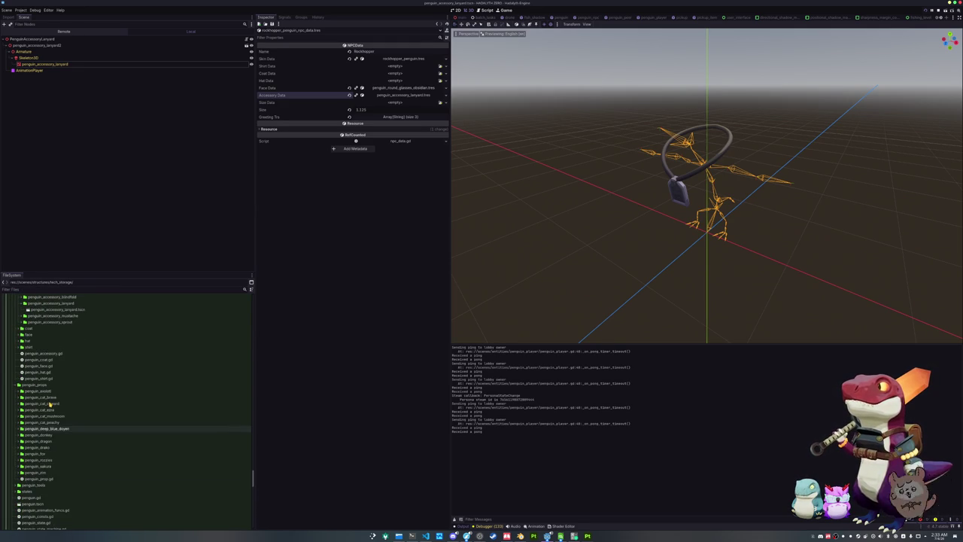
{"action": "scroll", "coordinate": [47, 386], "scroll_direction": "up", "scroll_amount": 15}
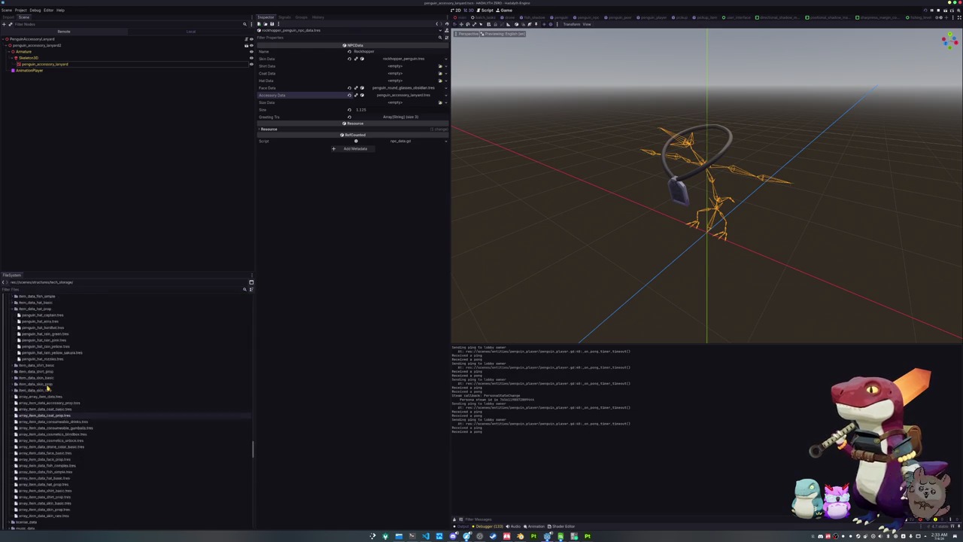
{"action": "scroll", "coordinate": [47, 387], "scroll_direction": "up", "scroll_amount": 15}
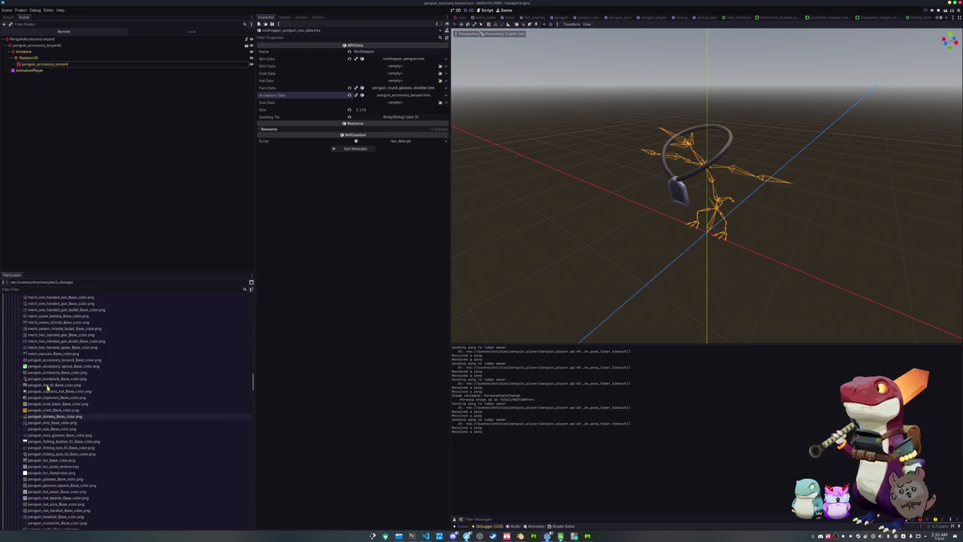
{"action": "scroll", "coordinate": [48, 396], "scroll_direction": "down", "scroll_amount": 10}
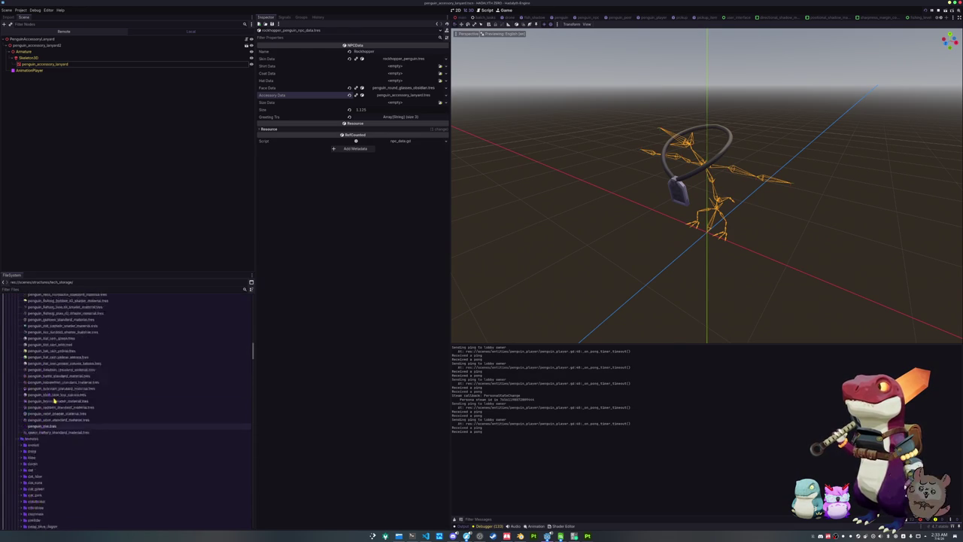
Step: Select penguin_toolbelt_standard_material.tres, keeping its name unchanged, then run the game
{"action": "left_click", "coordinate": [51, 374]}
{"action": "scroll", "coordinate": [49, 412], "scroll_direction": "down", "scroll_amount": 3}
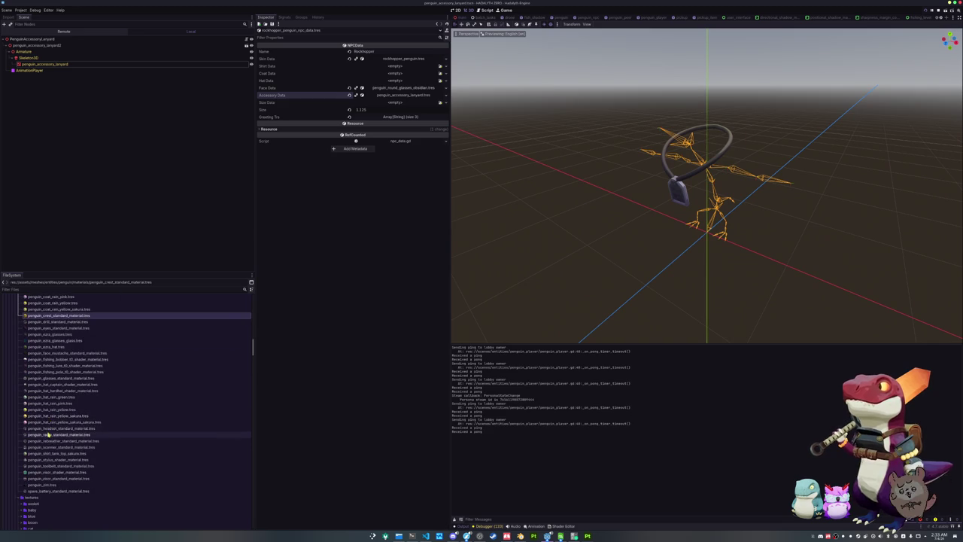
{"action": "left_click", "coordinate": [51, 466]}
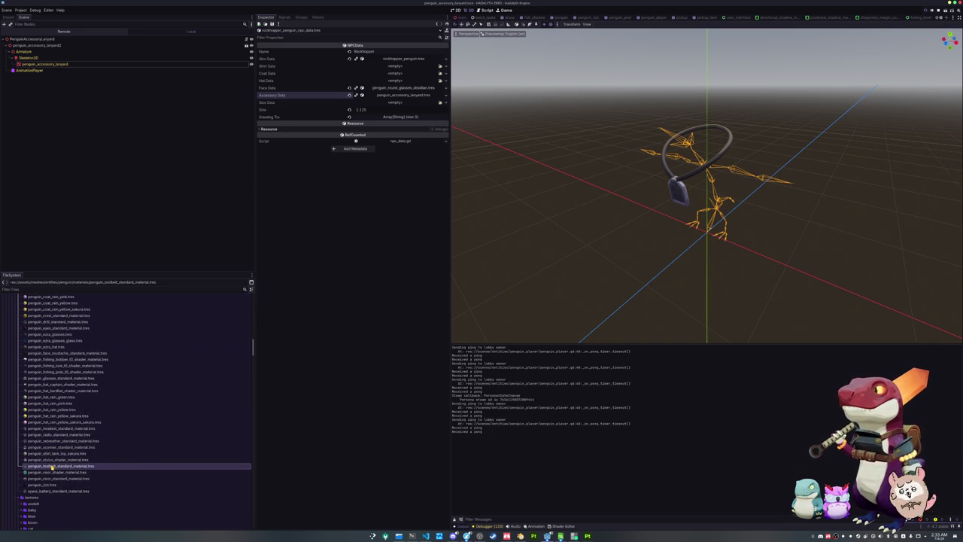
{"action": "key", "text": "F2"}
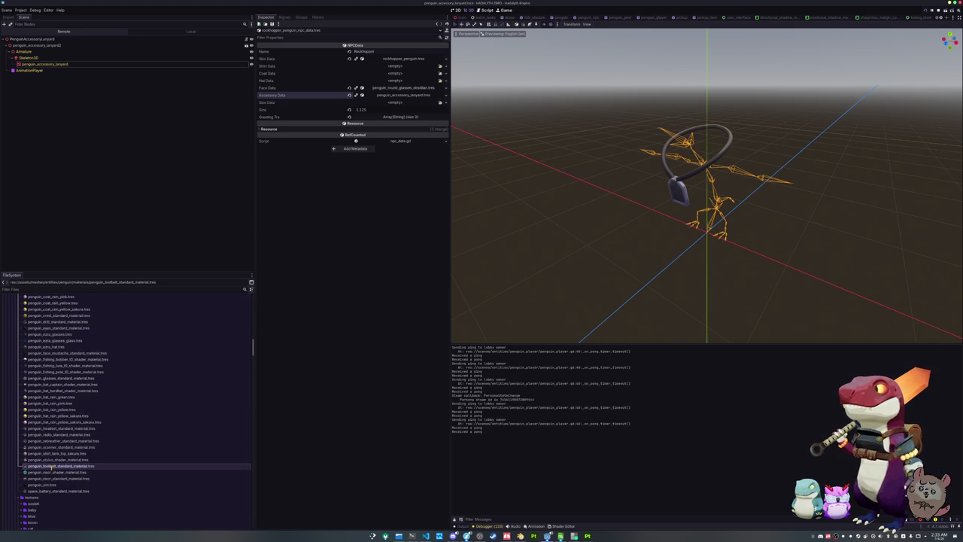
{"action": "key", "text": "Escape"}
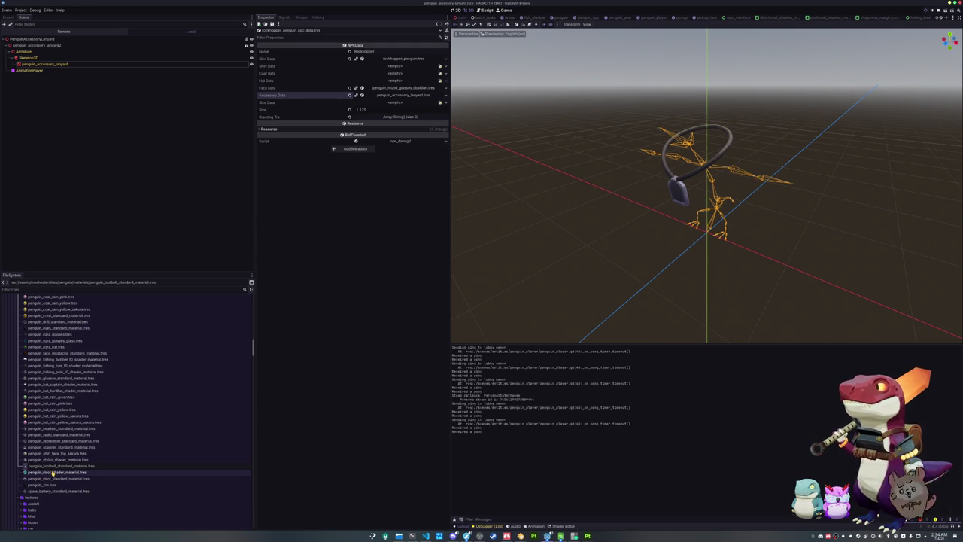
{"action": "key", "text": "F5"}
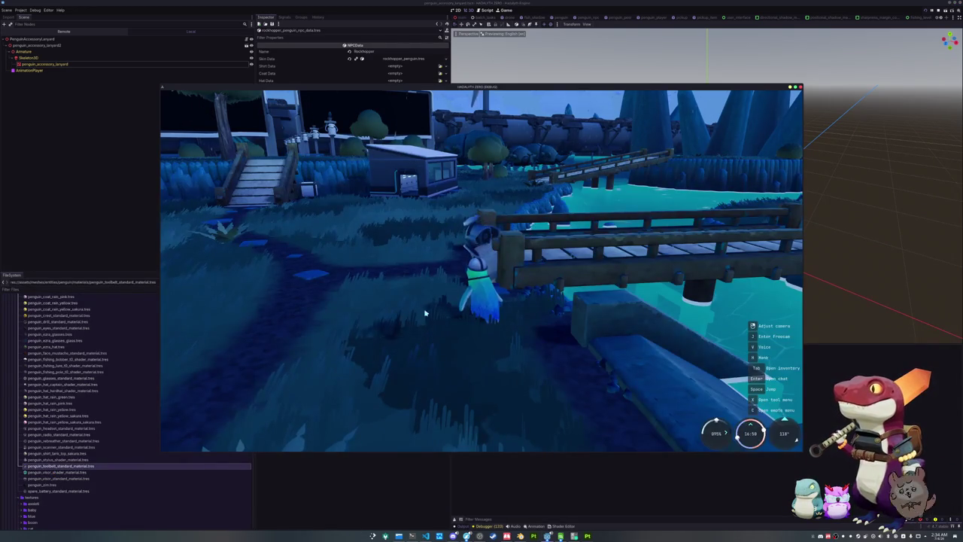
Step: Browse the journal's fish collection in-game, then quit the game and open the file manager
{"action": "key", "text": "Tab"}
{"action": "key", "text": "e"}
{"action": "scroll", "coordinate": [415, 218], "scroll_direction": "down", "scroll_amount": 8}
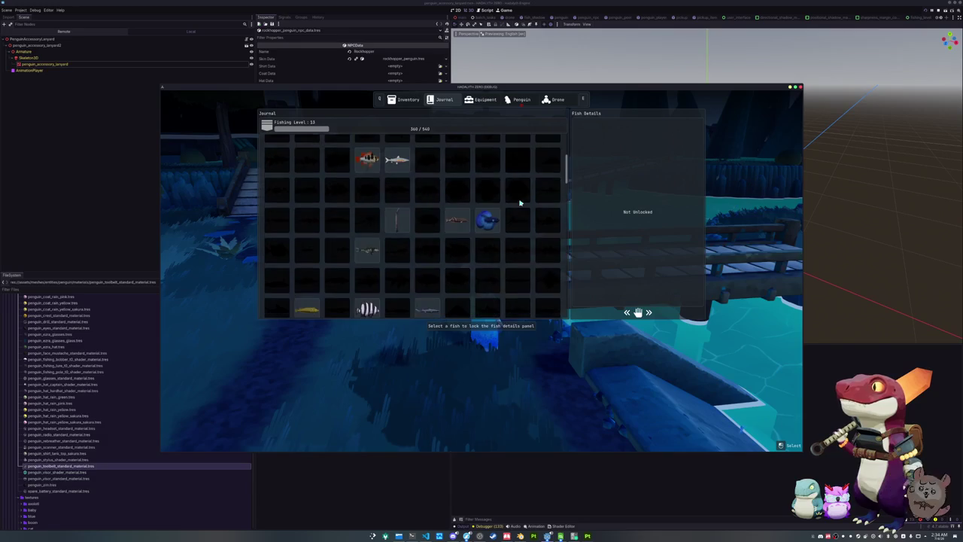
{"action": "key", "text": "Tab"}
{"action": "key", "text": "alt+F4"}
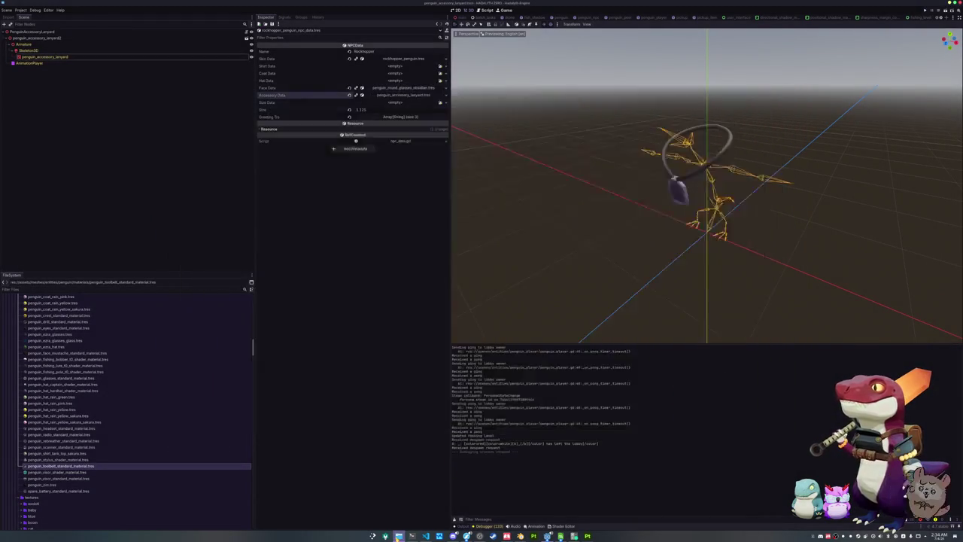
{"action": "left_click", "coordinate": [399, 536]}
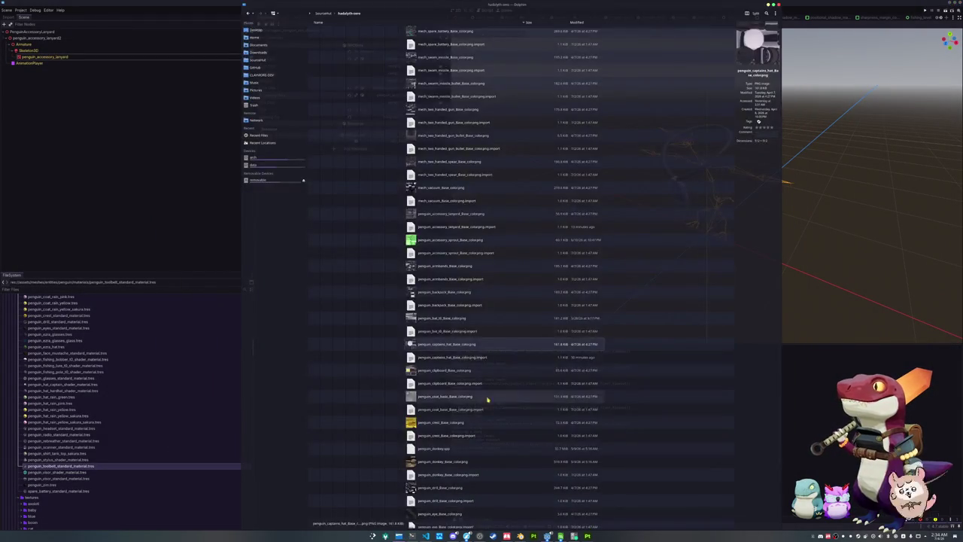
Step: Collapse the textures folder in Dolphin's tree, then bring up the Steam library window
{"action": "scroll", "coordinate": [386, 218], "scroll_direction": "down", "scroll_amount": 5}
{"action": "scroll", "coordinate": [388, 235], "scroll_direction": "up", "scroll_amount": 15}
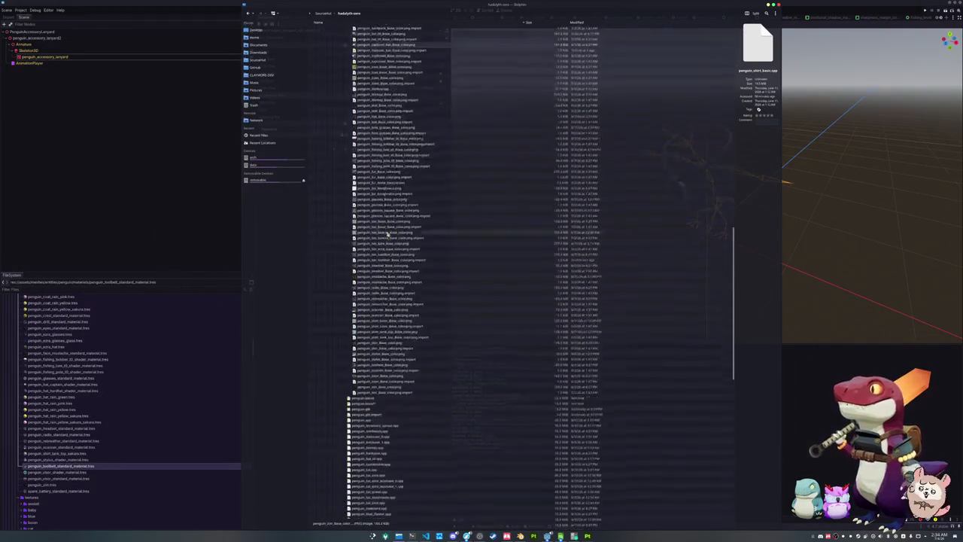
{"action": "scroll", "coordinate": [385, 229], "scroll_direction": "up", "scroll_amount": 15}
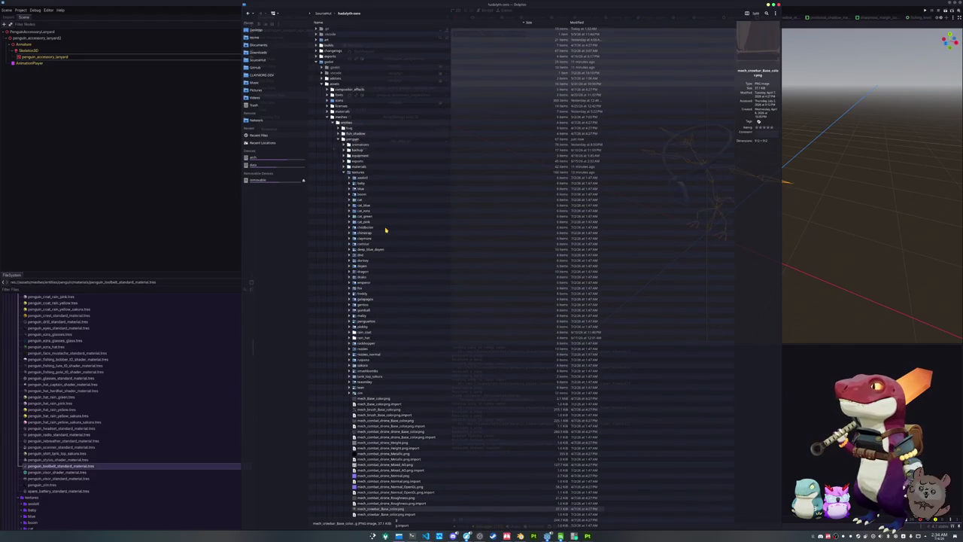
{"action": "left_click", "coordinate": [344, 173]}
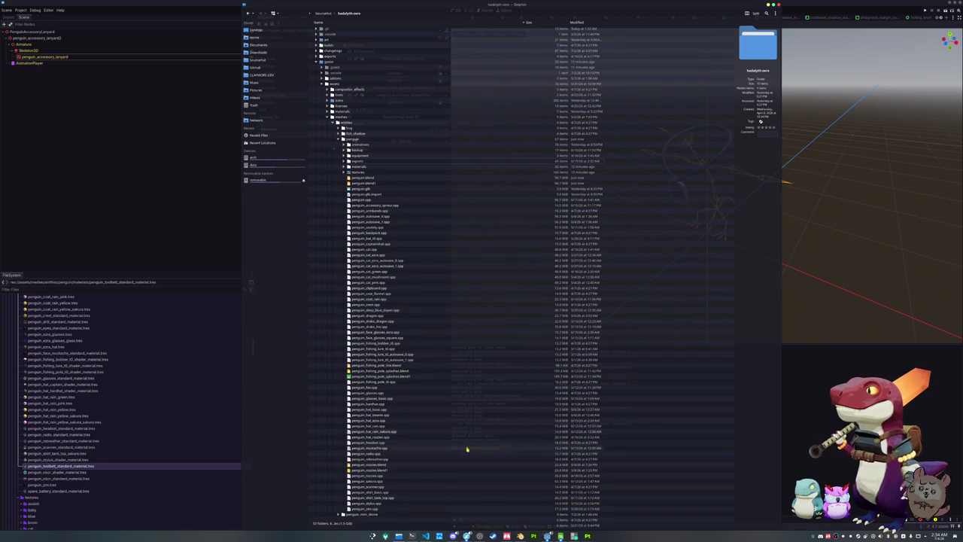
{"action": "left_click", "coordinate": [492, 536]}
{"action": "scroll", "coordinate": [526, 256], "scroll_direction": "up", "scroll_amount": 5}
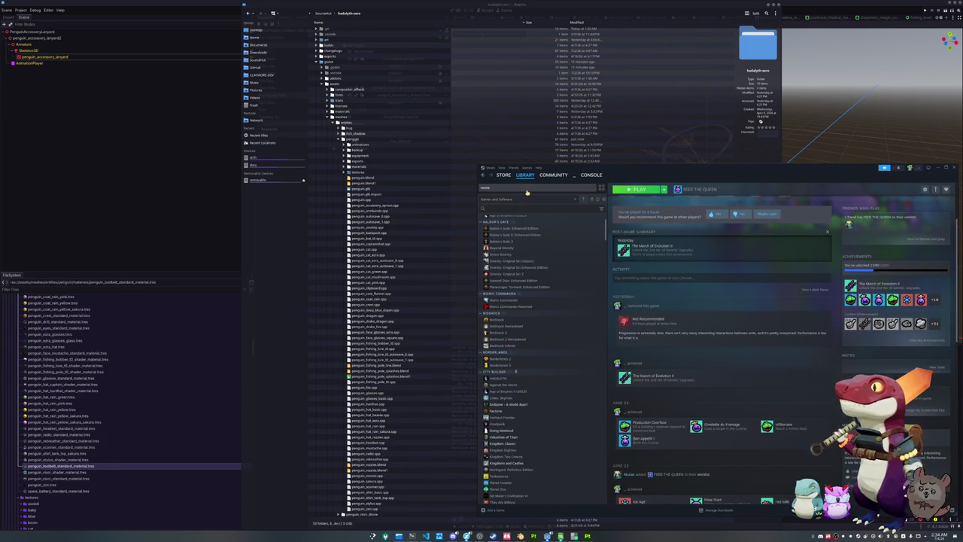
Step: Find the WEBFISHING page in the Steam library, then close Steam and return to Godot
{"action": "left_click", "coordinate": [525, 188]}
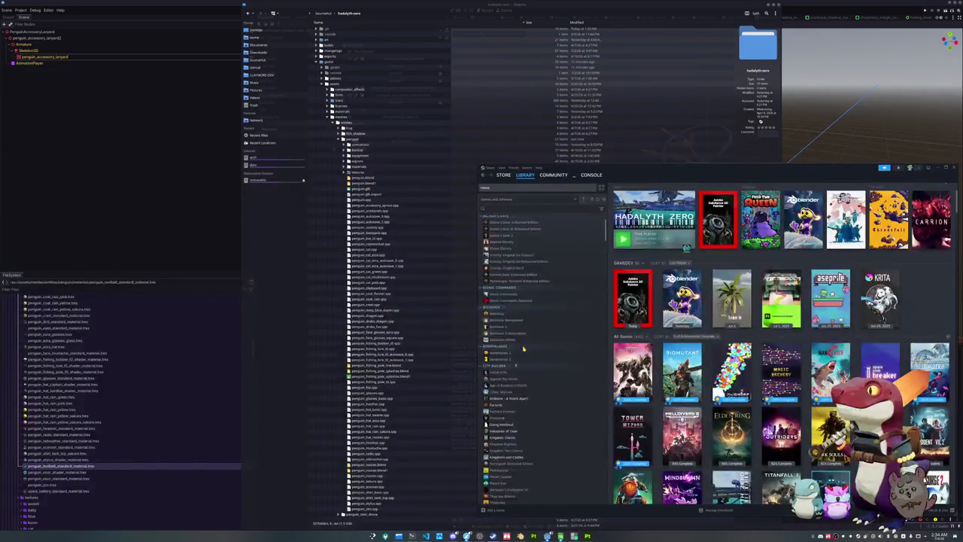
{"action": "scroll", "coordinate": [551, 380], "scroll_direction": "down", "scroll_amount": 15}
{"action": "scroll", "coordinate": [551, 380], "scroll_direction": "down", "scroll_amount": 10}
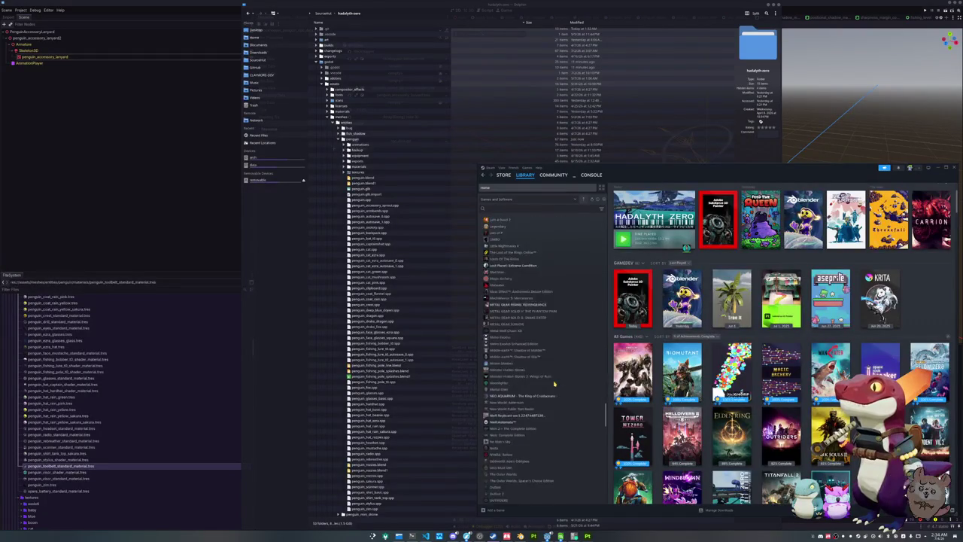
{"action": "scroll", "coordinate": [529, 444], "scroll_direction": "down", "scroll_amount": 3}
{"action": "left_click", "coordinate": [526, 415]}
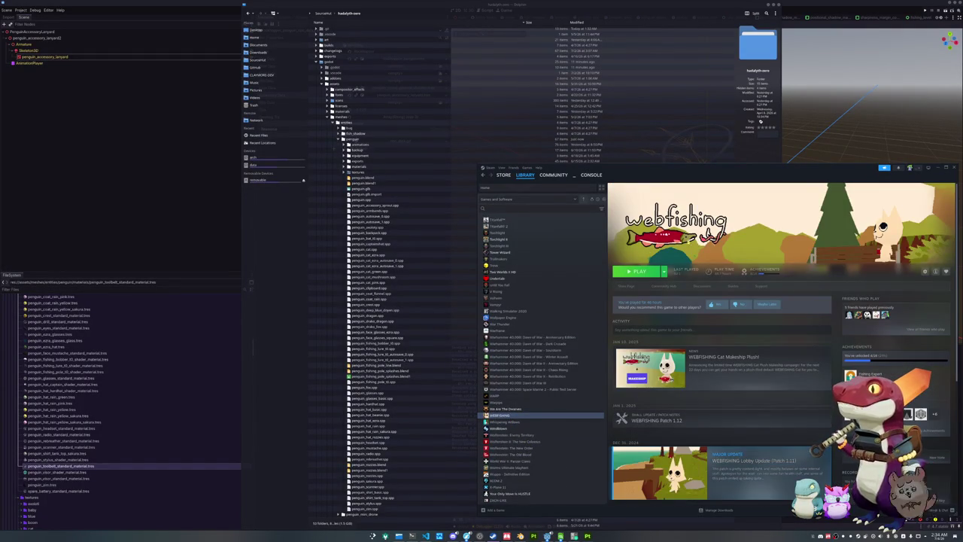
{"action": "left_click", "coordinate": [953, 169]}
{"action": "key", "text": "alt+Tab"}
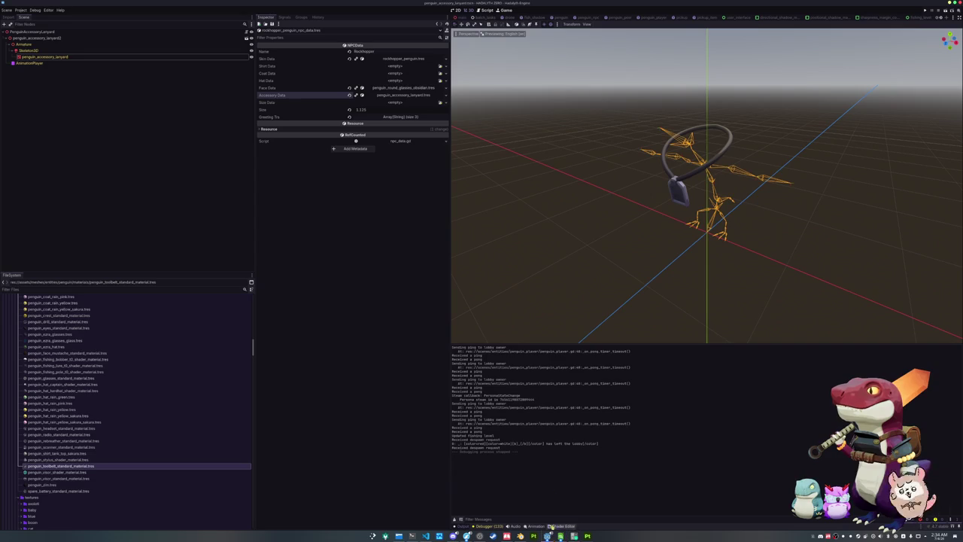
Step: In Dolphin, go to CLAYMORE.DEV > HADALYTH-ZERO > data and open fish.cfg in Kate
{"action": "left_click", "coordinate": [412, 536]}
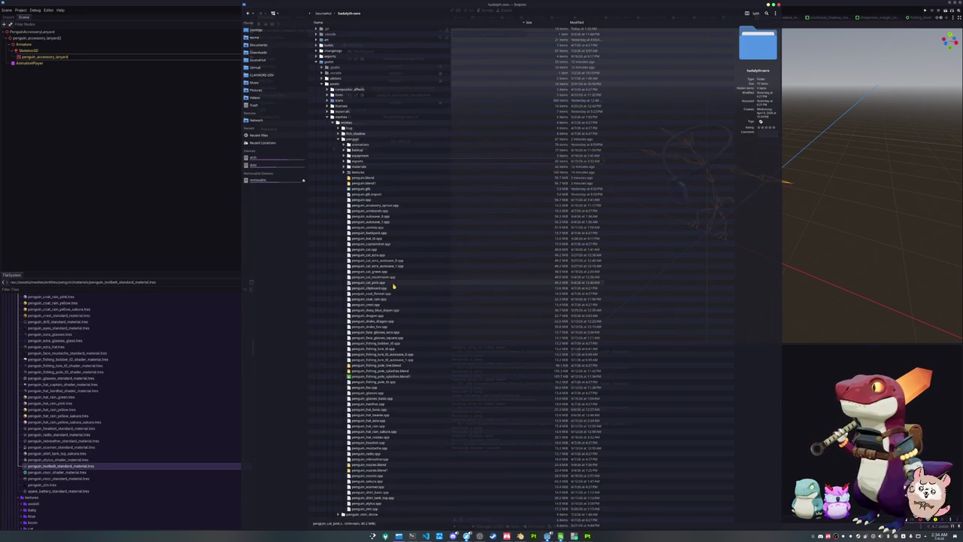
{"action": "left_click", "coordinate": [340, 140]}
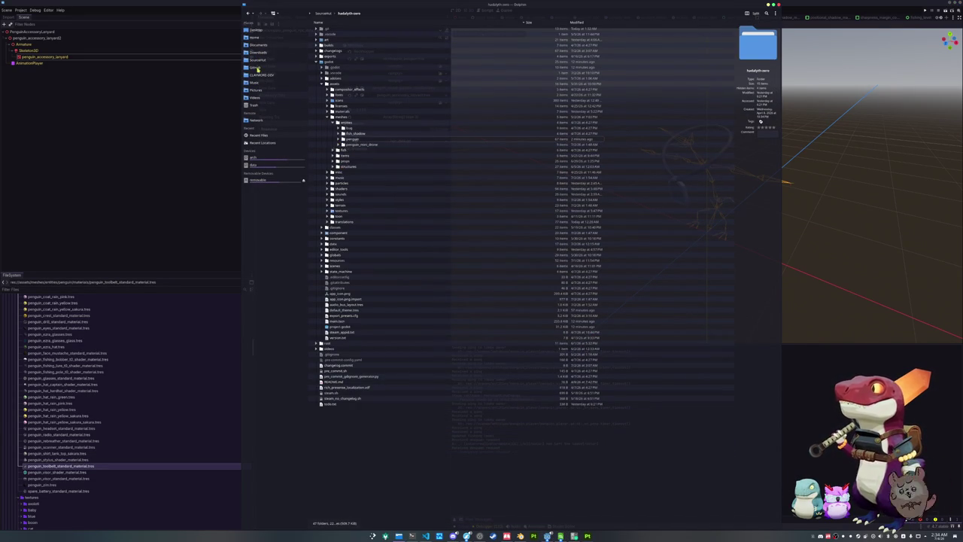
{"action": "left_click", "coordinate": [258, 74]}
{"action": "double_click", "coordinate": [337, 39]}
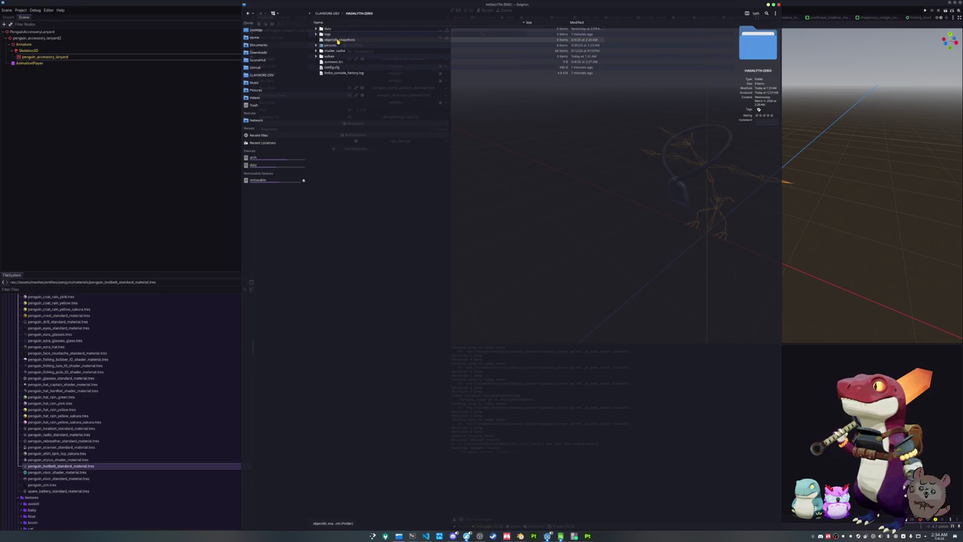
{"action": "double_click", "coordinate": [329, 29]}
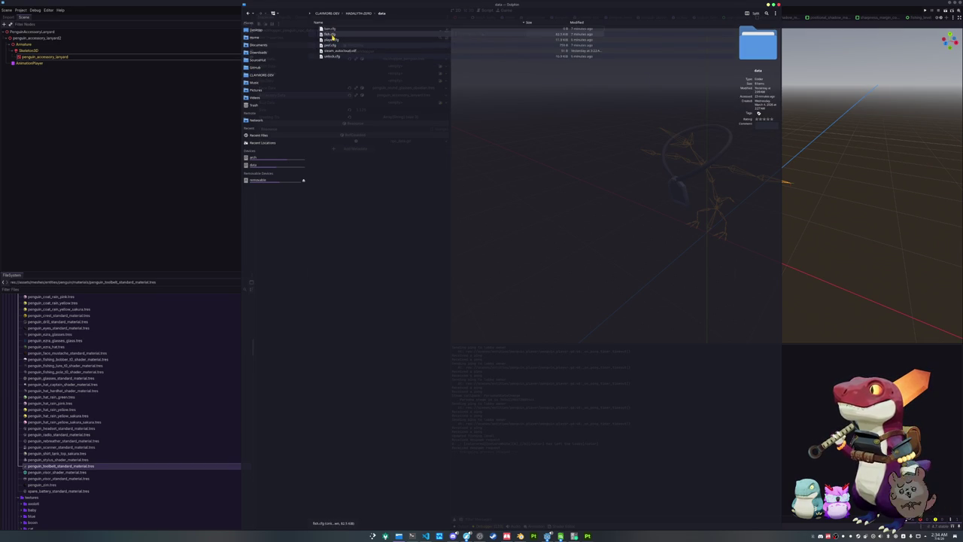
{"action": "left_click", "coordinate": [331, 35]}
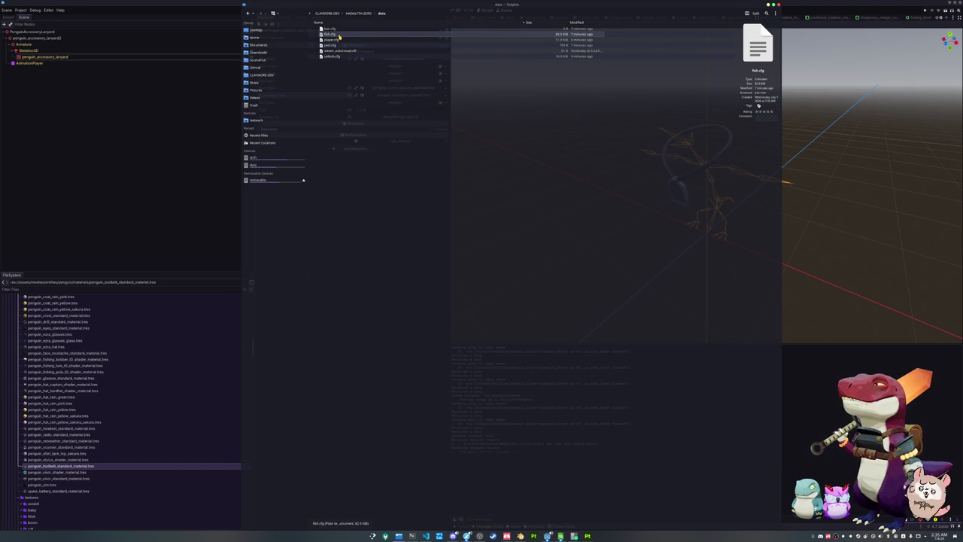
{"action": "double_click", "coordinate": [338, 37]}
Step: Set up Kate's find and replace to change unlocked=false into unlocked=true
{"action": "left_click", "coordinate": [331, 55]}
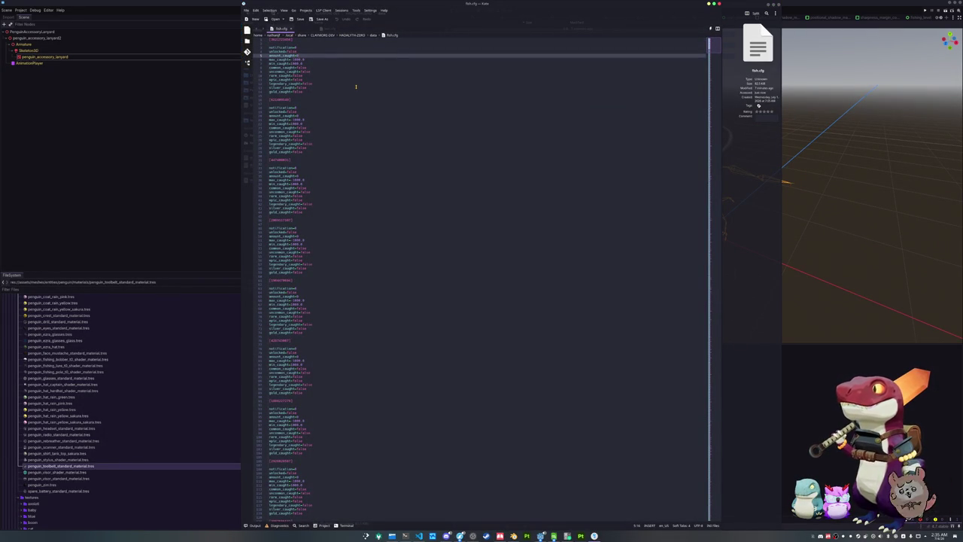
{"action": "key", "text": "ctrl+f"}
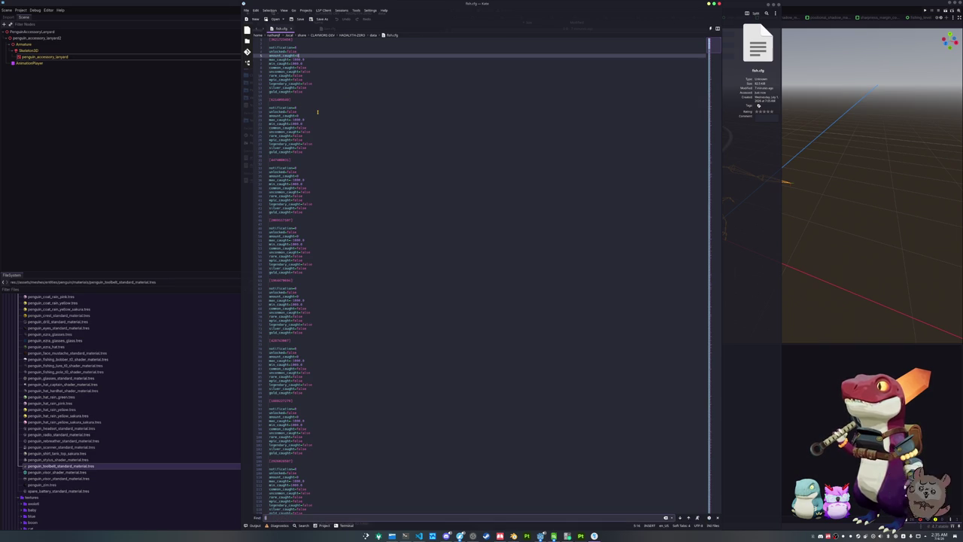
{"action": "type", "text": "max_c=t"}
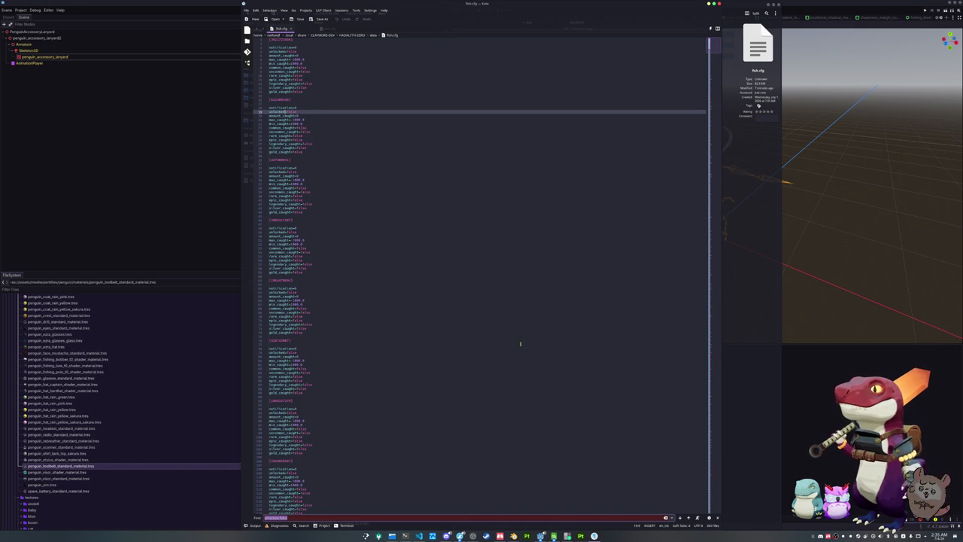
{"action": "key", "text": "ctrl+r"}
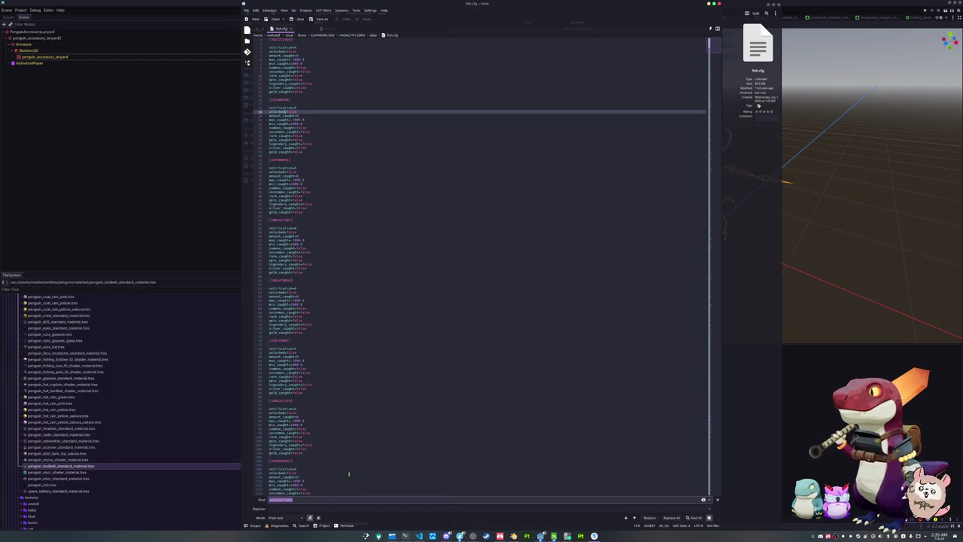
{"action": "left_click", "coordinate": [342, 509]}
{"action": "type", "text": "unlocked=true"}
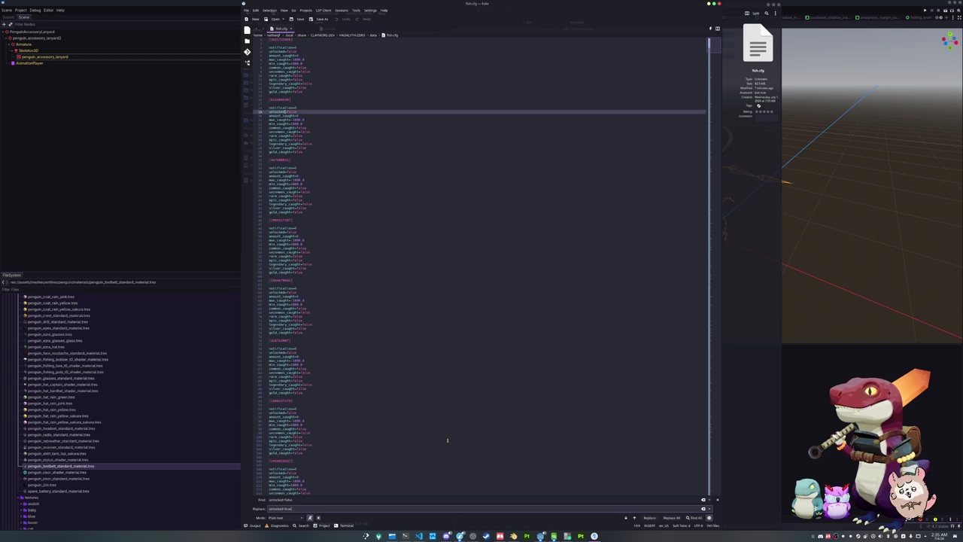
Step: Replace every unlocked=false with unlocked=true, save fish.cfg, and close Kate
{"action": "left_click", "coordinate": [688, 518]}
{"action": "left_click", "coordinate": [612, 359]}
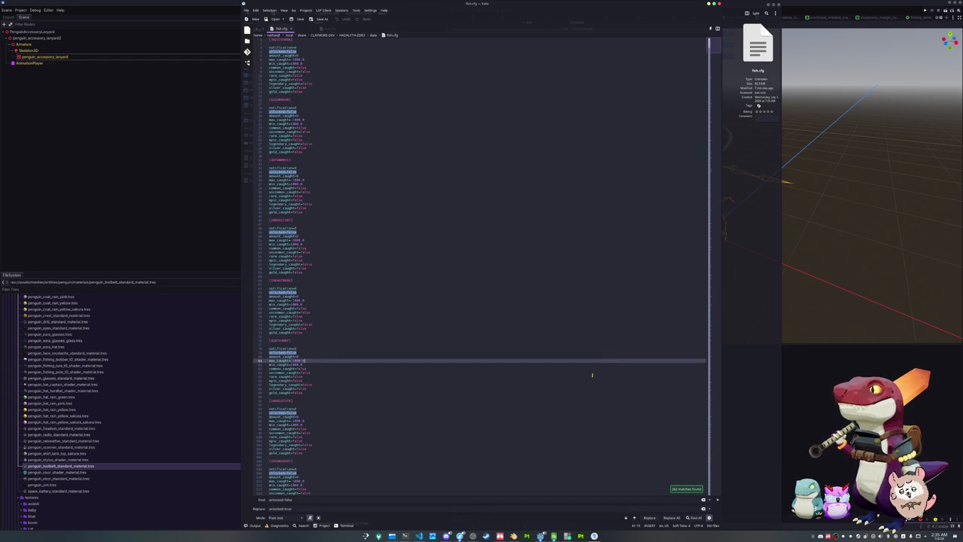
{"action": "left_click", "coordinate": [671, 518]}
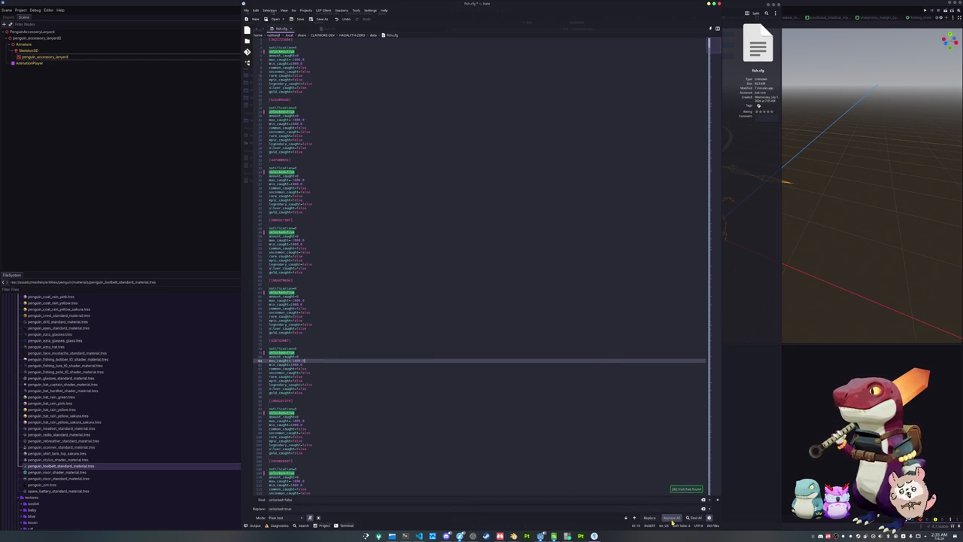
{"action": "left_click", "coordinate": [572, 340]}
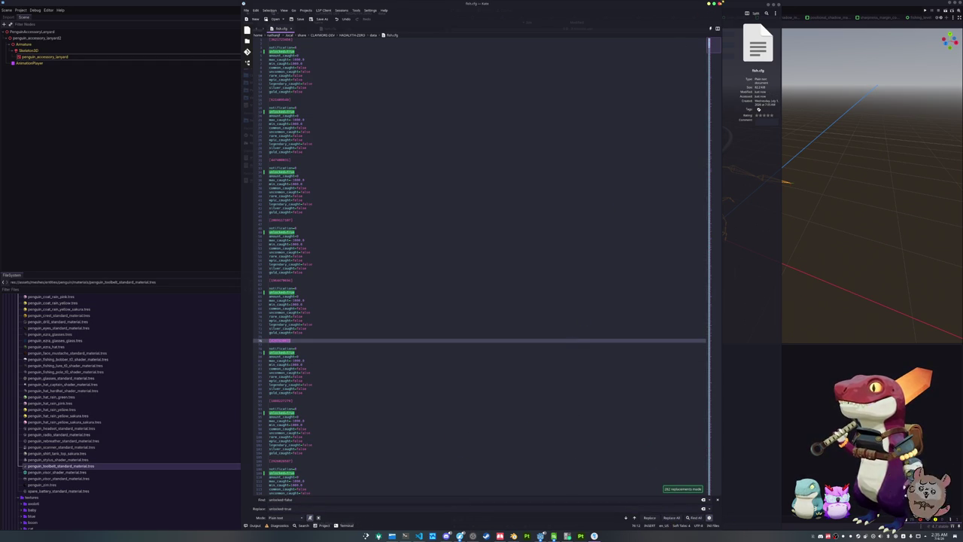
{"action": "left_click", "coordinate": [720, 4]}
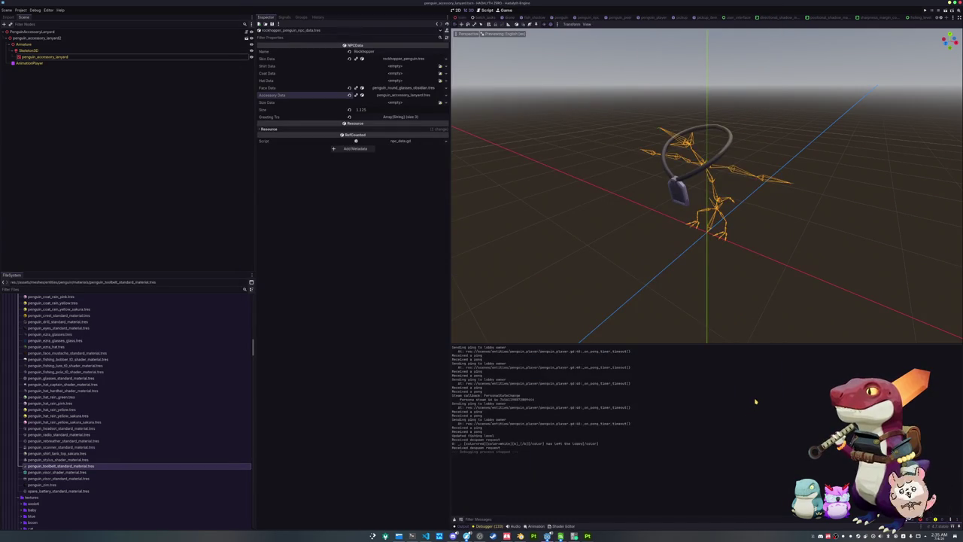
Step: Run the project with F5 and start a Singleplayer game from the title screen
{"action": "key", "text": "F5"}
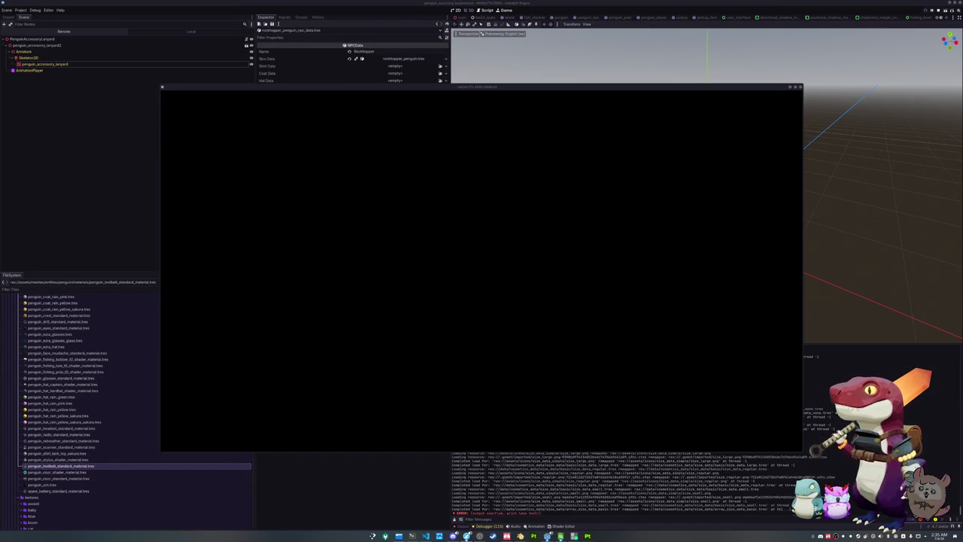
{"action": "mouse_move", "coordinate": [740, 181]}
{"action": "left_mouse_down"}
{"action": "mouse_move", "coordinate": [701, 181]}
{"action": "mouse_move", "coordinate": [765, 200]}
{"action": "left_mouse_up"}
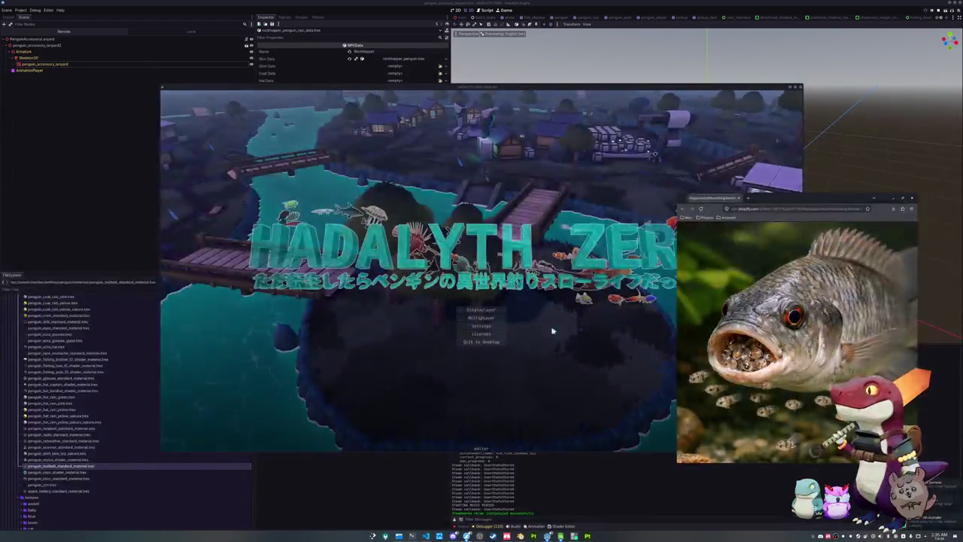
{"action": "left_click", "coordinate": [494, 332]}
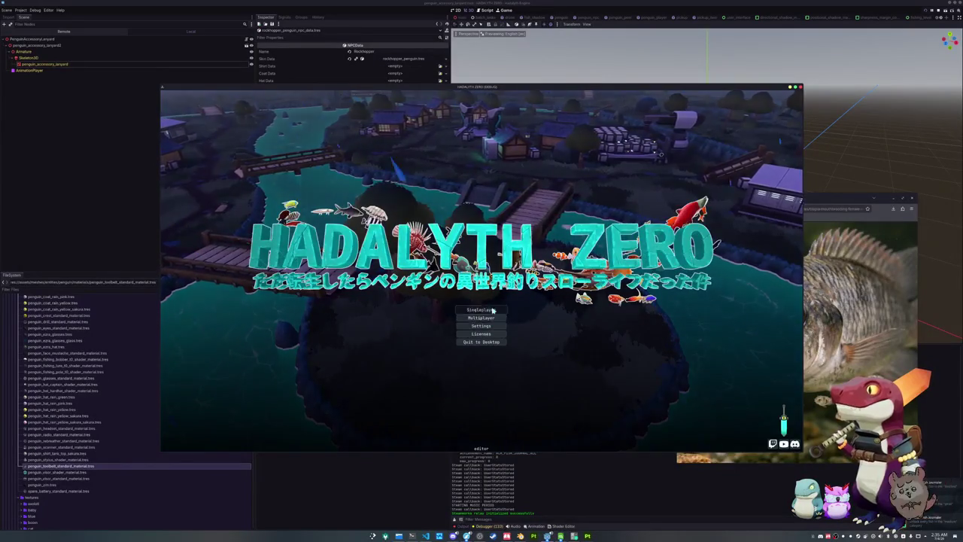
{"action": "left_click", "coordinate": [495, 332]}
{"action": "key", "text": "Tab"}
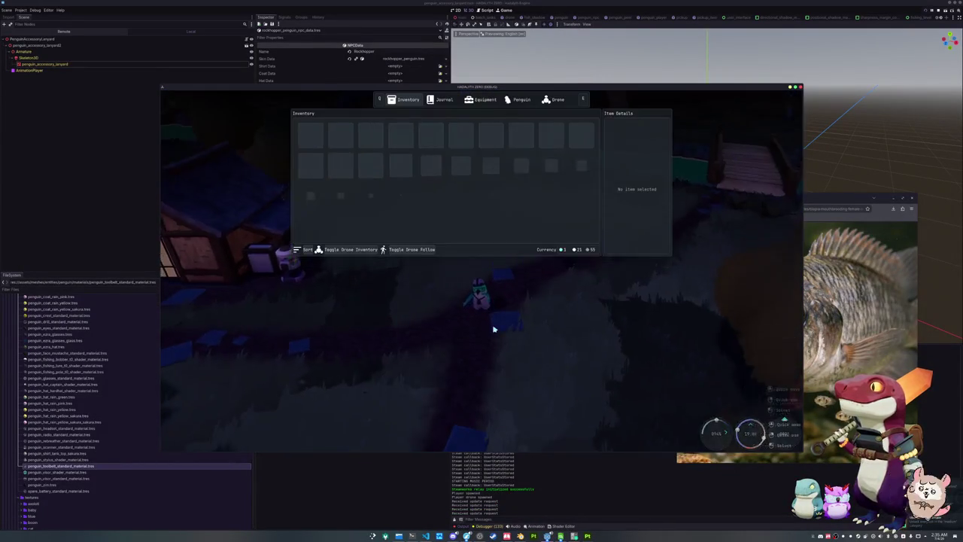
Step: Switch to the journal's fish collection and rotate the Tilapia model to view it from the front
{"action": "left_click", "coordinate": [441, 99]}
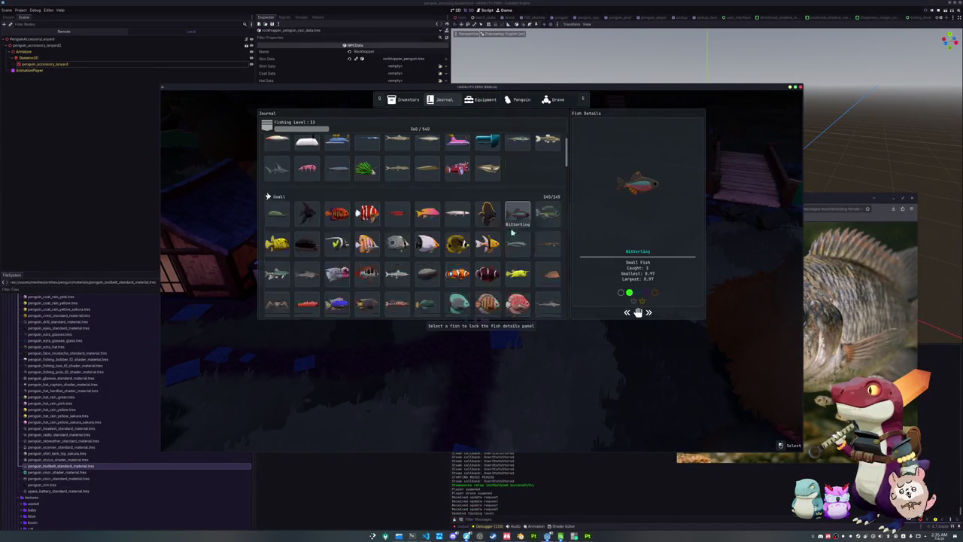
{"action": "scroll", "coordinate": [491, 267], "scroll_direction": "down", "scroll_amount": 10}
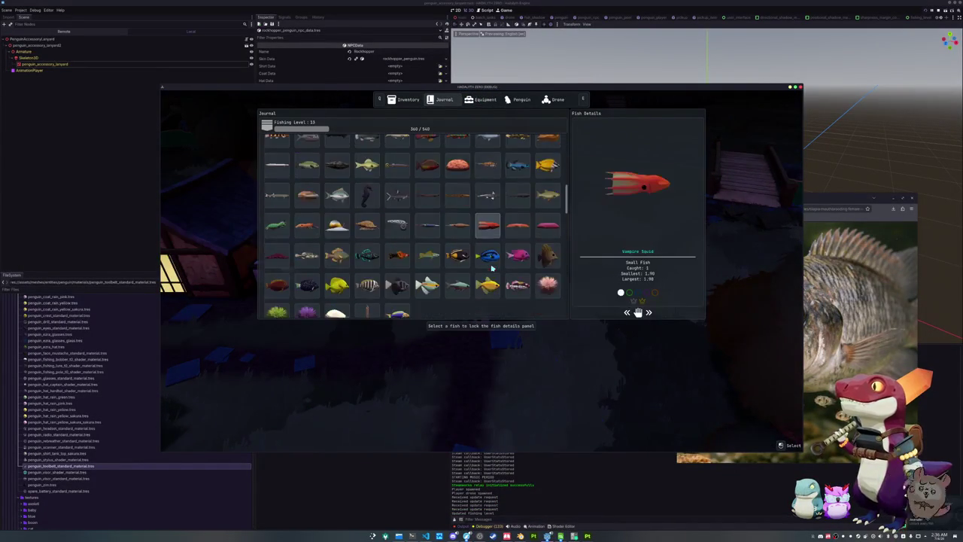
{"action": "scroll", "coordinate": [491, 267], "scroll_direction": "down", "scroll_amount": 5}
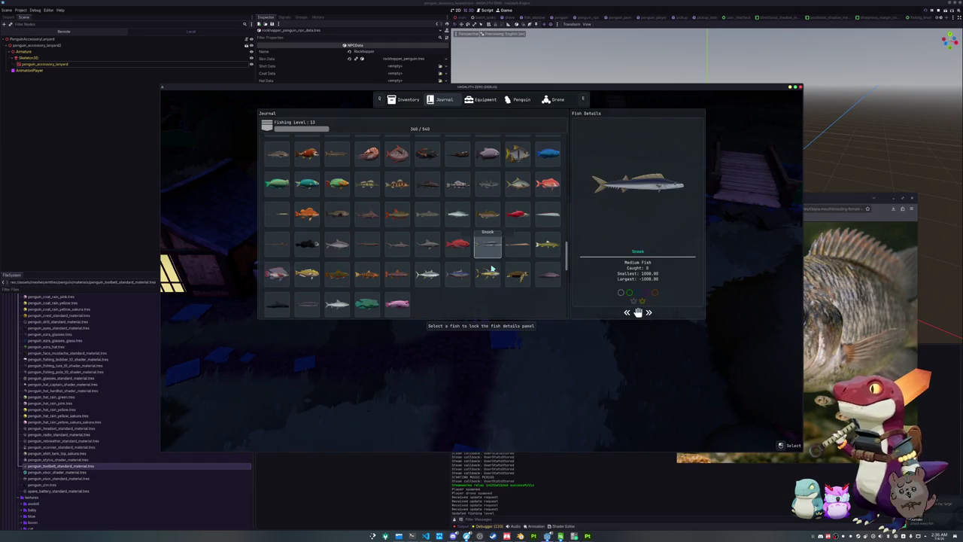
{"action": "scroll", "coordinate": [339, 271], "scroll_direction": "up", "scroll_amount": 2}
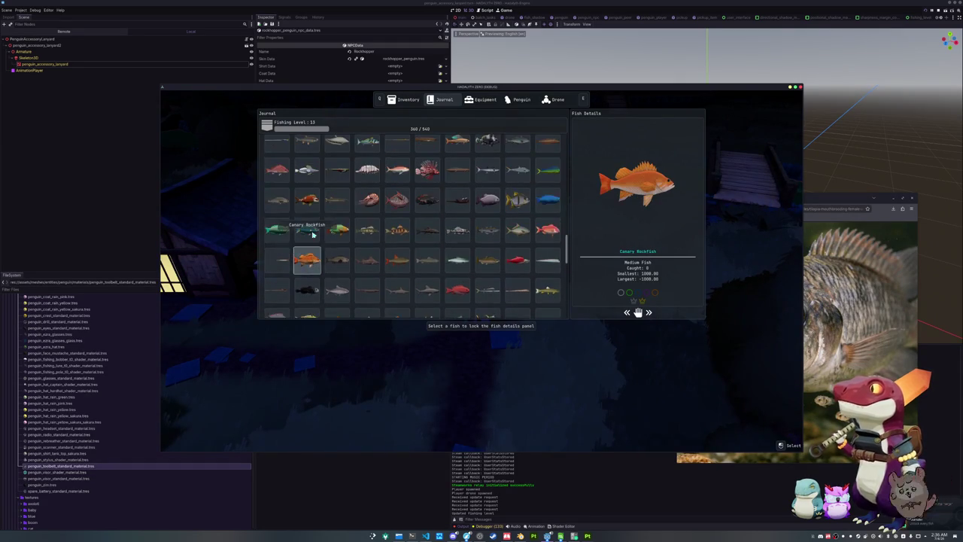
{"action": "scroll", "coordinate": [313, 235], "scroll_direction": "down", "scroll_amount": 4}
{"action": "mouse_move", "coordinate": [625, 215]}
{"action": "left_mouse_down"}
{"action": "mouse_move", "coordinate": [576, 215]}
{"action": "mouse_move", "coordinate": [619, 215]}
{"action": "mouse_move", "coordinate": [609, 219]}
{"action": "left_mouse_up"}
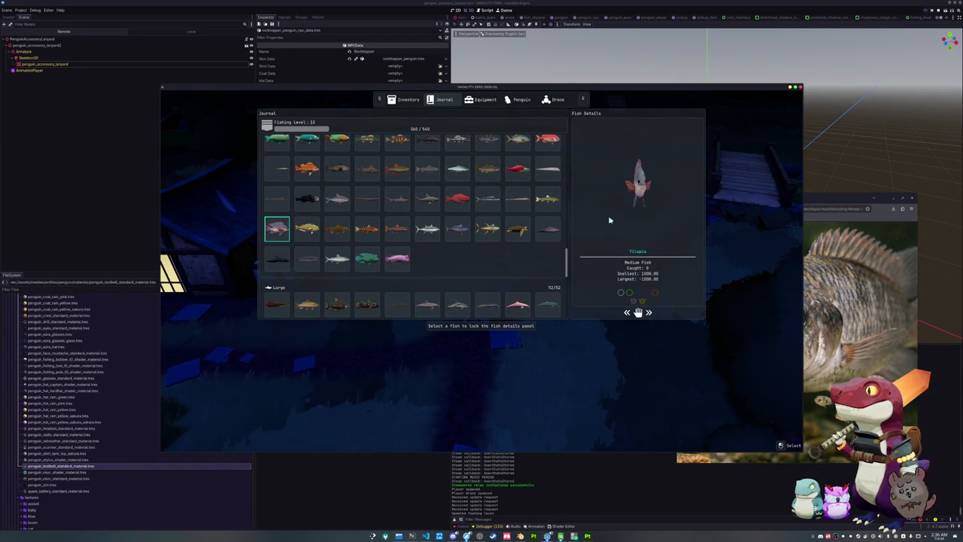
{"action": "scroll", "coordinate": [489, 240], "scroll_direction": "up", "scroll_amount": 3}
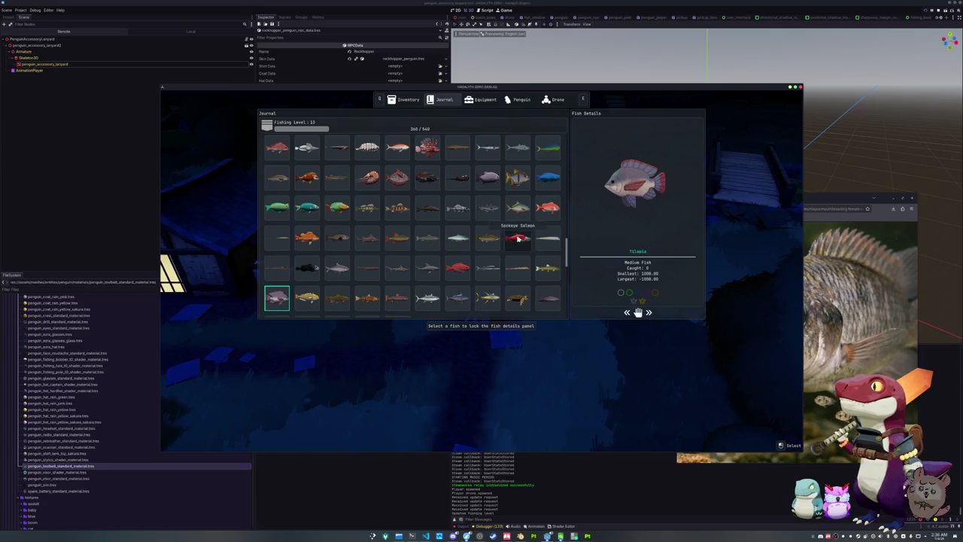
Step: Pin Sockeye Salmon, Chinook Salmon, Parrotfish, King Mackerel and Mahi Mahi in the fish details
{"action": "left_click", "coordinate": [517, 239]}
{"action": "left_click", "coordinate": [457, 238]}
{"action": "scroll", "coordinate": [451, 241], "scroll_direction": "up", "scroll_amount": 2}
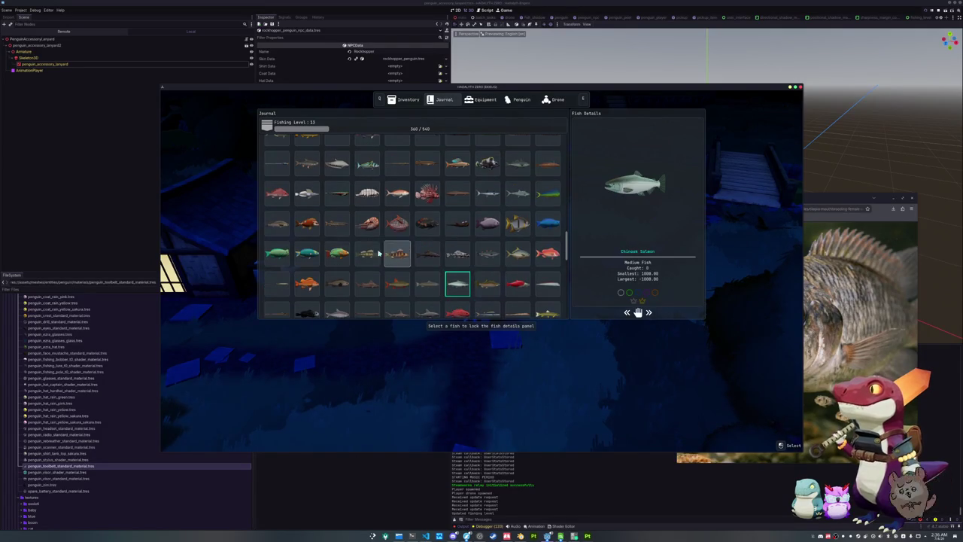
{"action": "left_click", "coordinate": [337, 253]}
{"action": "scroll", "coordinate": [354, 256], "scroll_direction": "up", "scroll_amount": 2}
{"action": "left_click", "coordinate": [478, 230]}
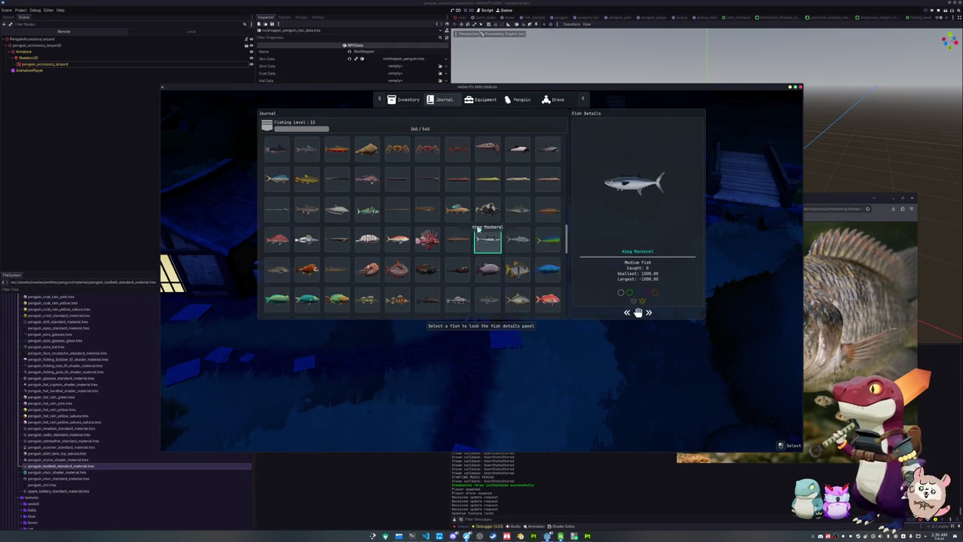
{"action": "left_click", "coordinate": [547, 238]}
{"action": "scroll", "coordinate": [512, 250], "scroll_direction": "down", "scroll_amount": 2}
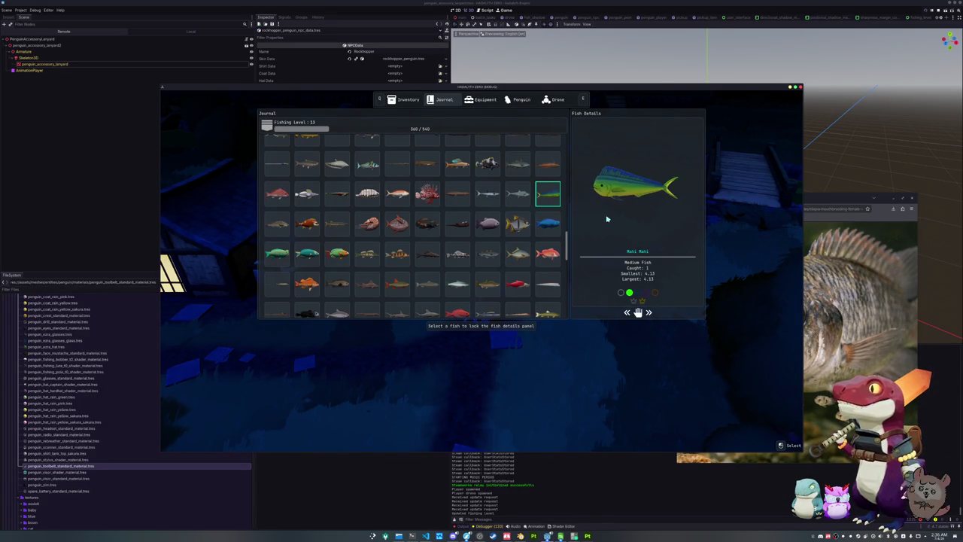
{"action": "scroll", "coordinate": [452, 248], "scroll_direction": "up", "scroll_amount": 3}
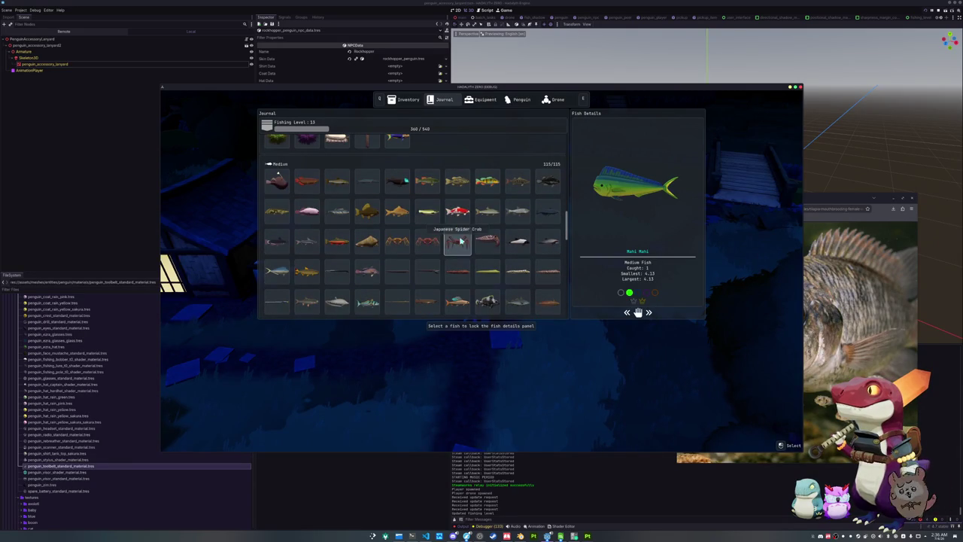
{"action": "scroll", "coordinate": [362, 249], "scroll_direction": "down", "scroll_amount": 1}
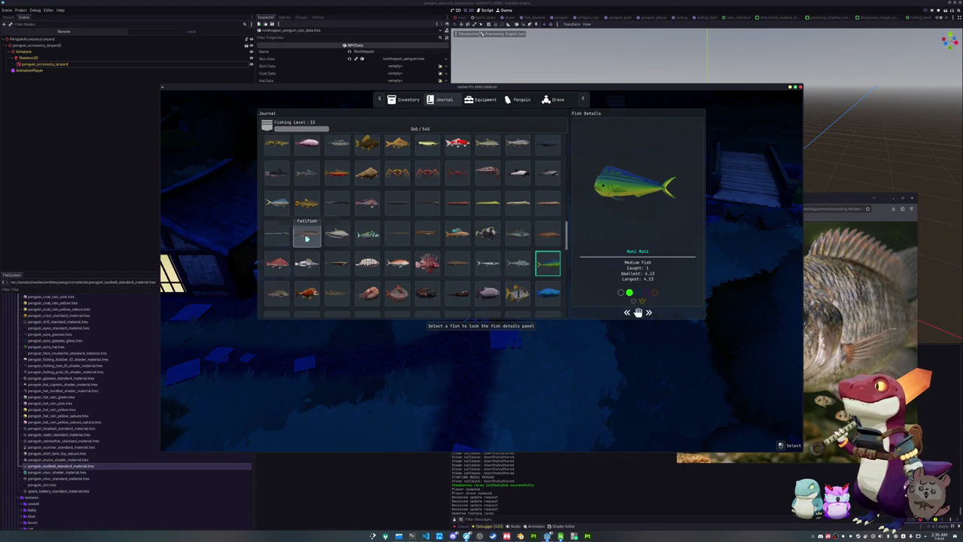
Step: Pin Pompano Dolphinfish and Canary Rockfish, ending with Yellowfin Tuna in the fish details
{"action": "left_click", "coordinate": [281, 213]}
{"action": "scroll", "coordinate": [309, 240], "scroll_direction": "down", "scroll_amount": 3}
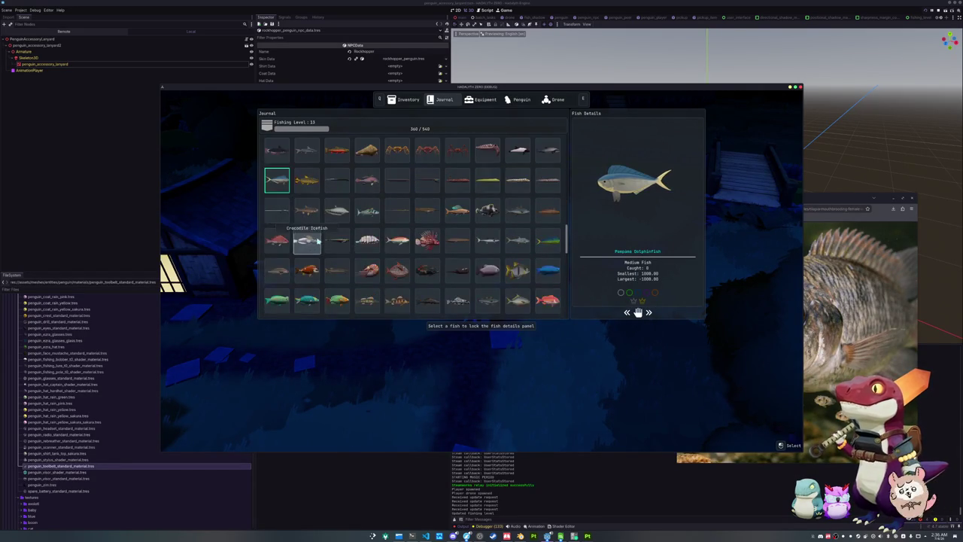
{"action": "scroll", "coordinate": [329, 260], "scroll_direction": "down", "scroll_amount": 2}
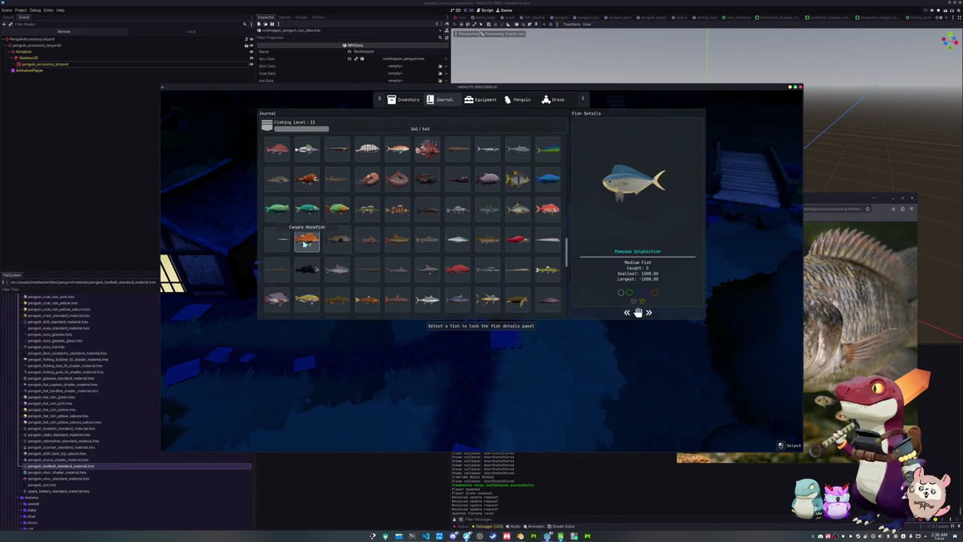
{"action": "left_click", "coordinate": [306, 240]}
{"action": "scroll", "coordinate": [338, 240], "scroll_direction": "down", "scroll_amount": 1}
{"action": "scroll", "coordinate": [343, 239], "scroll_direction": "down", "scroll_amount": 1}
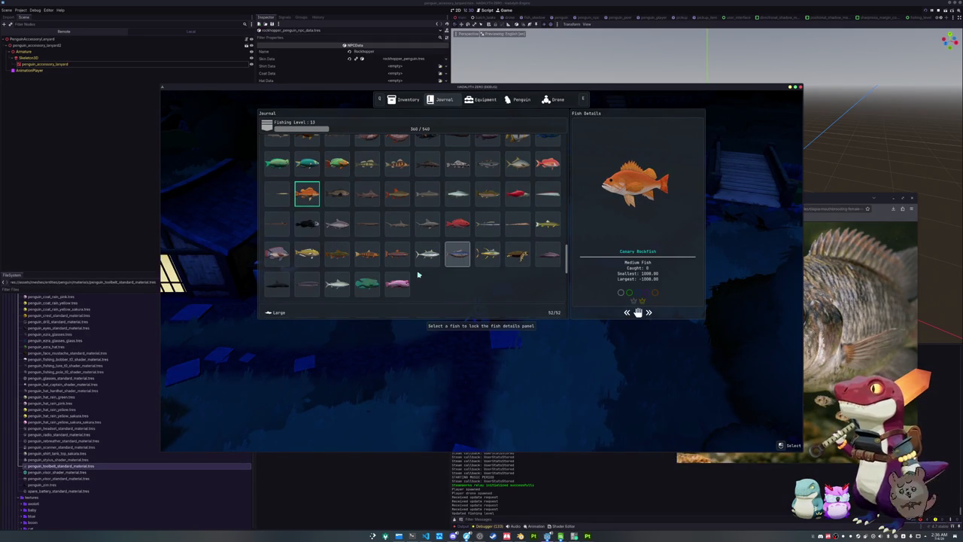
{"action": "scroll", "coordinate": [418, 275], "scroll_direction": "down", "scroll_amount": 2}
{"action": "left_click", "coordinate": [488, 207]}
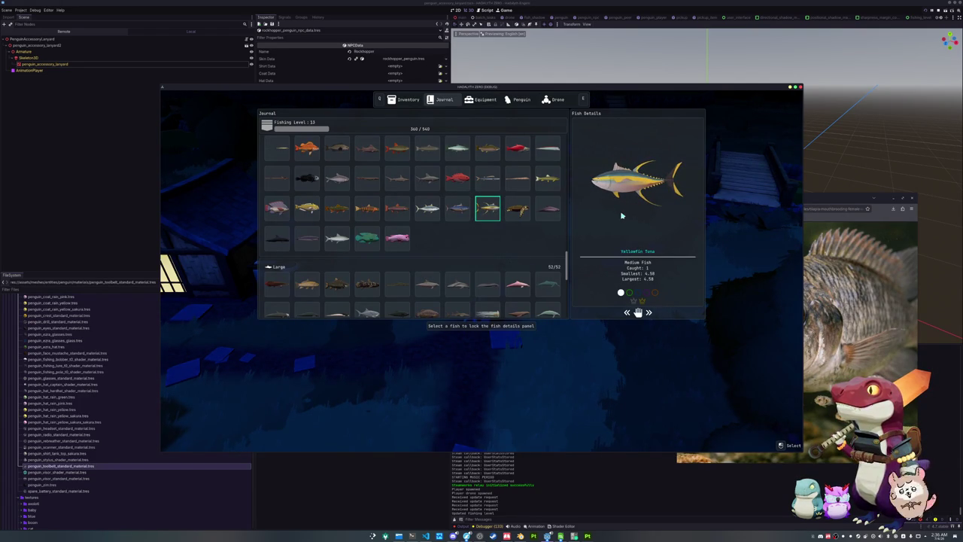
{"action": "scroll", "coordinate": [503, 242], "scroll_direction": "down", "scroll_amount": 4}
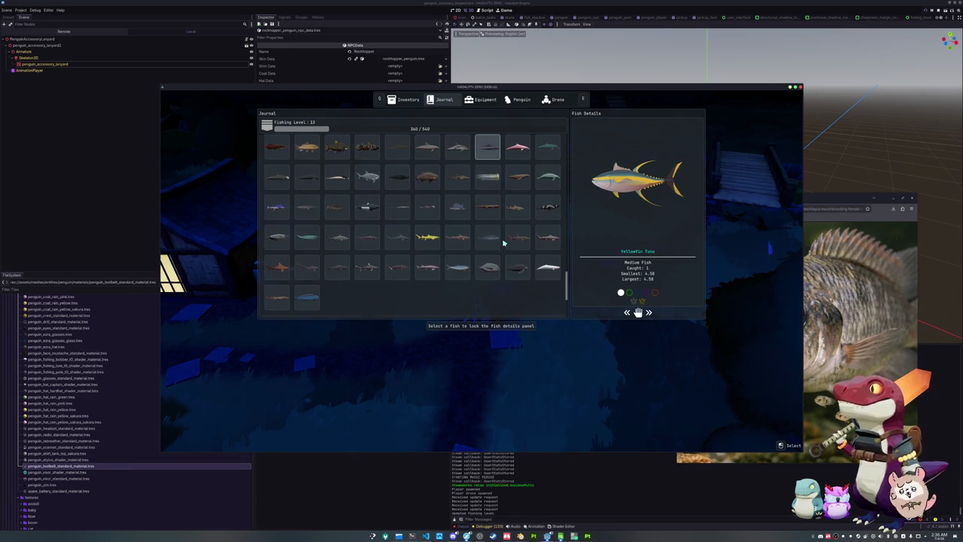
Step: Scroll the journal through the Large, Larger and Largest sections, then back up to Smallest
{"action": "scroll", "coordinate": [421, 264], "scroll_direction": "down", "scroll_amount": 3}
{"action": "scroll", "coordinate": [416, 265], "scroll_direction": "down", "scroll_amount": 2}
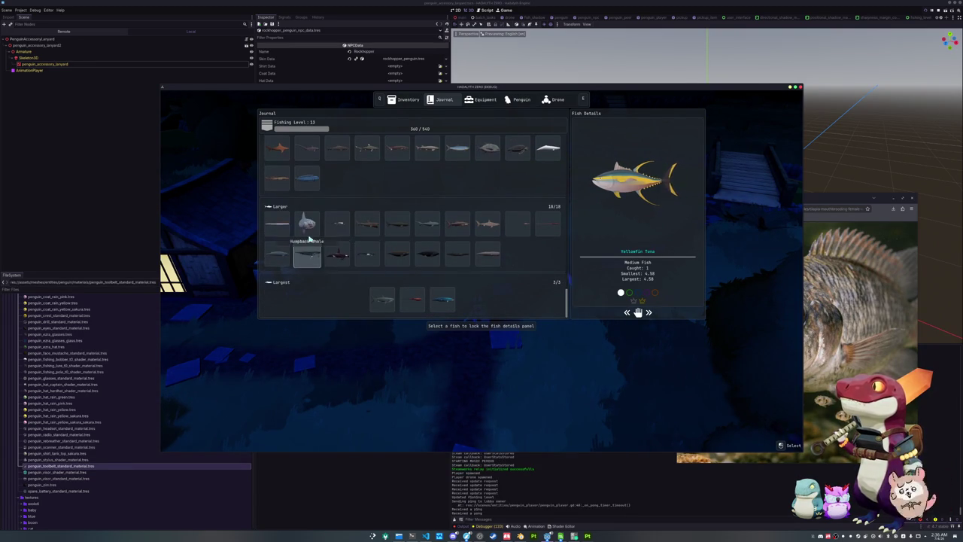
{"action": "scroll", "coordinate": [429, 260], "scroll_direction": "up", "scroll_amount": 2}
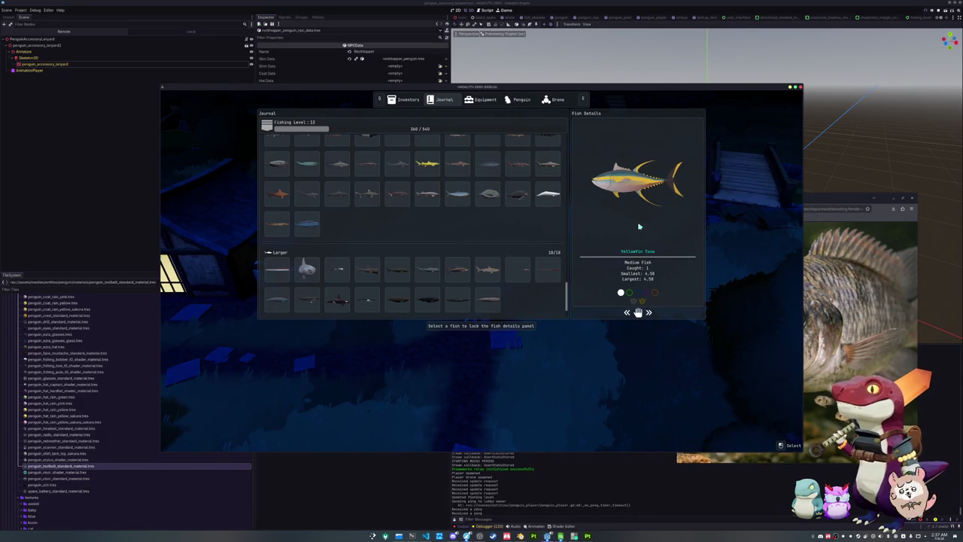
{"action": "scroll", "coordinate": [482, 233], "scroll_direction": "up", "scroll_amount": 8}
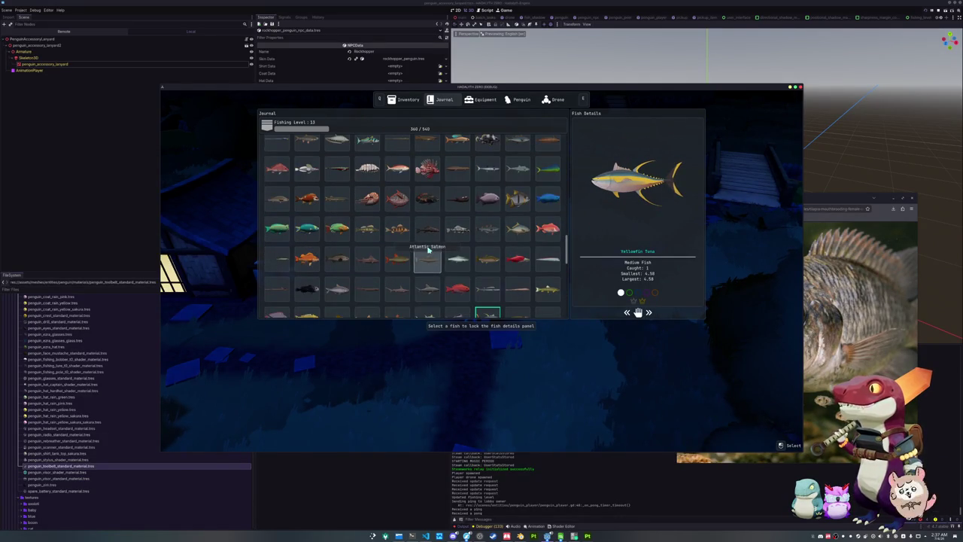
{"action": "scroll", "coordinate": [428, 249], "scroll_direction": "up", "scroll_amount": 3}
{"action": "scroll", "coordinate": [428, 245], "scroll_direction": "up", "scroll_amount": 5}
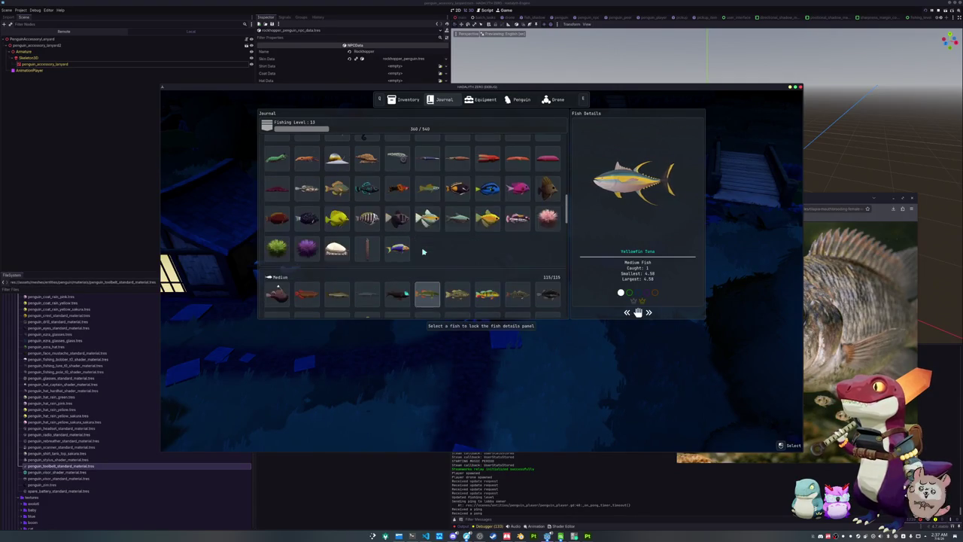
{"action": "scroll", "coordinate": [423, 252], "scroll_direction": "up", "scroll_amount": 3}
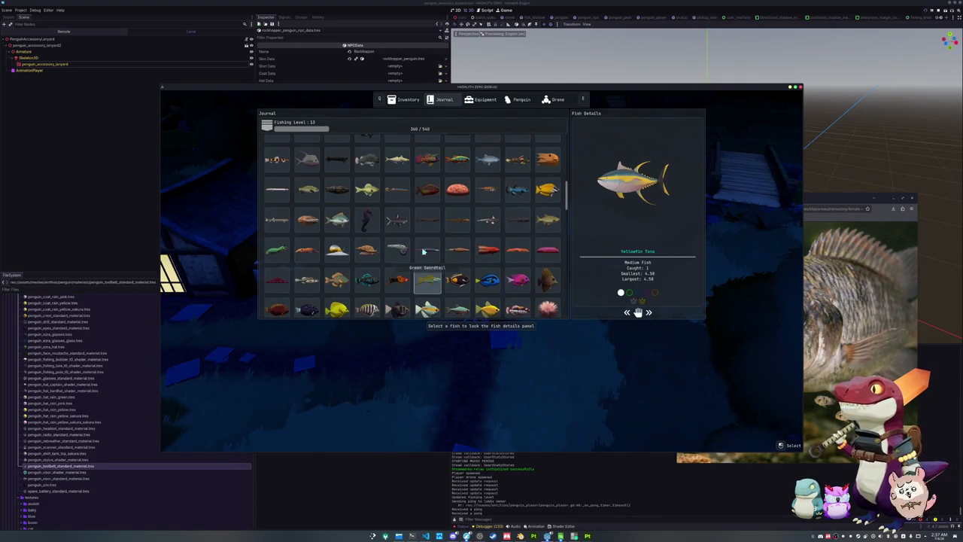
{"action": "scroll", "coordinate": [423, 251], "scroll_direction": "up", "scroll_amount": 4}
{"action": "scroll", "coordinate": [422, 242], "scroll_direction": "up", "scroll_amount": 8}
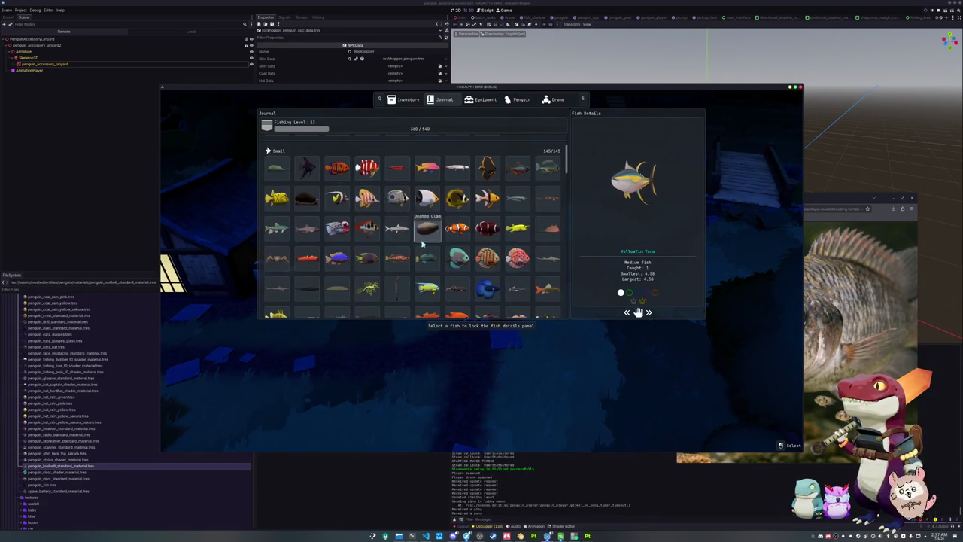
{"action": "scroll", "coordinate": [426, 260], "scroll_direction": "up", "scroll_amount": 2}
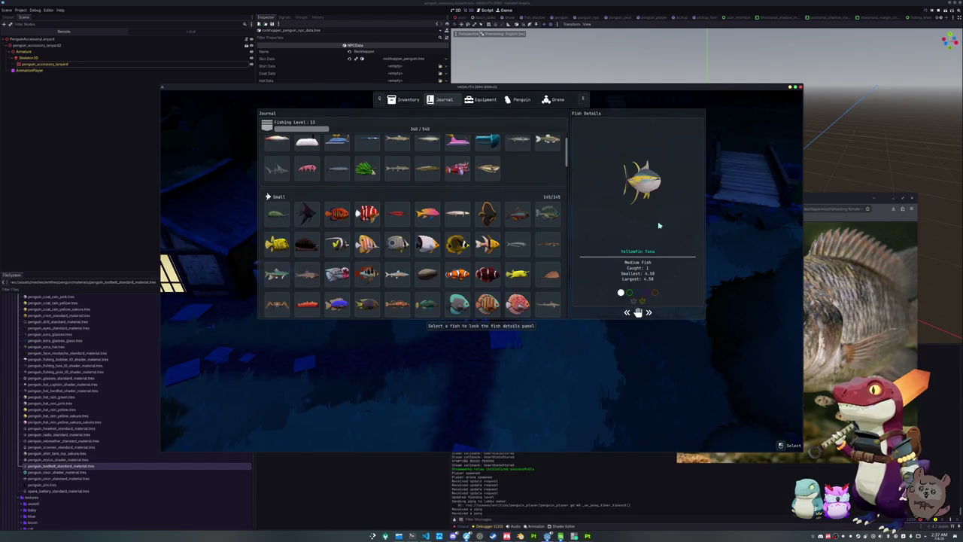
{"action": "scroll", "coordinate": [538, 248], "scroll_direction": "up", "scroll_amount": 1}
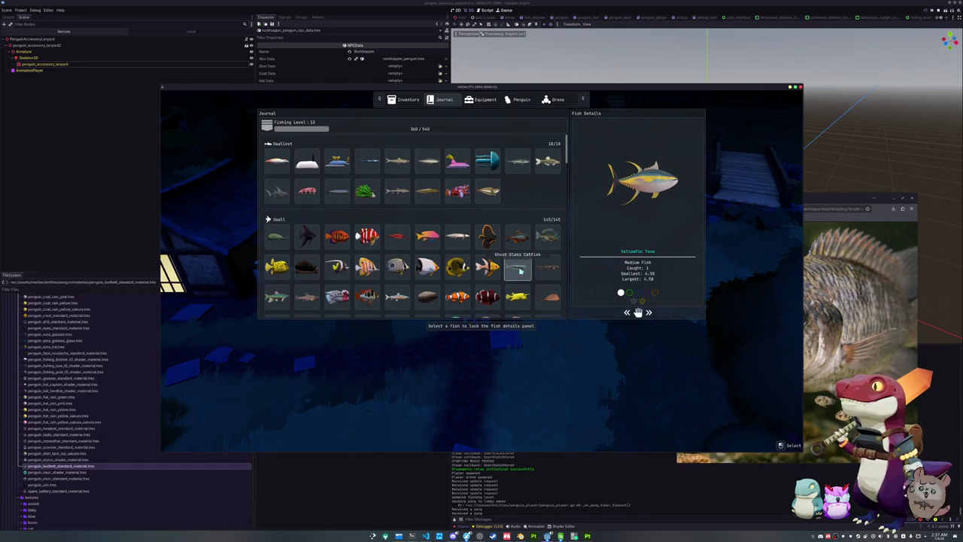
Step: Pin Horseshoe Crab, then Beaverfish, in the fish details
{"action": "left_click", "coordinate": [548, 296]}
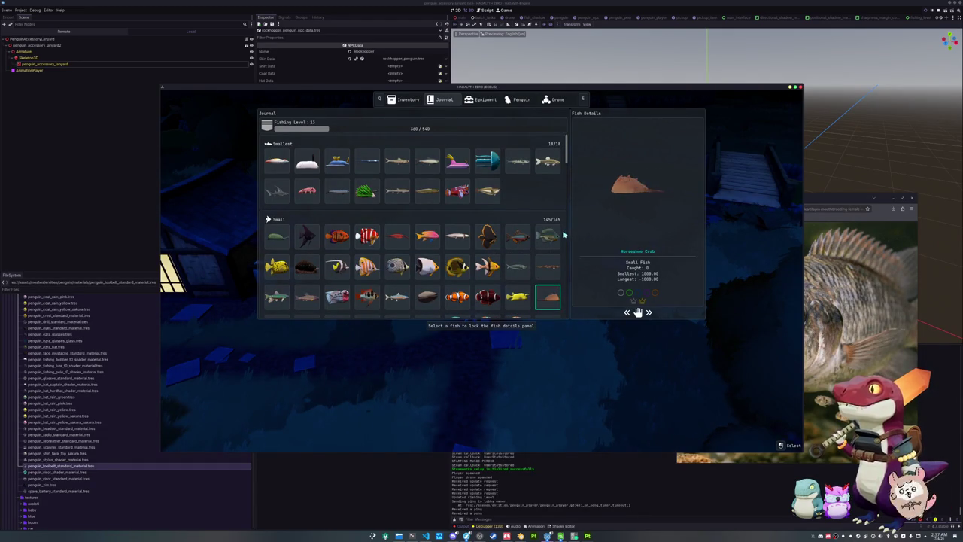
{"action": "left_click", "coordinate": [488, 191]}
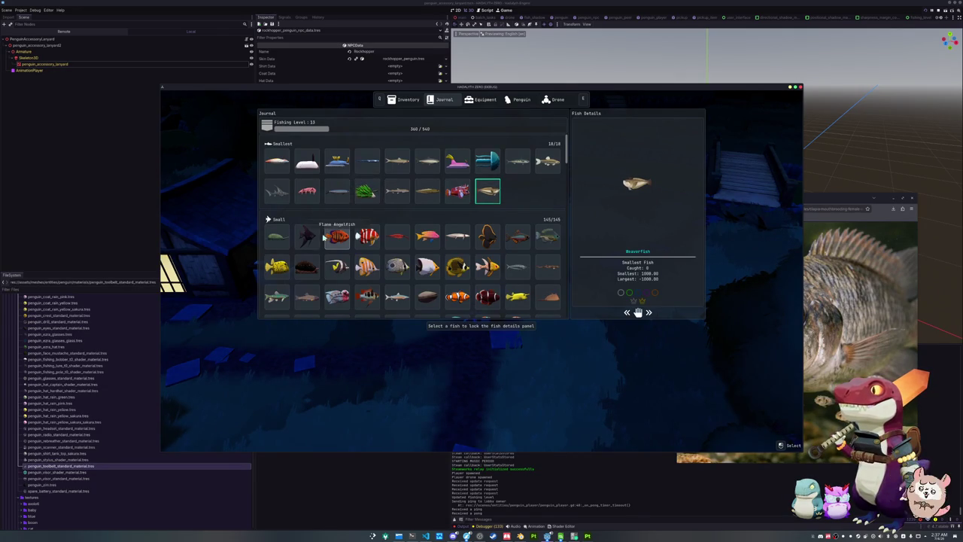
{"action": "scroll", "coordinate": [342, 218], "scroll_direction": "down", "scroll_amount": 3}
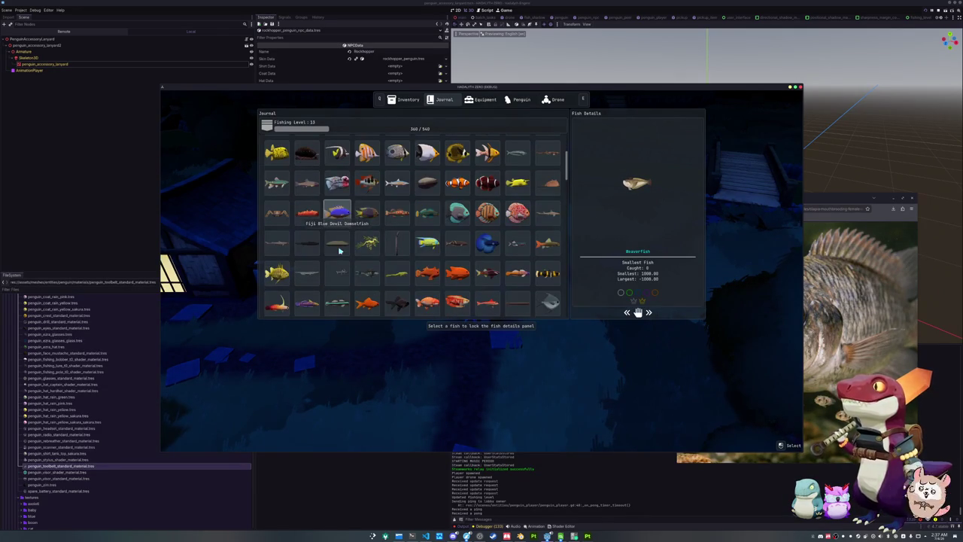
{"action": "scroll", "coordinate": [372, 242], "scroll_direction": "up", "scroll_amount": 3}
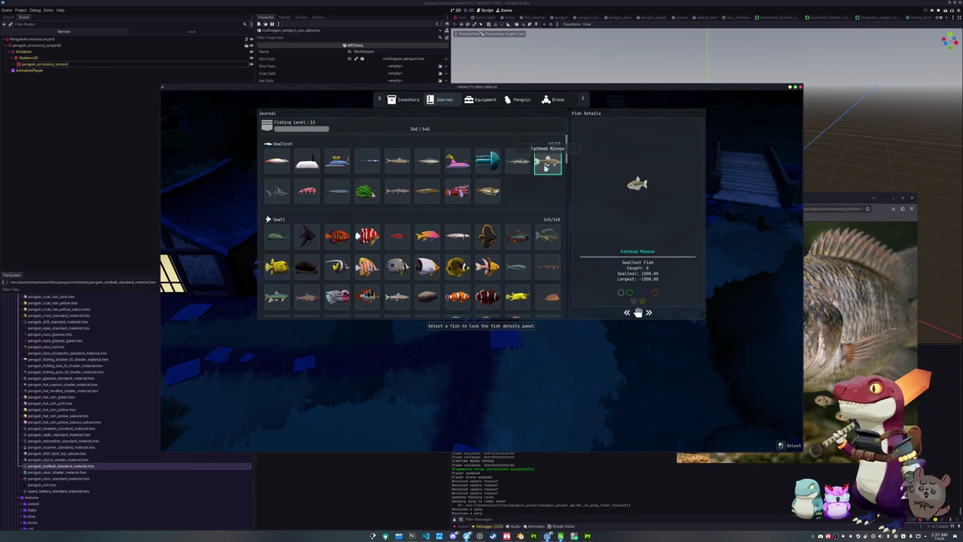
{"action": "left_click", "coordinate": [497, 191]}
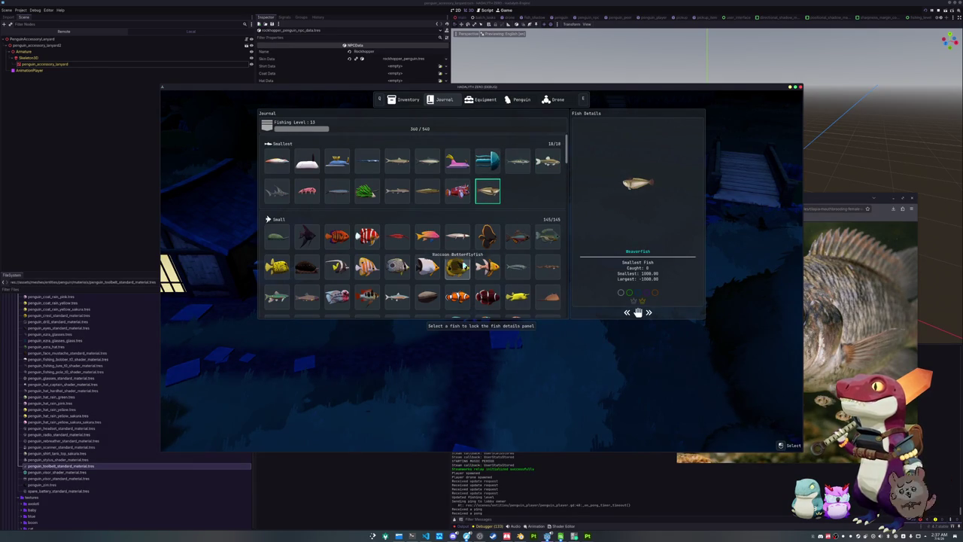
Step: Pin Speckled Peacock Bass in the fish details
{"action": "scroll", "coordinate": [459, 259], "scroll_direction": "down", "scroll_amount": 3}
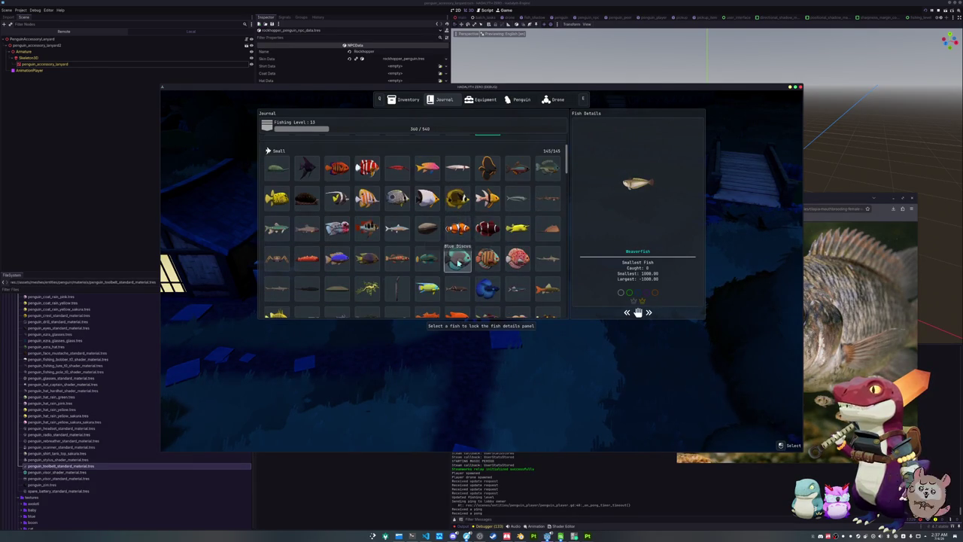
{"action": "scroll", "coordinate": [457, 235], "scroll_direction": "down", "scroll_amount": 5}
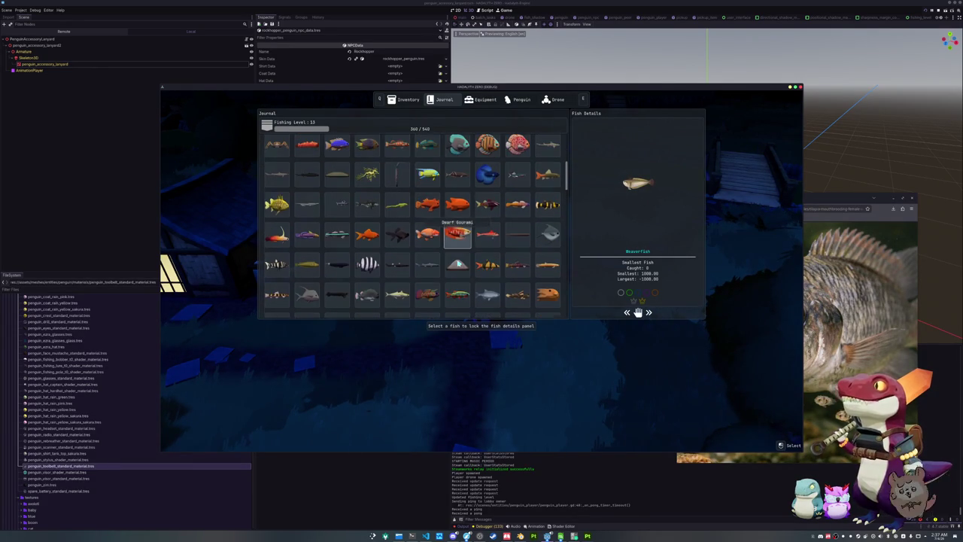
{"action": "scroll", "coordinate": [457, 263], "scroll_direction": "down", "scroll_amount": 6}
{"action": "scroll", "coordinate": [457, 261], "scroll_direction": "down", "scroll_amount": 6}
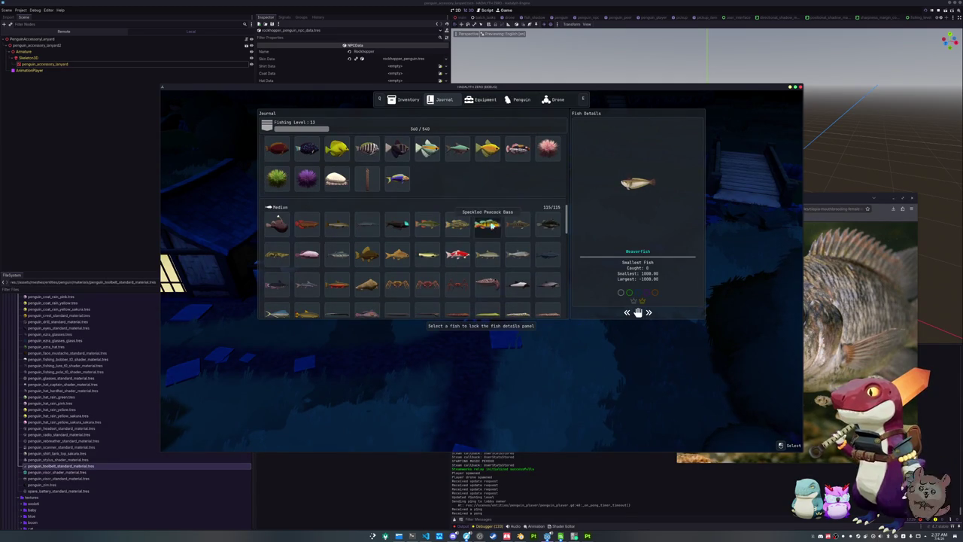
{"action": "left_click", "coordinate": [487, 224]}
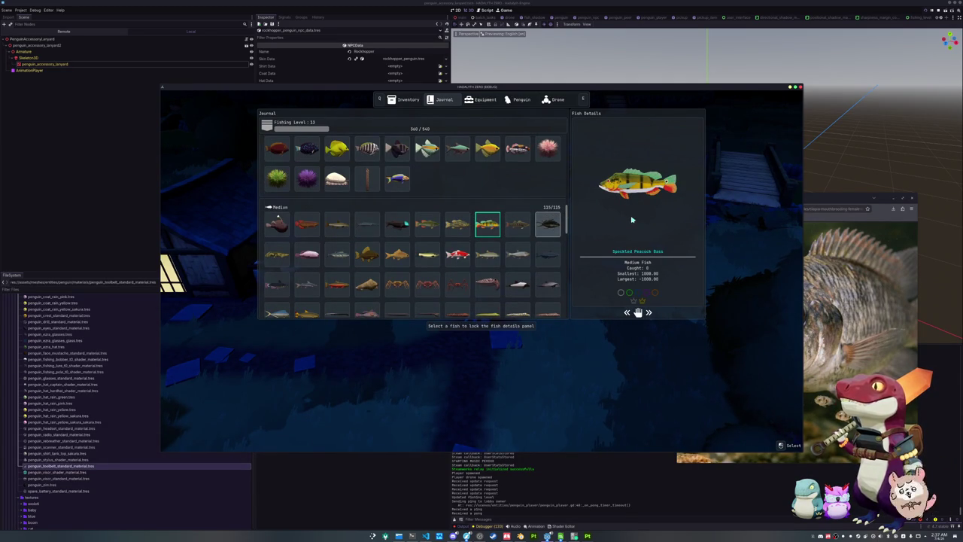
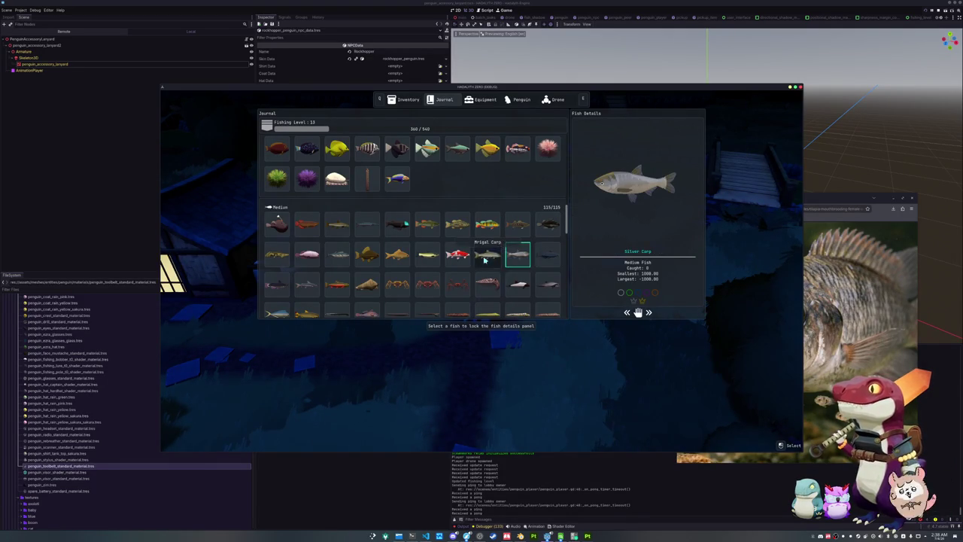
Step: Preview Speckled Peacock Bass, then Largemouth Bass, in the Fish Details panel
{"action": "scroll", "coordinate": [486, 241], "scroll_direction": "down", "scroll_amount": 2}
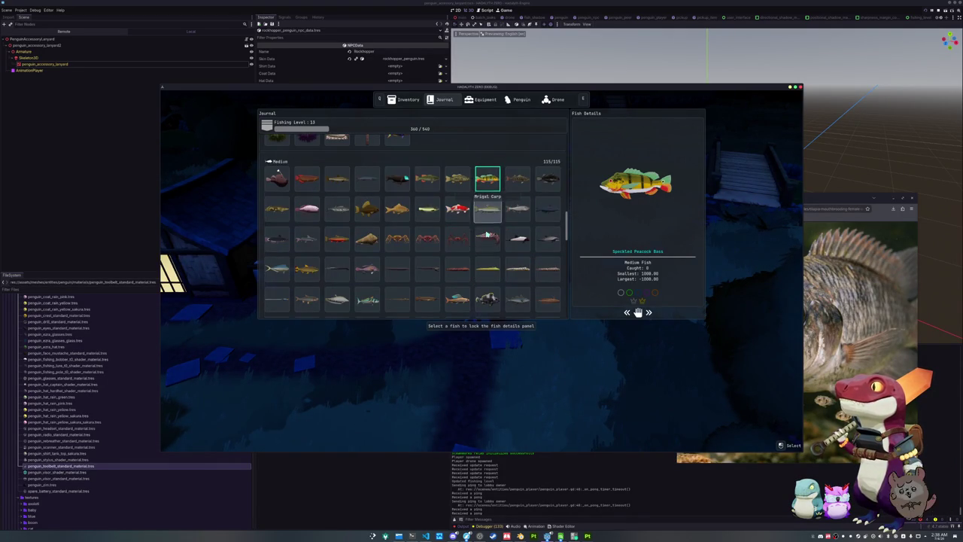
{"action": "scroll", "coordinate": [518, 240], "scroll_direction": "down", "scroll_amount": 1}
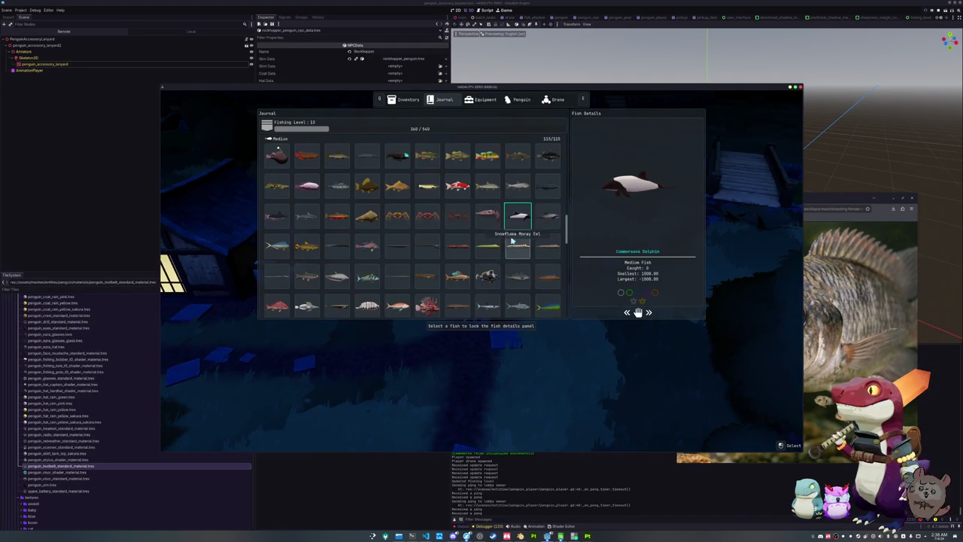
{"action": "left_click", "coordinate": [487, 155]}
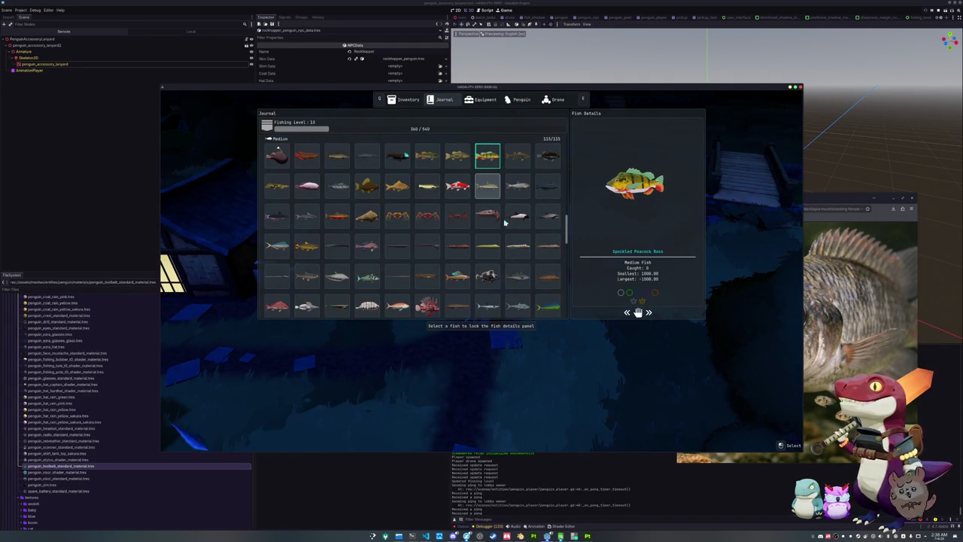
{"action": "scroll", "coordinate": [504, 221], "scroll_direction": "up", "scroll_amount": 1}
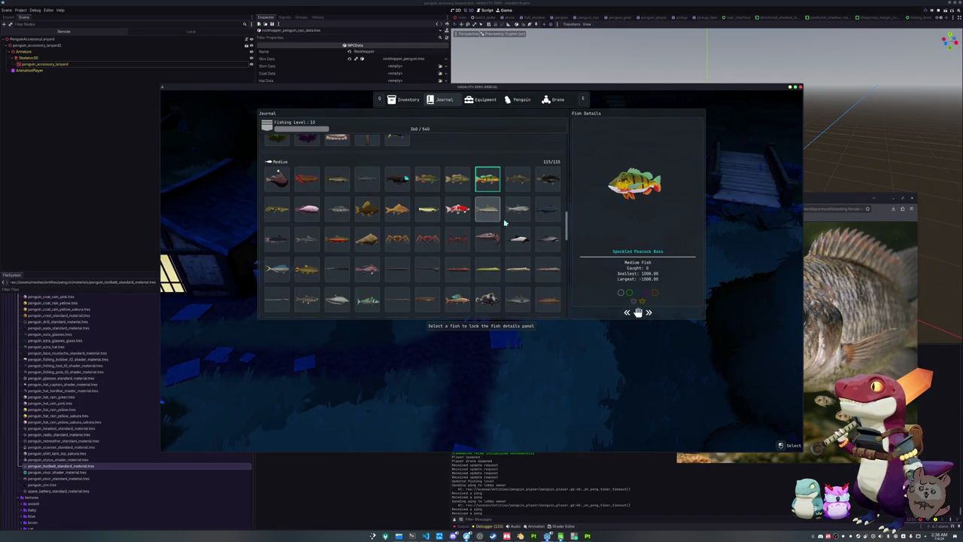
{"action": "left_click", "coordinate": [459, 184]}
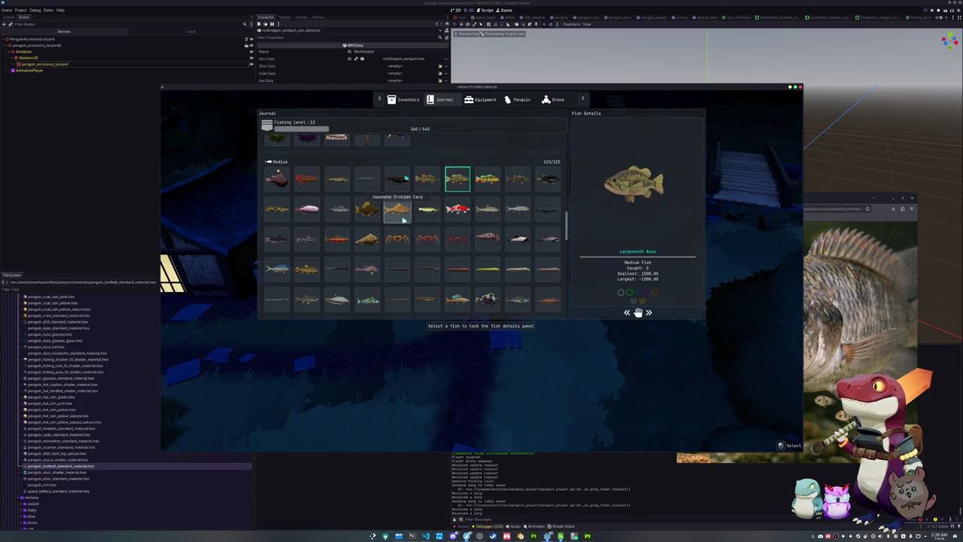
Step: Check Crimson Jobfish, then lock Widow Rockfish into Fish Details and scroll back up
{"action": "scroll", "coordinate": [398, 223], "scroll_direction": "down", "scroll_amount": 2}
{"action": "scroll", "coordinate": [398, 223], "scroll_direction": "down", "scroll_amount": 2}
{"action": "left_click", "coordinate": [397, 234]}
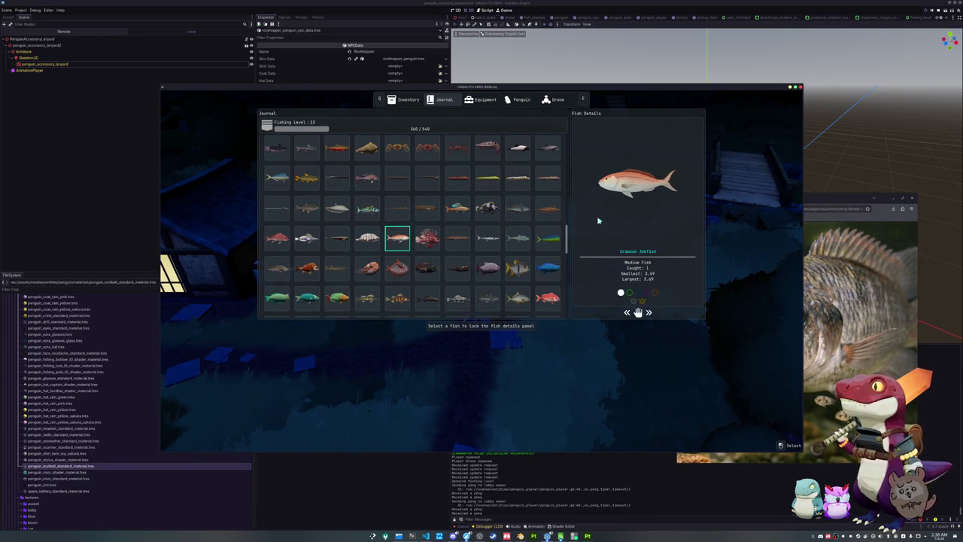
{"action": "scroll", "coordinate": [425, 247], "scroll_direction": "down", "scroll_amount": 4}
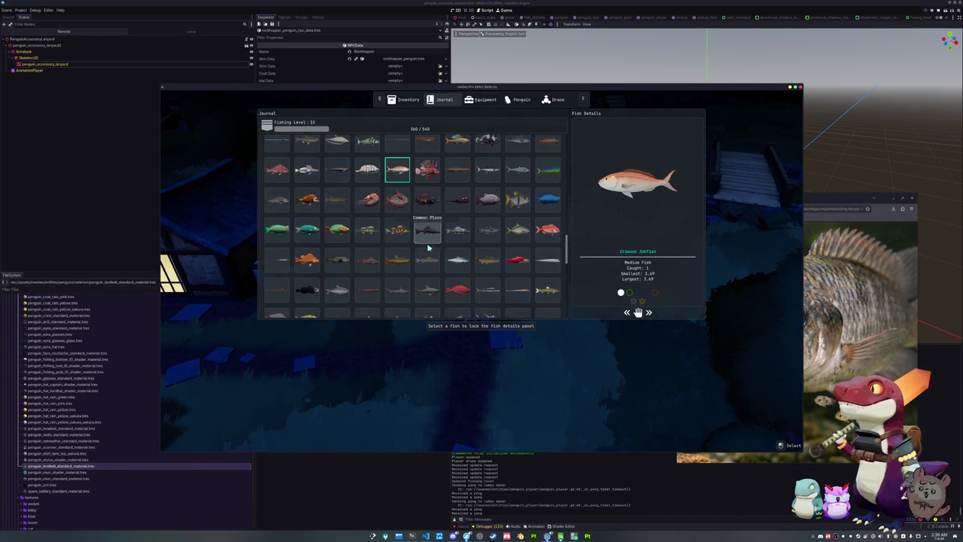
{"action": "left_click", "coordinate": [342, 241]}
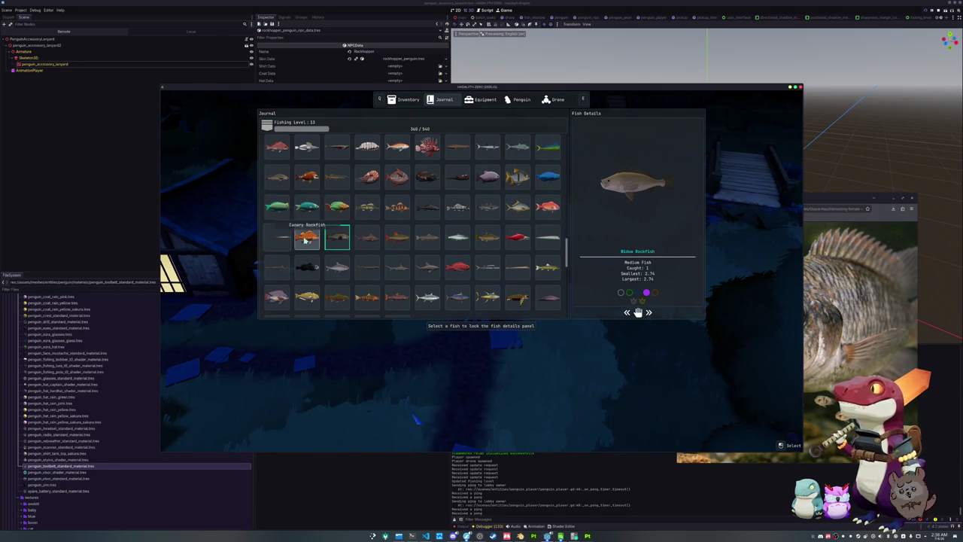
{"action": "scroll", "coordinate": [304, 239], "scroll_direction": "up", "scroll_amount": 1}
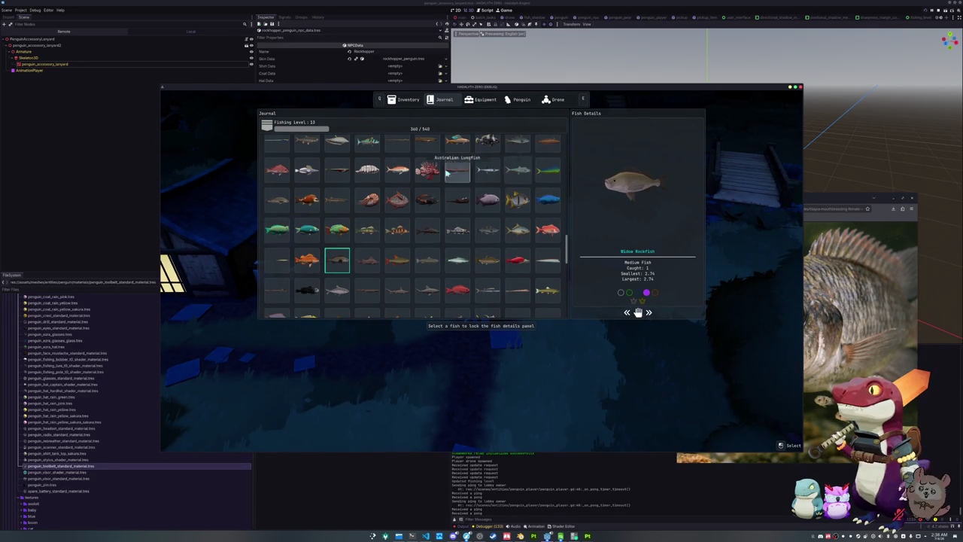
{"action": "scroll", "coordinate": [305, 176], "scroll_direction": "up", "scroll_amount": 2}
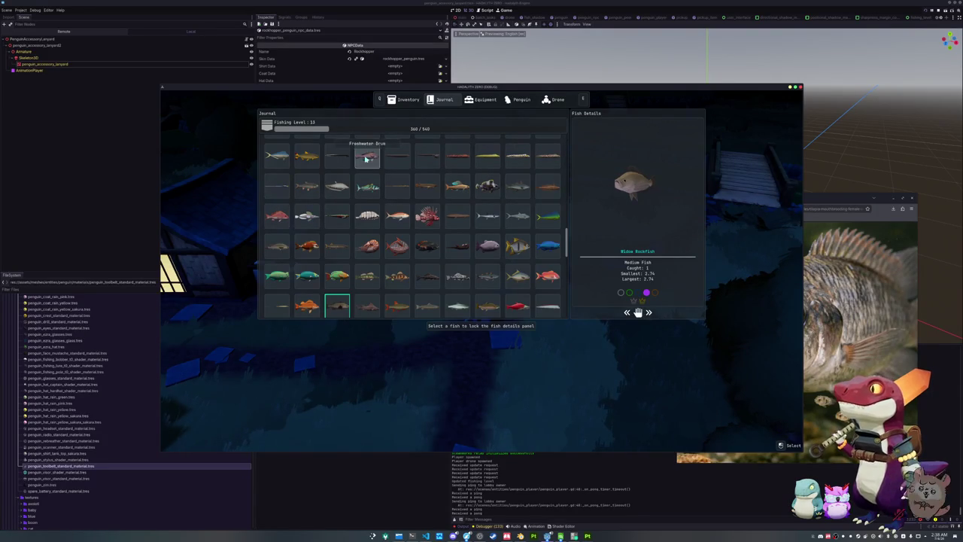
{"action": "scroll", "coordinate": [316, 195], "scroll_direction": "up", "scroll_amount": 5}
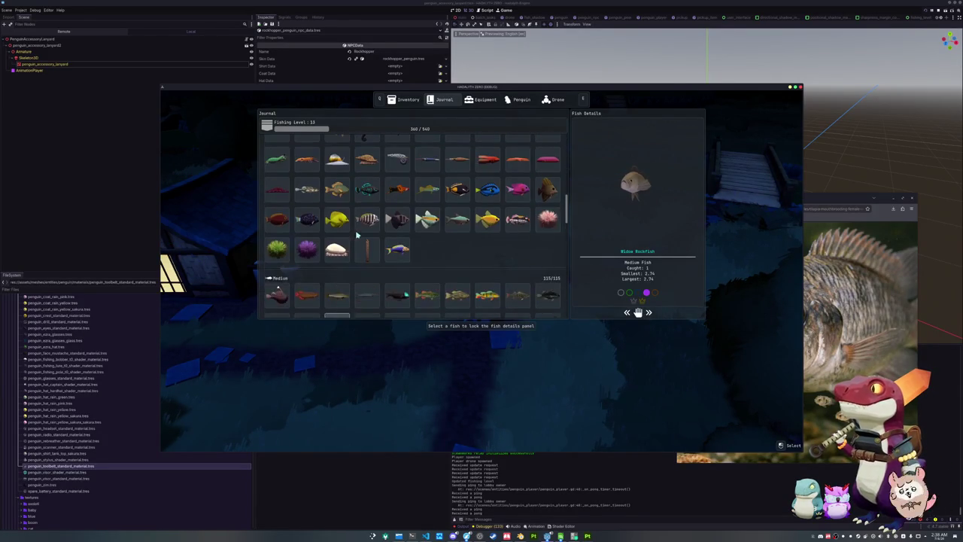
Step: View Scup, then Kelp Perch, among the Small fish in the Journal
{"action": "scroll", "coordinate": [357, 236], "scroll_direction": "up", "scroll_amount": 2}
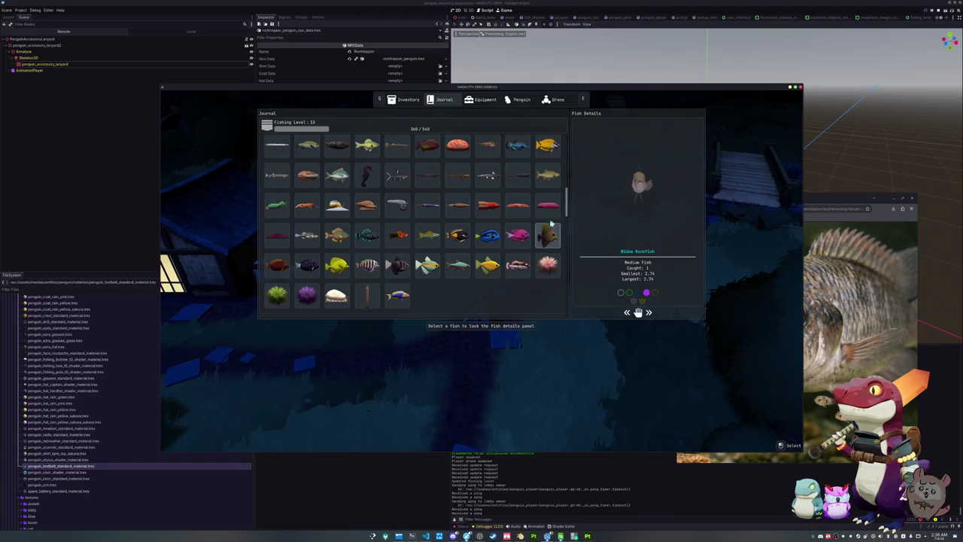
{"action": "scroll", "coordinate": [347, 213], "scroll_direction": "up", "scroll_amount": 1}
{"action": "left_click", "coordinate": [340, 202]}
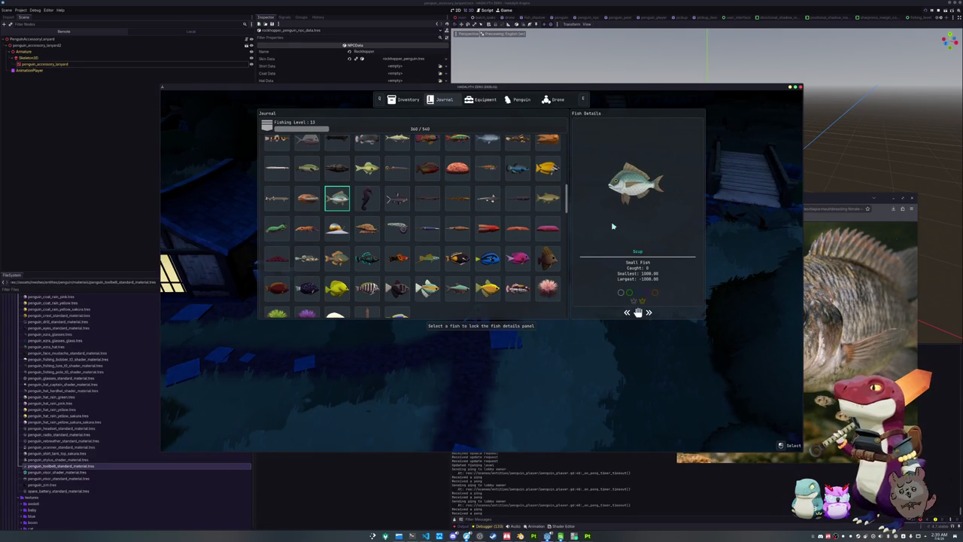
{"action": "scroll", "coordinate": [567, 227], "scroll_direction": "up", "scroll_amount": 1}
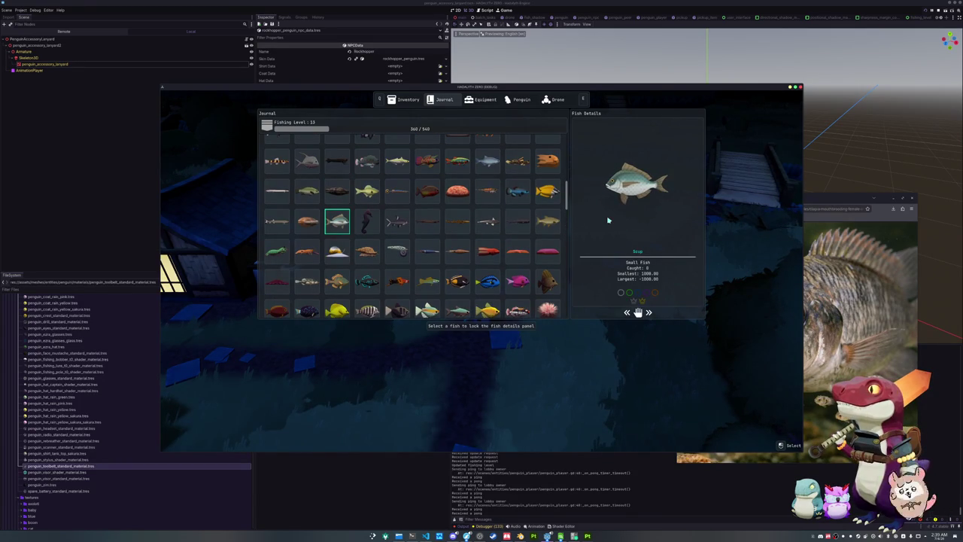
{"action": "scroll", "coordinate": [517, 236], "scroll_direction": "up", "scroll_amount": 2}
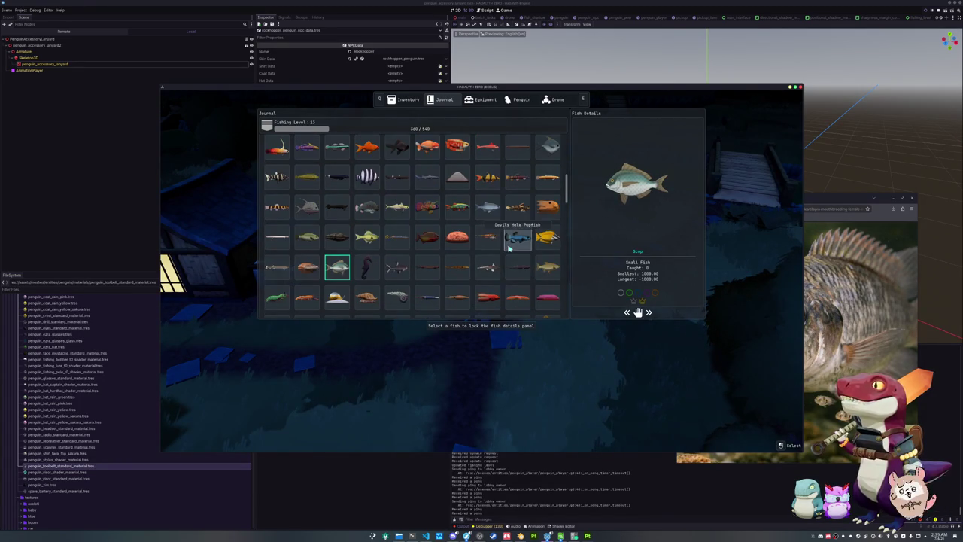
{"action": "scroll", "coordinate": [518, 236], "scroll_direction": "up", "scroll_amount": 2}
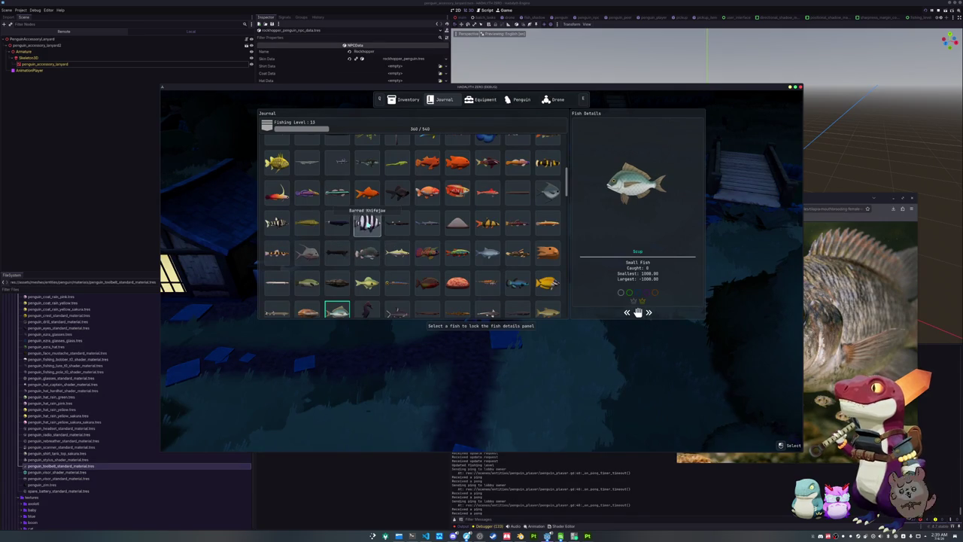
{"action": "scroll", "coordinate": [446, 224], "scroll_direction": "up", "scroll_amount": 6}
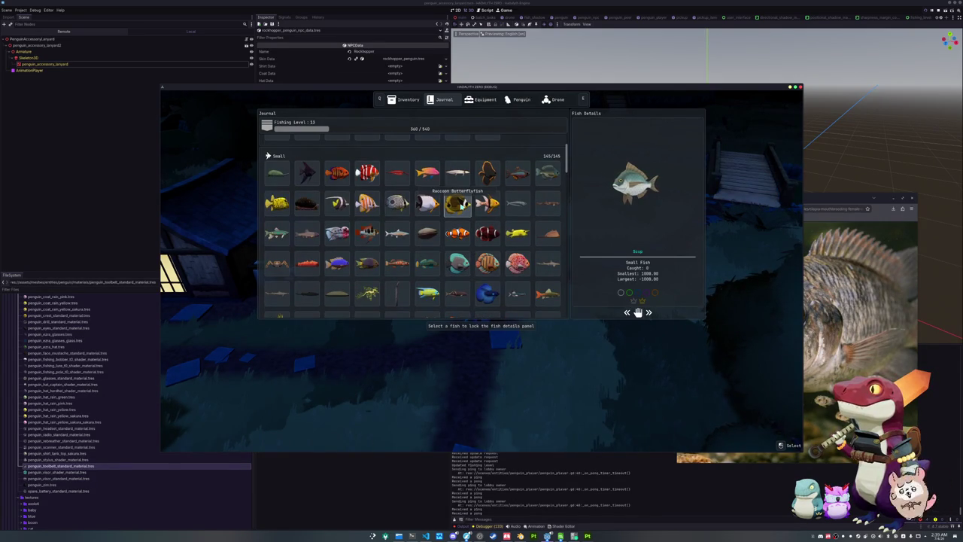
{"action": "scroll", "coordinate": [459, 222], "scroll_direction": "down", "scroll_amount": 7}
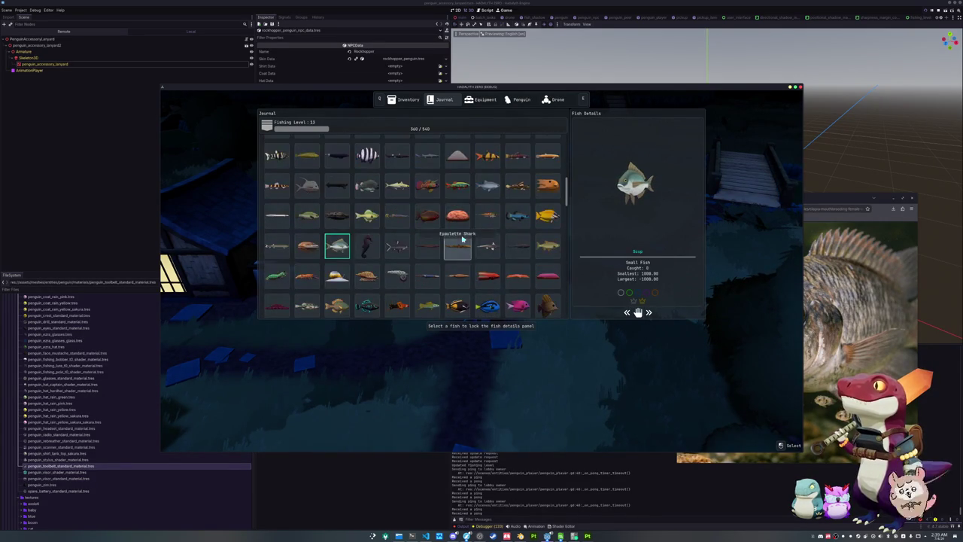
{"action": "left_click", "coordinate": [367, 215]}
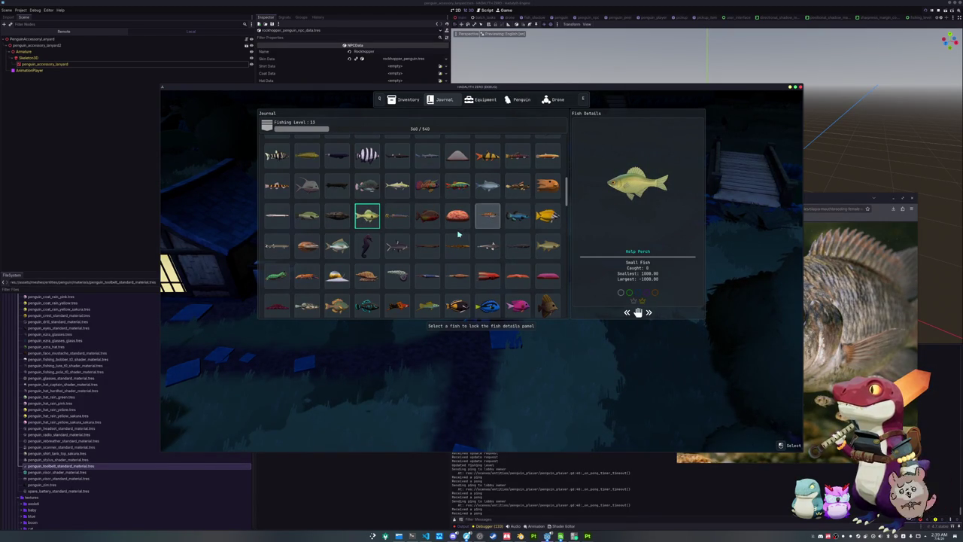
Step: View Rooster Fish, then lock Arapaima, the first Large fish, into Fish Details
{"action": "scroll", "coordinate": [458, 226], "scroll_direction": "down", "scroll_amount": 2}
{"action": "scroll", "coordinate": [364, 286], "scroll_direction": "down", "scroll_amount": 3}
{"action": "scroll", "coordinate": [364, 288], "scroll_direction": "down", "scroll_amount": 4}
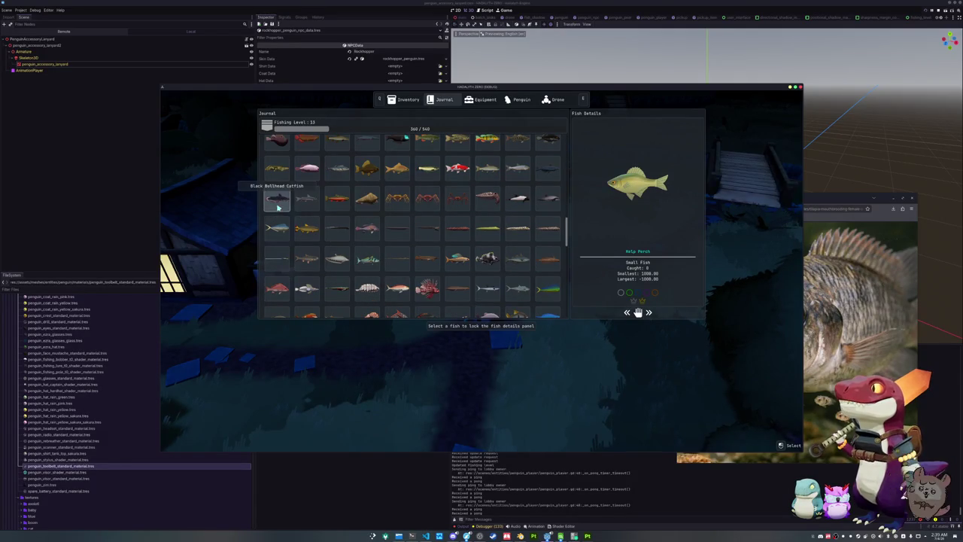
{"action": "scroll", "coordinate": [309, 256], "scroll_direction": "down", "scroll_amount": 1}
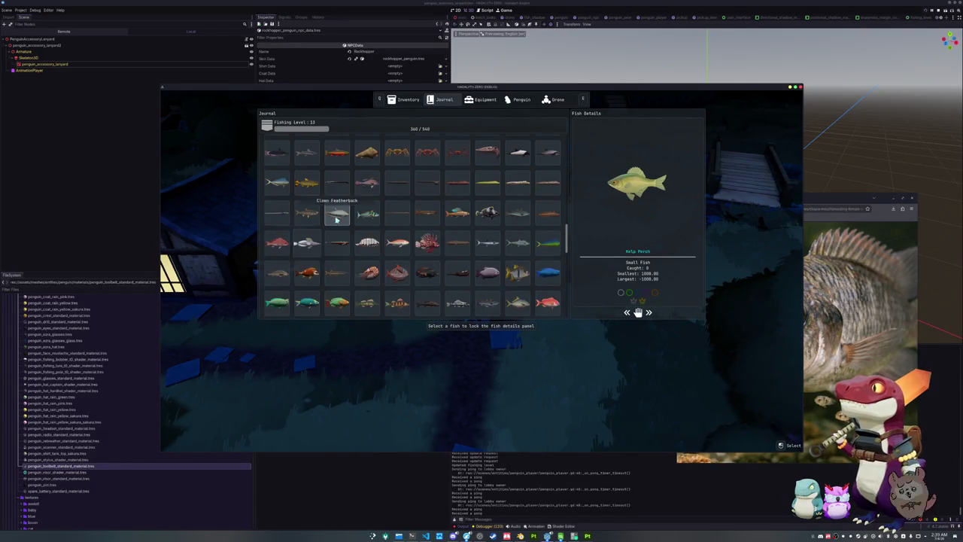
{"action": "left_click", "coordinate": [368, 216]}
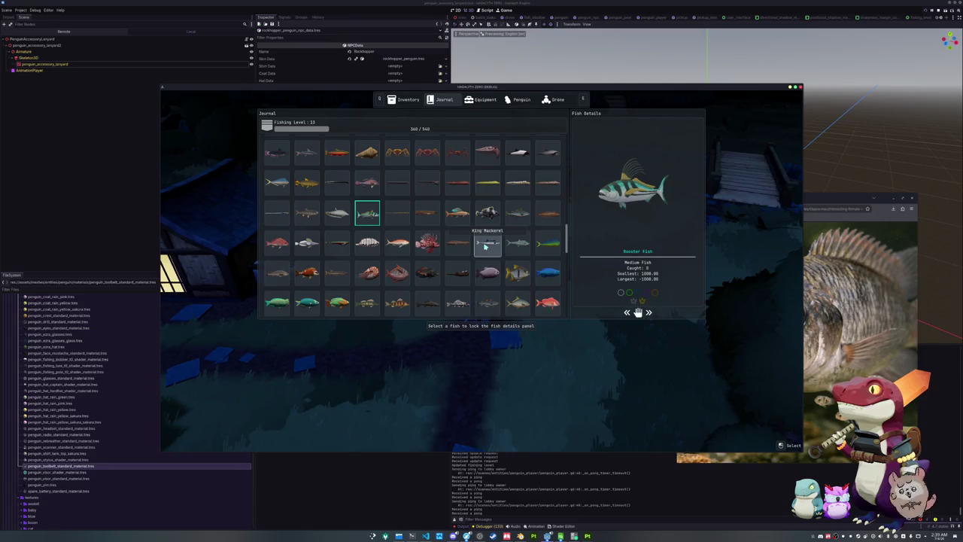
{"action": "scroll", "coordinate": [485, 245], "scroll_direction": "down", "scroll_amount": 5}
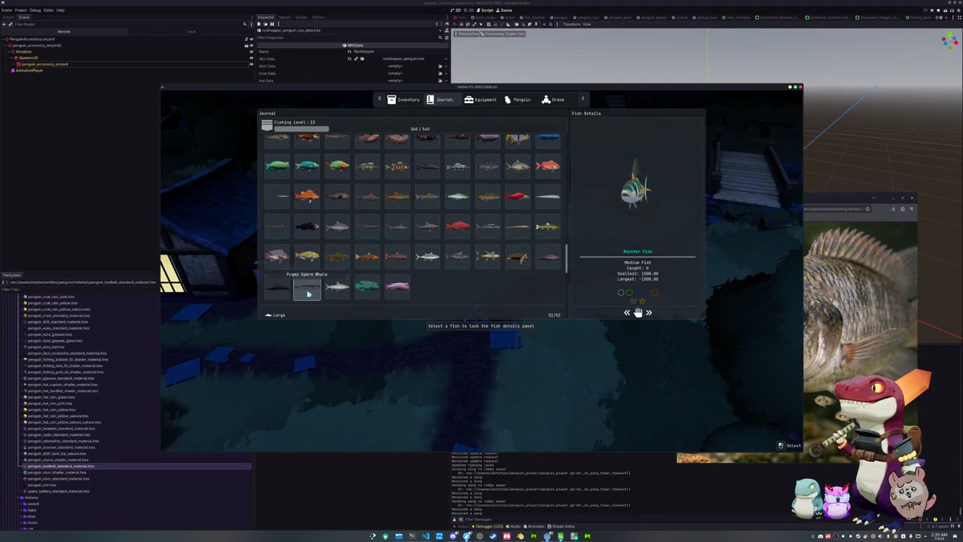
{"action": "scroll", "coordinate": [300, 282], "scroll_direction": "down", "scroll_amount": 3}
{"action": "left_click", "coordinate": [279, 245]}
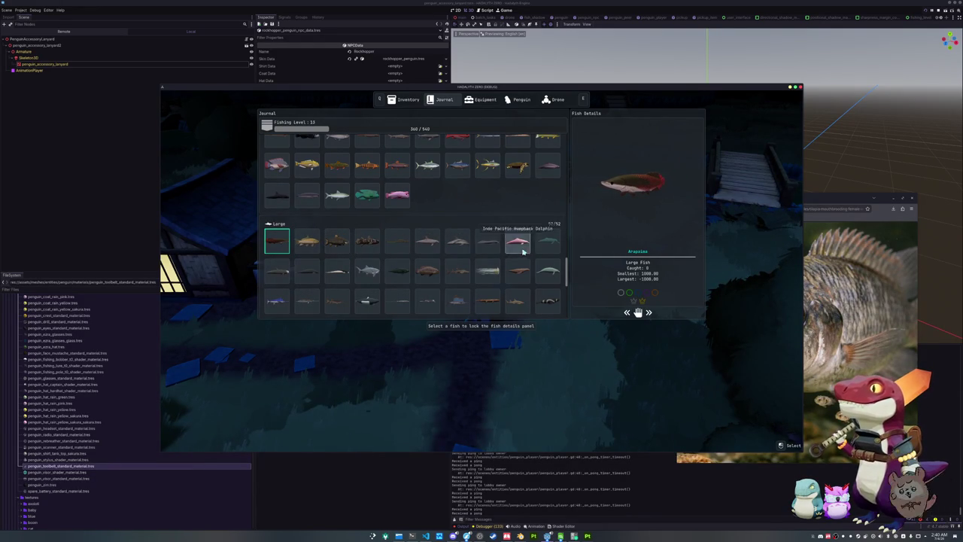
Step: Show Giant Trevally in Fish Details and scroll back through the Large section
{"action": "scroll", "coordinate": [518, 271], "scroll_direction": "down", "scroll_amount": 5}
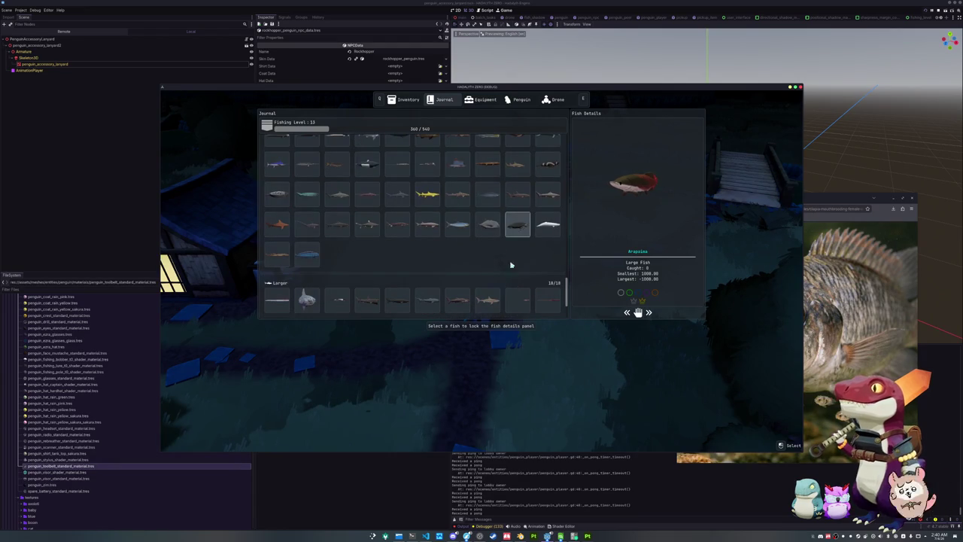
{"action": "left_click", "coordinate": [487, 228]}
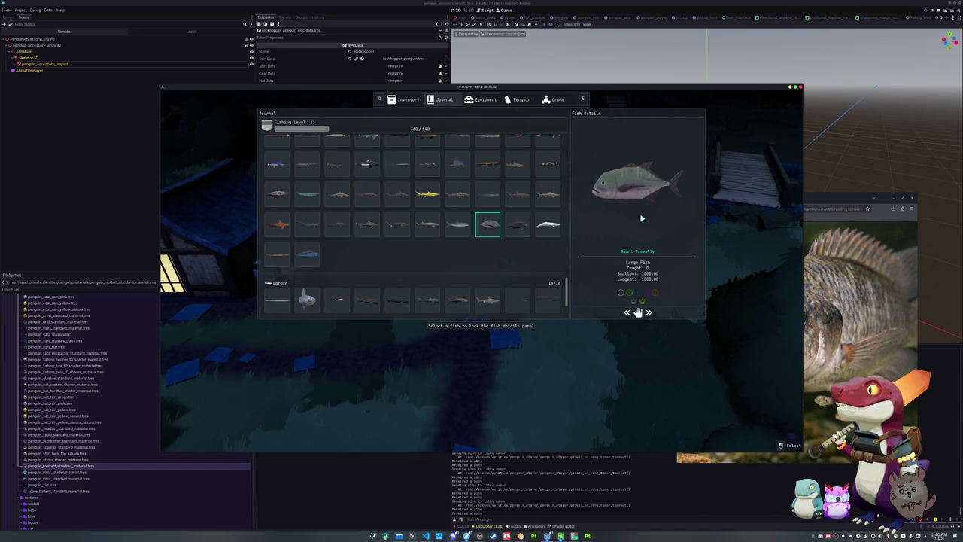
{"action": "scroll", "coordinate": [433, 262], "scroll_direction": "down", "scroll_amount": 3}
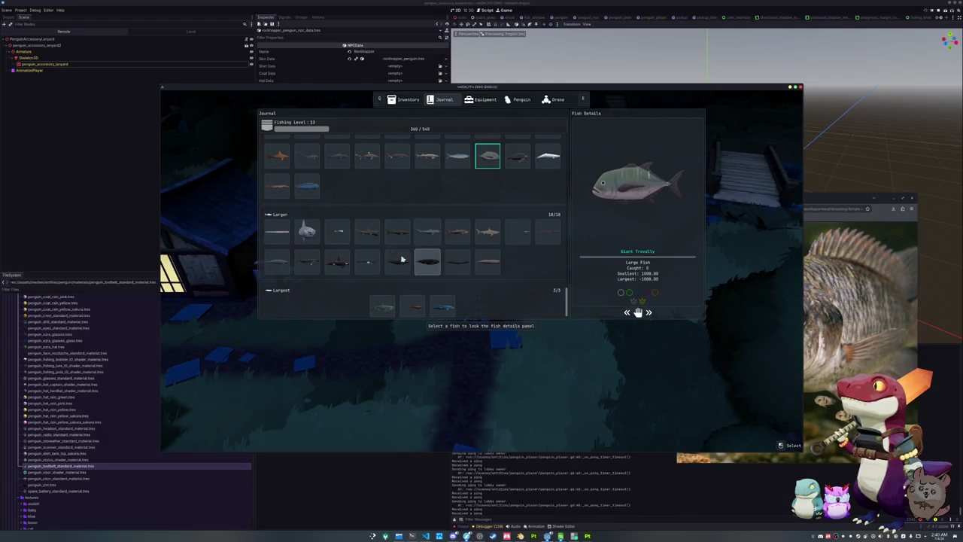
{"action": "scroll", "coordinate": [338, 271], "scroll_direction": "down", "scroll_amount": 1}
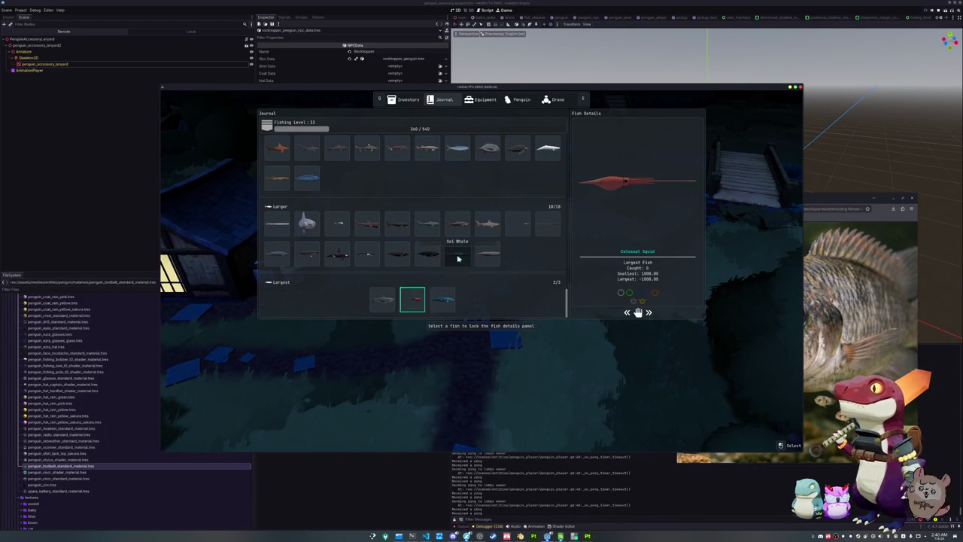
{"action": "scroll", "coordinate": [457, 259], "scroll_direction": "up", "scroll_amount": 3}
{"action": "scroll", "coordinate": [458, 259], "scroll_direction": "up", "scroll_amount": 1}
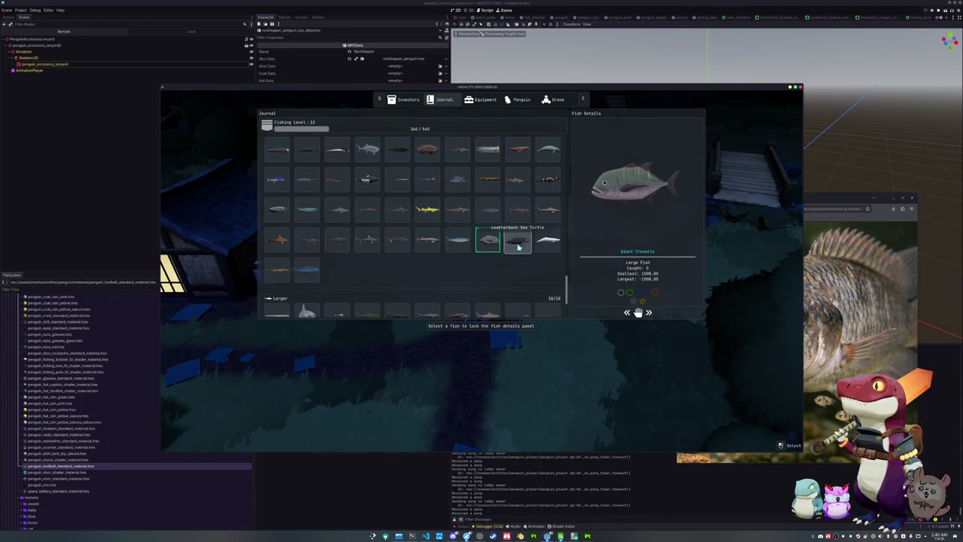
{"action": "scroll", "coordinate": [544, 247], "scroll_direction": "up", "scroll_amount": 1}
{"action": "scroll", "coordinate": [519, 260], "scroll_direction": "up", "scroll_amount": 1}
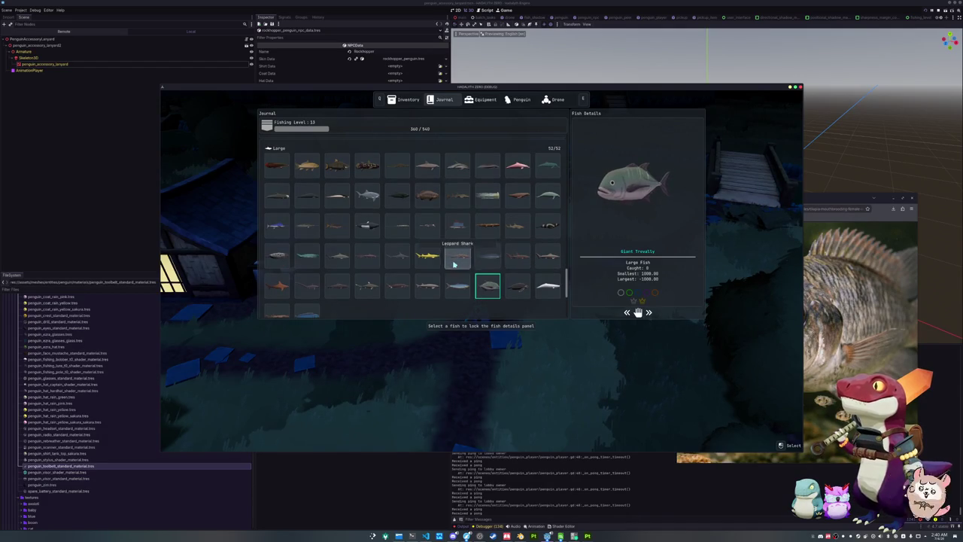
{"action": "left_click", "coordinate": [485, 288]}
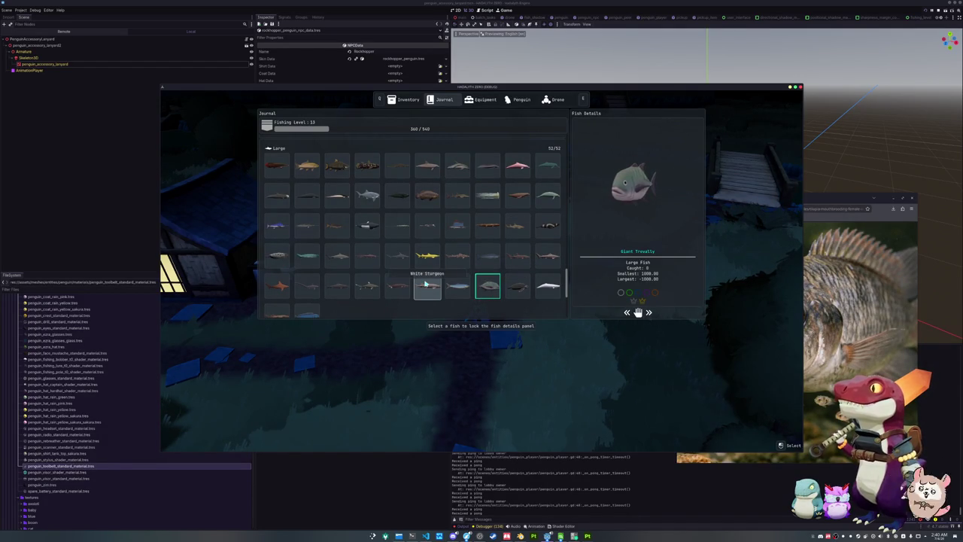
Step: Scroll the grid up to the Large fish header and close the Journal
{"action": "scroll", "coordinate": [426, 282], "scroll_direction": "up", "scroll_amount": 1}
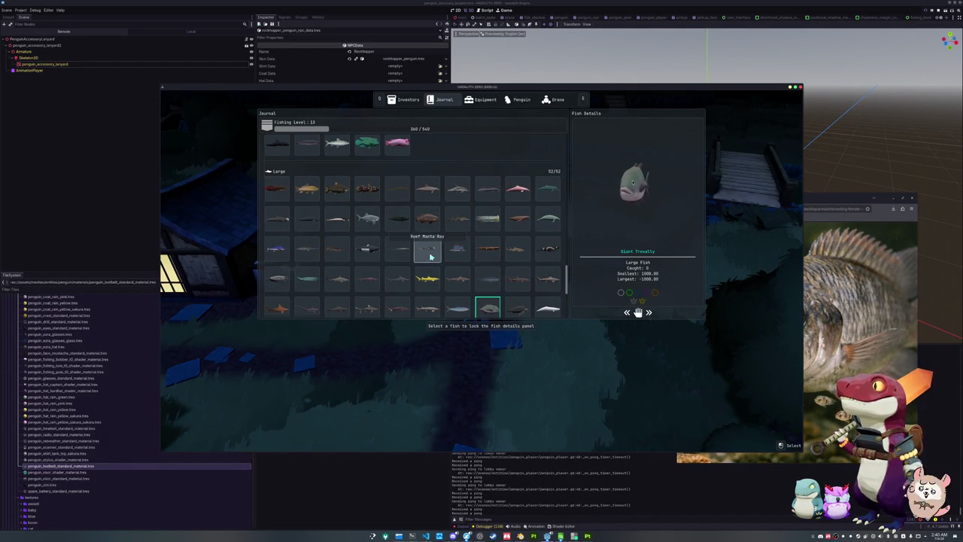
{"action": "scroll", "coordinate": [427, 248], "scroll_direction": "up", "scroll_amount": 1}
{"action": "scroll", "coordinate": [428, 254], "scroll_direction": "up", "scroll_amount": 2}
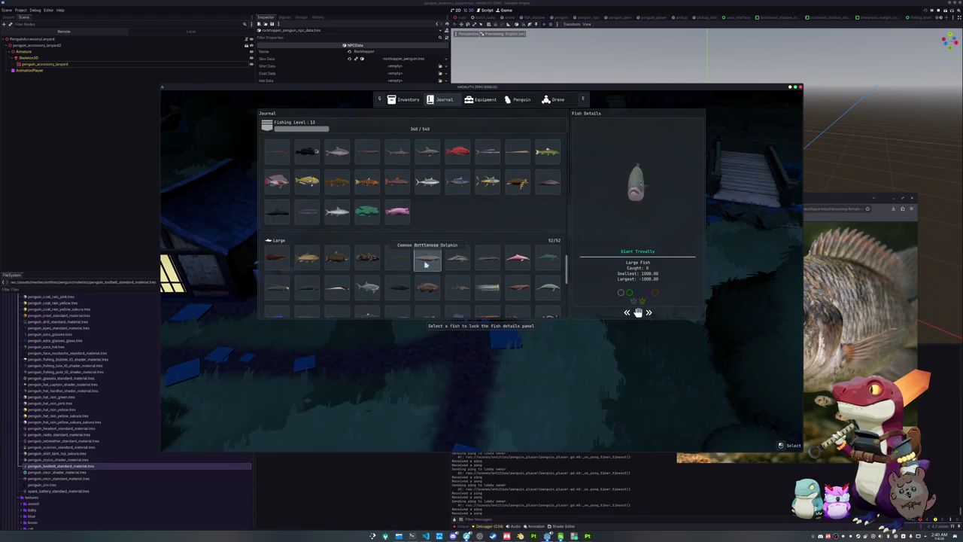
{"action": "key", "text": "Tab"}
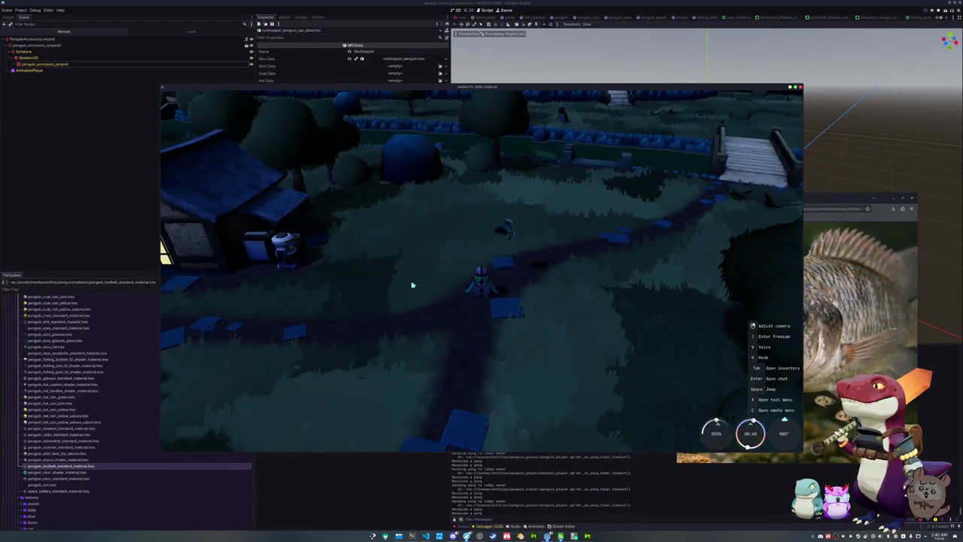
Step: Add a Giant Trevally through the dev console and have the penguin hold it
{"action": "key", "text": "grave"}
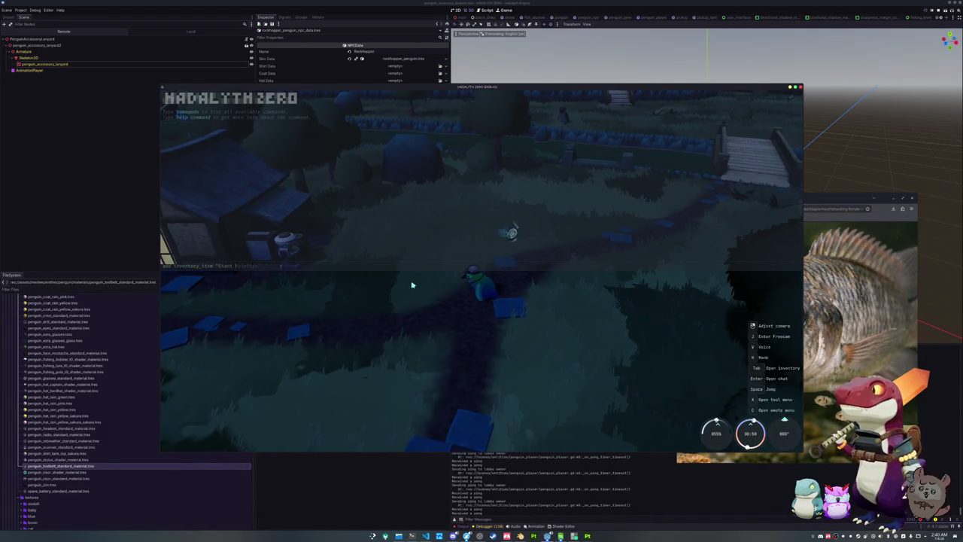
{"action": "key", "text": "a"}
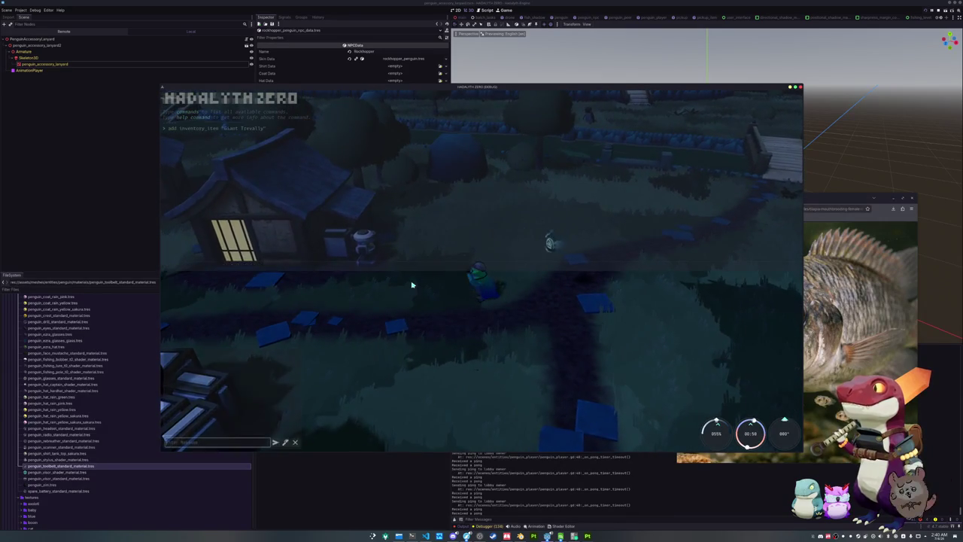
{"action": "key", "text": "grave"}
{"action": "key", "text": "Tab"}
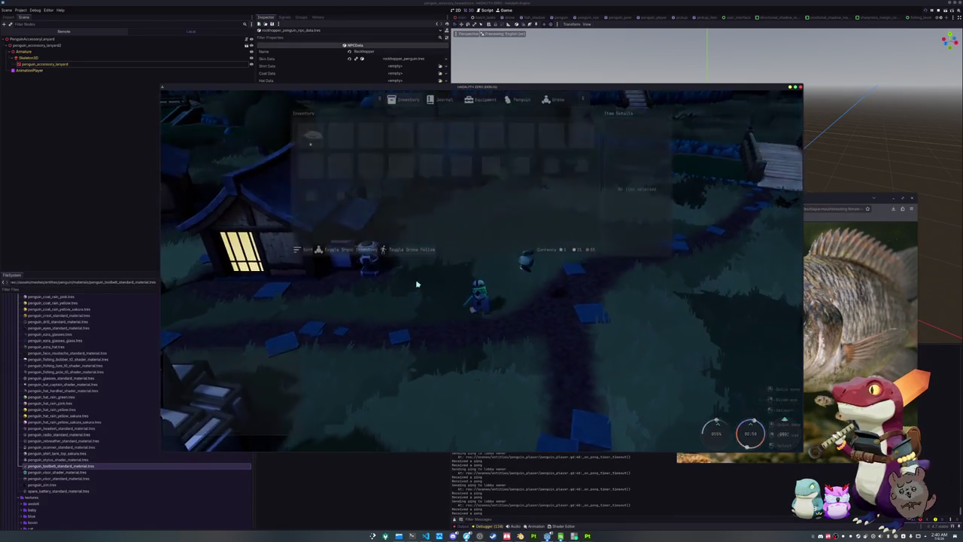
{"action": "right_click", "coordinate": [317, 140]}
{"action": "left_click", "coordinate": [322, 147]}
Step: Walk the penguin with the Giant Trevally toward the lit village houses
{"action": "key", "text": "w"}
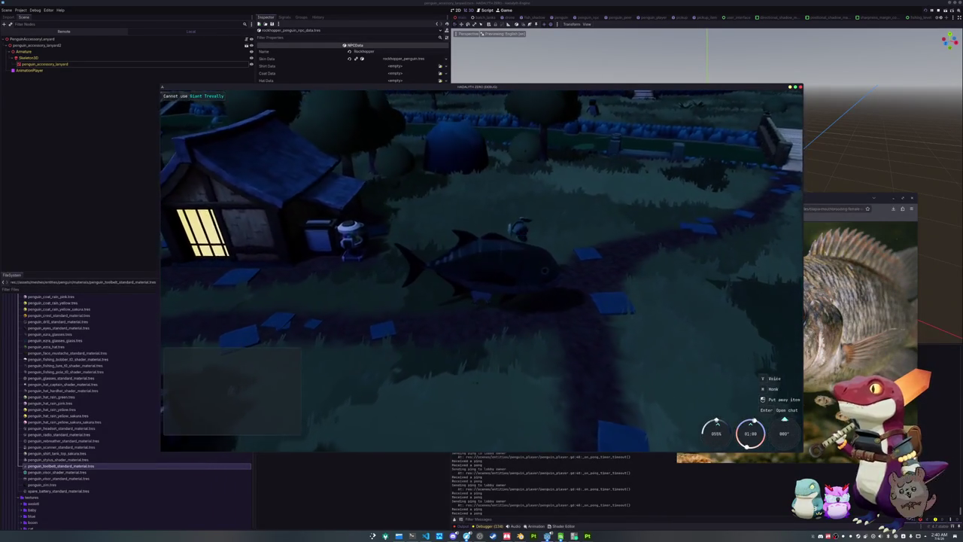
{"action": "key", "text": "w"}
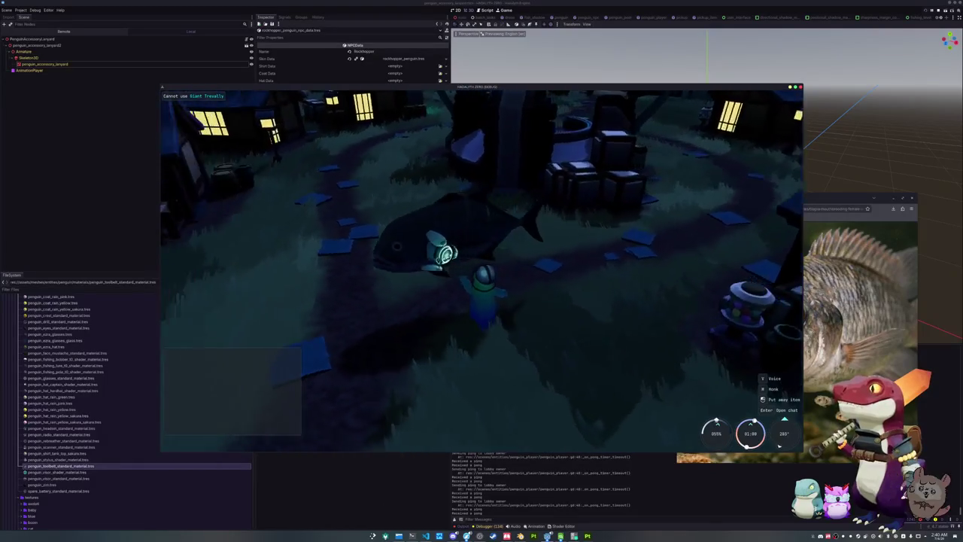
{"action": "key", "text": "w"}
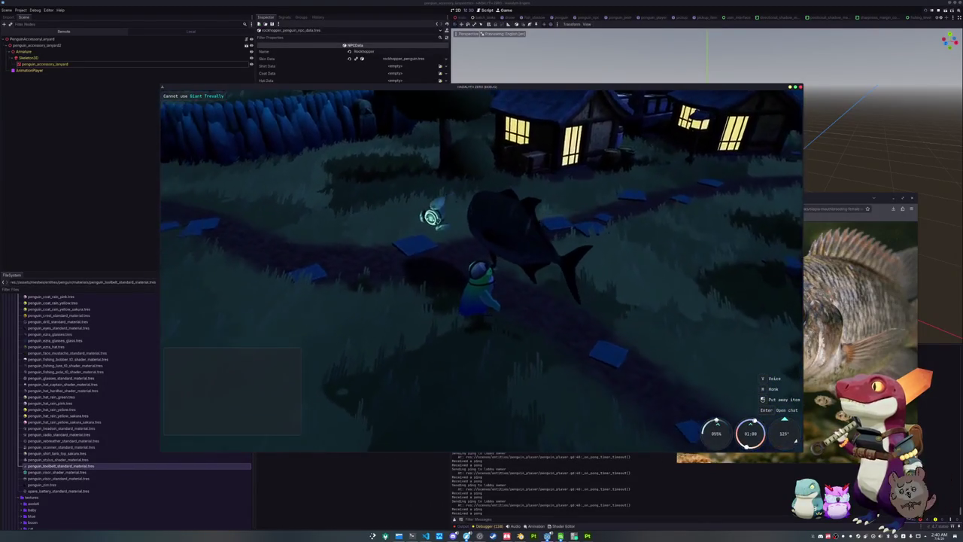
{"action": "key", "text": "Print"}
{"action": "mouse_move", "coordinate": [384, 167]}
{"action": "left_mouse_down"}
{"action": "mouse_move", "coordinate": [635, 333]}
{"action": "mouse_move", "coordinate": [624, 347]}
{"action": "left_mouse_up"}
{"action": "key", "text": "Return"}
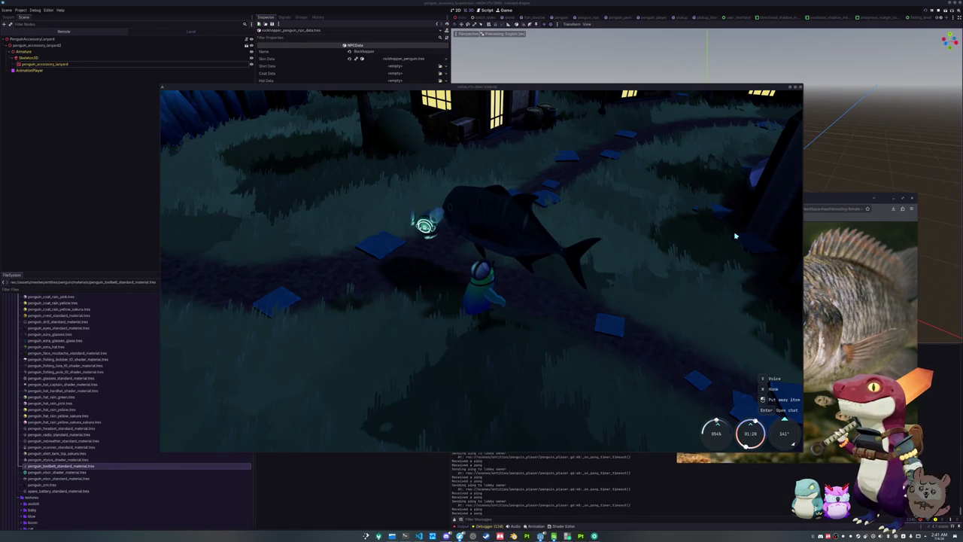
{"action": "left_click_drag", "start_coordinate": [706, 239], "coordinate": [689, 238]}
{"action": "key", "text": "a"}
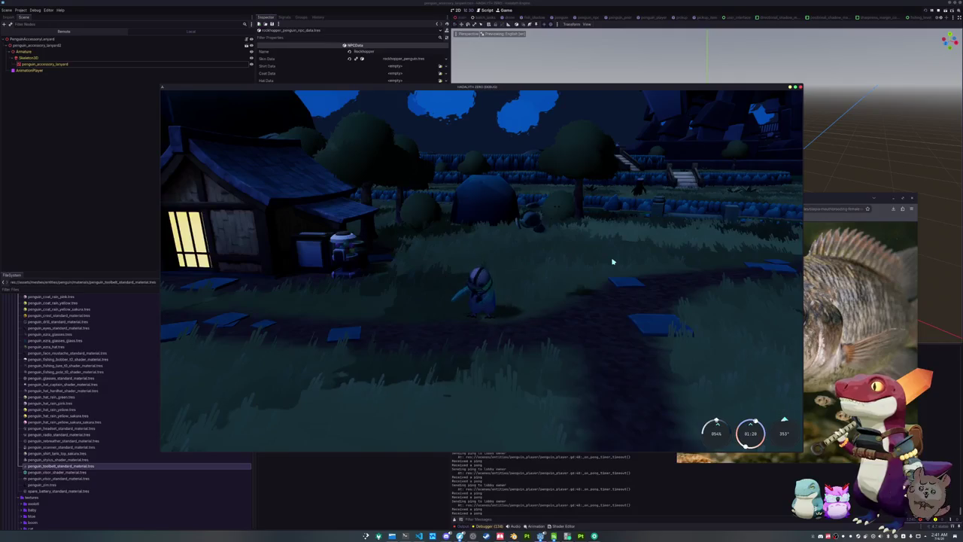
{"action": "key", "text": "Tab"}
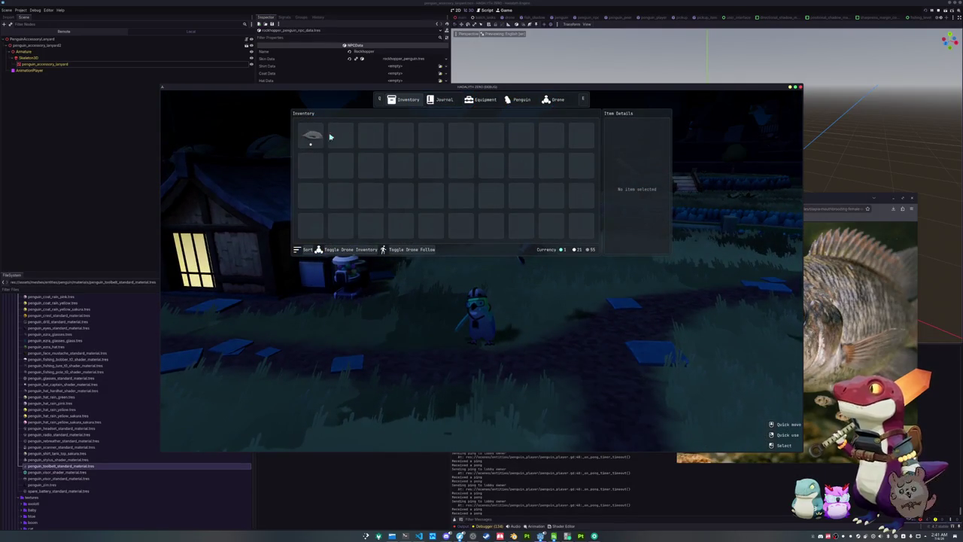
{"action": "left_click", "coordinate": [306, 141]}
{"action": "right_click", "coordinate": [307, 142]}
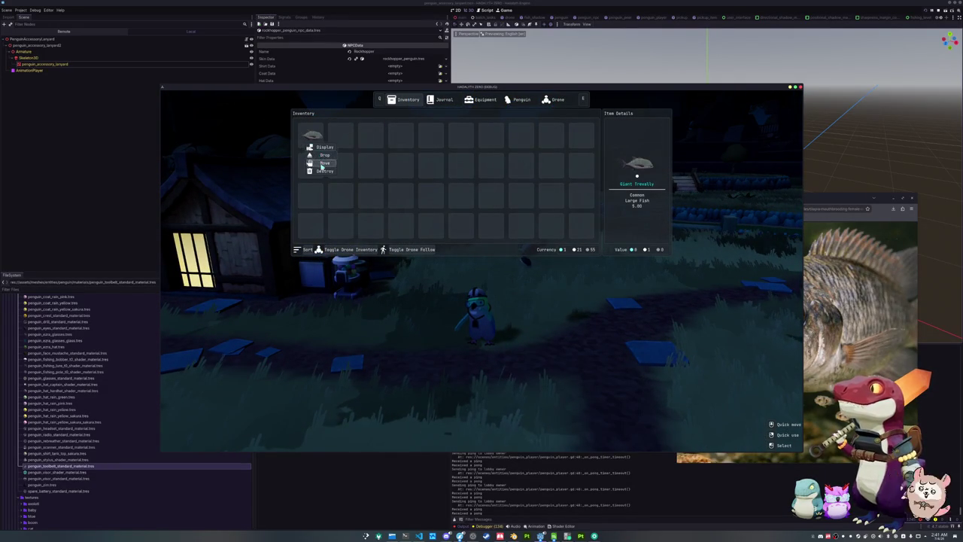
{"action": "left_click", "coordinate": [324, 163]}
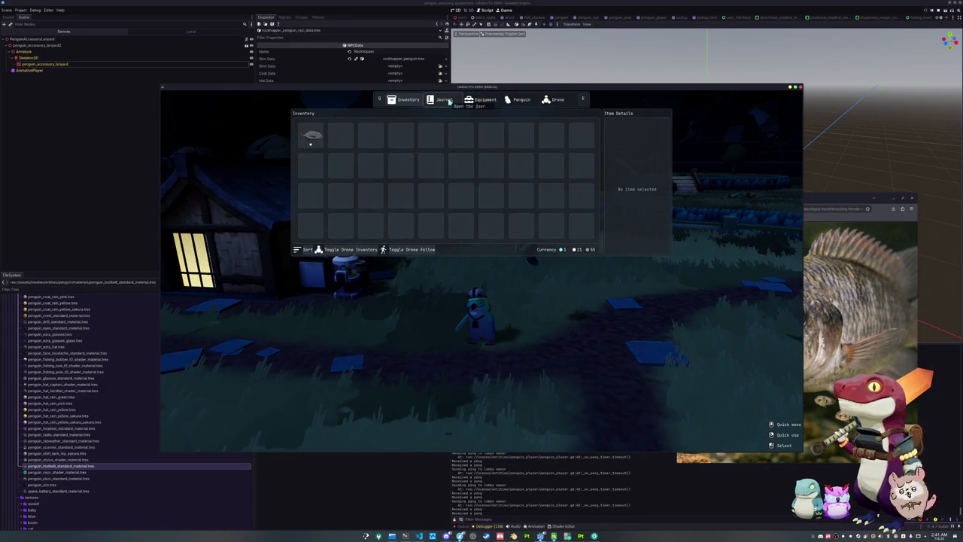
{"action": "left_click", "coordinate": [307, 146]}
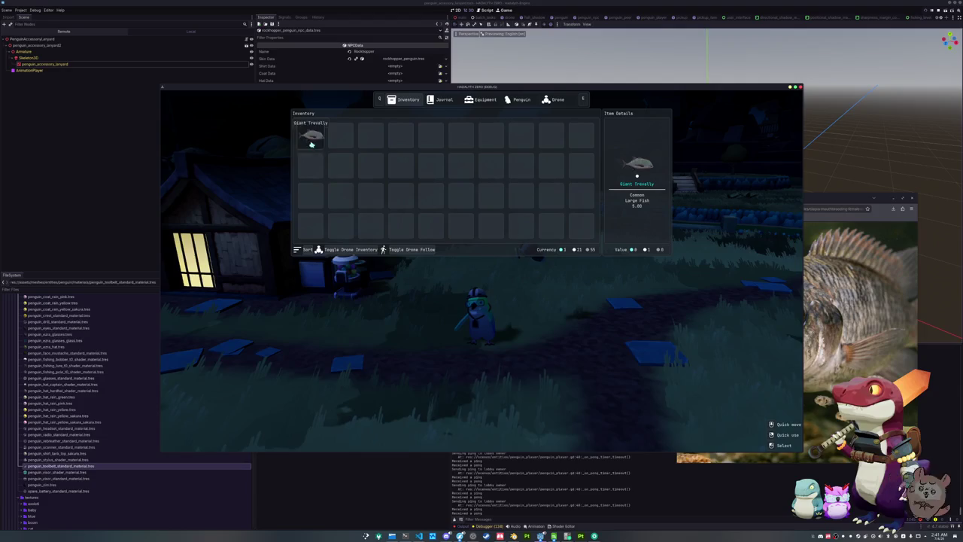
{"action": "right_click", "coordinate": [311, 144]}
{"action": "left_click", "coordinate": [322, 151]}
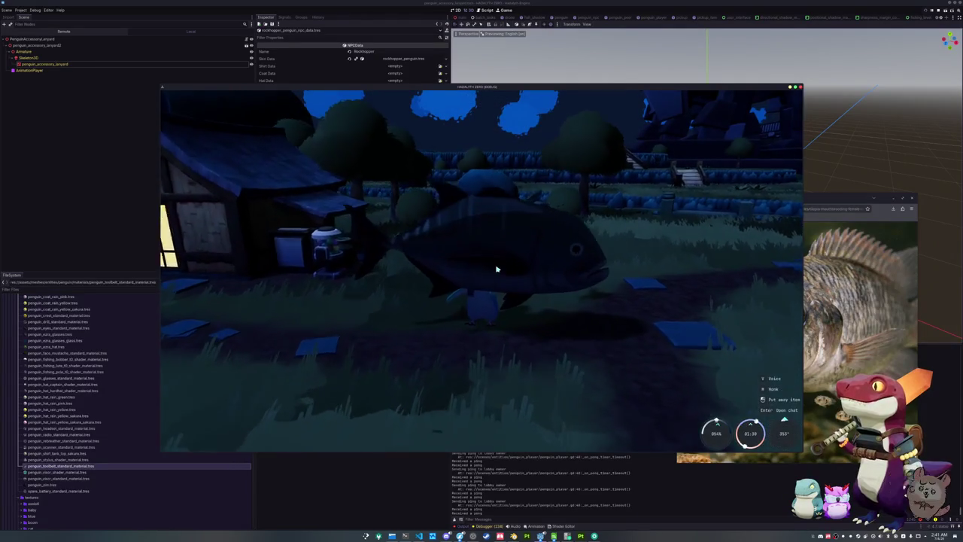
{"action": "right_click", "coordinate": [508, 271]}
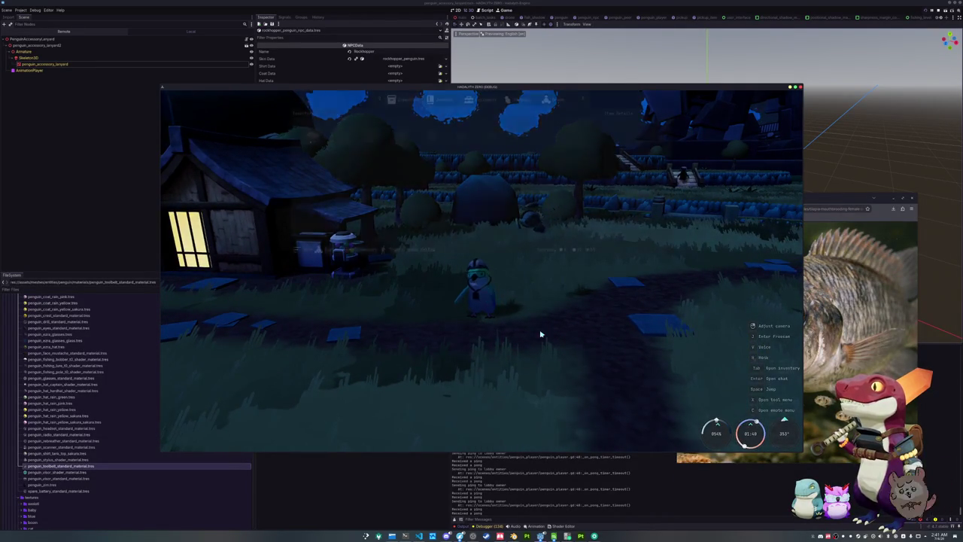
Step: Open the Journal, scroll to the Large fish and lock Arapaima in Fish Details
{"action": "key", "text": "Tab"}
{"action": "left_click", "coordinate": [471, 103]}
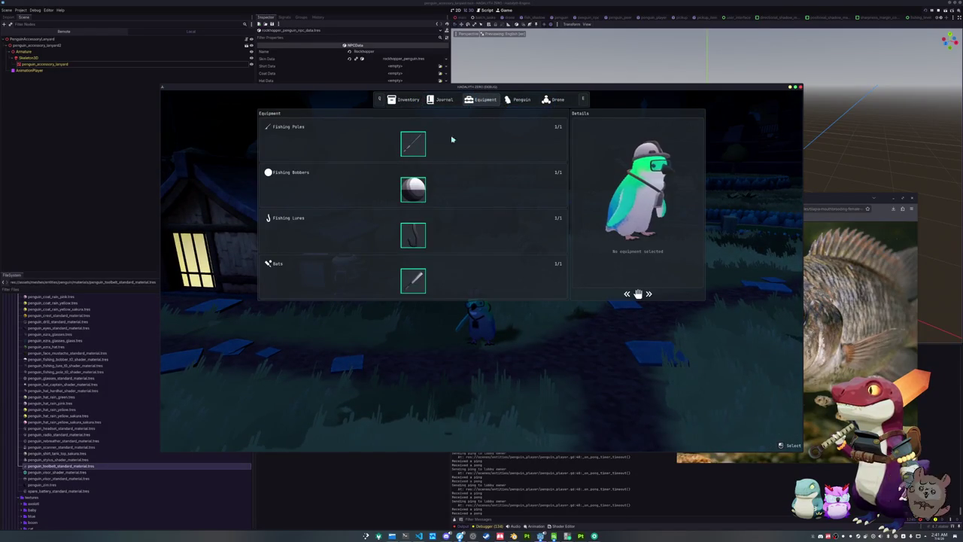
{"action": "key", "text": "q"}
{"action": "scroll", "coordinate": [379, 261], "scroll_direction": "down", "scroll_amount": 8}
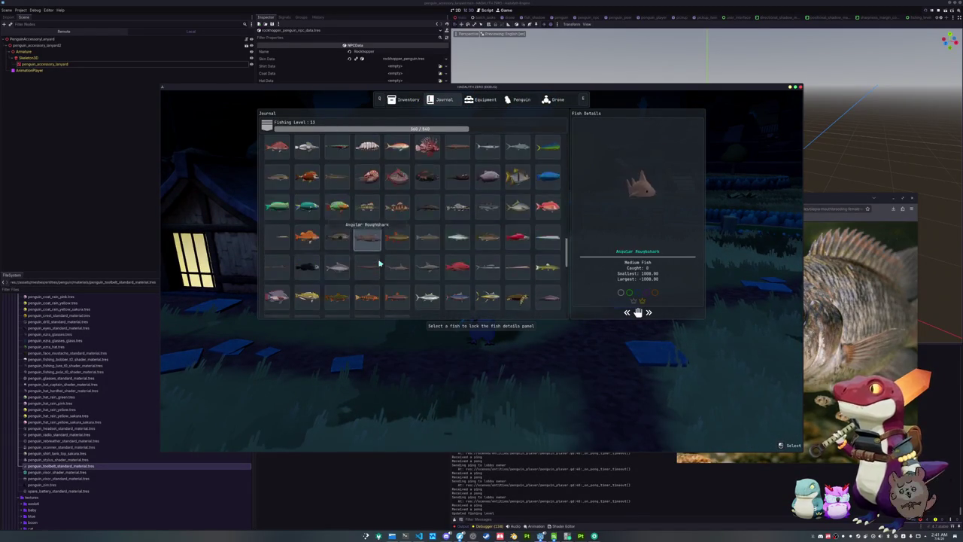
{"action": "scroll", "coordinate": [379, 262], "scroll_direction": "down", "scroll_amount": 5}
{"action": "scroll", "coordinate": [279, 246], "scroll_direction": "down", "scroll_amount": 3}
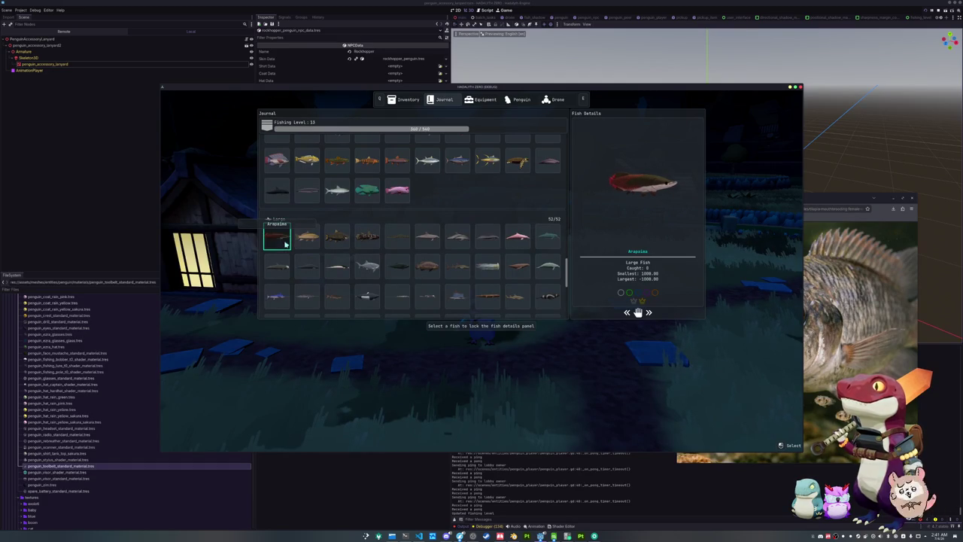
{"action": "left_click", "coordinate": [280, 237]}
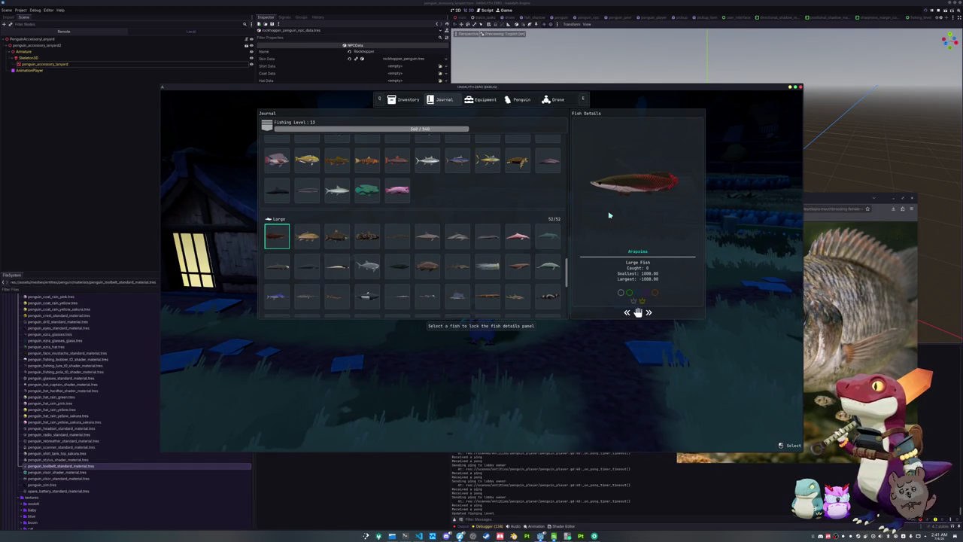
{"action": "key", "text": "Tab"}
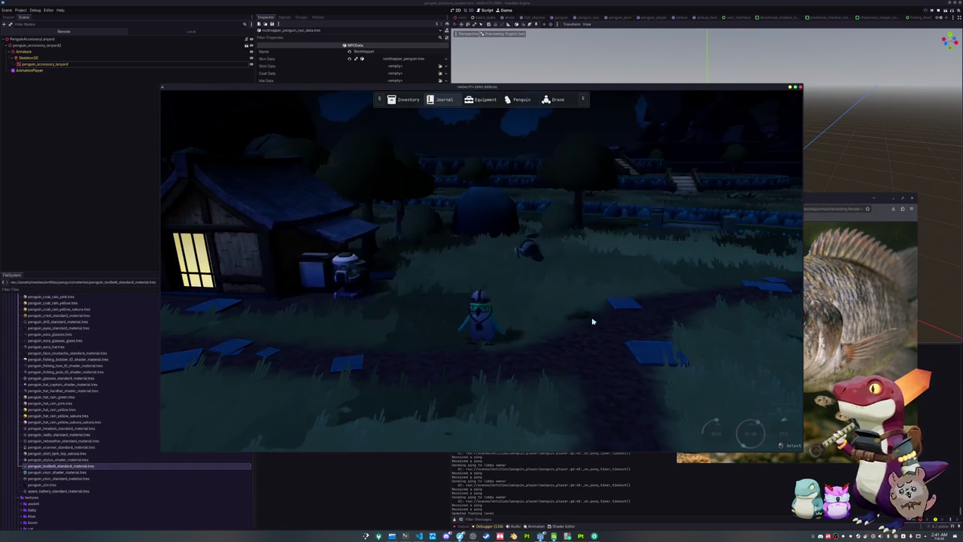
Step: Add an Arapaima to the inventory with the dev console command
{"action": "key", "text": "grave"}
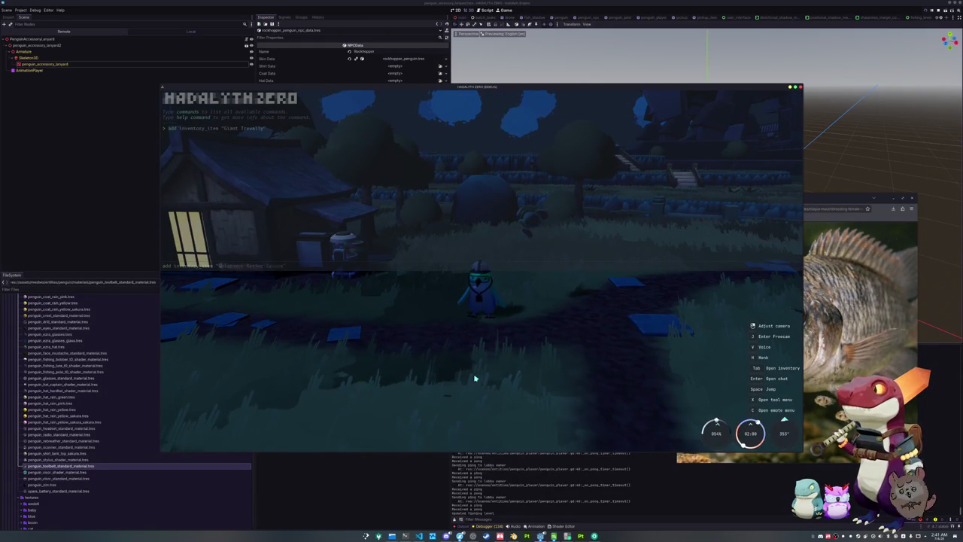
{"action": "key", "text": "Return"}
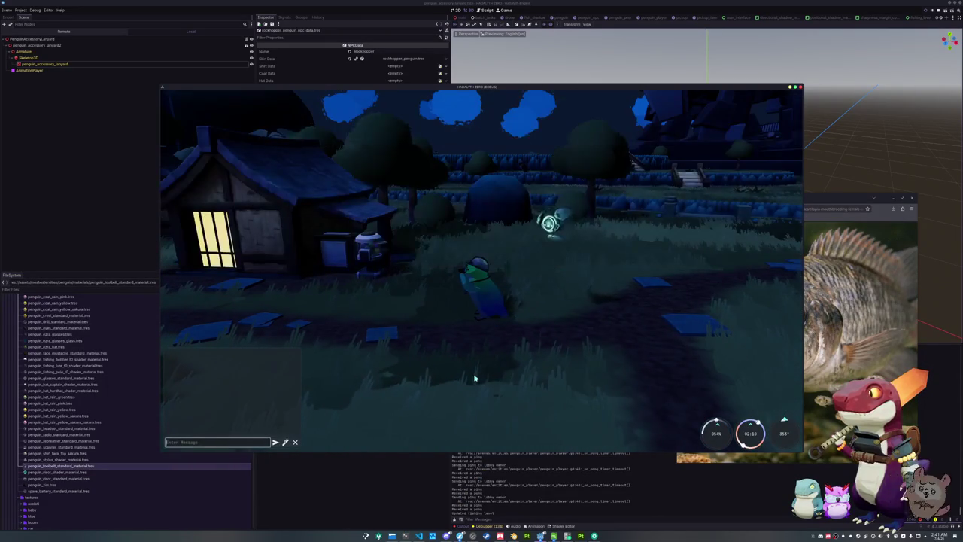
{"action": "key", "text": "Escape"}
Step: Have the penguin hold the Arapaima and walk it toward the fence and houses
{"action": "key", "text": "Tab"}
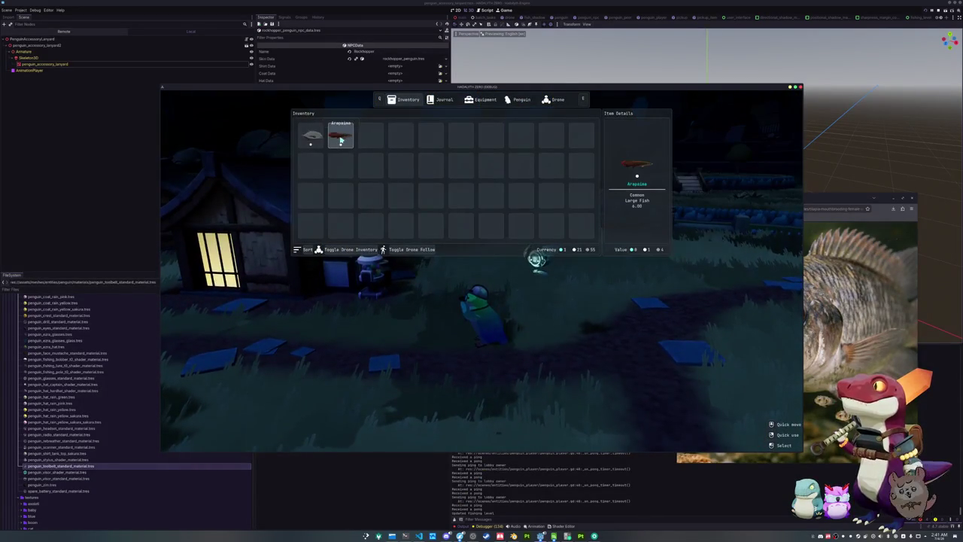
{"action": "right_click", "coordinate": [340, 140]}
{"action": "key", "text": "Tab"}
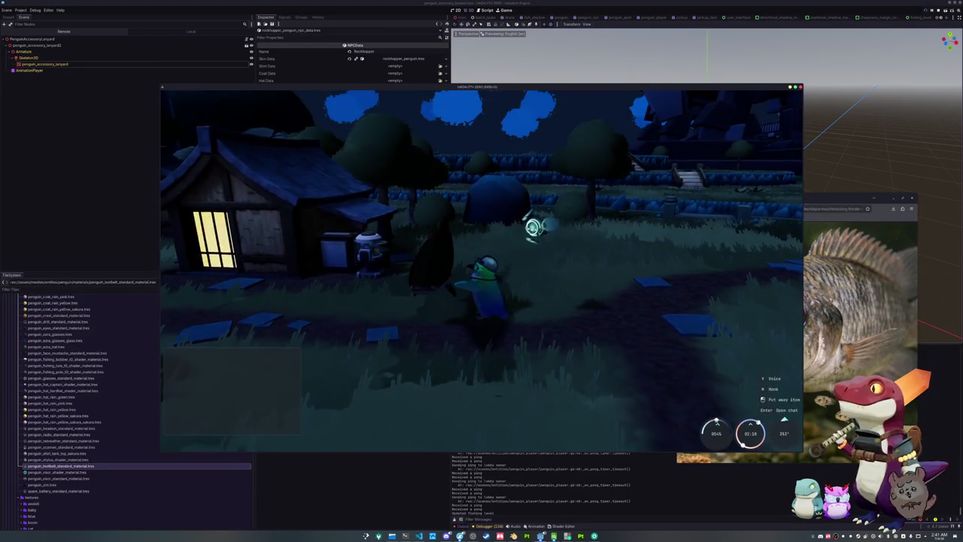
{"action": "key", "text": "w"}
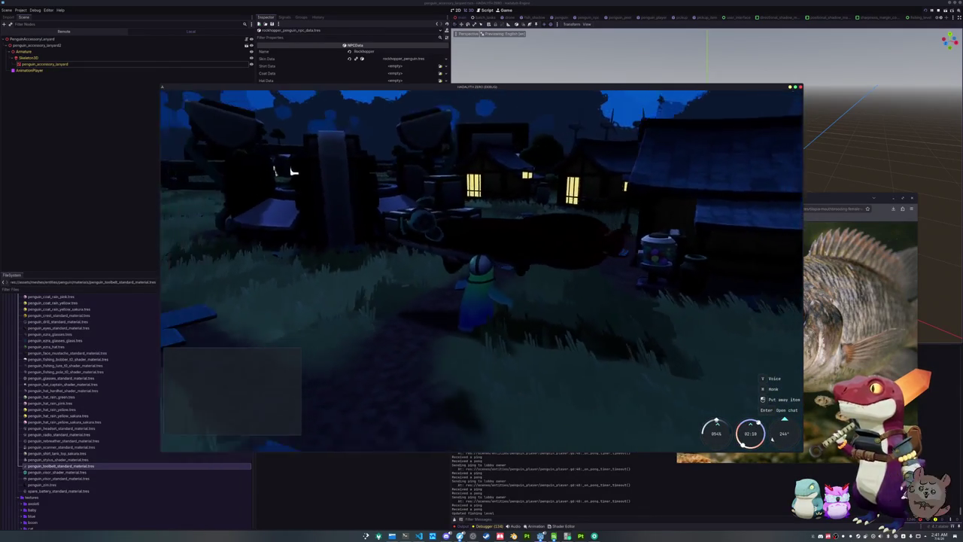
{"action": "key", "text": "w"}
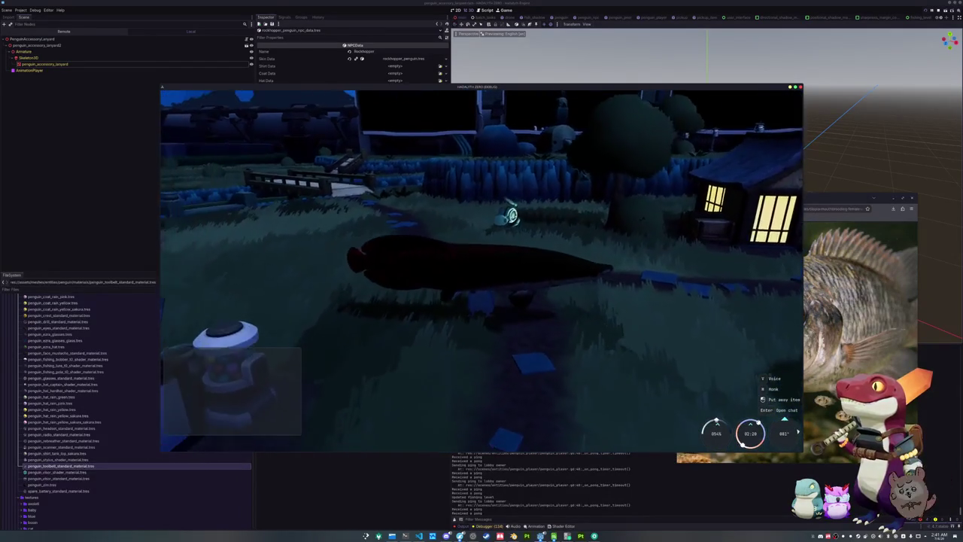
{"action": "key", "text": "Print"}
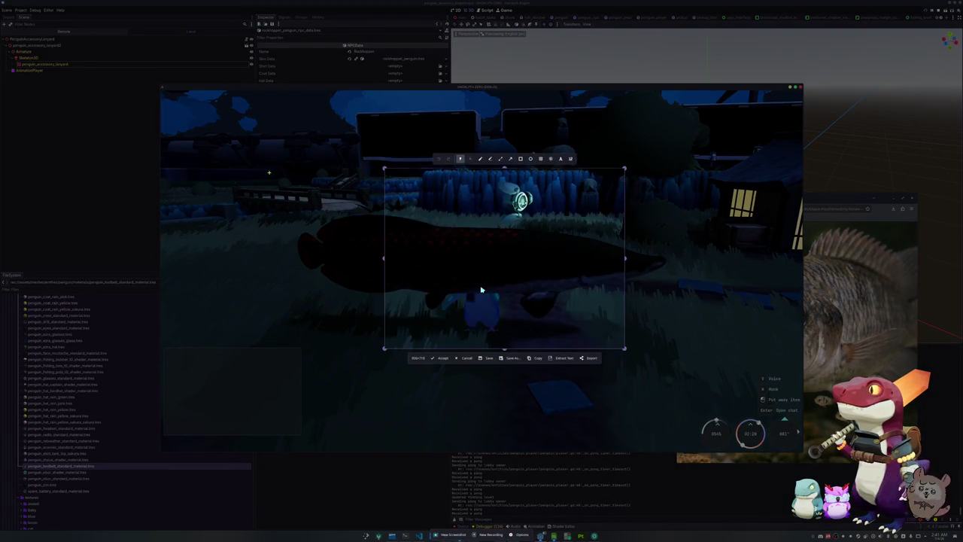
Step: Accept the first capture, then have the penguin hold up the Arapaima via Display
{"action": "key", "text": "Return"}
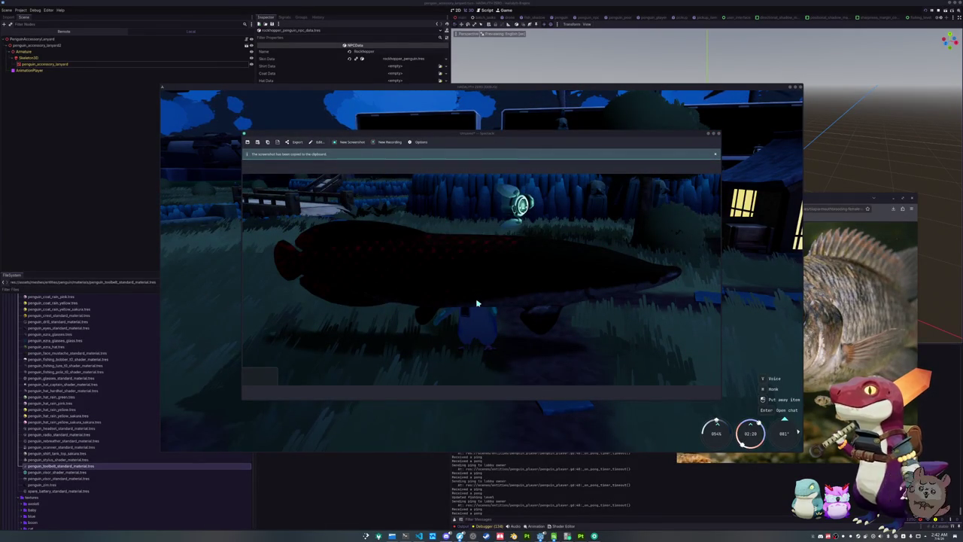
{"action": "left_click", "coordinate": [741, 342]}
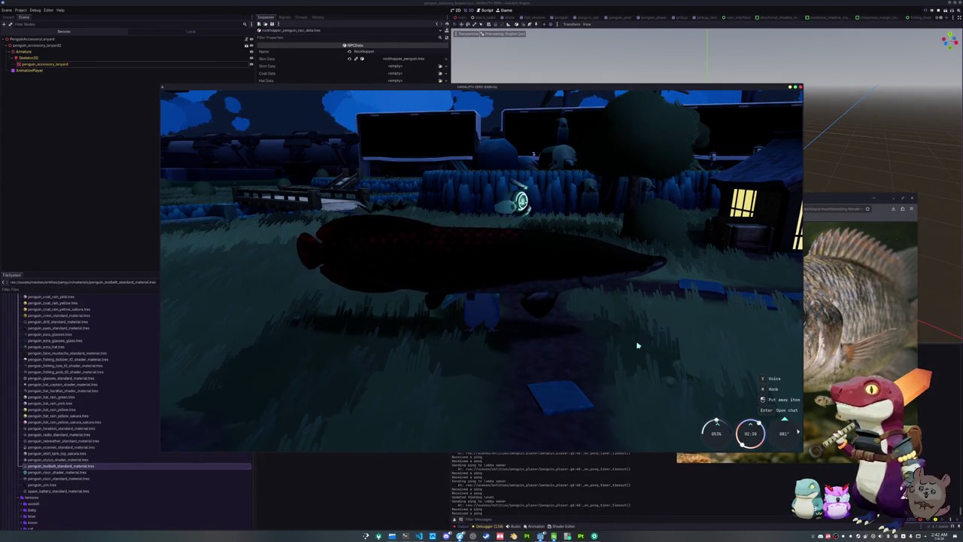
{"action": "right_click", "coordinate": [588, 347]}
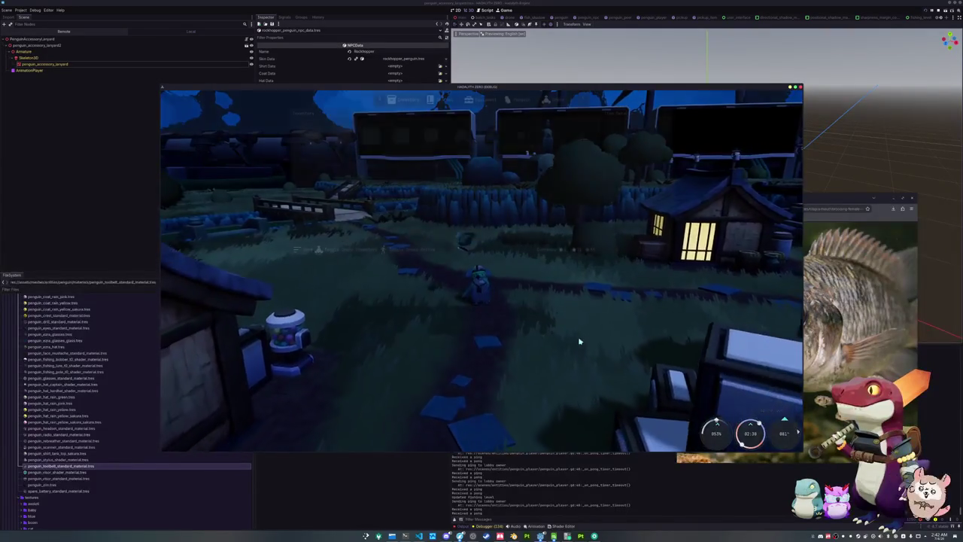
{"action": "key", "text": "Tab"}
{"action": "left_click", "coordinate": [341, 137]}
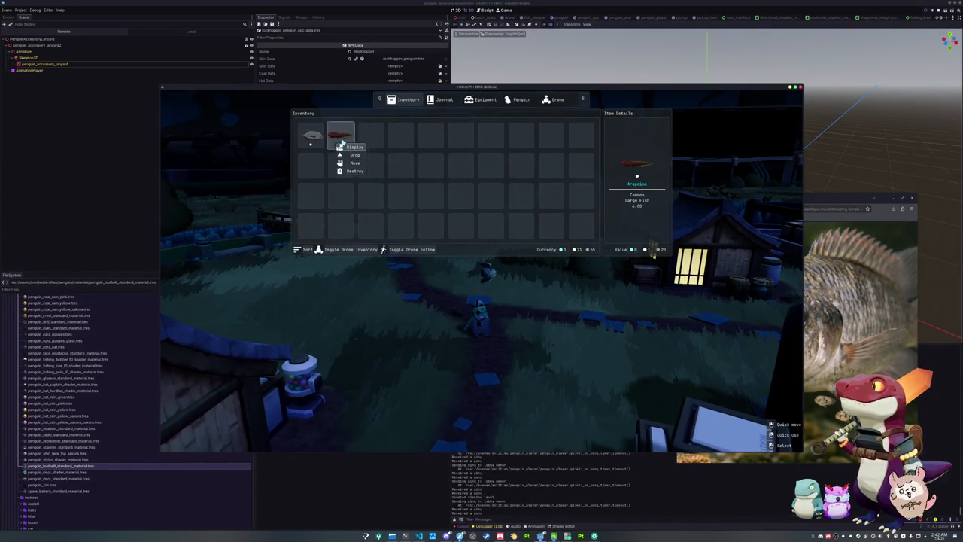
{"action": "left_click", "coordinate": [348, 146]}
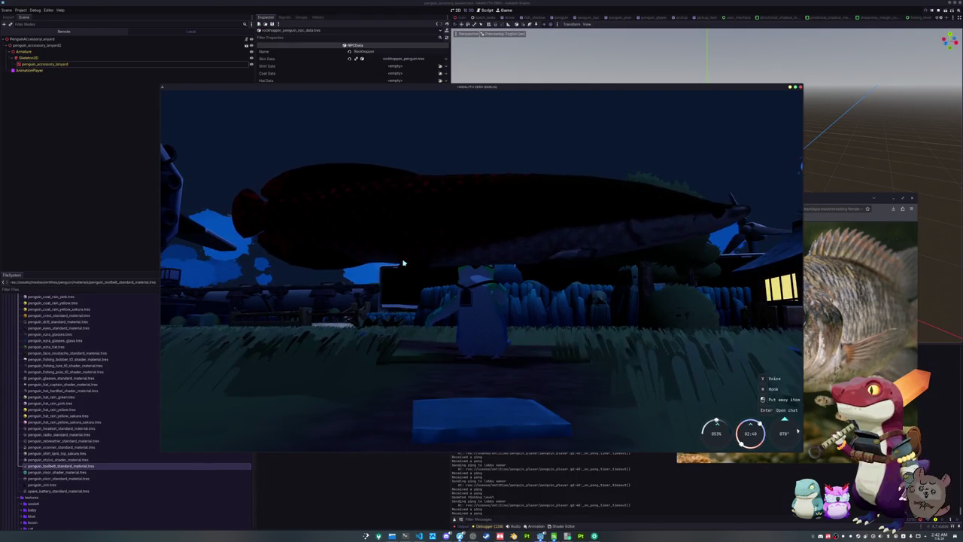
Step: Capture a larger region of the penguin holding the Arapaima to the clipboard
{"action": "key", "text": "Print"}
{"action": "mouse_move", "coordinate": [203, 120]}
{"action": "left_mouse_down"}
{"action": "mouse_move", "coordinate": [649, 386]}
{"action": "mouse_move", "coordinate": [743, 384]}
{"action": "left_mouse_up"}
{"action": "key", "text": "Return"}
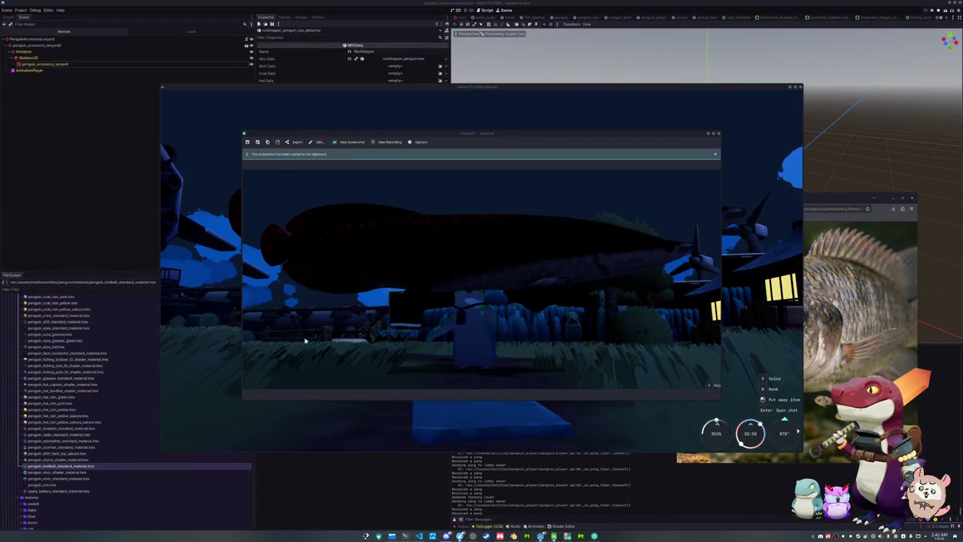
{"action": "left_click", "coordinate": [756, 340]}
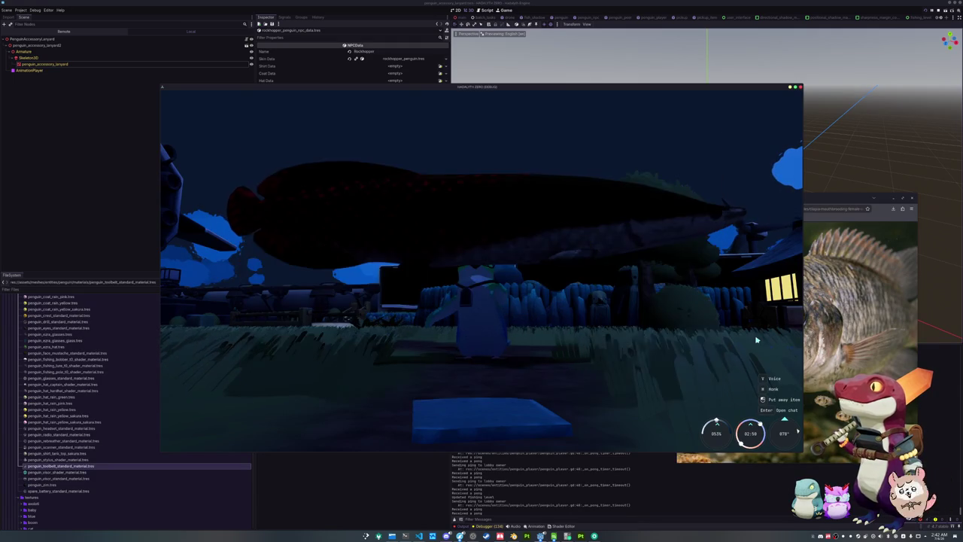
{"action": "left_click", "coordinate": [693, 314]}
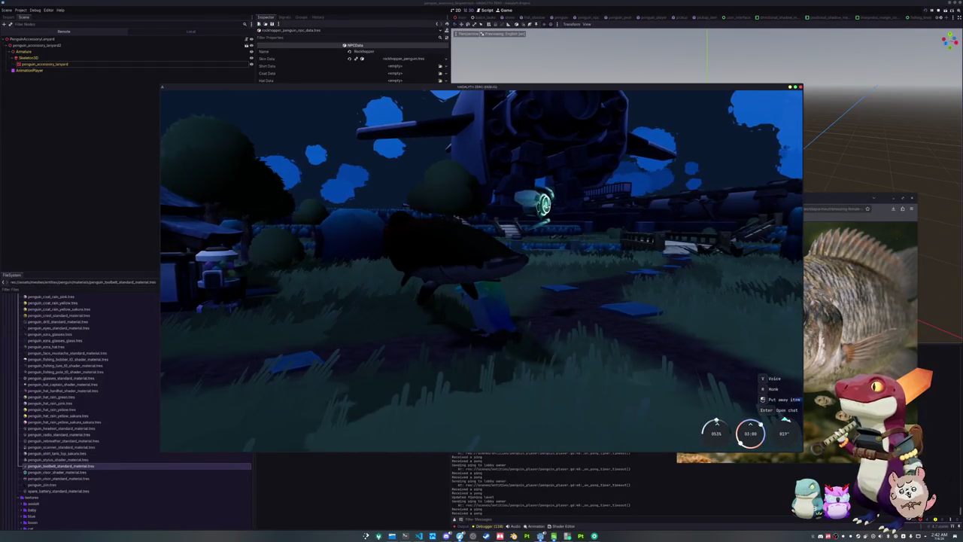
{"action": "key", "text": "Print"}
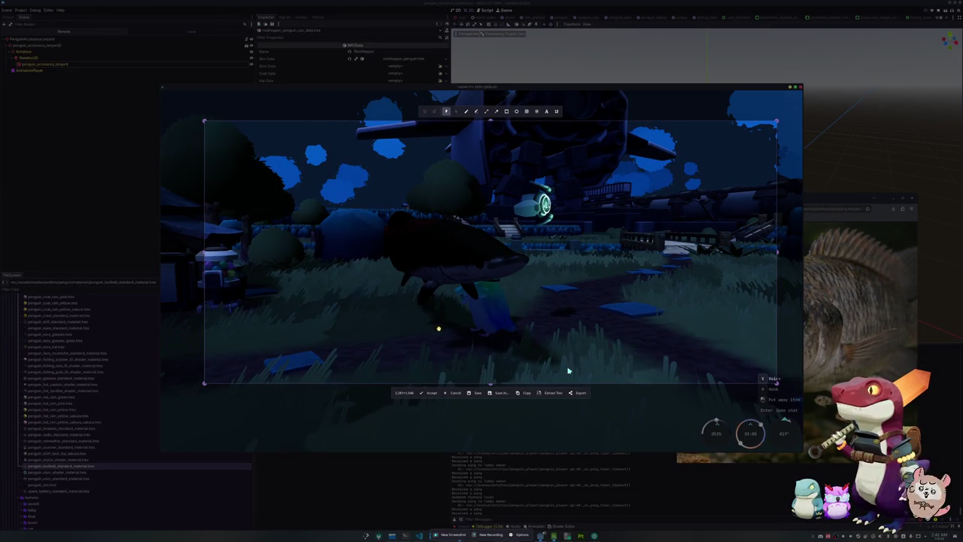
Step: Recapture the penguin with the Arapaima by the parked airship, then refocus the game
{"action": "key", "text": "Return"}
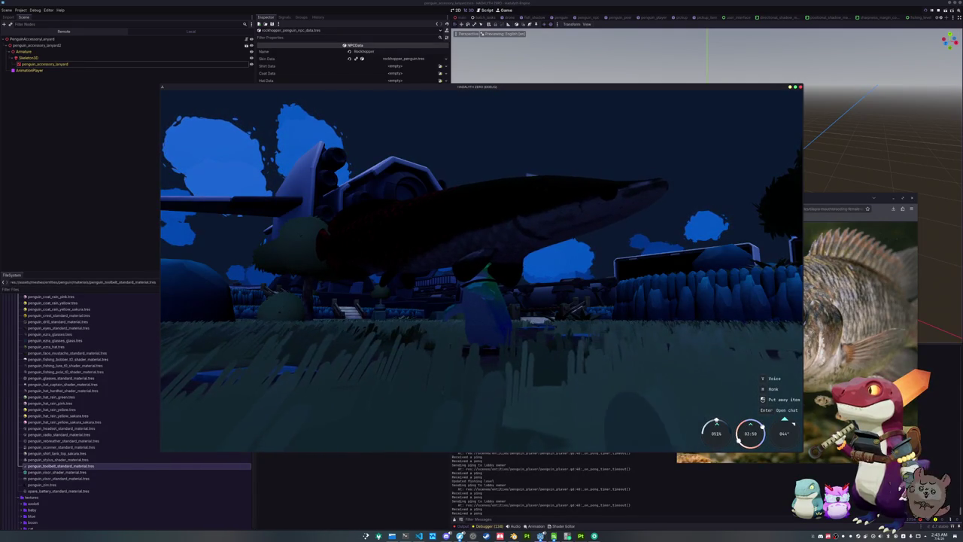
{"action": "key", "text": "Print"}
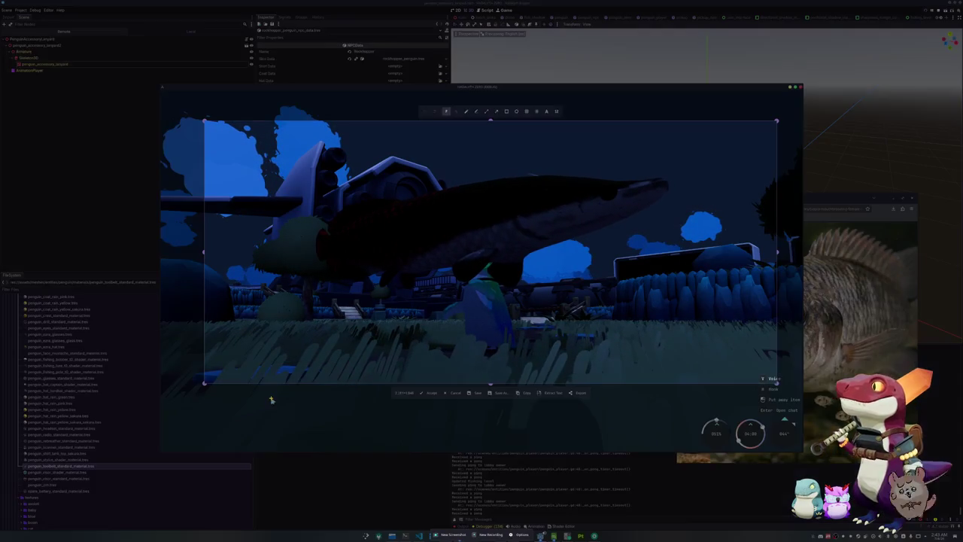
{"action": "key", "text": "Return"}
{"action": "left_click", "coordinate": [427, 428]}
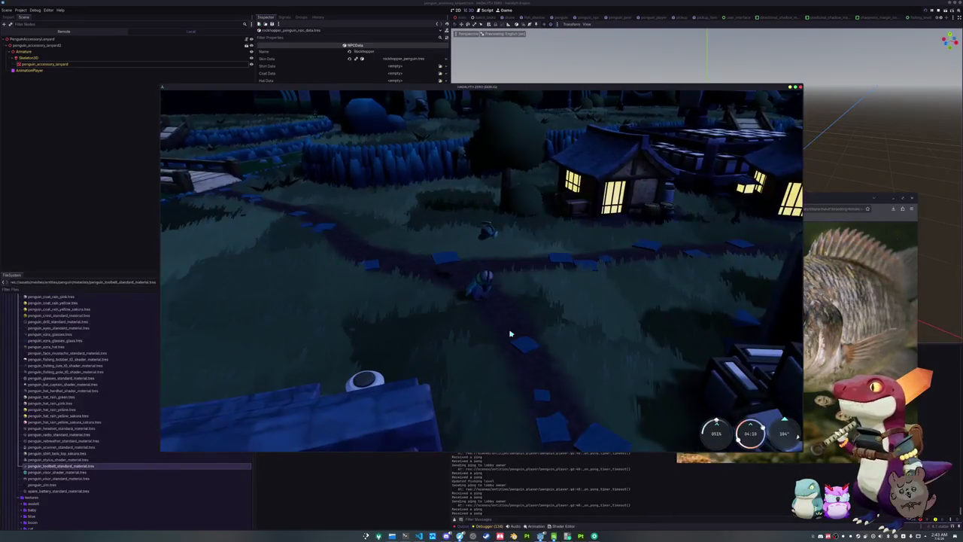
{"action": "key", "text": "i"}
{"action": "left_click", "coordinate": [339, 146]}
{"action": "key", "text": "e"}
{"action": "scroll", "coordinate": [444, 212], "scroll_direction": "down", "scroll_amount": 5}
{"action": "scroll", "coordinate": [444, 212], "scroll_direction": "down", "scroll_amount": 5}
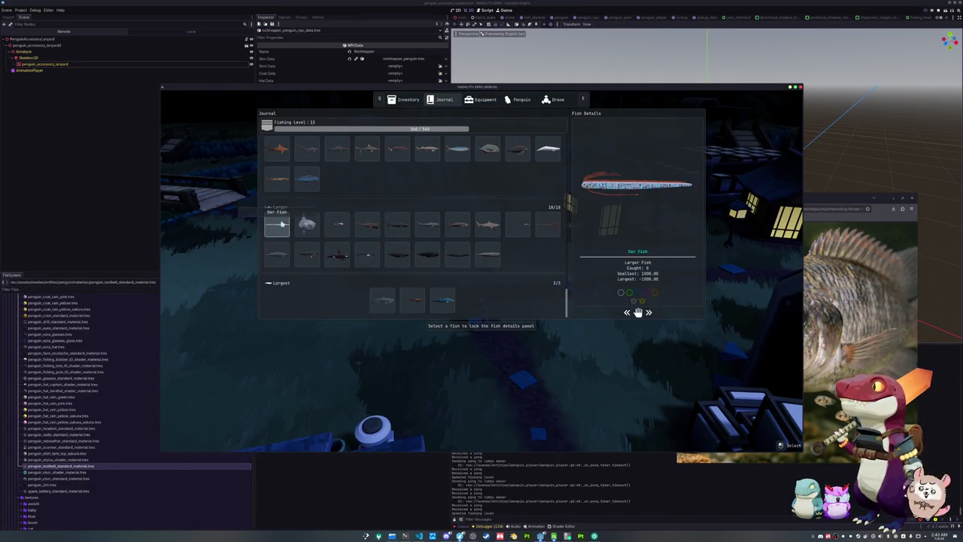
{"action": "scroll", "coordinate": [277, 218], "scroll_direction": "down", "scroll_amount": 3}
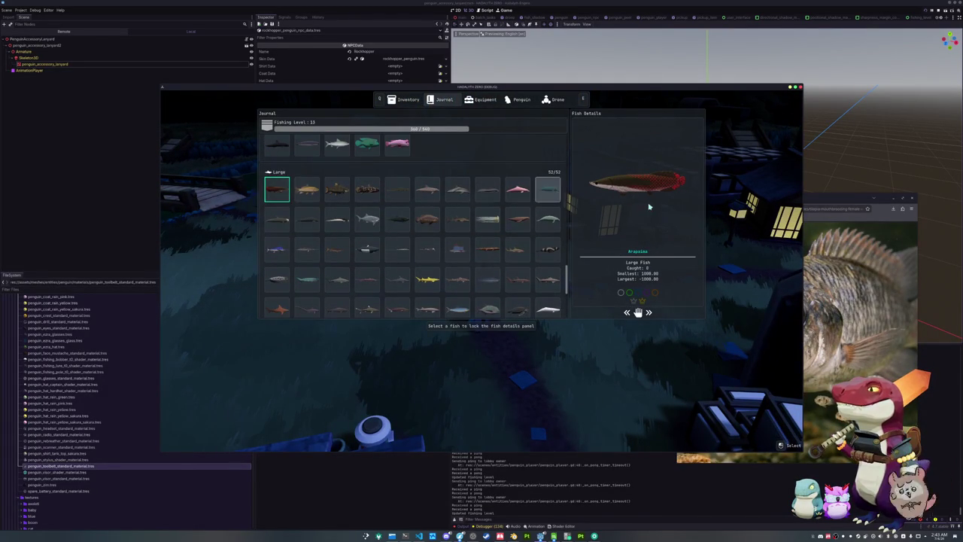
{"action": "scroll", "coordinate": [460, 243], "scroll_direction": "down", "scroll_amount": 2}
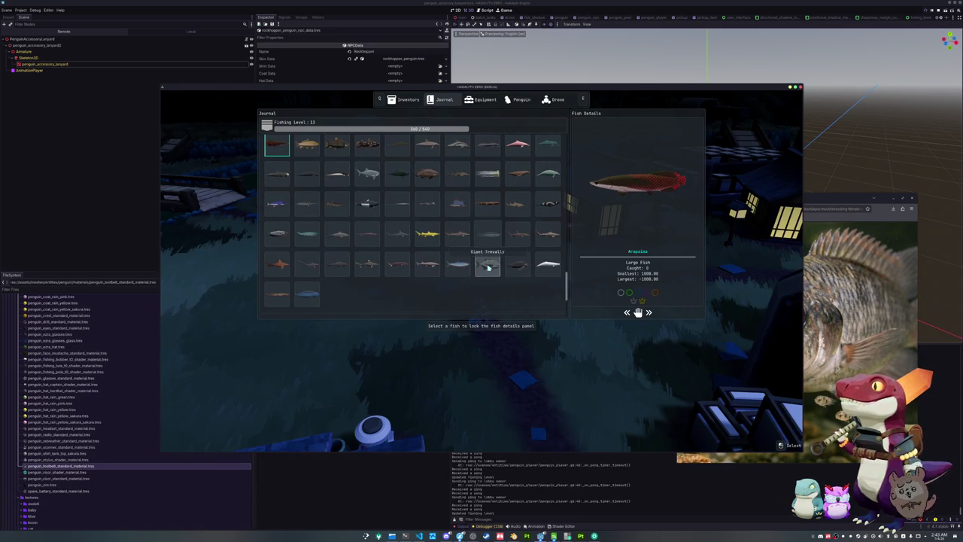
{"action": "left_click", "coordinate": [486, 267]}
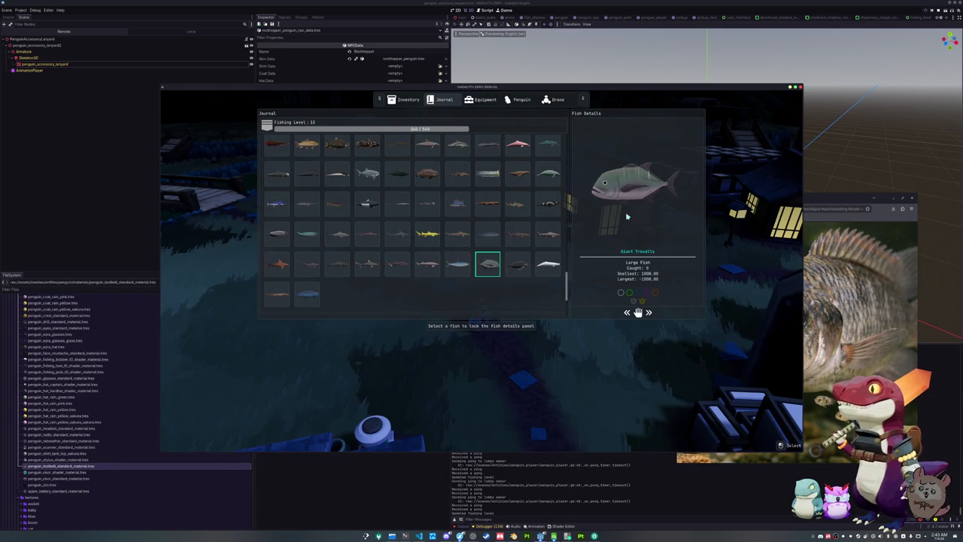
{"action": "left_click", "coordinate": [461, 269]}
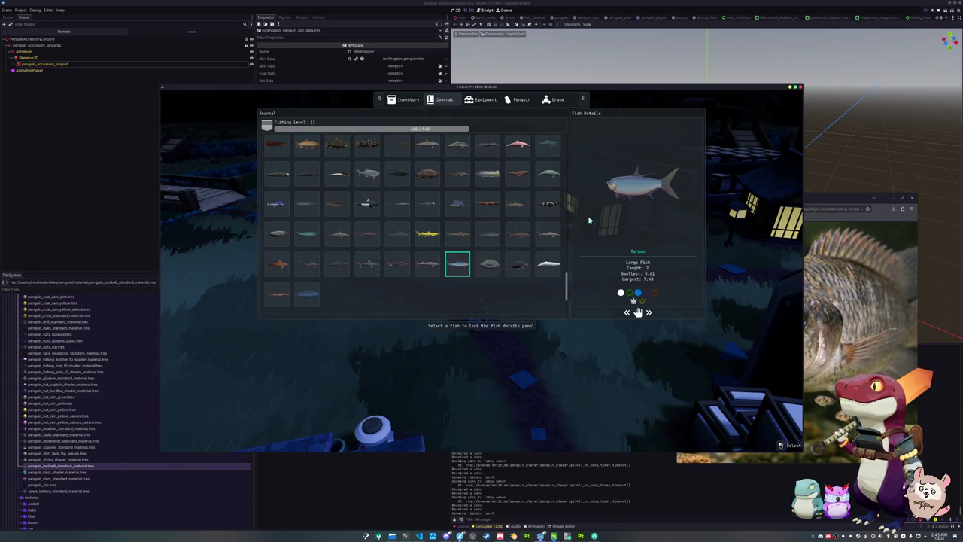
{"action": "left_click_drag", "start_coordinate": [684, 215], "coordinate": [606, 219]}
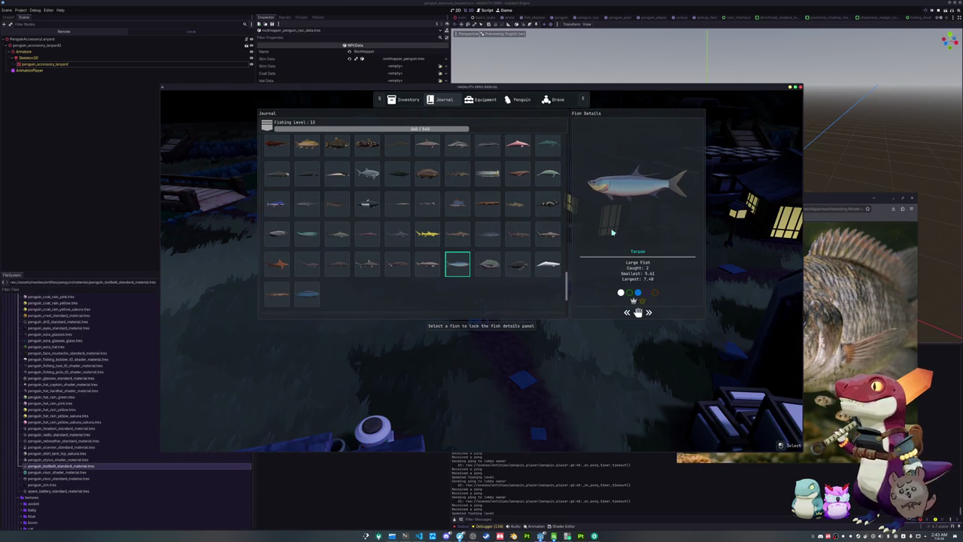
{"action": "left_click_drag", "start_coordinate": [615, 231], "coordinate": [653, 227]}
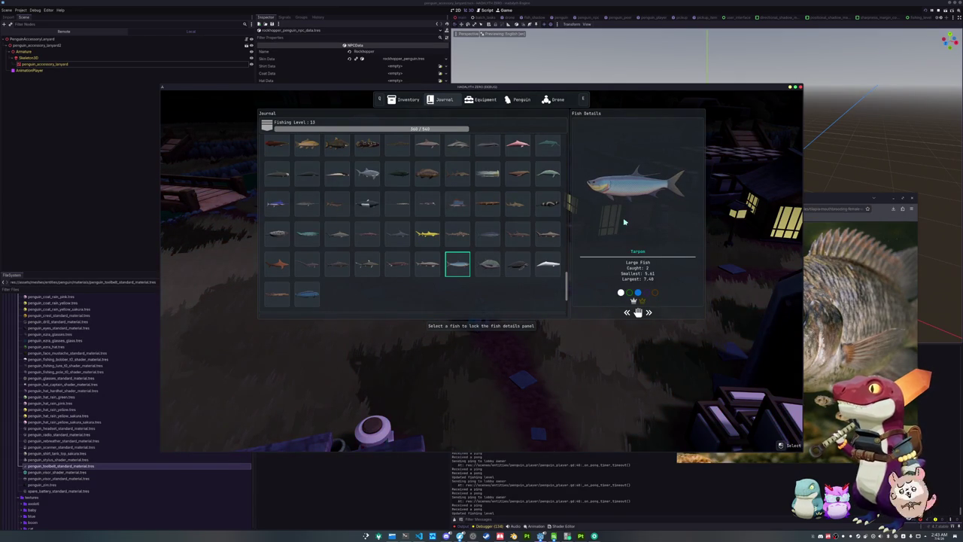
{"action": "key", "text": "Tab"}
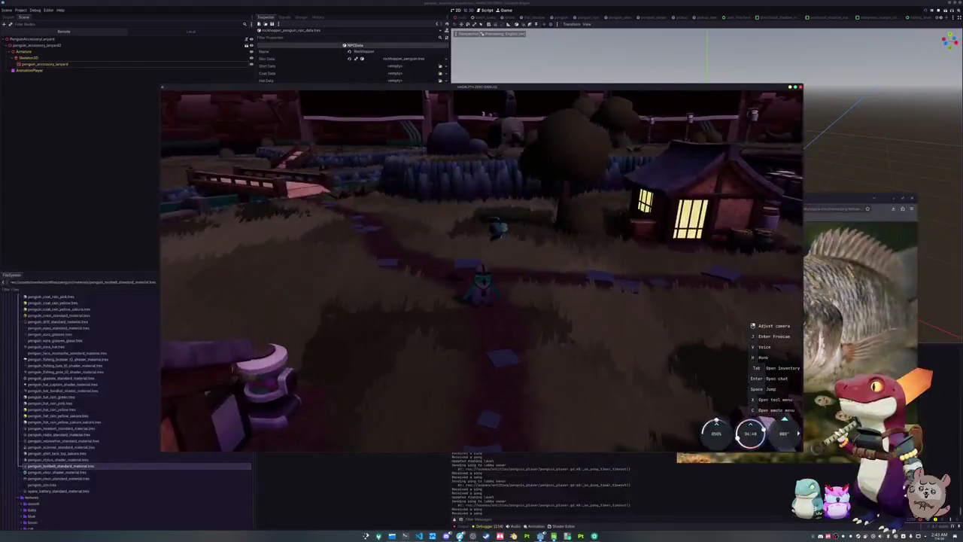
Step: Run add_inventory_item "Tarpon" in the dev console
{"action": "key", "text": "grave"}
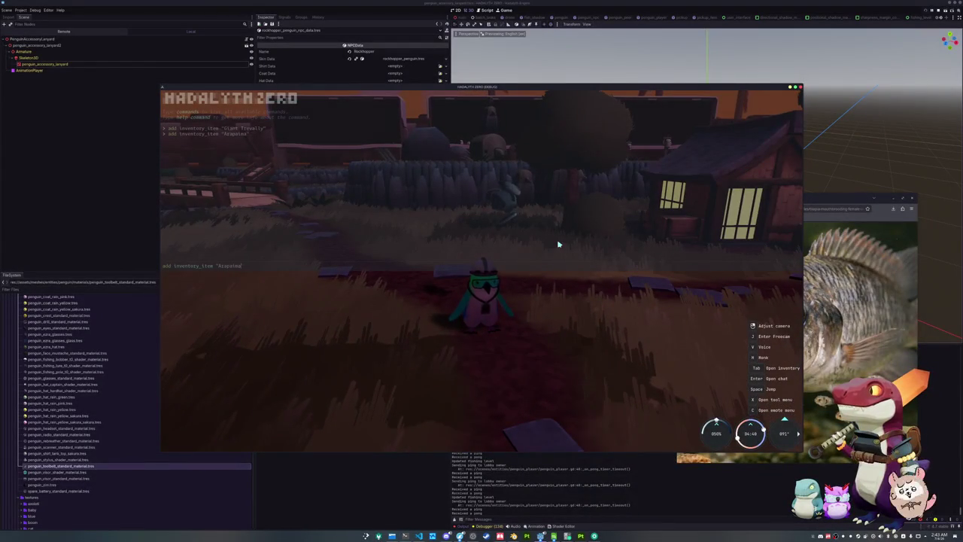
{"action": "type", "text": "arpon\""}
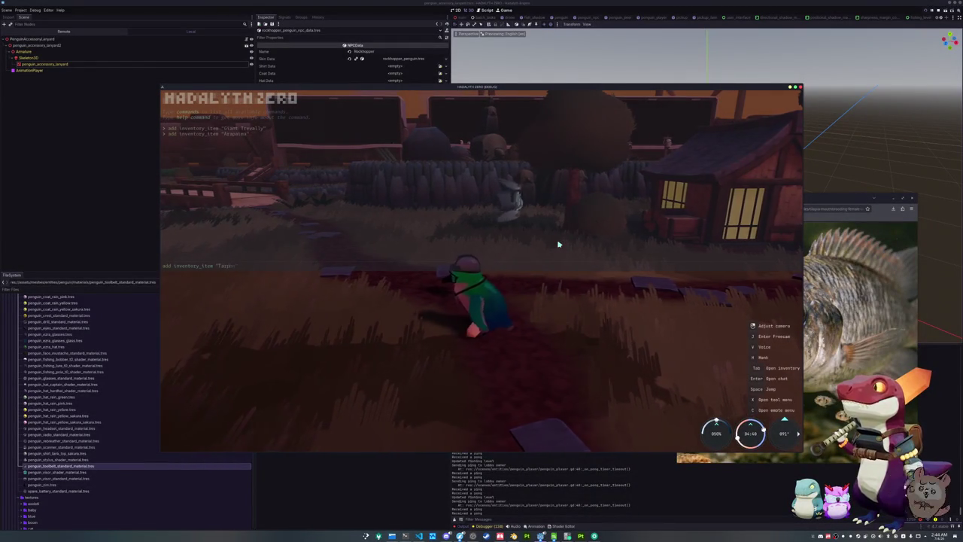
{"action": "key", "text": "Return"}
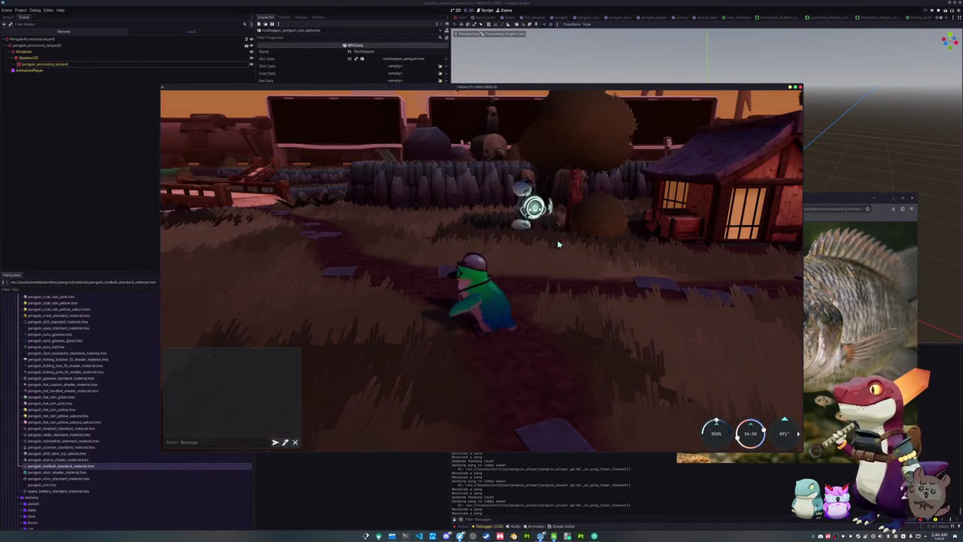
Step: Have the penguin hold up the Tarpon from the inventory's Display action
{"action": "key", "text": "Tab"}
{"action": "left_click", "coordinate": [370, 135]}
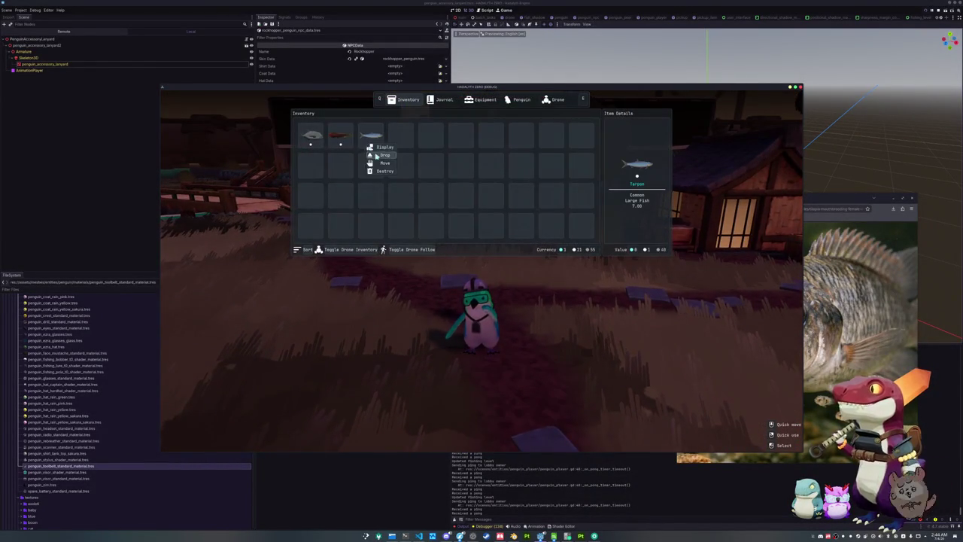
{"action": "left_click", "coordinate": [380, 150]}
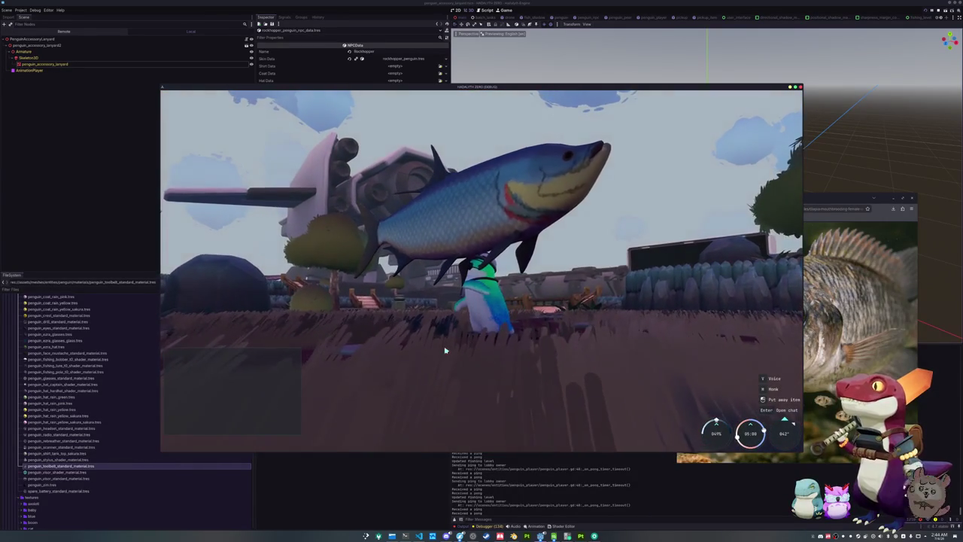
{"action": "key", "text": "Print"}
{"action": "key", "text": "Return"}
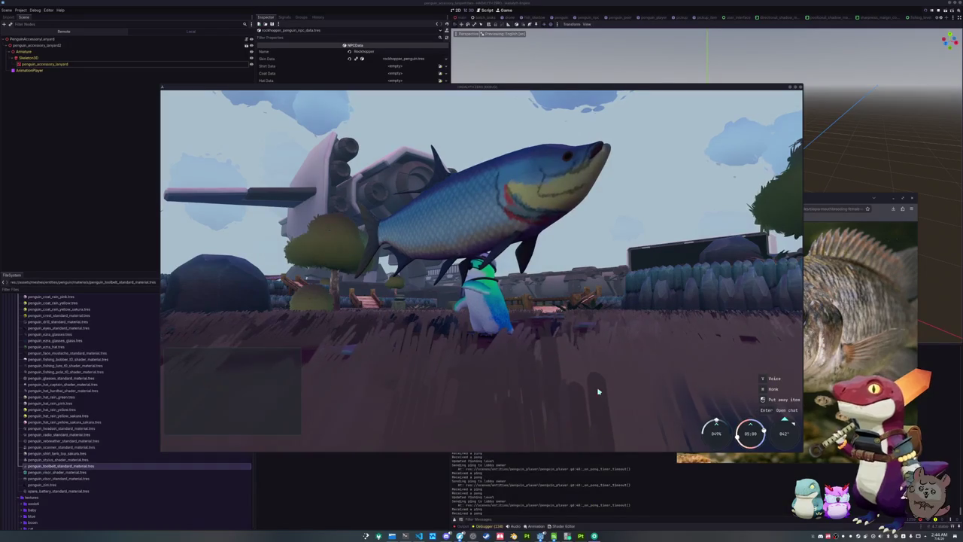
{"action": "left_click", "coordinate": [598, 391]}
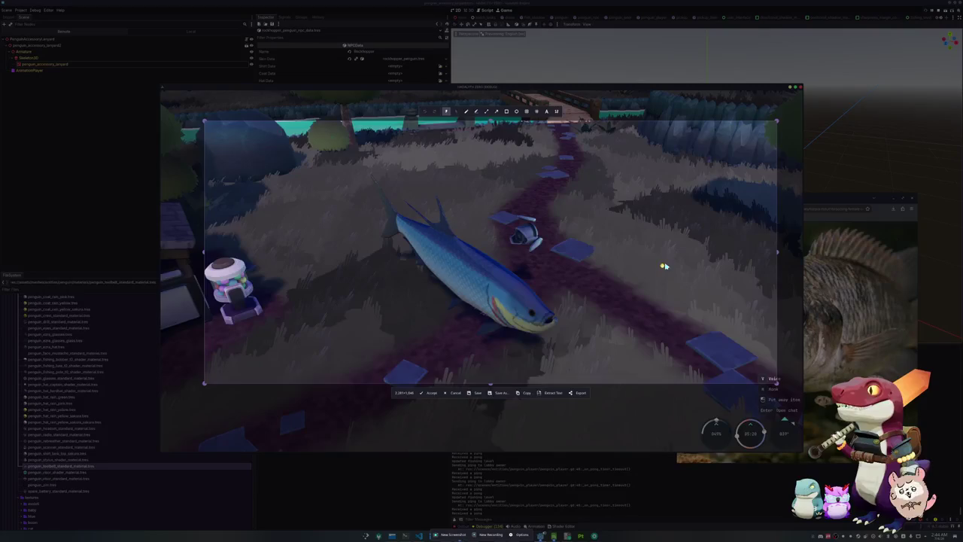
Step: Capture the tarpon lying on the path and orbit the camera down onto it
{"action": "double_click", "coordinate": [666, 269]}
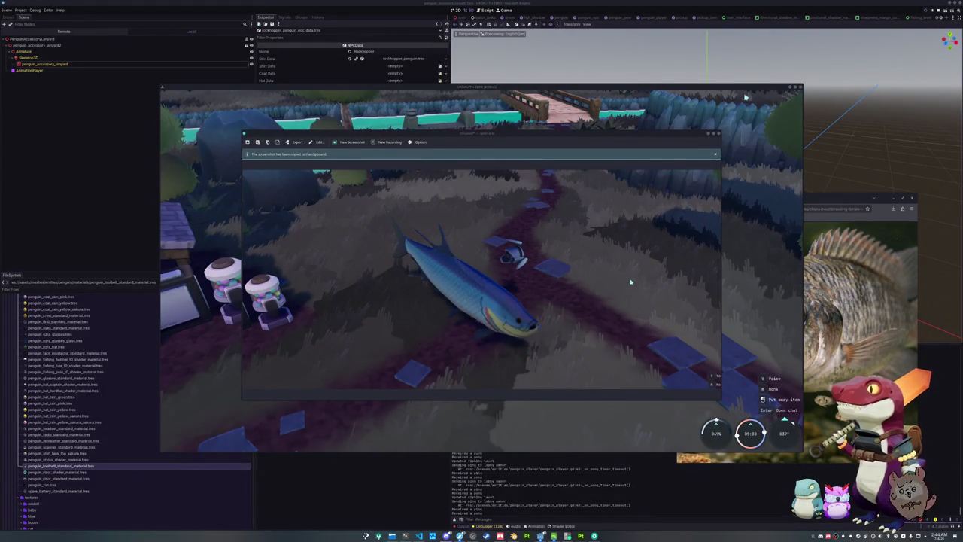
{"action": "key", "text": "Escape"}
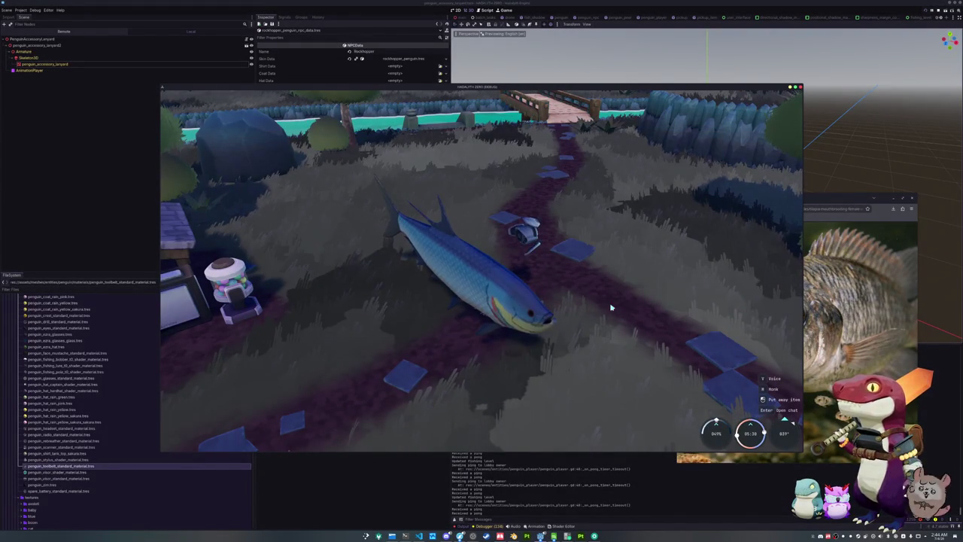
{"action": "left_click_drag", "start_coordinate": [609, 309], "coordinate": [632, 394]}
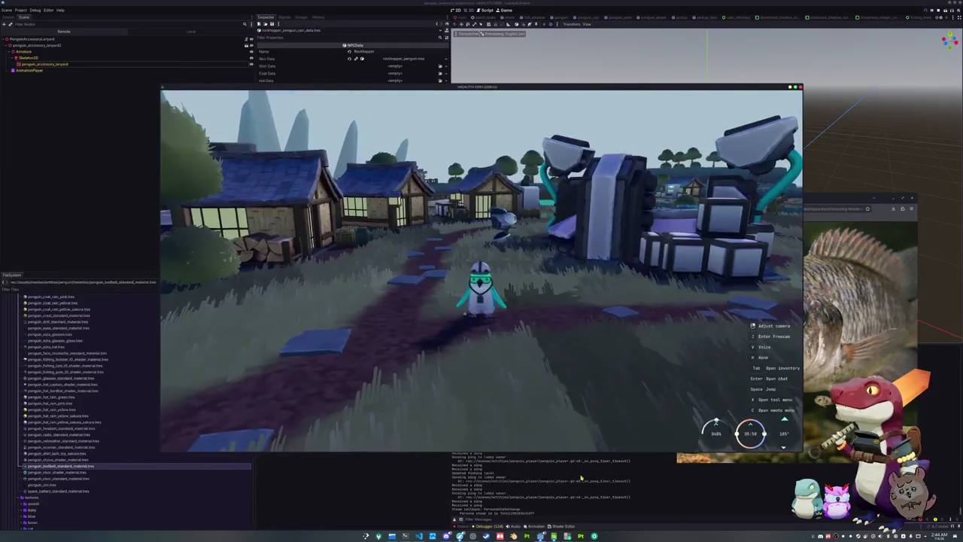
Step: Stop the game with F8, check the penguin_coat_toolbelt mesh in Blender, return to Godot
{"action": "key", "text": "F8"}
{"action": "key", "text": "alt+Tab"}
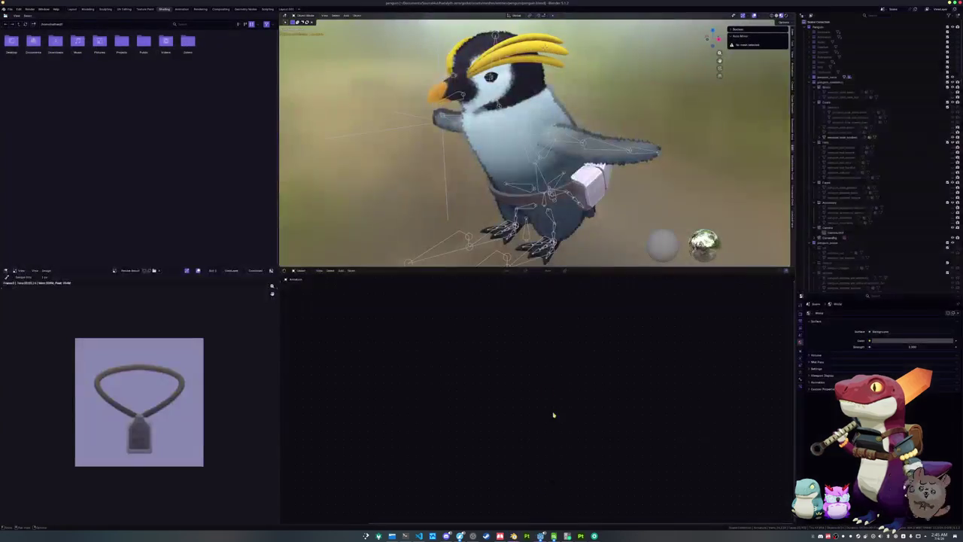
{"action": "left_click", "coordinate": [843, 137]}
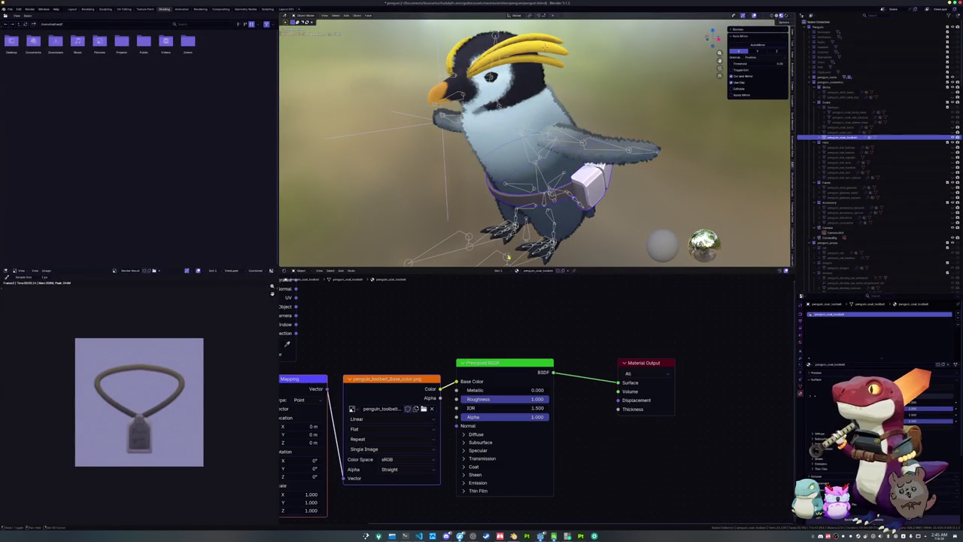
{"action": "scroll", "coordinate": [507, 258], "scroll_direction": "down", "scroll_amount": 3}
{"action": "key", "text": "alt+Tab"}
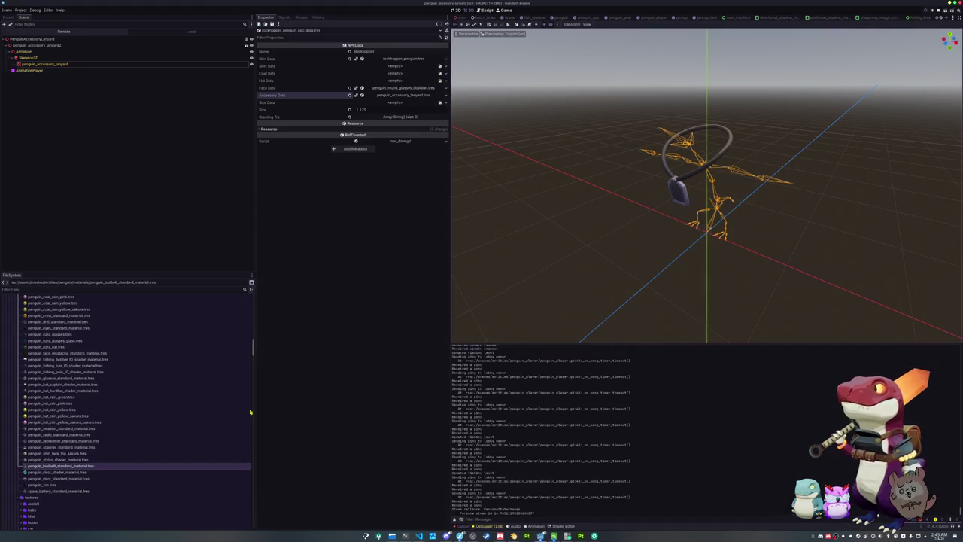
Step: Convert penguin_toolbelt_standard_material.tres to a ShaderMaterial and accept its new name
{"action": "left_click", "coordinate": [79, 467]}
{"action": "right_click", "coordinate": [80, 467]}
{"action": "left_click", "coordinate": [106, 506]}
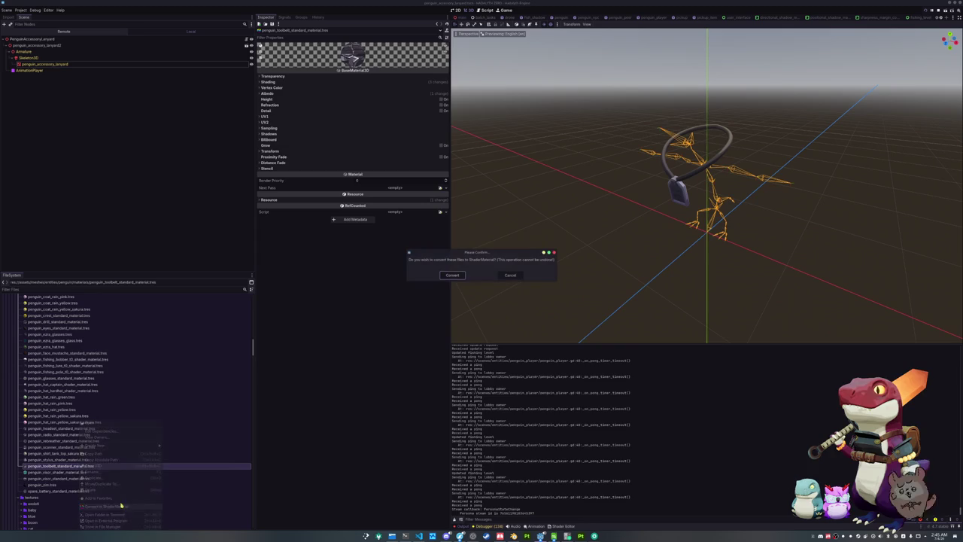
{"action": "left_click", "coordinate": [456, 276]}
{"action": "type", "text": "_accessory"}
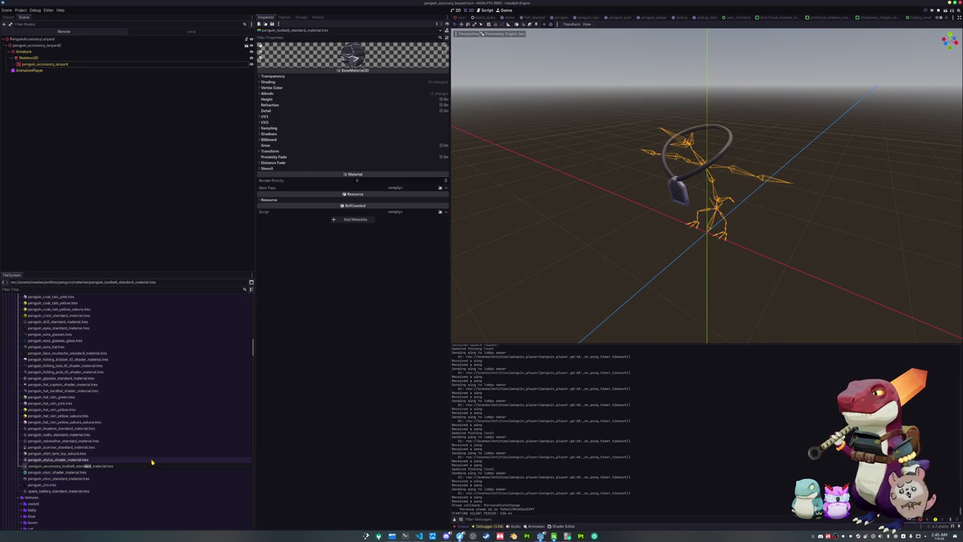
{"action": "key", "text": "Return"}
Step: Give the toolbelt shader material the cell shader and the toolbelt texture as albedo
{"action": "left_click", "coordinate": [79, 346]}
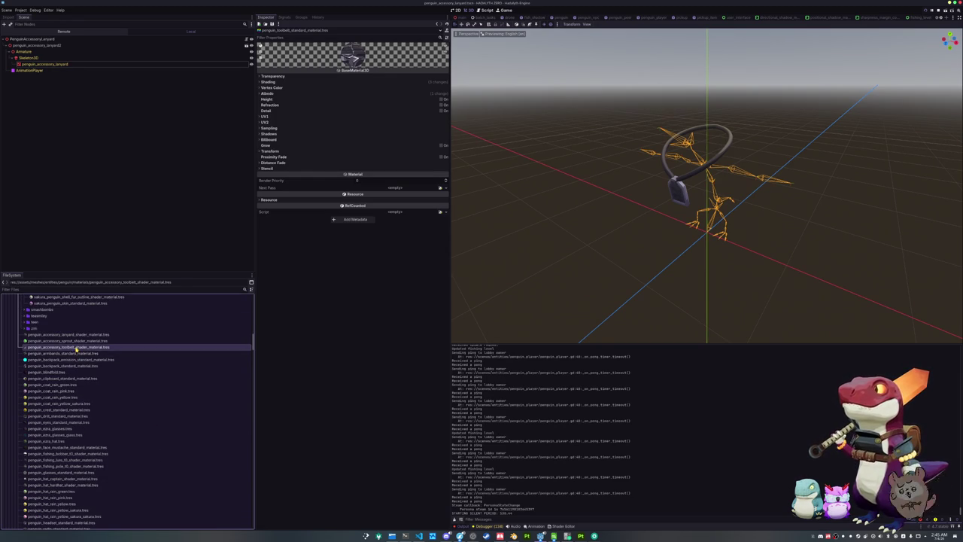
{"action": "left_click", "coordinate": [444, 77]}
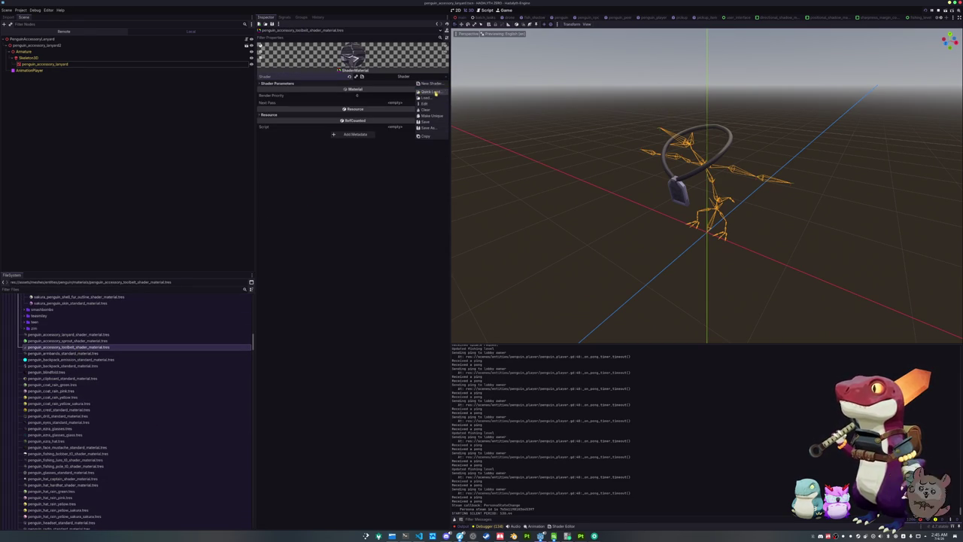
{"action": "left_click", "coordinate": [435, 91]}
{"action": "type", "text": "shader"}
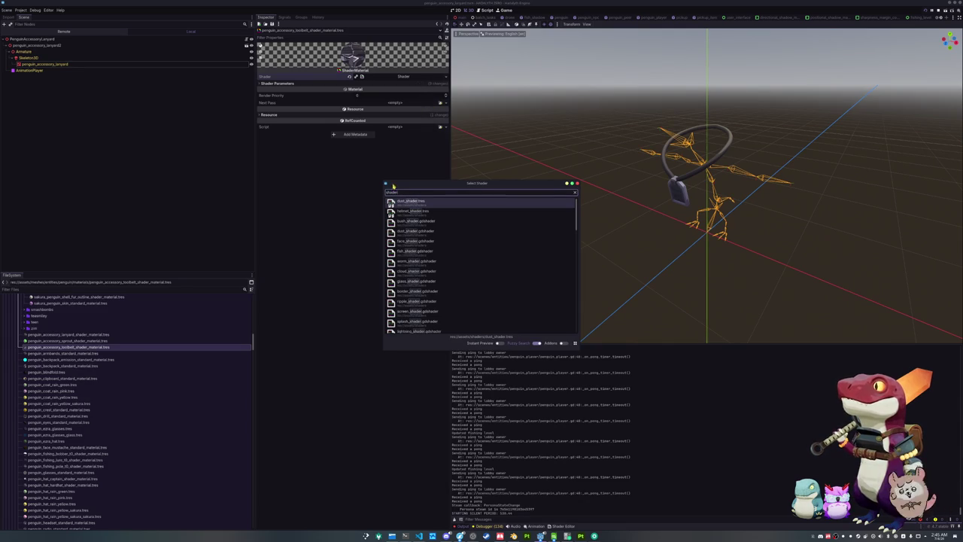
{"action": "key", "text": "BackSpace"}
{"action": "key", "text": "BackSpace"}
{"action": "key", "text": "BackSpace"}
{"action": "type", "text": "cell"}
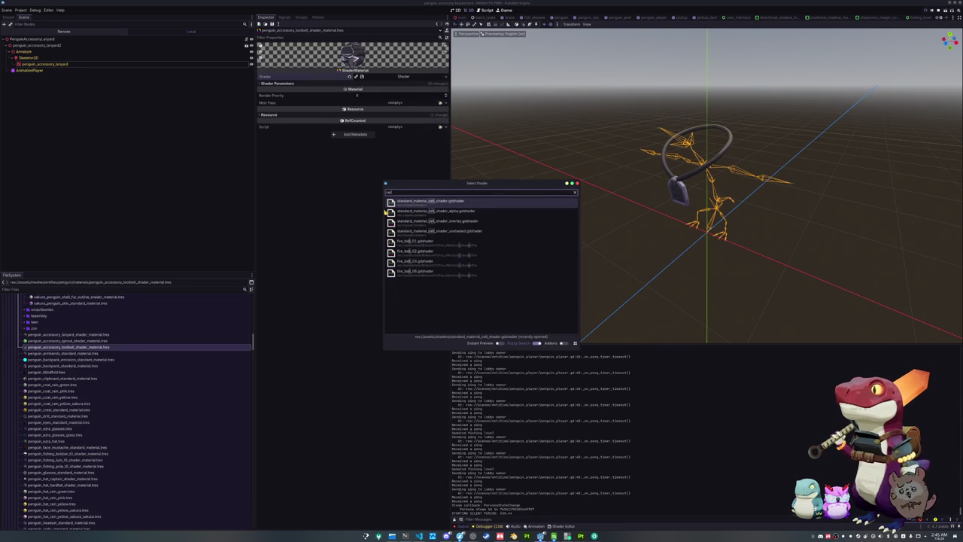
{"action": "key", "text": "Return"}
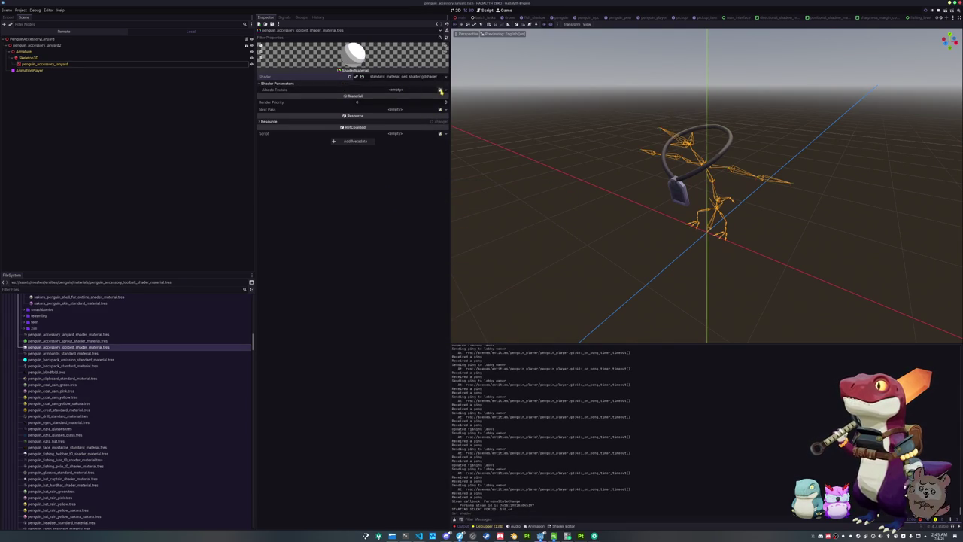
{"action": "left_click", "coordinate": [440, 90]}
{"action": "type", "text": "toolbelt"}
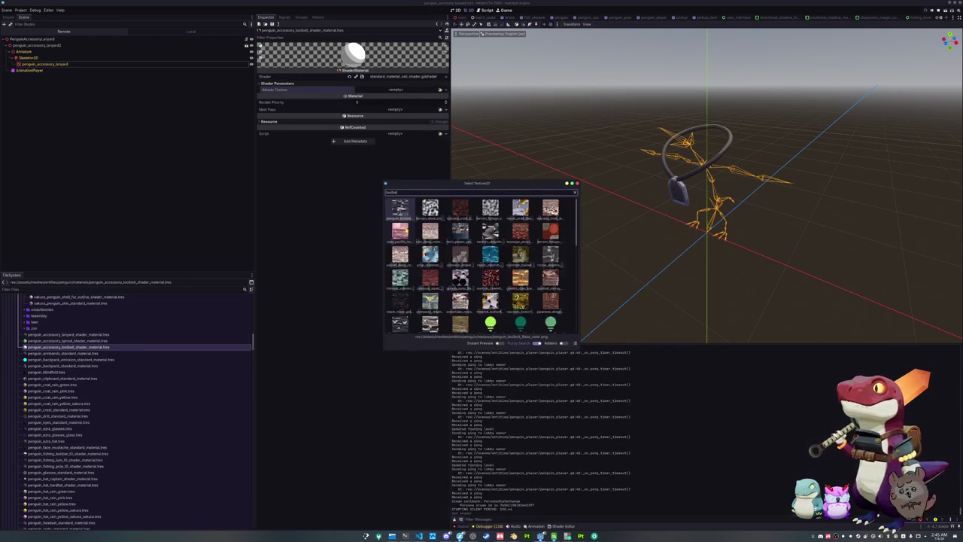
{"action": "key", "text": "Return"}
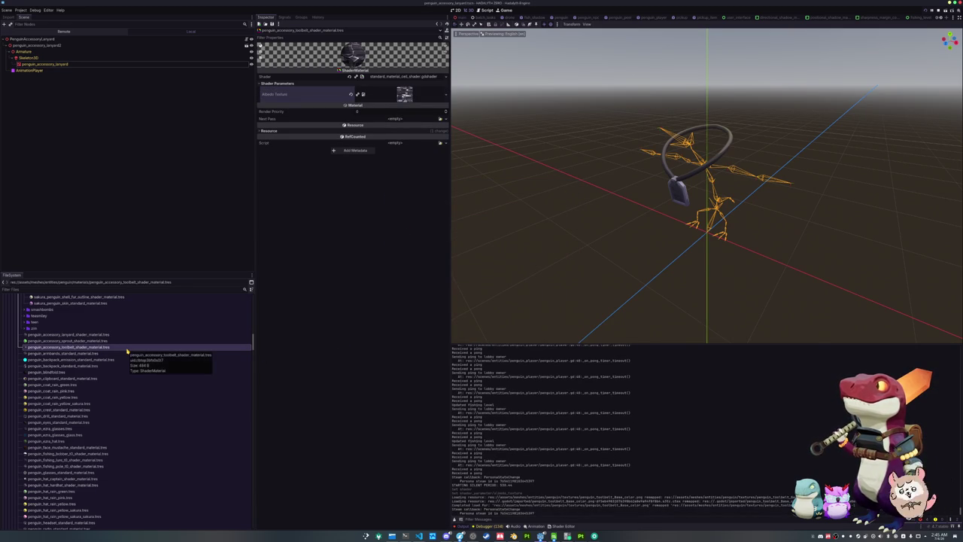
Step: Rename the toolbelt shader material file to penguin_coat_toolbelt_shader_material.tres
{"action": "scroll", "coordinate": [130, 354], "scroll_direction": "up", "scroll_amount": 5}
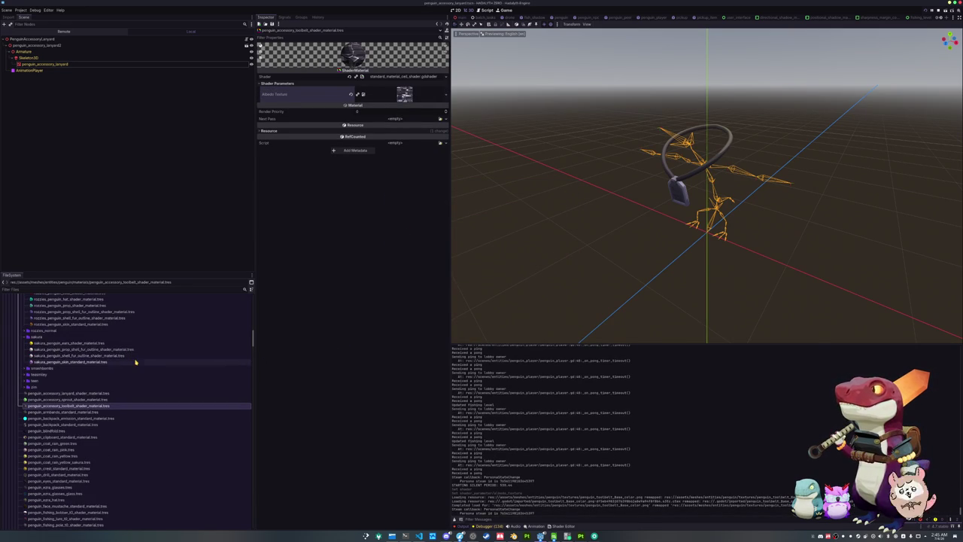
{"action": "scroll", "coordinate": [135, 363], "scroll_direction": "up", "scroll_amount": 10}
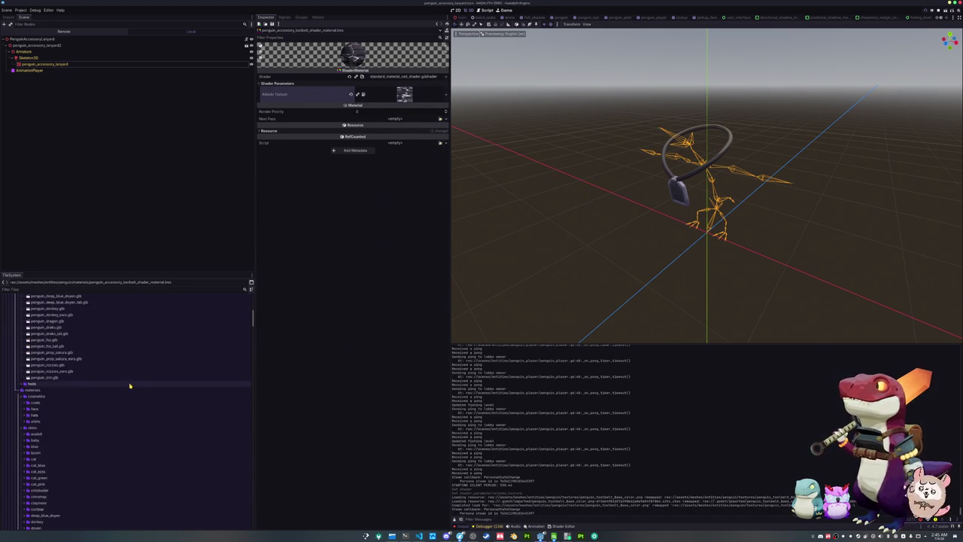
{"action": "scroll", "coordinate": [121, 391], "scroll_direction": "down", "scroll_amount": 10}
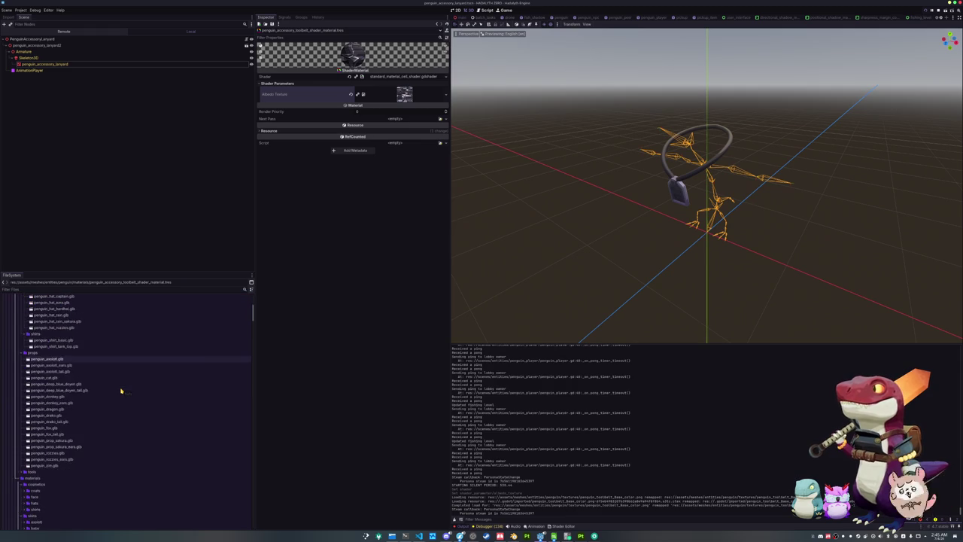
{"action": "scroll", "coordinate": [120, 390], "scroll_direction": "down", "scroll_amount": 15}
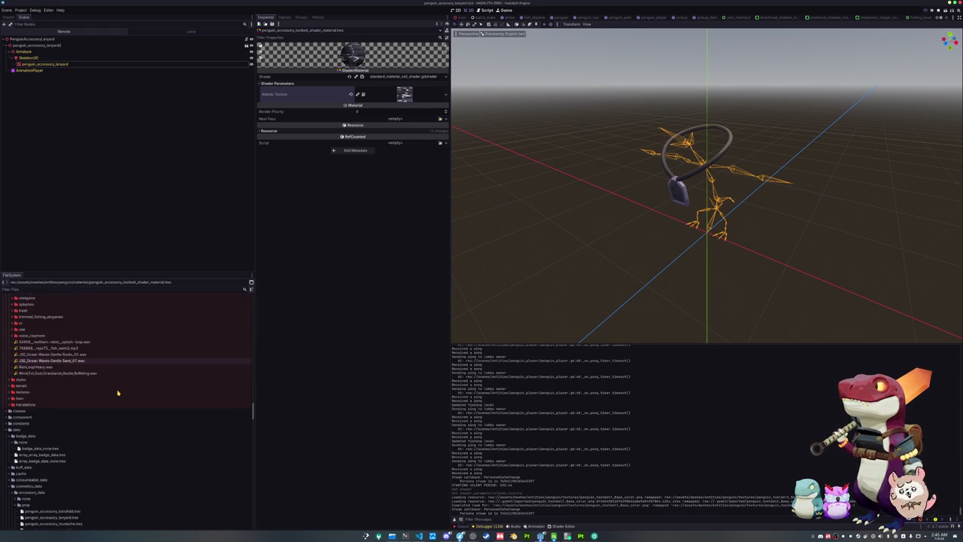
{"action": "scroll", "coordinate": [118, 391], "scroll_direction": "down", "scroll_amount": 5}
{"action": "scroll", "coordinate": [103, 351], "scroll_direction": "down", "scroll_amount": 9}
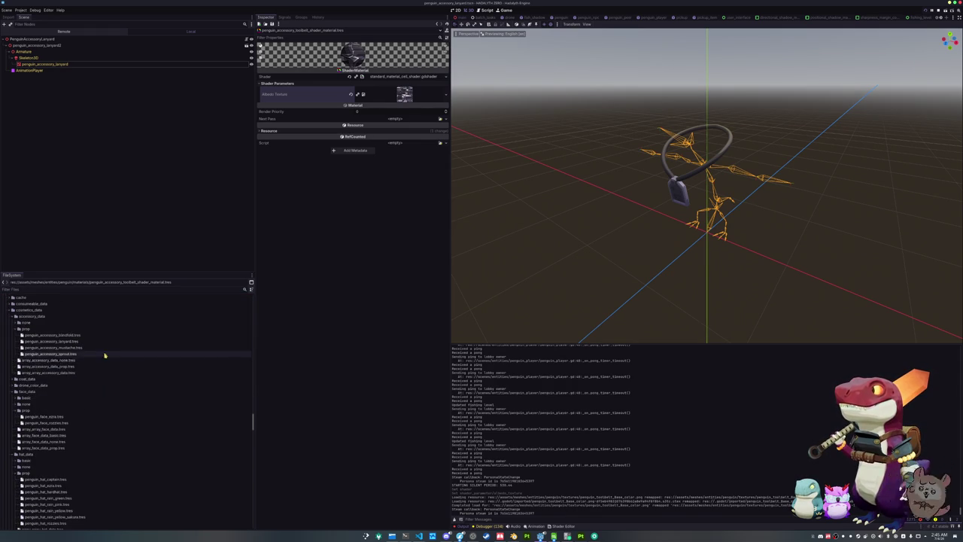
{"action": "scroll", "coordinate": [90, 385], "scroll_direction": "up", "scroll_amount": 10}
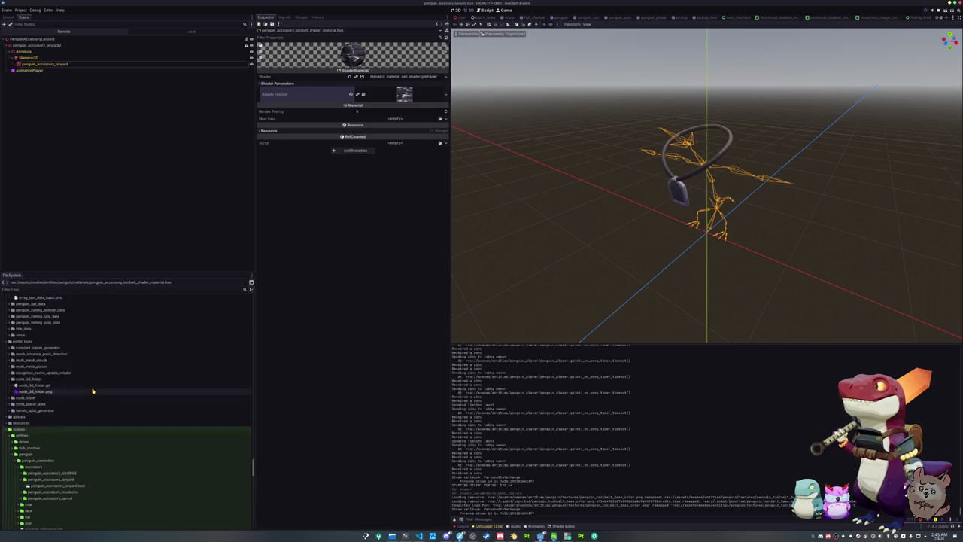
{"action": "double_click", "coordinate": [62, 363]}
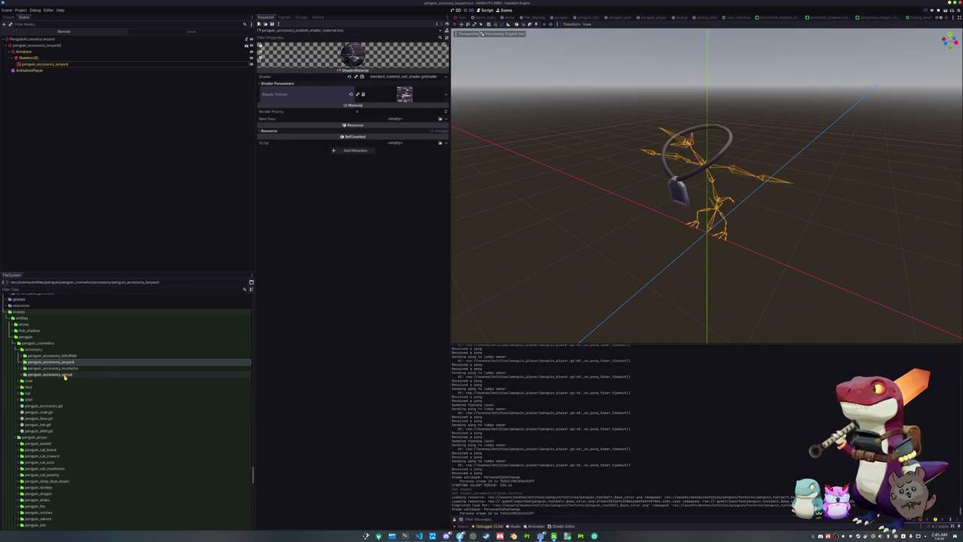
{"action": "scroll", "coordinate": [65, 376], "scroll_direction": "up", "scroll_amount": 10}
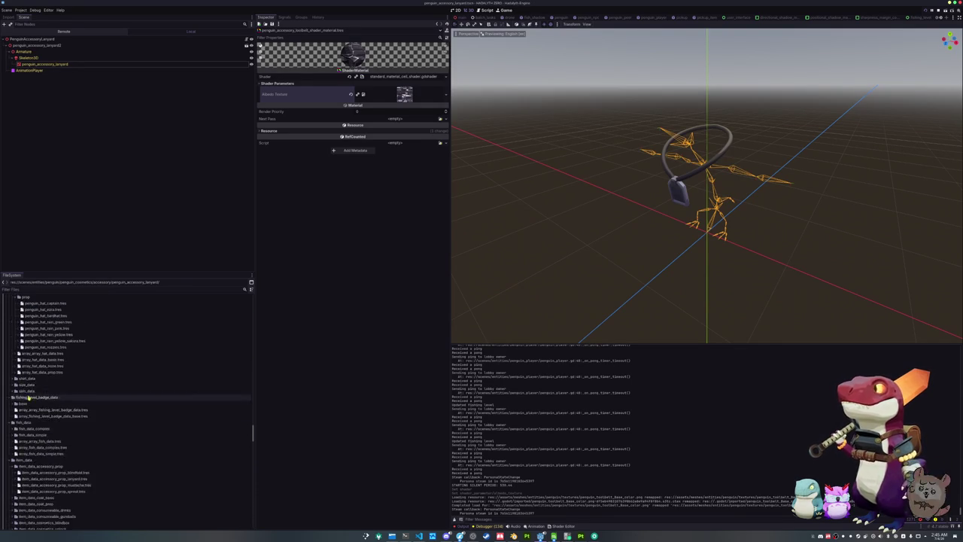
{"action": "scroll", "coordinate": [33, 395], "scroll_direction": "up", "scroll_amount": 15}
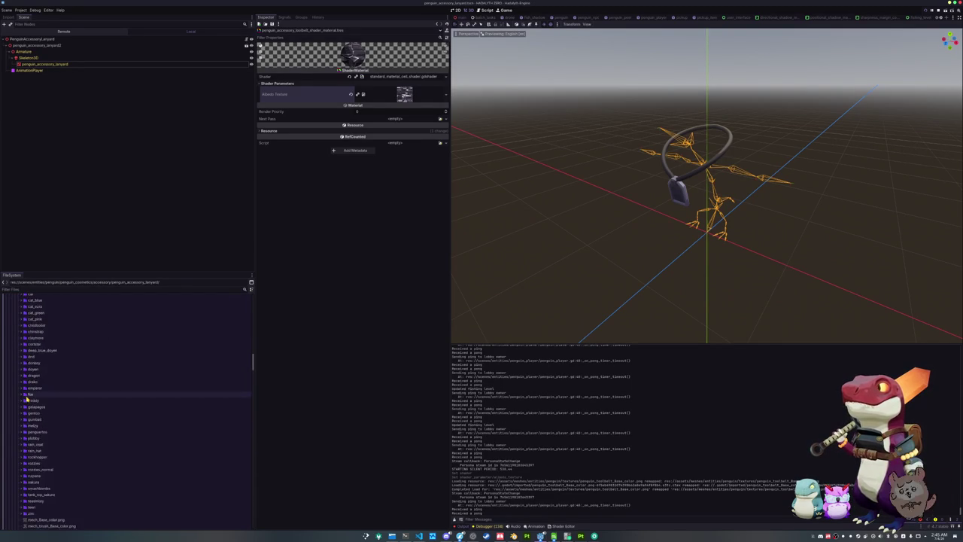
{"action": "scroll", "coordinate": [28, 401], "scroll_direction": "down", "scroll_amount": 10}
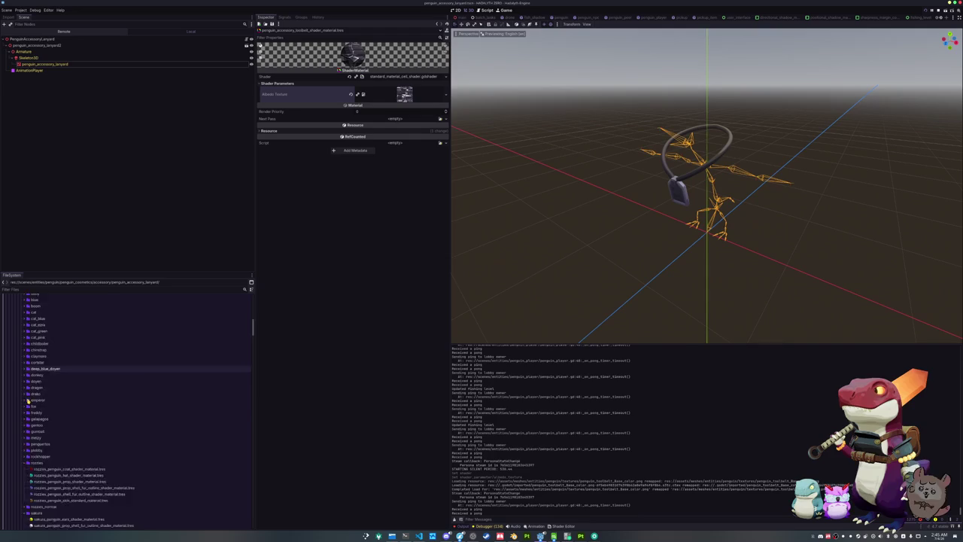
{"action": "scroll", "coordinate": [26, 408], "scroll_direction": "down", "scroll_amount": 5}
{"action": "left_click", "coordinate": [50, 424]}
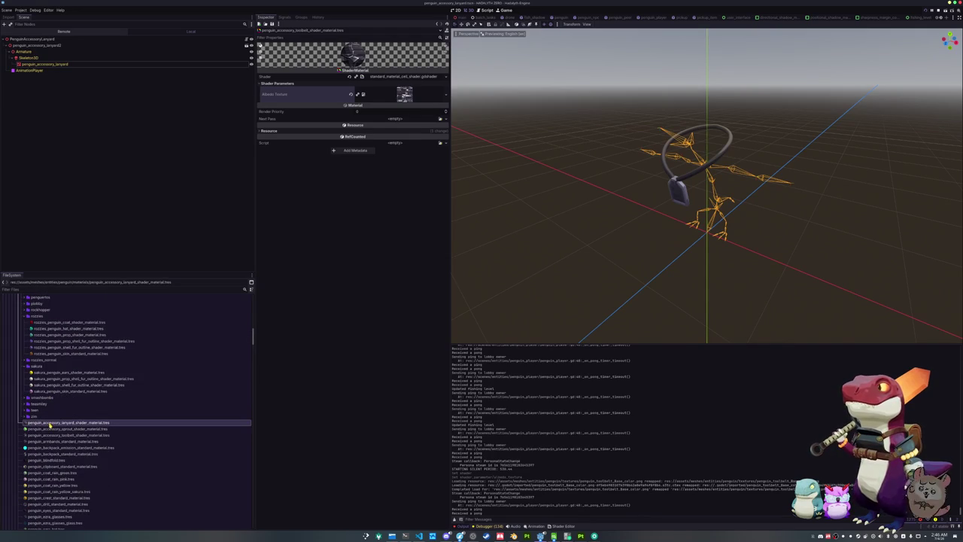
{"action": "left_click", "coordinate": [73, 435]}
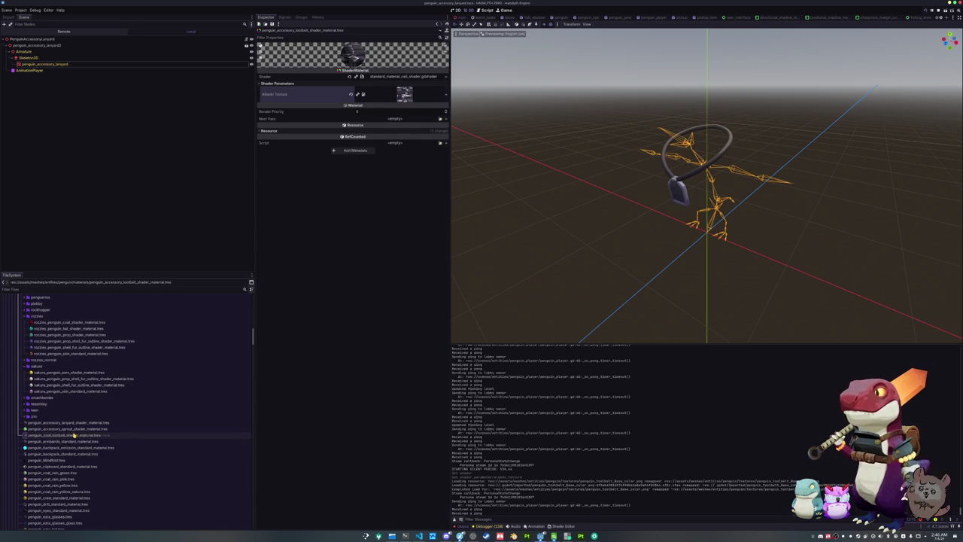
{"action": "key", "text": "Return"}
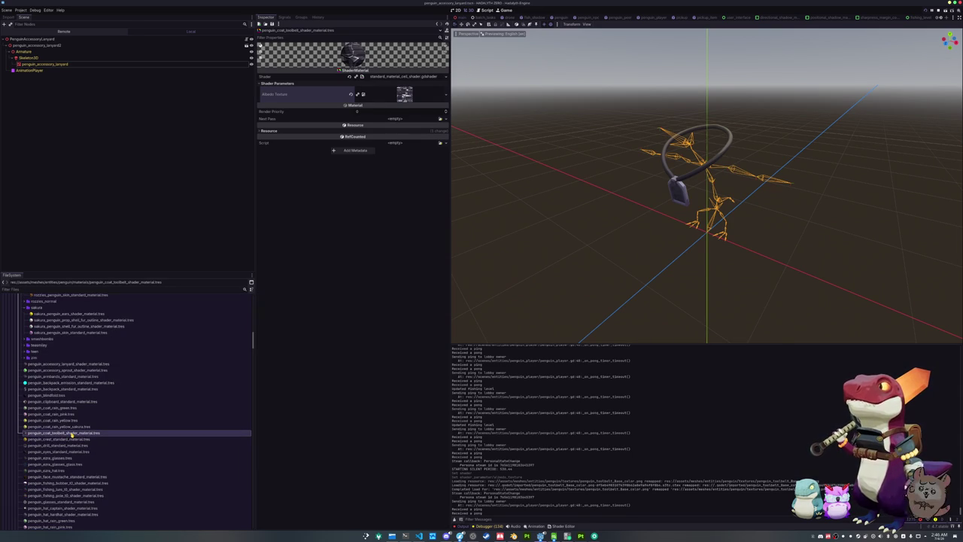
Step: Expand the coat folder, collapsing the penguin_coat_rain_pink and rain_yellow subfolders
{"action": "scroll", "coordinate": [74, 435], "scroll_direction": "down", "scroll_amount": 5}
{"action": "scroll", "coordinate": [73, 434], "scroll_direction": "down", "scroll_amount": 10}
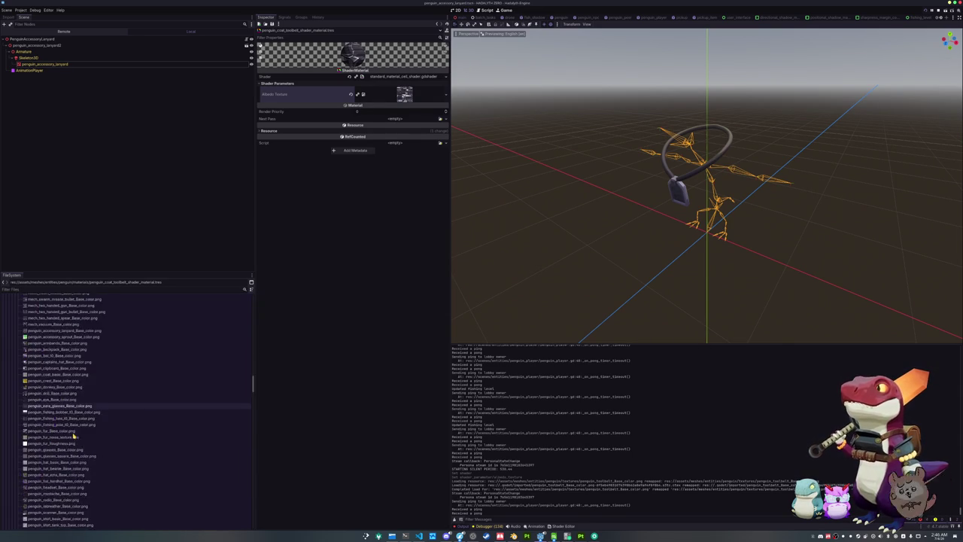
{"action": "scroll", "coordinate": [67, 431], "scroll_direction": "down", "scroll_amount": 10}
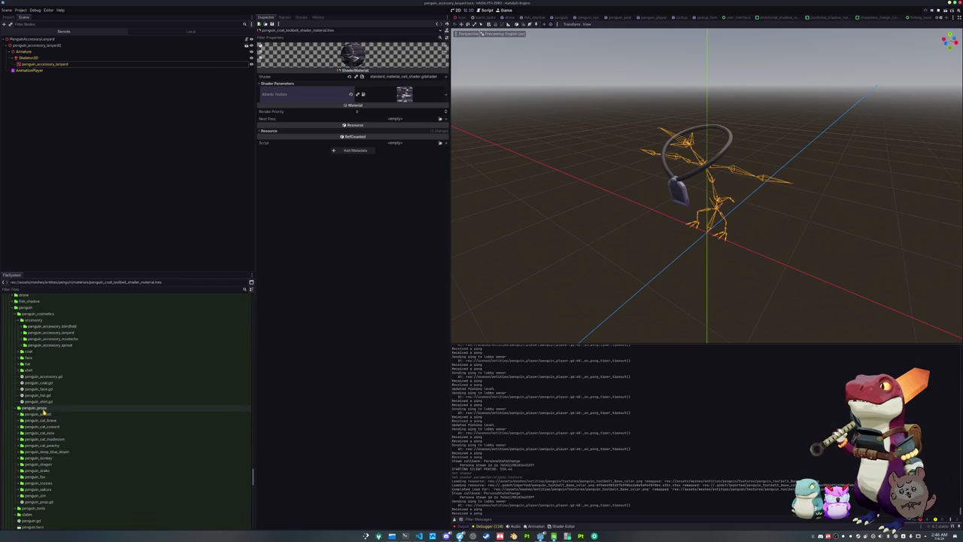
{"action": "double_click", "coordinate": [34, 351]}
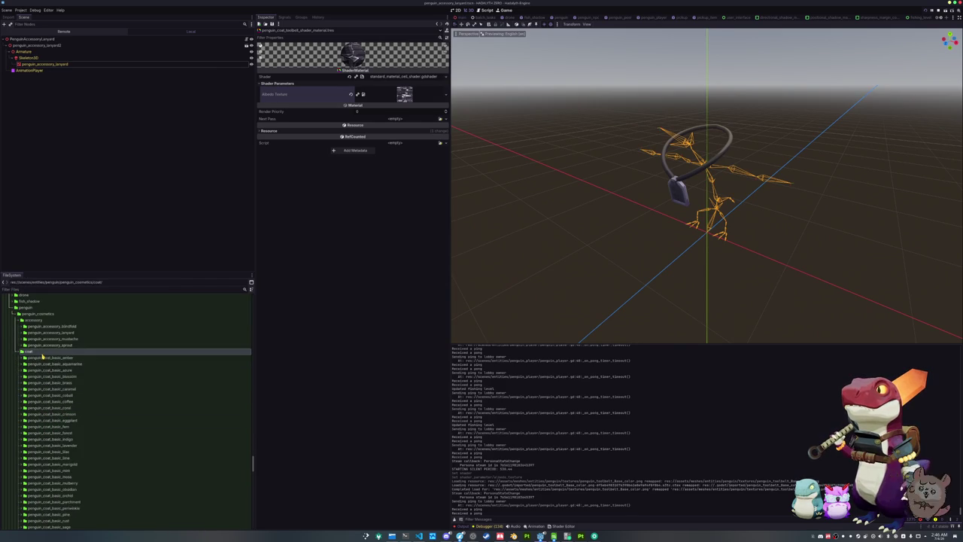
{"action": "scroll", "coordinate": [49, 376], "scroll_direction": "down", "scroll_amount": 5}
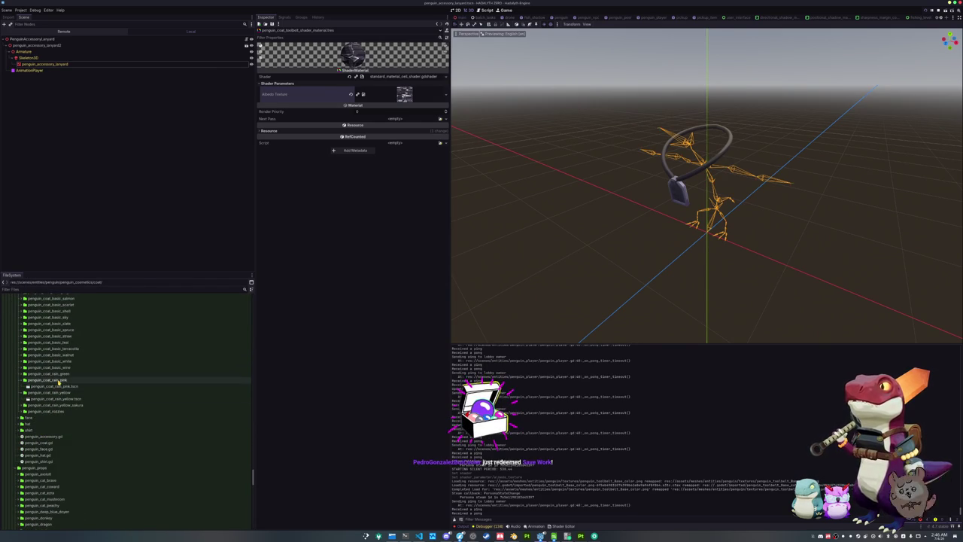
{"action": "double_click", "coordinate": [59, 379]}
{"action": "double_click", "coordinate": [60, 386]}
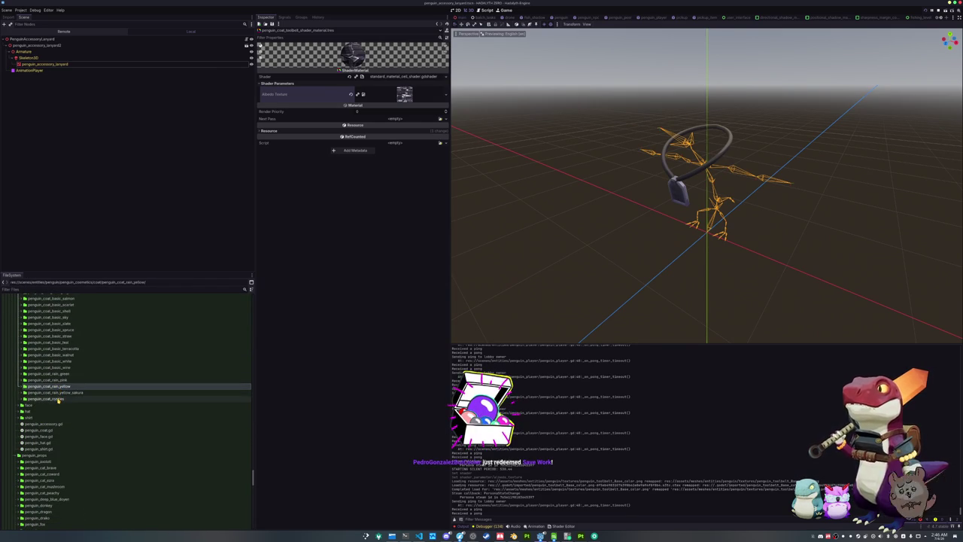
Step: Duplicate the penguin_coat_nozzles folder as penguin_coat_toolbelt
{"action": "left_click", "coordinate": [57, 398]}
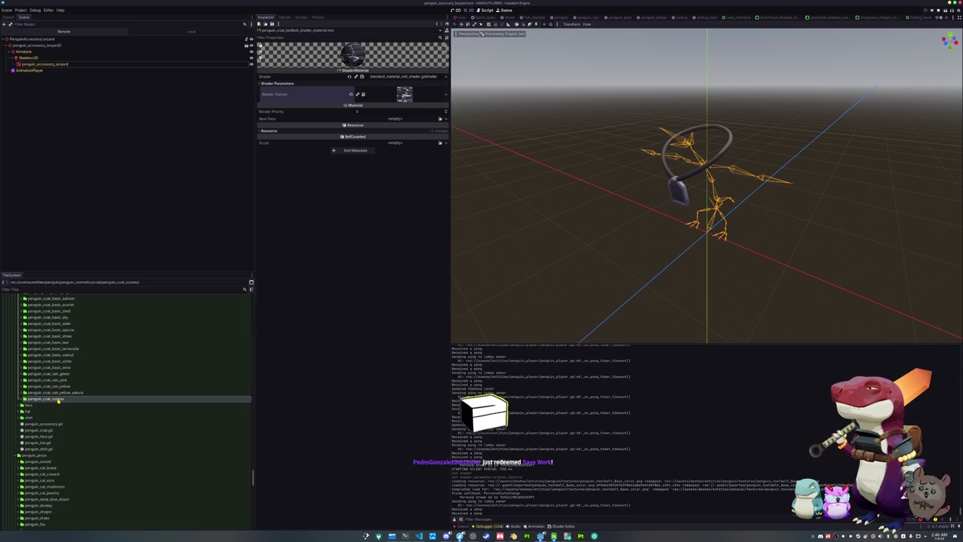
{"action": "key", "text": "ctrl+d"}
{"action": "key", "text": "shift+Left"}
{"action": "key", "text": "shift+Left"}
{"action": "key", "text": "shift+Left"}
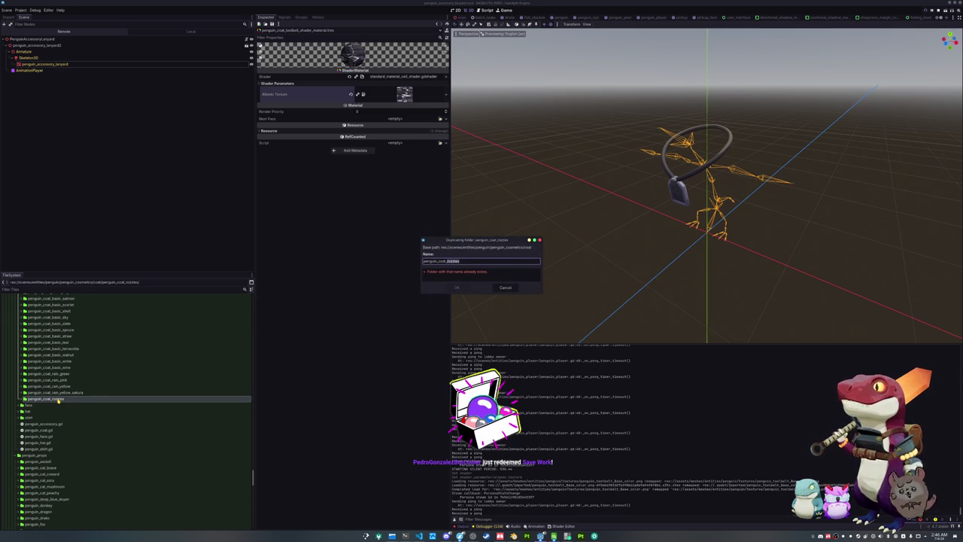
{"action": "type", "text": "toolbelt"}
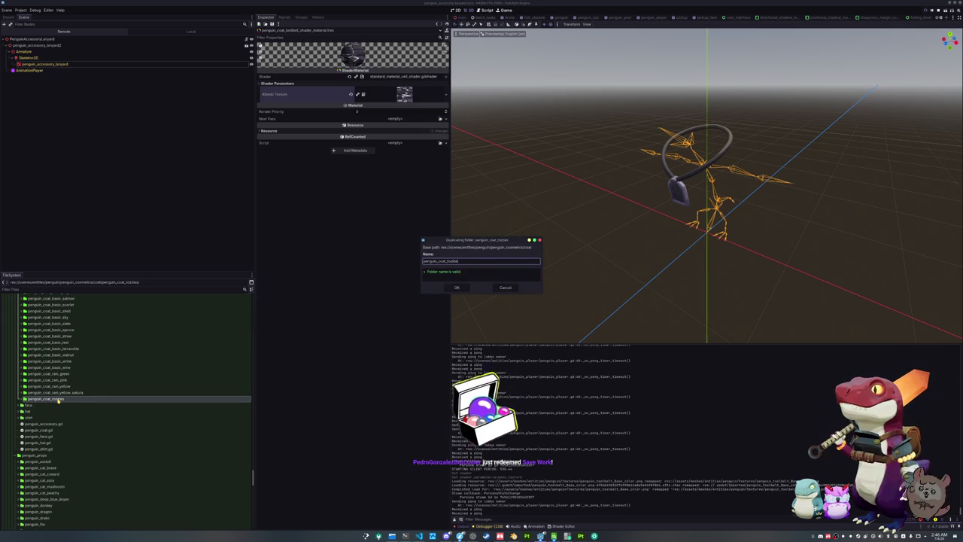
{"action": "key", "text": "Return"}
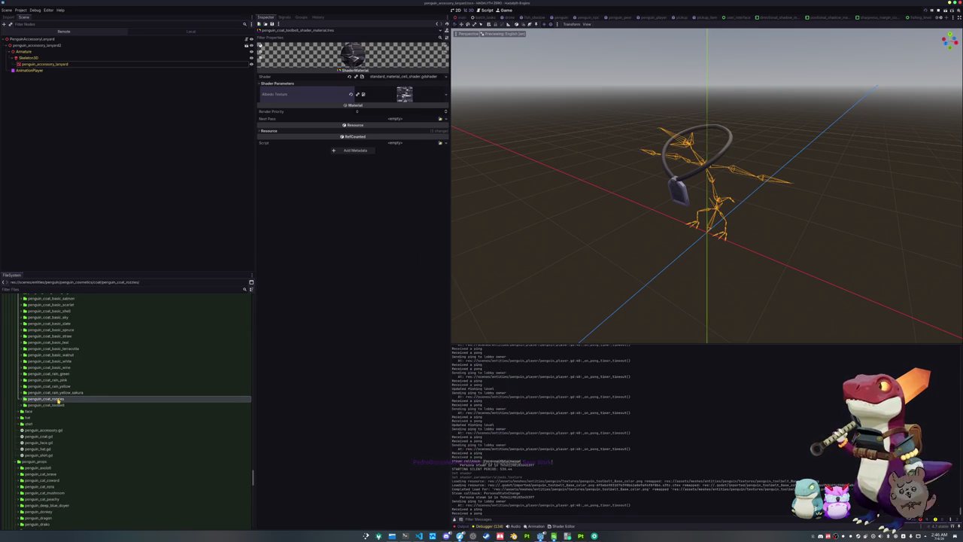
Step: Open penguin_coat_toolbelt.tscn from the new folder and select its root node
{"action": "double_click", "coordinate": [57, 404]}
{"action": "left_click", "coordinate": [62, 411]}
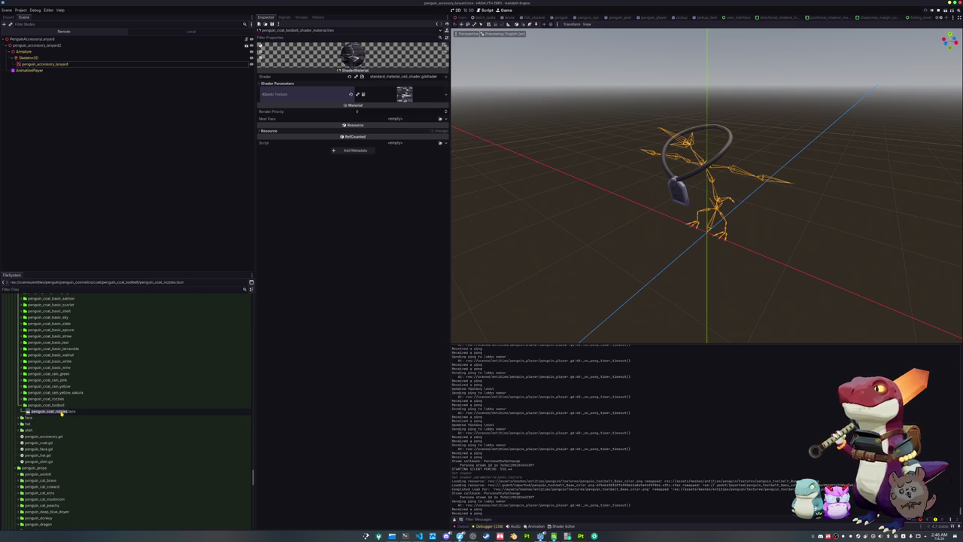
{"action": "double_click", "coordinate": [61, 411]}
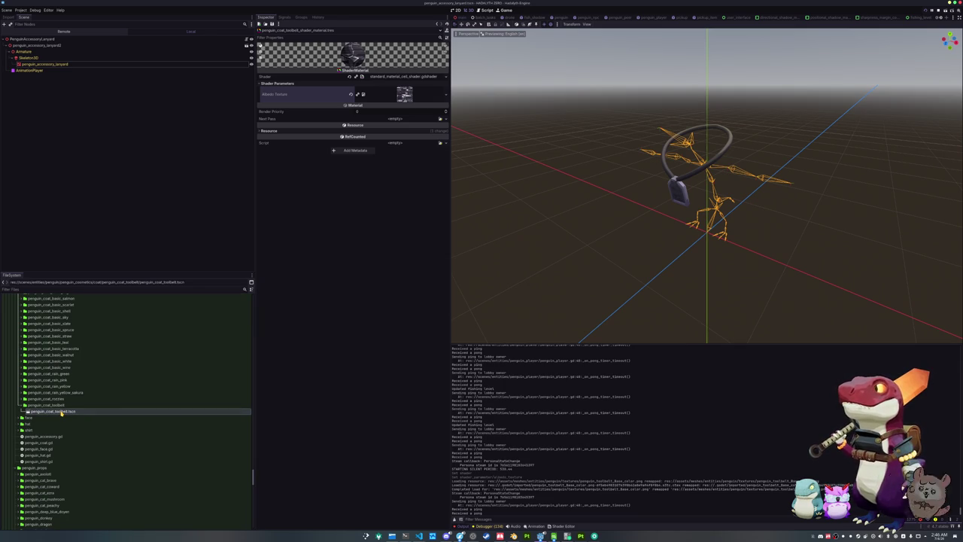
{"action": "left_click", "coordinate": [50, 40]}
{"action": "type", "text": "PenguinCoatToolbelt"}
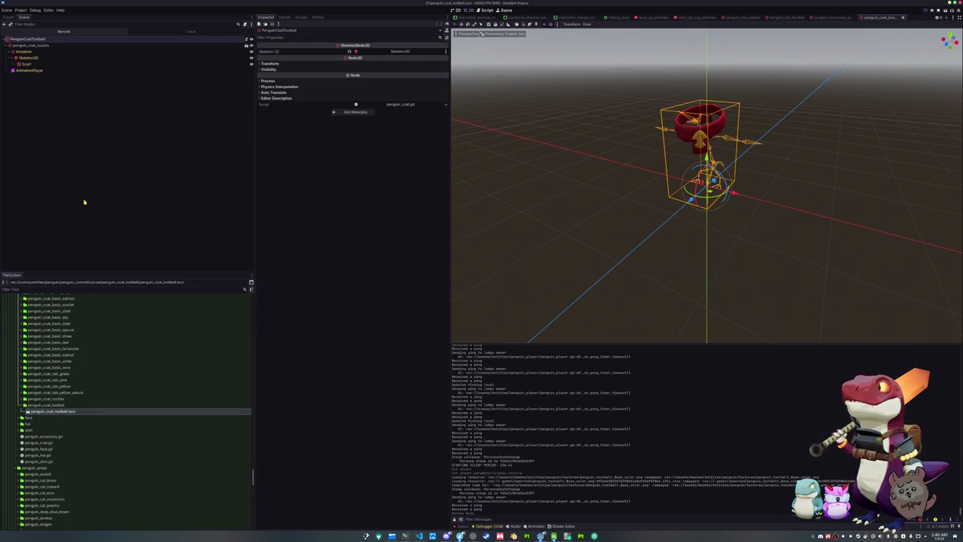
Step: Delete the penguin_coat_cozies model node from the scene
{"action": "key", "text": "Down"}
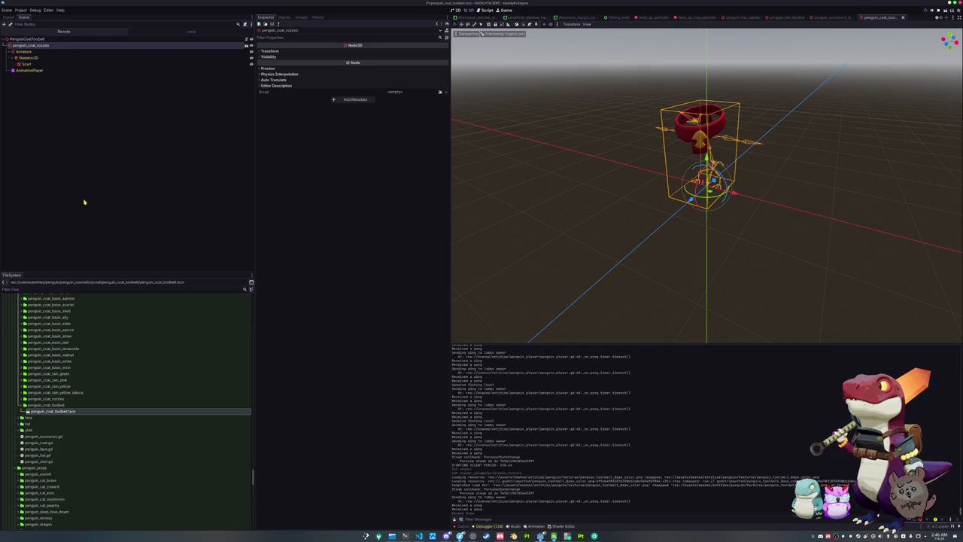
{"action": "key", "text": "Return"}
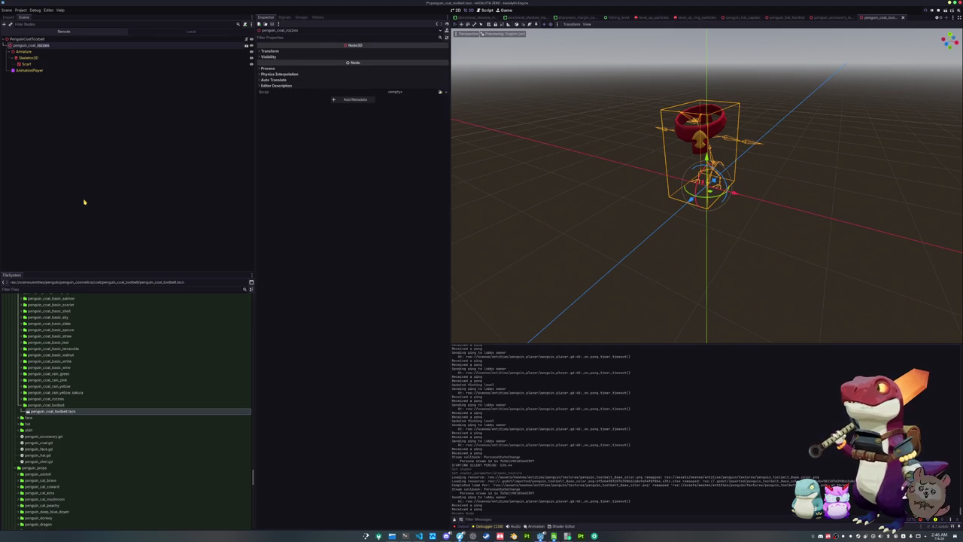
{"action": "key", "text": "Return"}
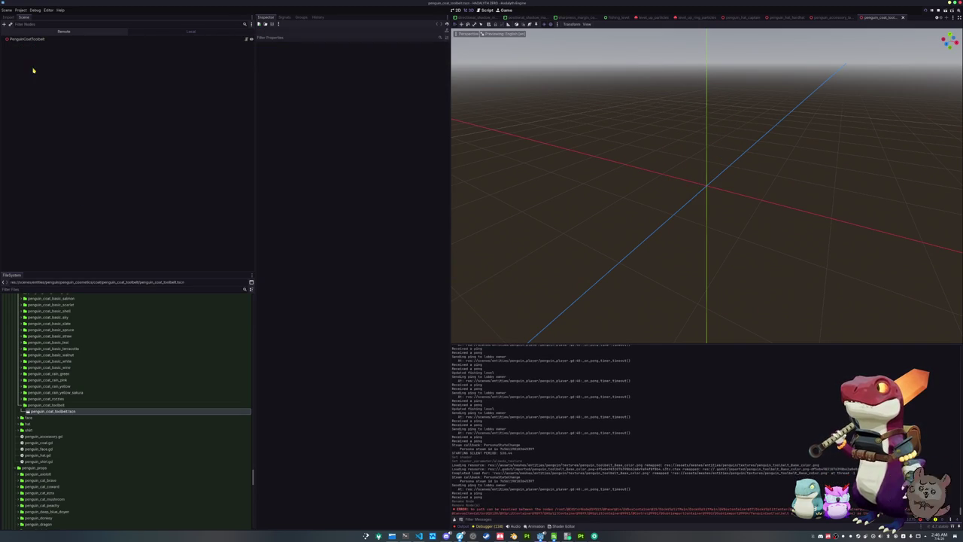
{"action": "left_click", "coordinate": [35, 39]}
Step: Find and select penguin_coat_toolbelt.glb in the meshes coats folder
{"action": "scroll", "coordinate": [116, 346], "scroll_direction": "up", "scroll_amount": 15}
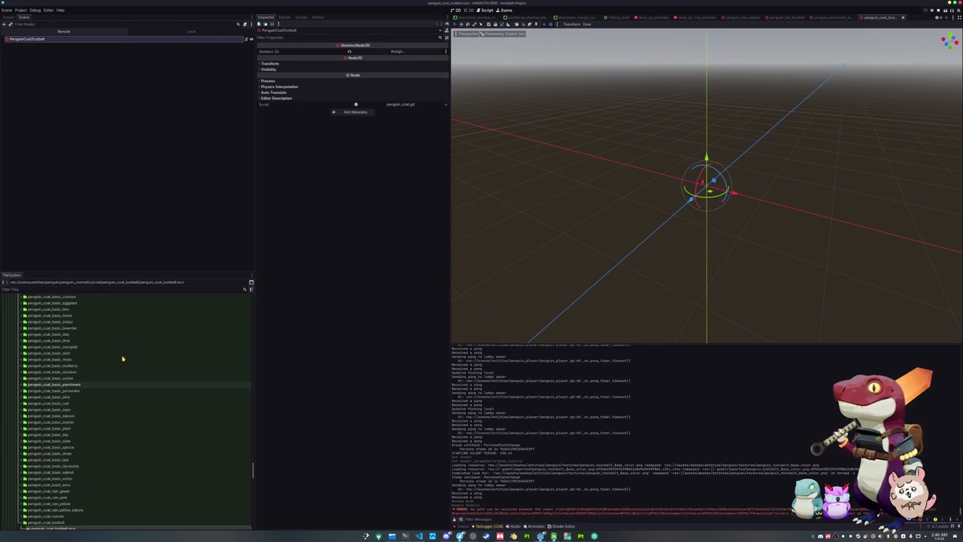
{"action": "scroll", "coordinate": [122, 358], "scroll_direction": "up", "scroll_amount": 15}
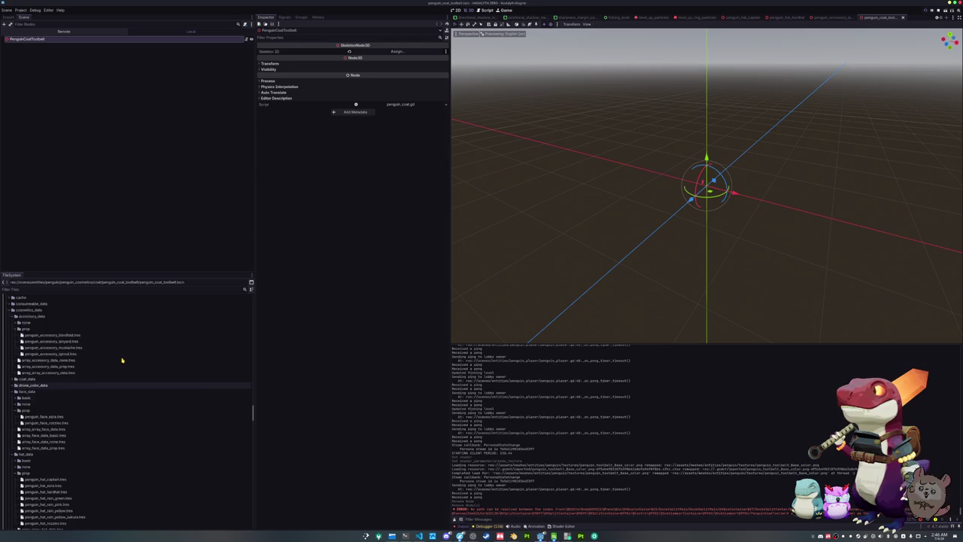
{"action": "scroll", "coordinate": [120, 360], "scroll_direction": "up", "scroll_amount": 15}
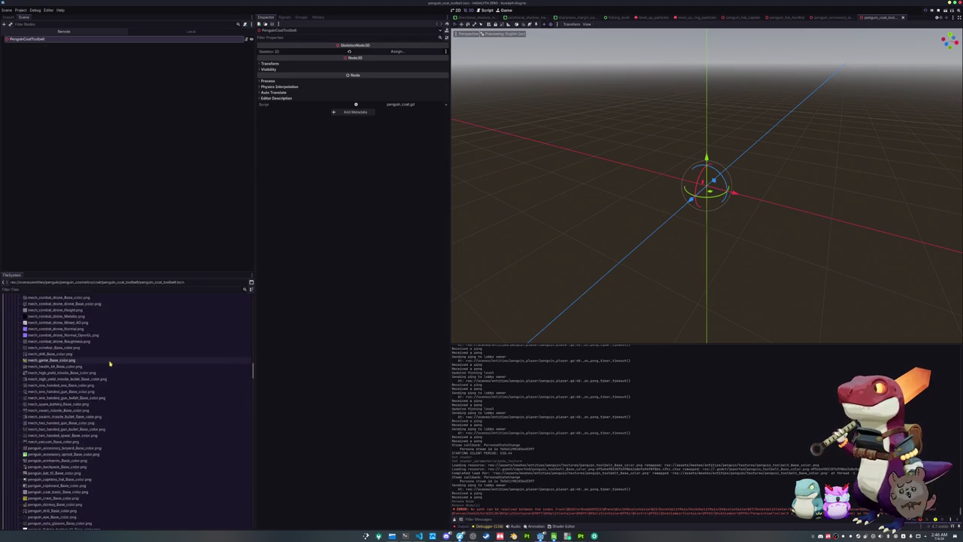
{"action": "scroll", "coordinate": [91, 368], "scroll_direction": "up", "scroll_amount": 12}
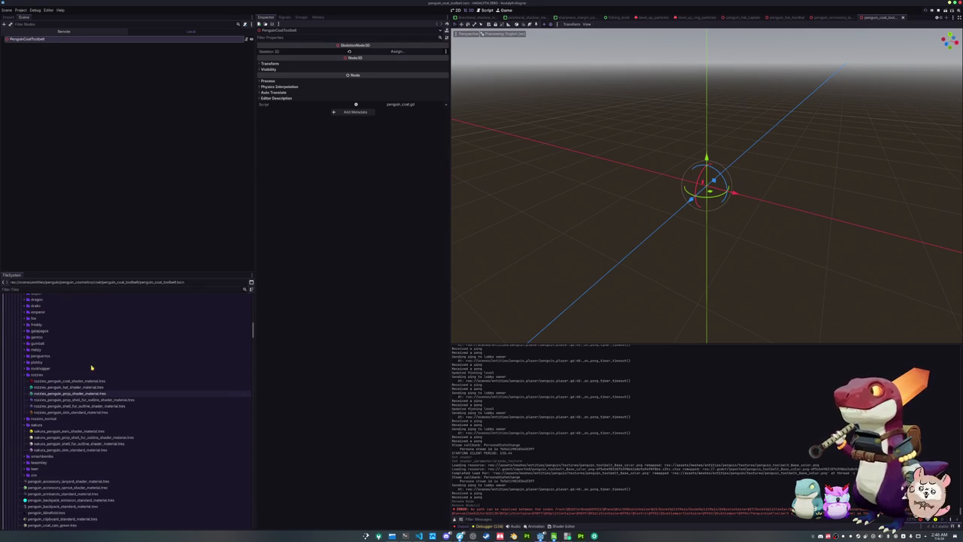
{"action": "scroll", "coordinate": [74, 373], "scroll_direction": "up", "scroll_amount": 15}
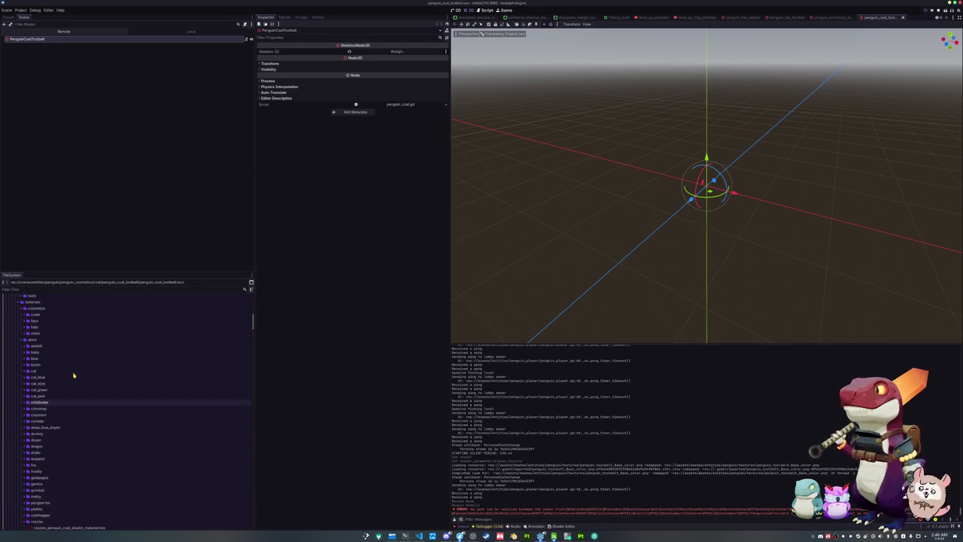
{"action": "left_click", "coordinate": [71, 375]}
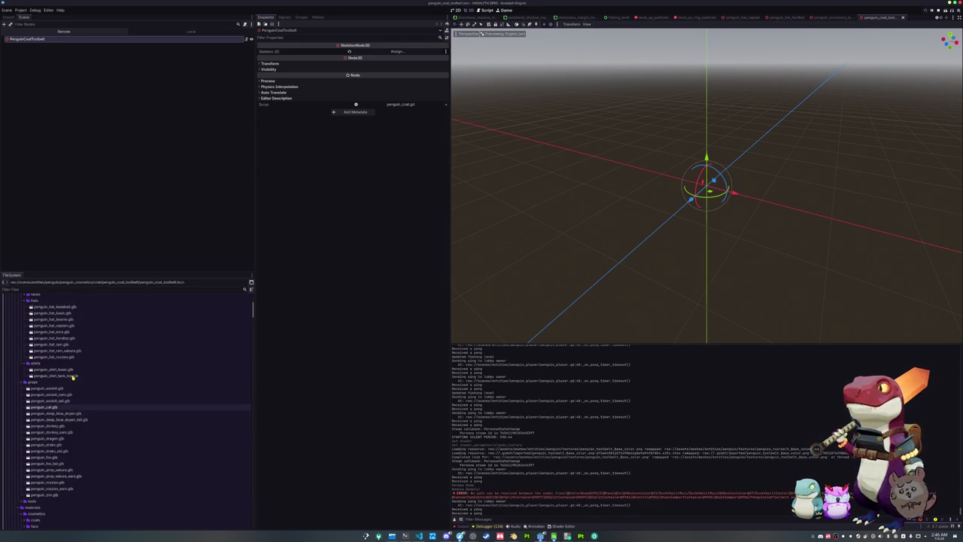
{"action": "scroll", "coordinate": [70, 379], "scroll_direction": "up", "scroll_amount": 10}
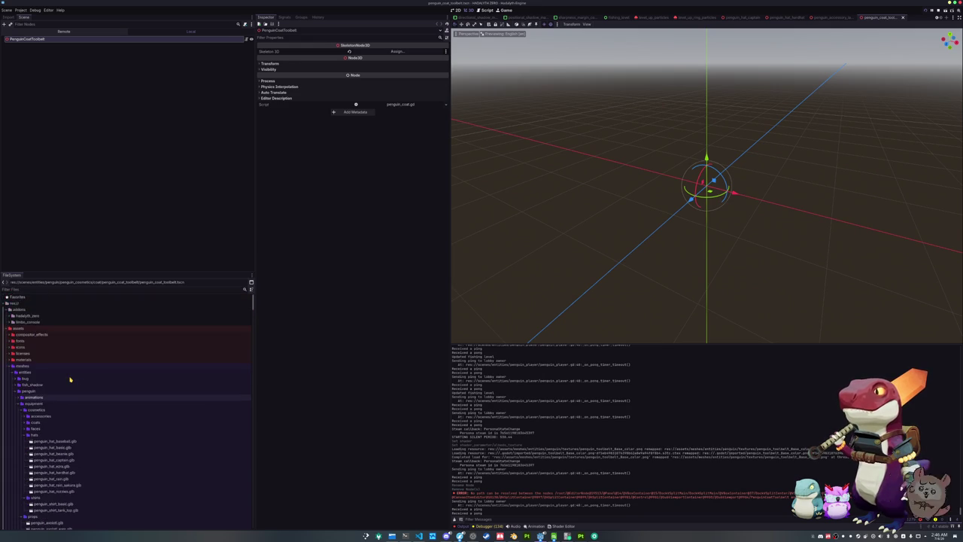
{"action": "left_click", "coordinate": [51, 446]}
{"action": "scroll", "coordinate": [51, 445], "scroll_direction": "down", "scroll_amount": 3}
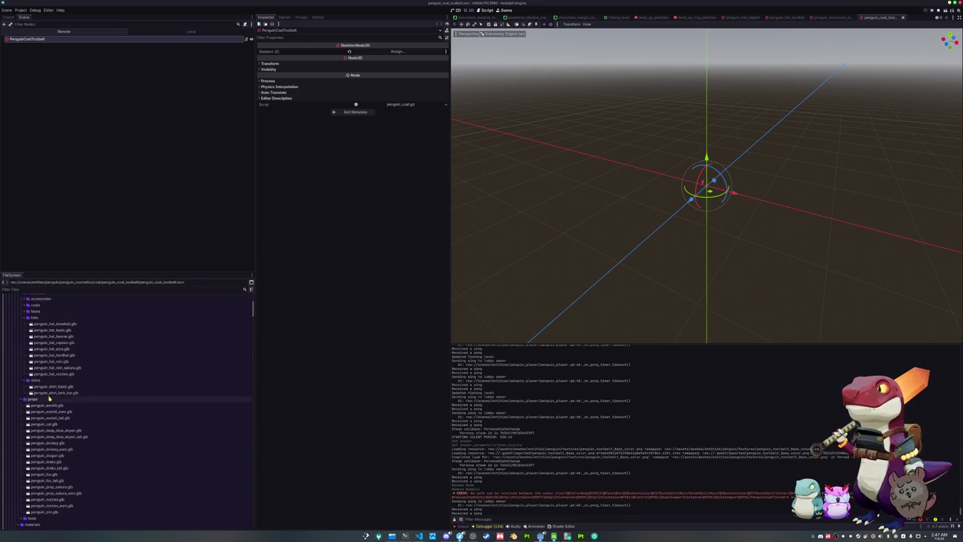
{"action": "double_click", "coordinate": [36, 305]}
{"action": "scroll", "coordinate": [42, 324], "scroll_direction": "up", "scroll_amount": 3}
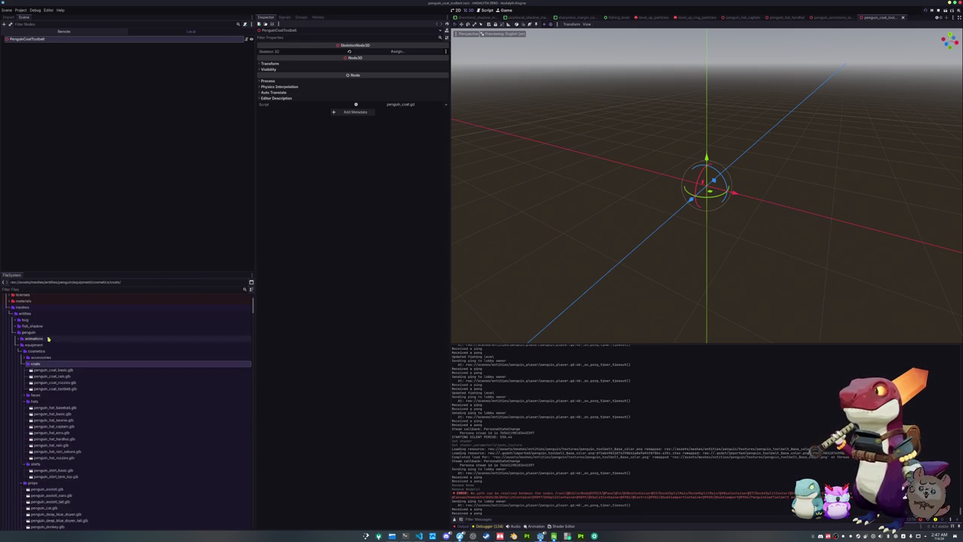
{"action": "left_click", "coordinate": [53, 389]}
Step: Instance the toolbelt model under the root and make its children editable
{"action": "left_click_drag", "start_coordinate": [54, 390], "coordinate": [51, 151]}
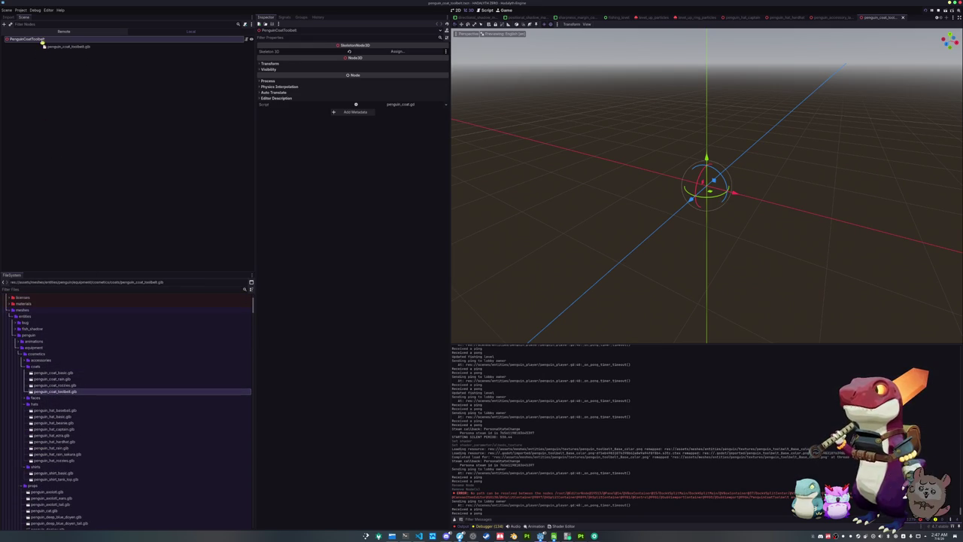
{"action": "left_click_drag", "start_coordinate": [43, 43], "coordinate": [44, 45]}
{"action": "right_click", "coordinate": [45, 47]}
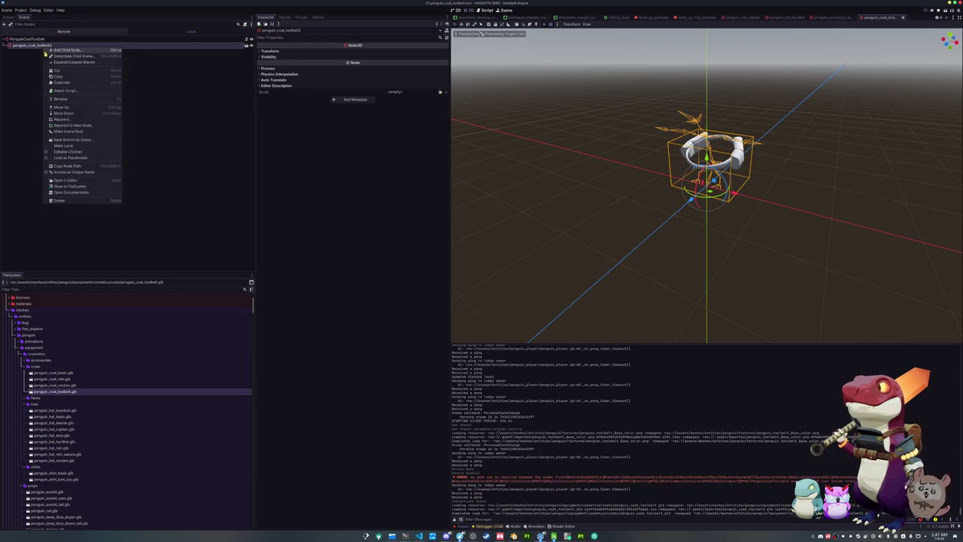
{"action": "left_click", "coordinate": [66, 151]}
Step: Set the toolbelt mesh's Material Override to the toolbelt shader material
{"action": "left_click", "coordinate": [60, 64]}
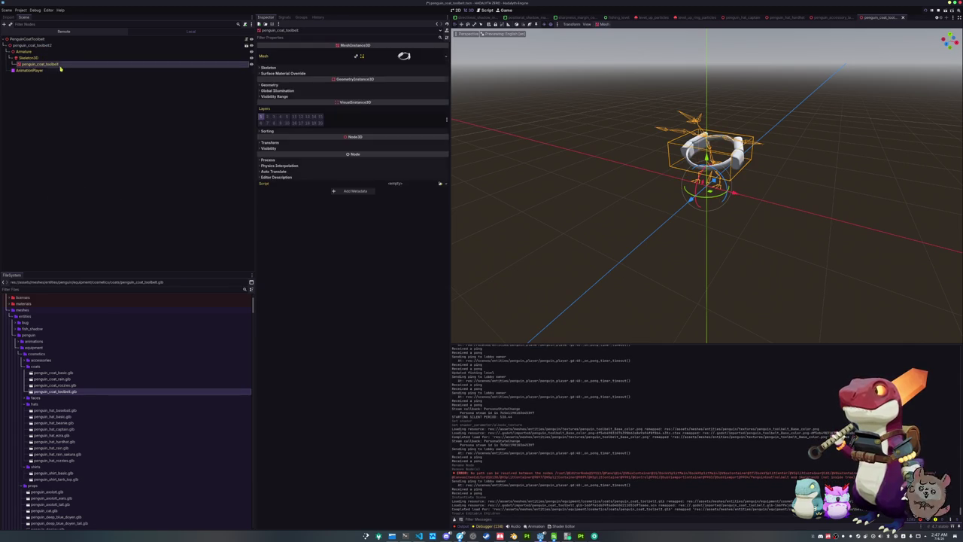
{"action": "left_click", "coordinate": [274, 85]}
{"action": "left_click", "coordinate": [440, 91]}
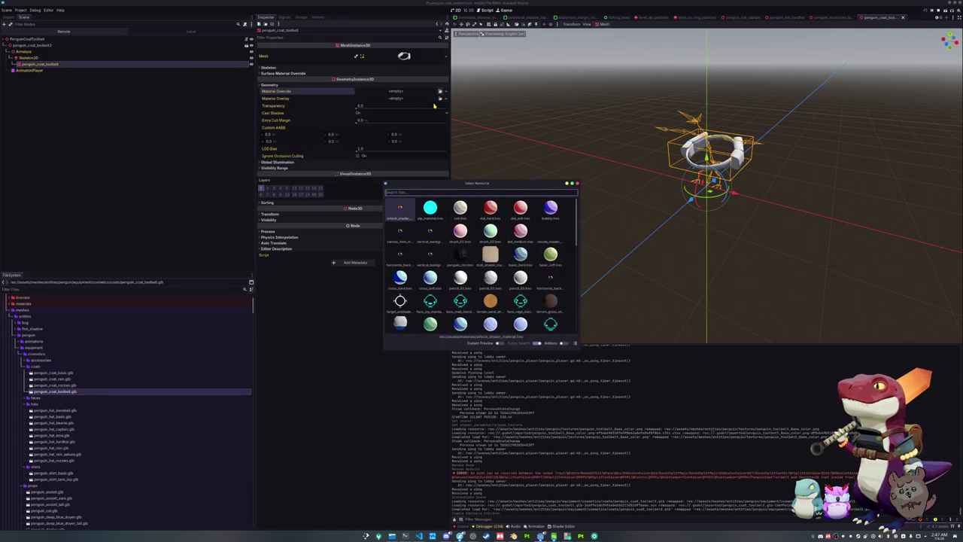
{"action": "type", "text": "toolbelt"}
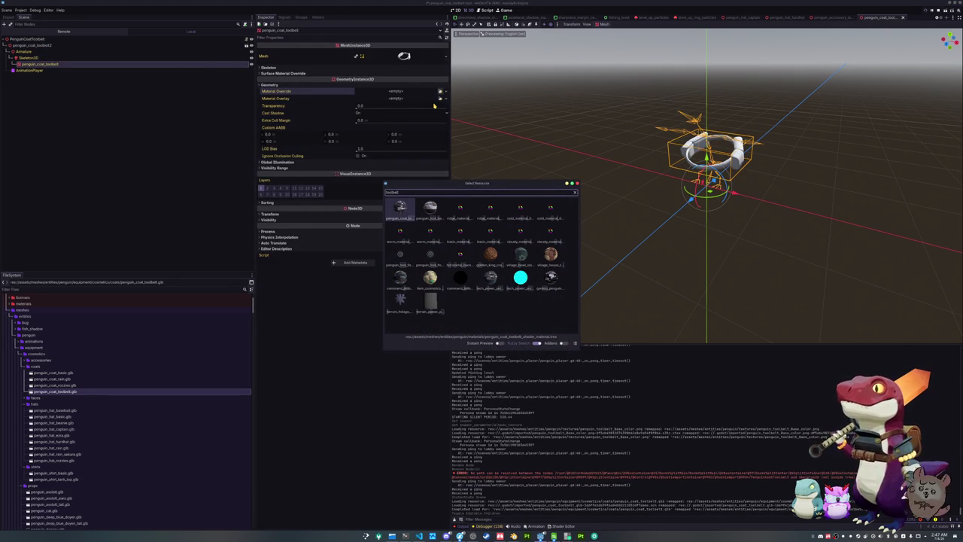
{"action": "key", "text": "Return"}
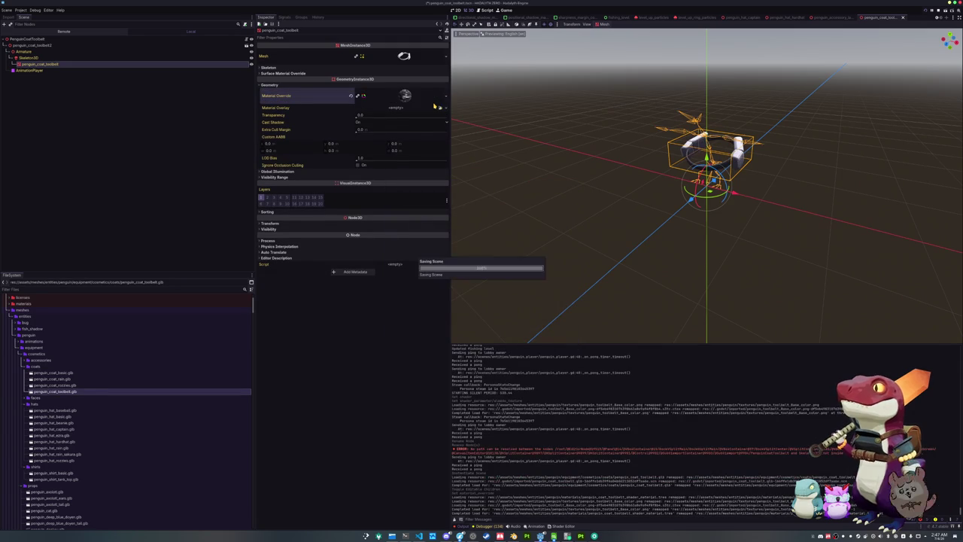
{"action": "left_click", "coordinate": [62, 44]}
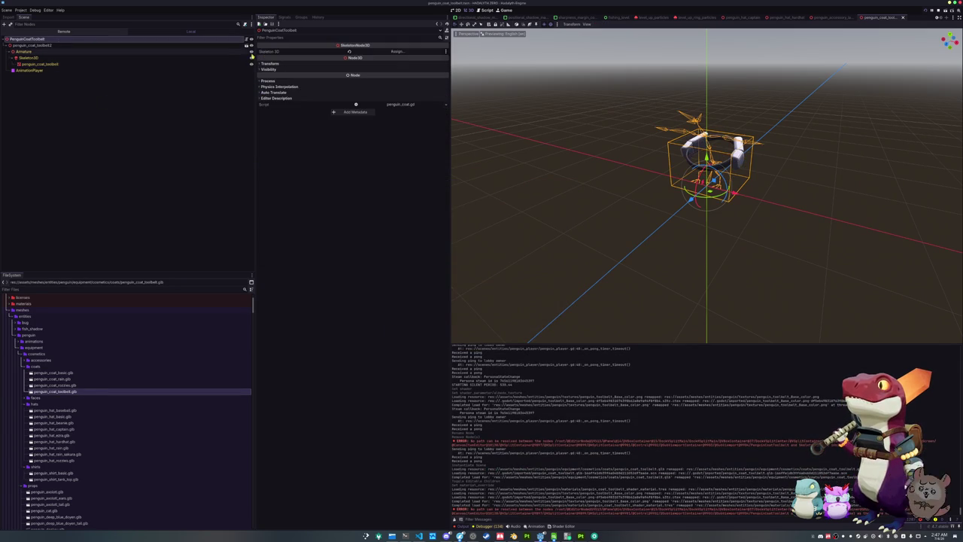
Step: Assign Skeleton3D as the root node's skeleton
{"action": "left_click", "coordinate": [397, 51]}
{"action": "double_click", "coordinate": [467, 217]}
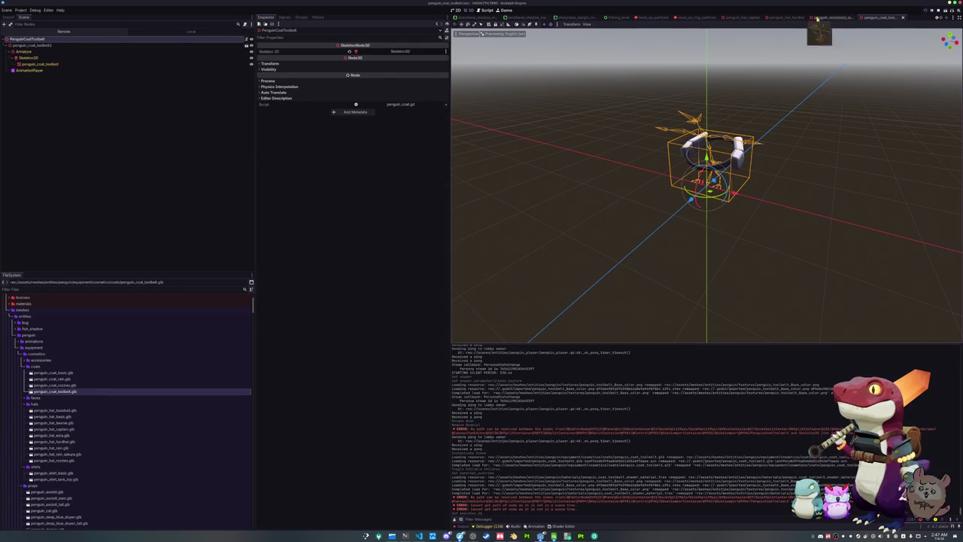
{"action": "left_click", "coordinate": [837, 17]}
{"action": "left_click", "coordinate": [880, 17]}
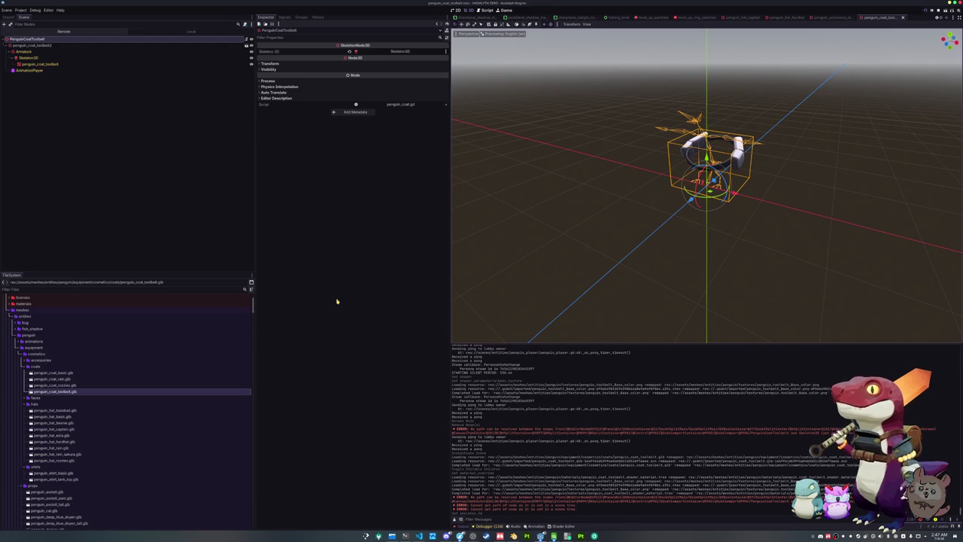
Step: Open penguin_coat_toolbelt_shader_material.tres from the coats folder for inspection
{"action": "left_click", "coordinate": [37, 366]}
{"action": "scroll", "coordinate": [43, 416], "scroll_direction": "down", "scroll_amount": 5}
{"action": "scroll", "coordinate": [44, 416], "scroll_direction": "down", "scroll_amount": 10}
{"action": "scroll", "coordinate": [43, 416], "scroll_direction": "down", "scroll_amount": 10}
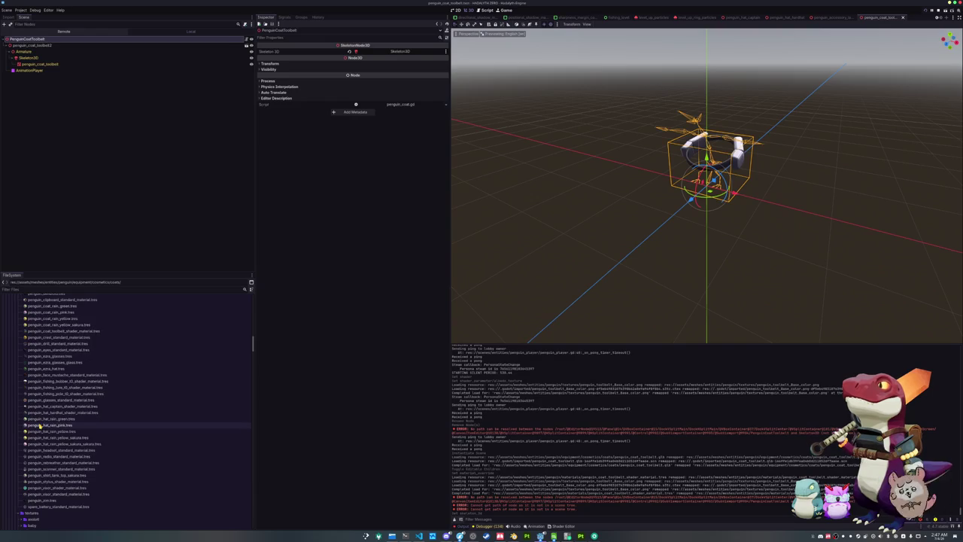
{"action": "scroll", "coordinate": [46, 391], "scroll_direction": "up", "scroll_amount": 3}
{"action": "double_click", "coordinate": [56, 389]}
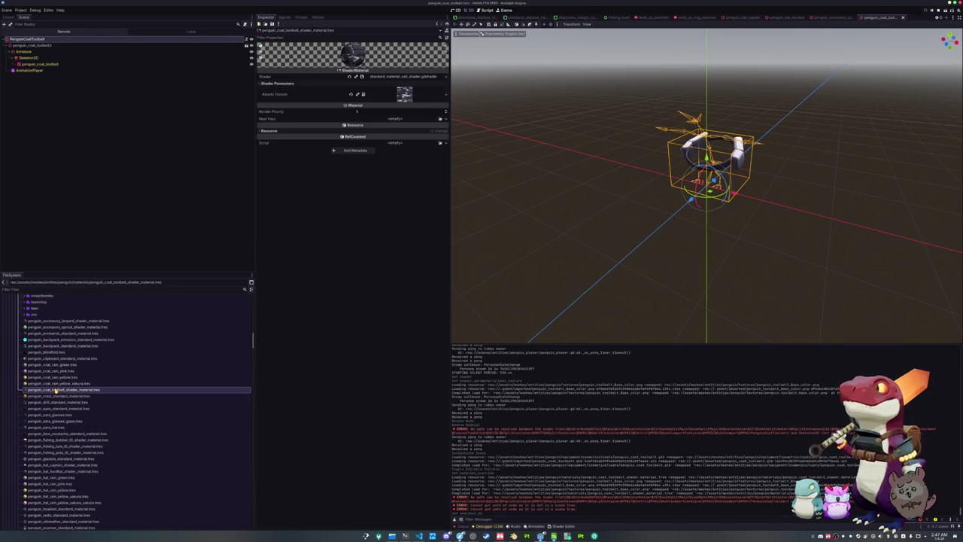
Step: Browse the data/cosmetics_data folders to the accessory, face and hat data files
{"action": "scroll", "coordinate": [56, 388], "scroll_direction": "down", "scroll_amount": 15}
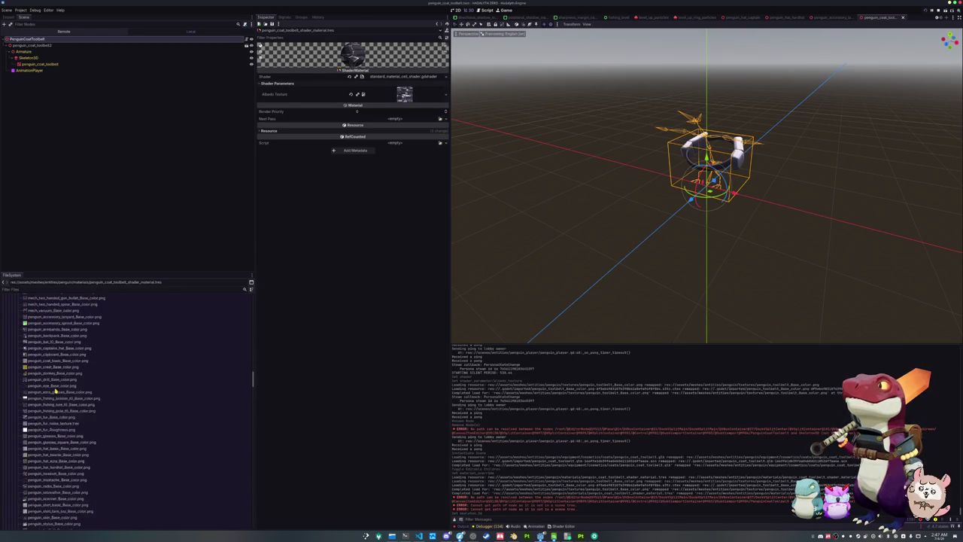
{"action": "scroll", "coordinate": [55, 387], "scroll_direction": "down", "scroll_amount": 20}
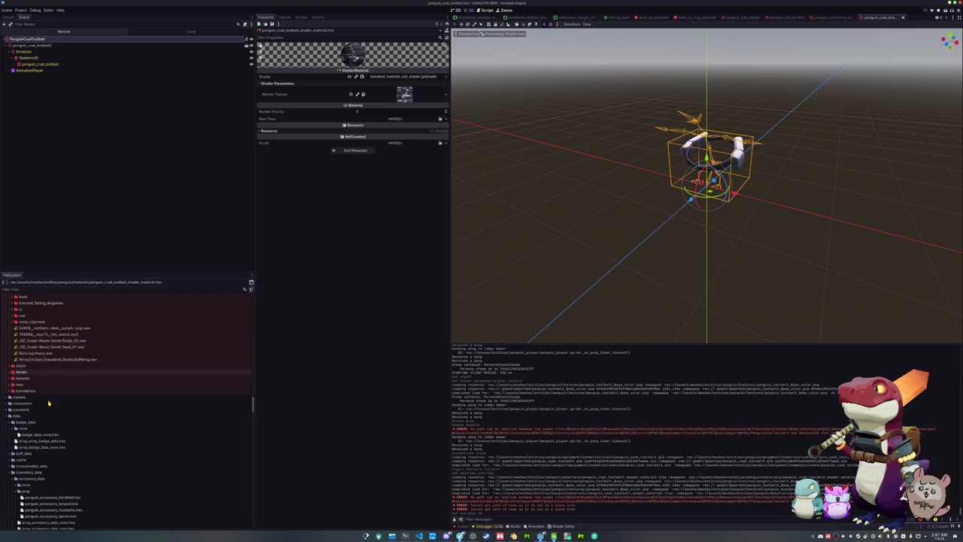
{"action": "scroll", "coordinate": [49, 404], "scroll_direction": "down", "scroll_amount": 5}
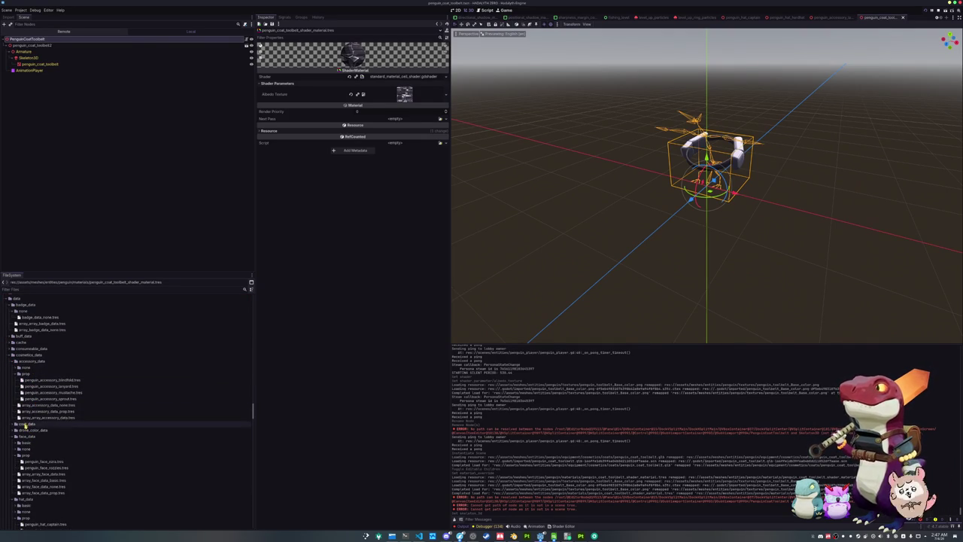
{"action": "left_click", "coordinate": [23, 435]}
{"action": "scroll", "coordinate": [23, 435], "scroll_direction": "down", "scroll_amount": 3}
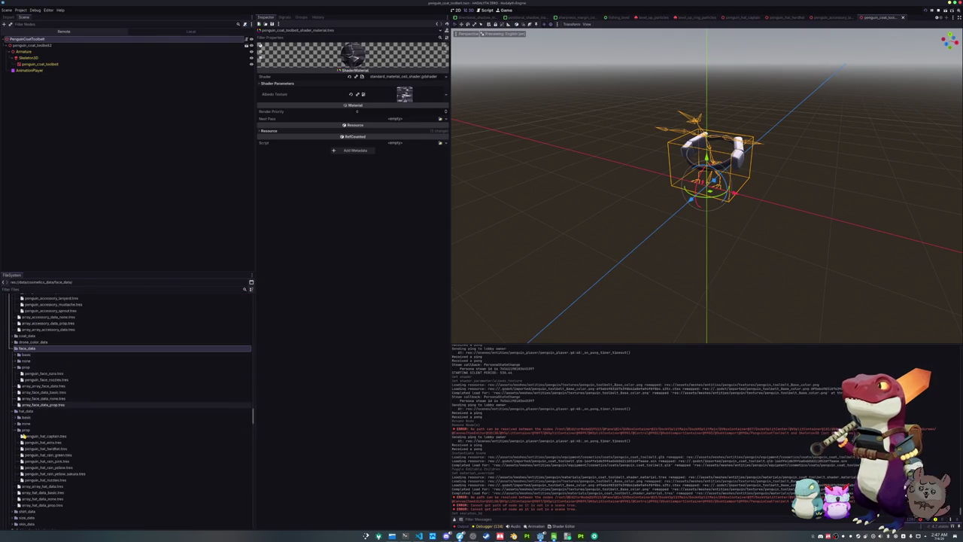
{"action": "scroll", "coordinate": [23, 436], "scroll_direction": "down", "scroll_amount": 1}
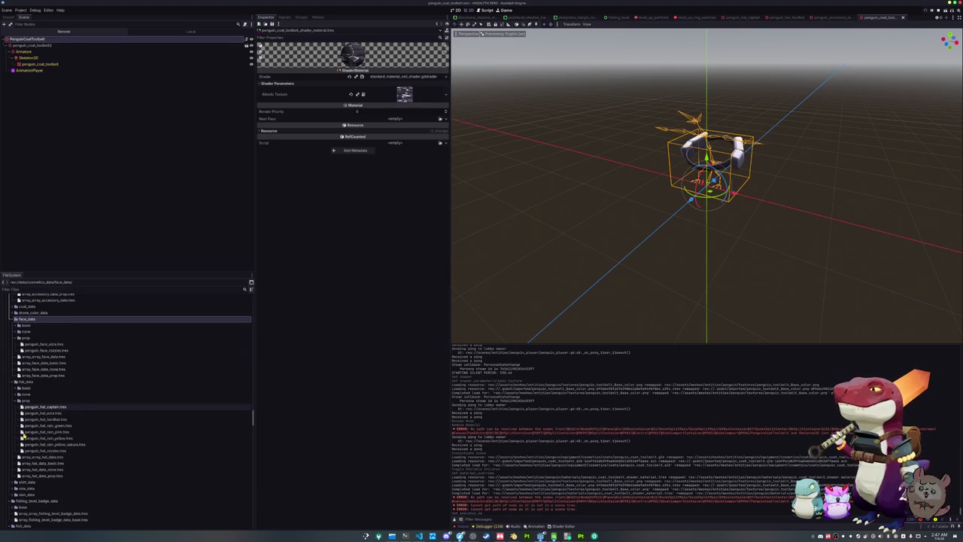
{"action": "left_click", "coordinate": [23, 433]}
{"action": "scroll", "coordinate": [24, 434], "scroll_direction": "down", "scroll_amount": 1}
{"action": "scroll", "coordinate": [23, 434], "scroll_direction": "down", "scroll_amount": 1}
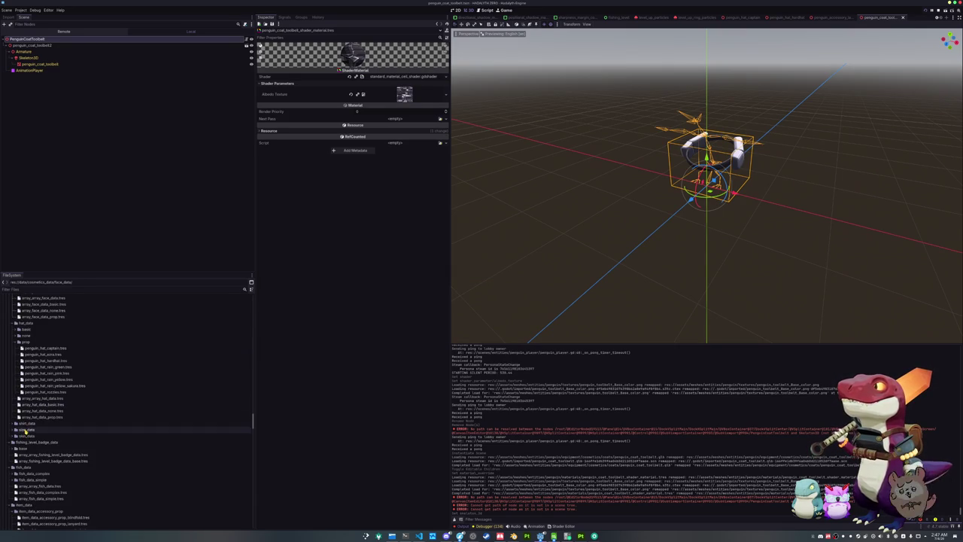
{"action": "left_click_drag", "start_coordinate": [23, 435], "coordinate": [24, 437]}
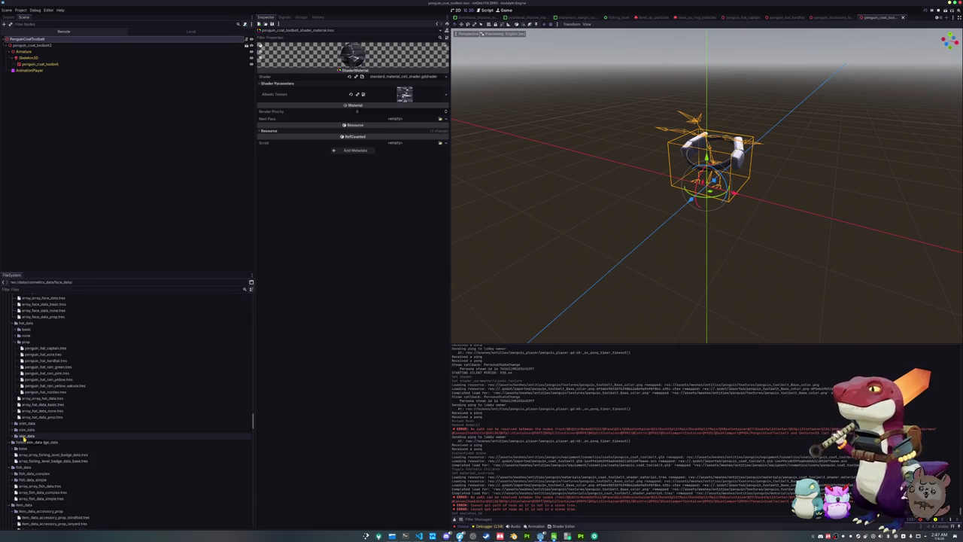